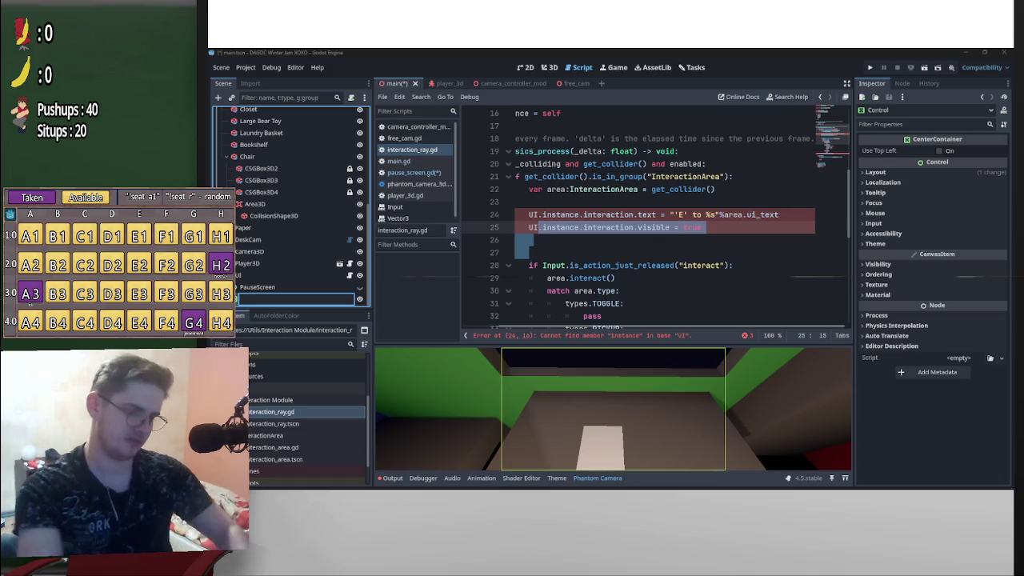
pyautogui.write('Interactio')
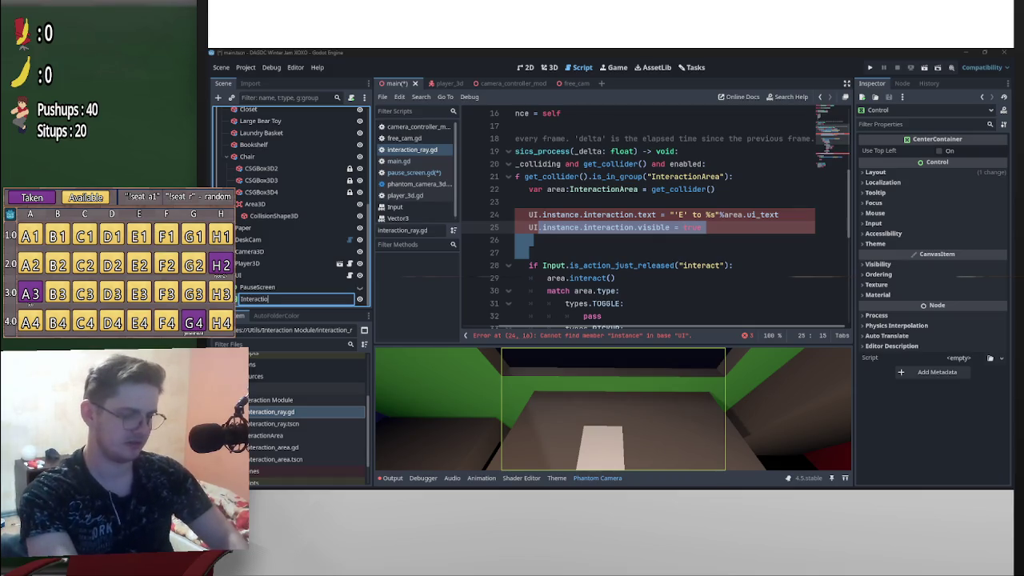
pyautogui.write('n')
pyautogui.press('Return')
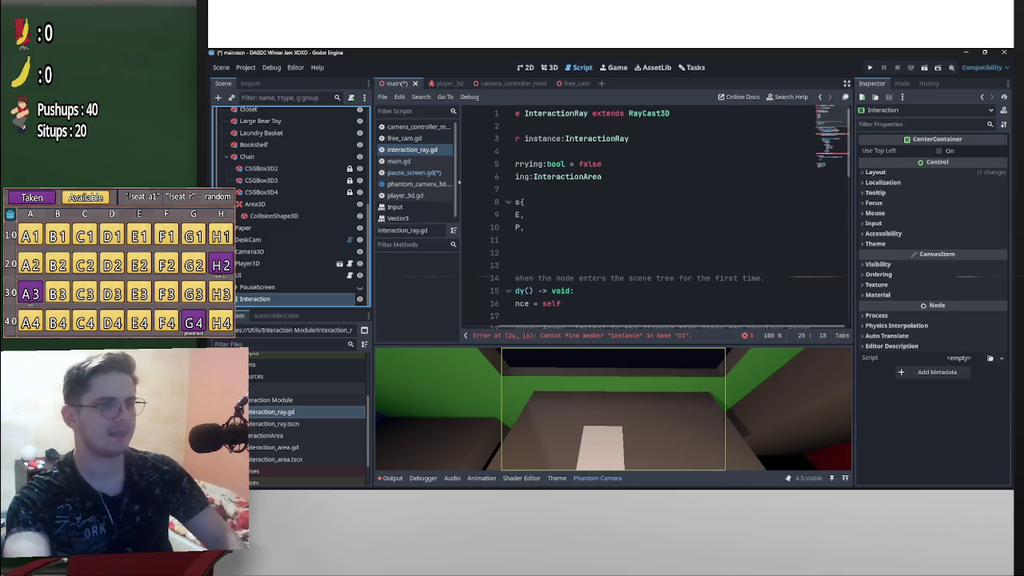
pyautogui.click(349, 275)
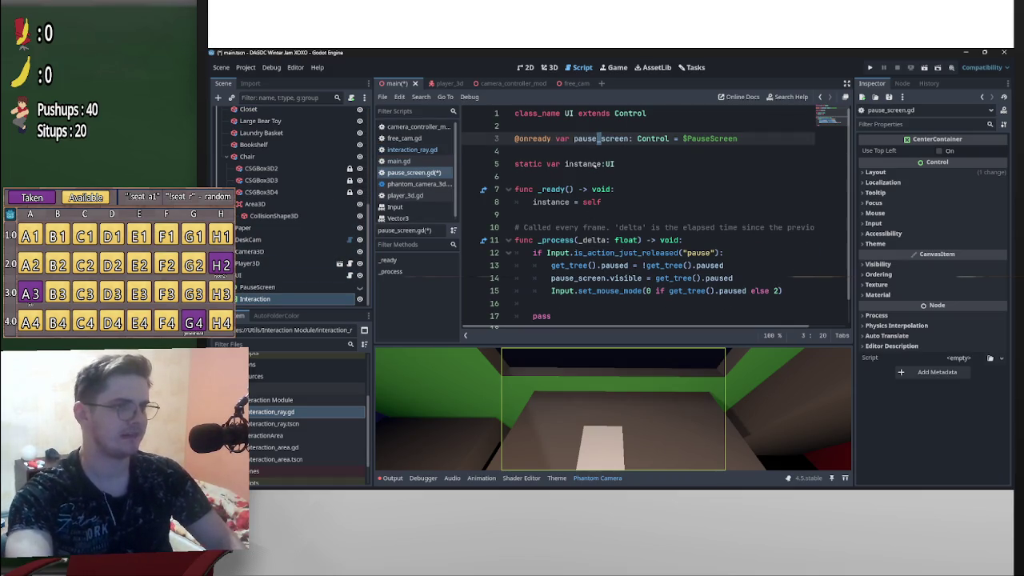
pyautogui.click(582, 154)
pyautogui.press('Return')
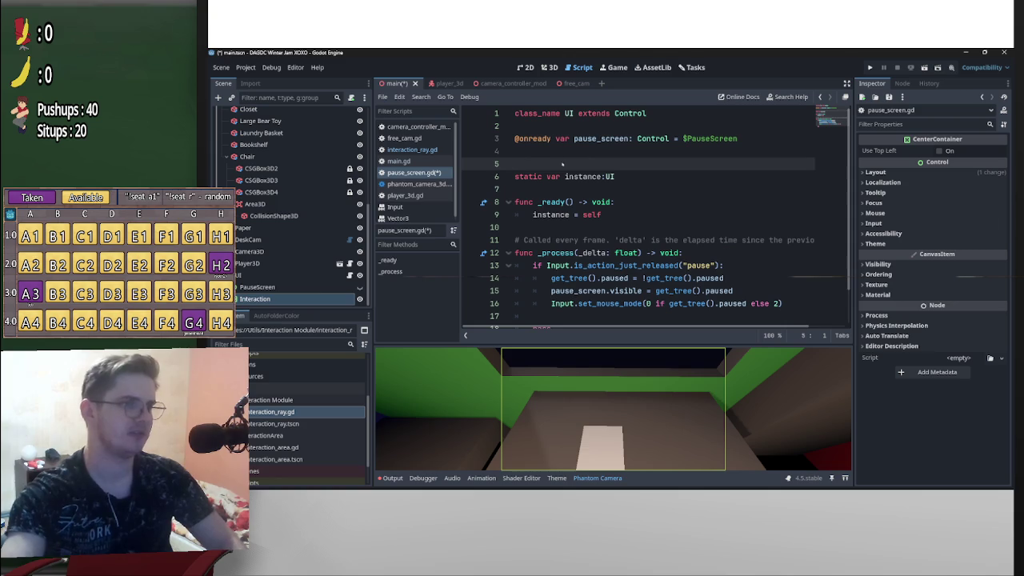
pyautogui.moveTo(255, 298); pyautogui.dragTo(606, 159)
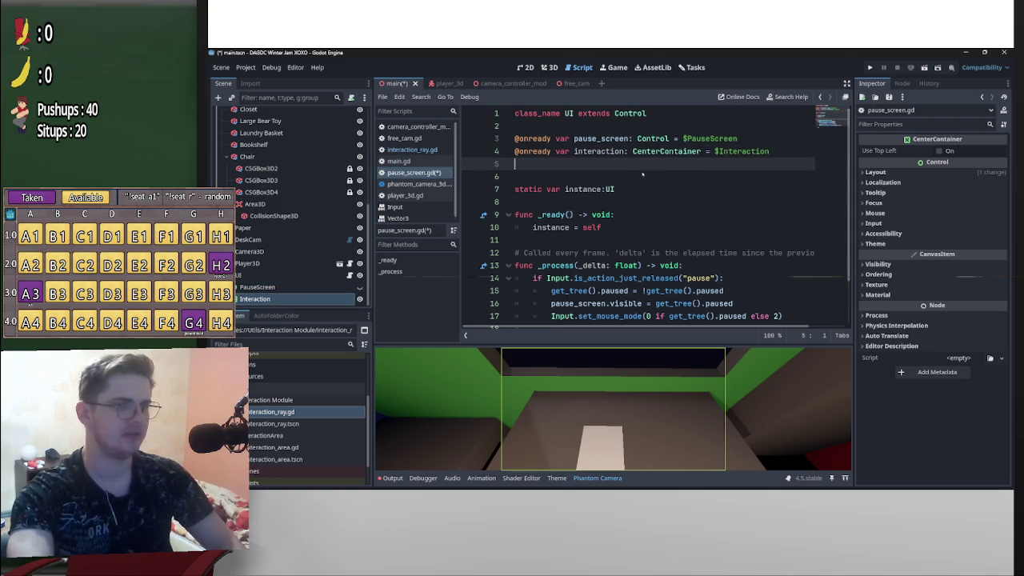
pyautogui.scroll(-1, 632, 180)
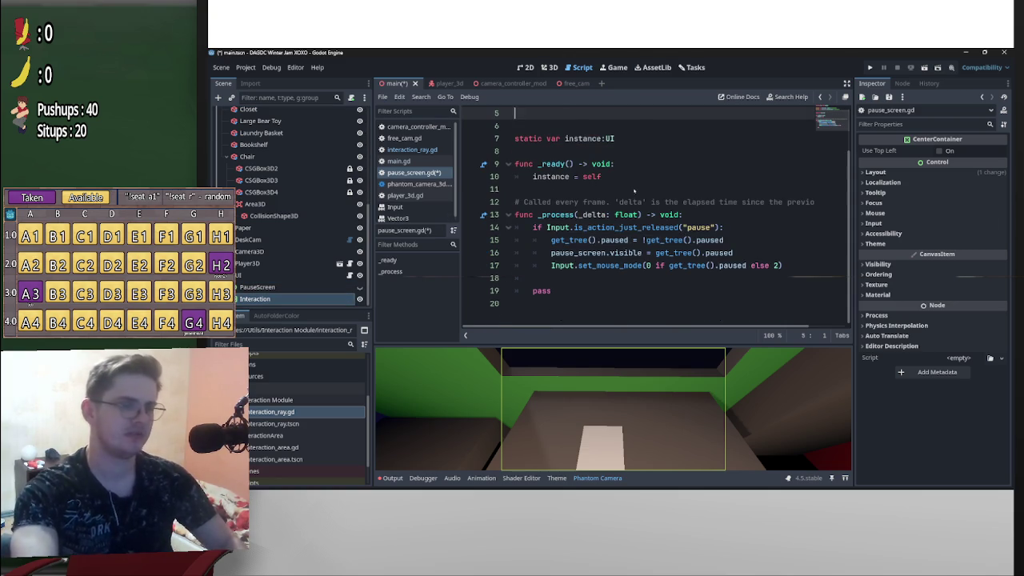
pyautogui.scroll(1, 623, 197)
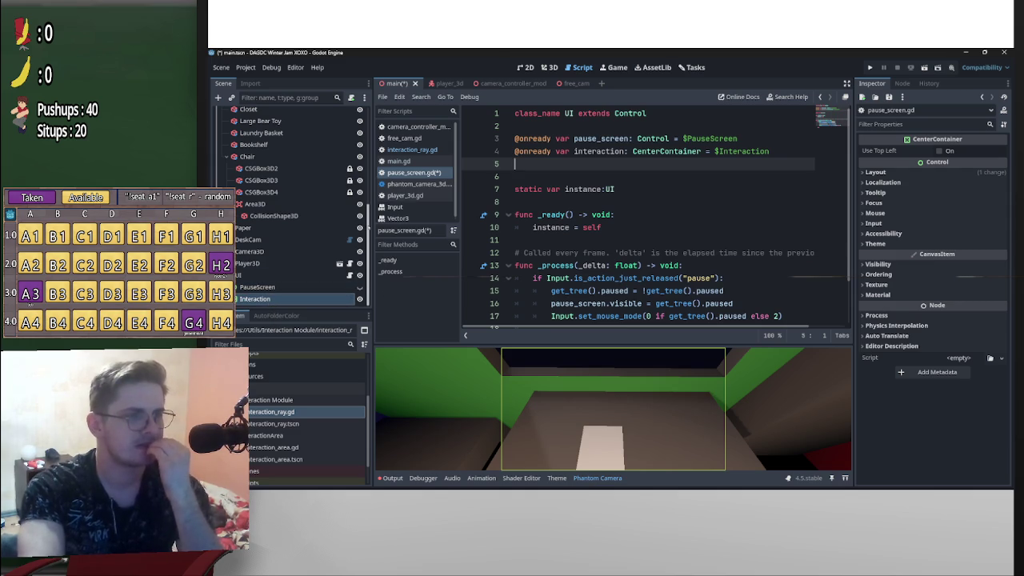
# Rename the Interaction container to CenterBox, fixing the casing, and begin adding a child node under it
pyautogui.click(270, 299)
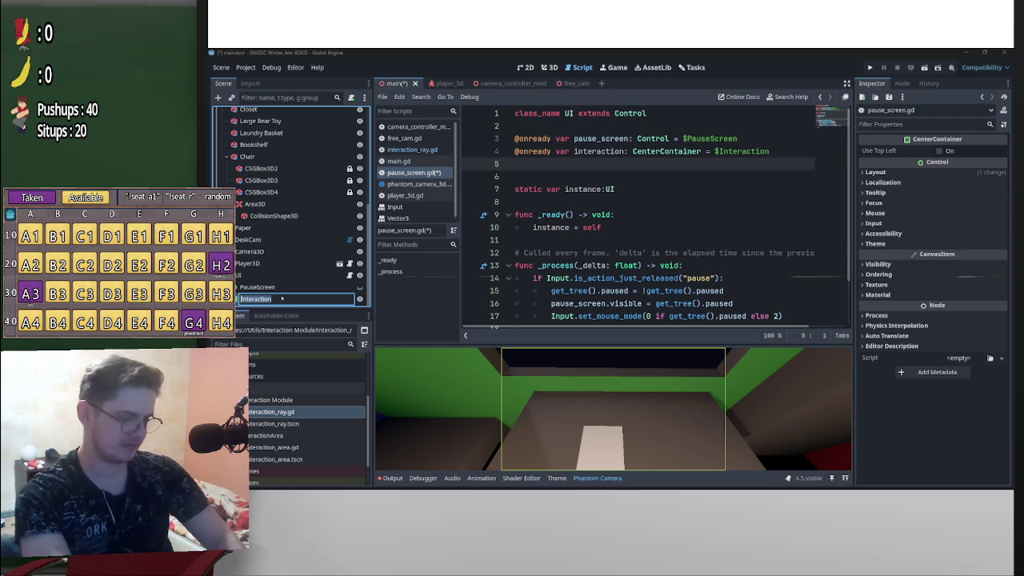
pyautogui.write('Center')
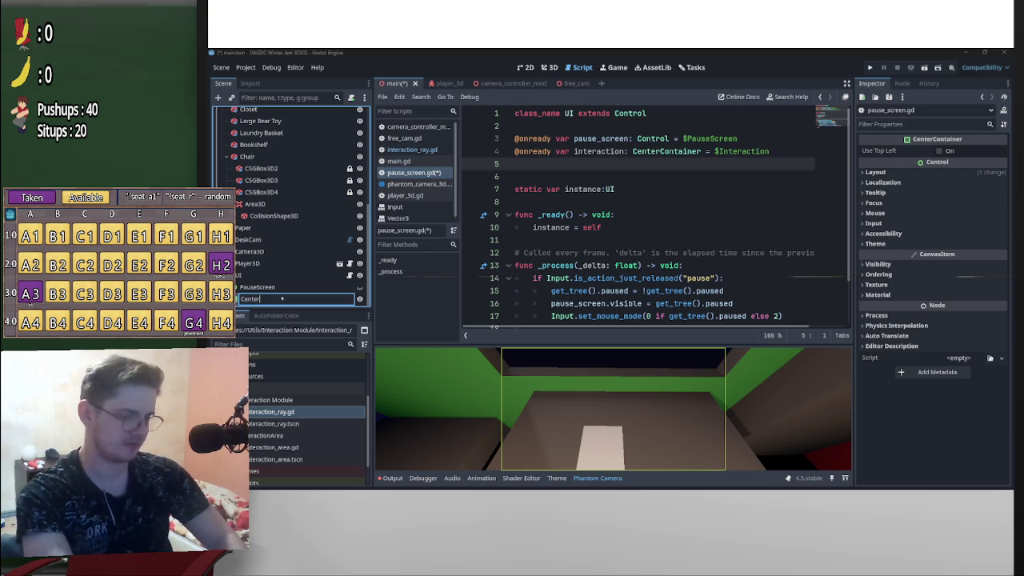
pyautogui.write('V')
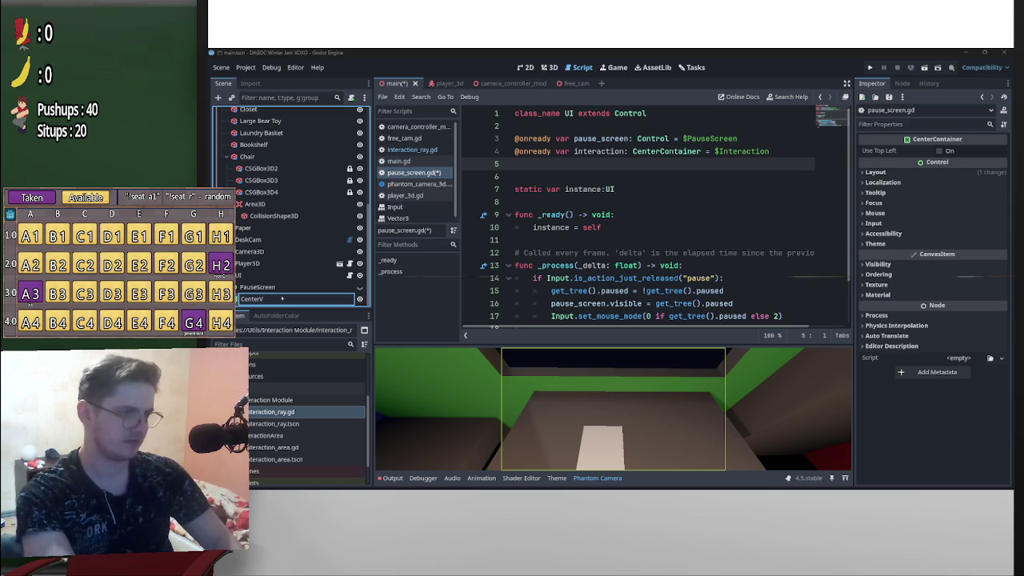
pyautogui.press('BackSpace')
pyautogui.write('BOx')
pyautogui.press('Return')
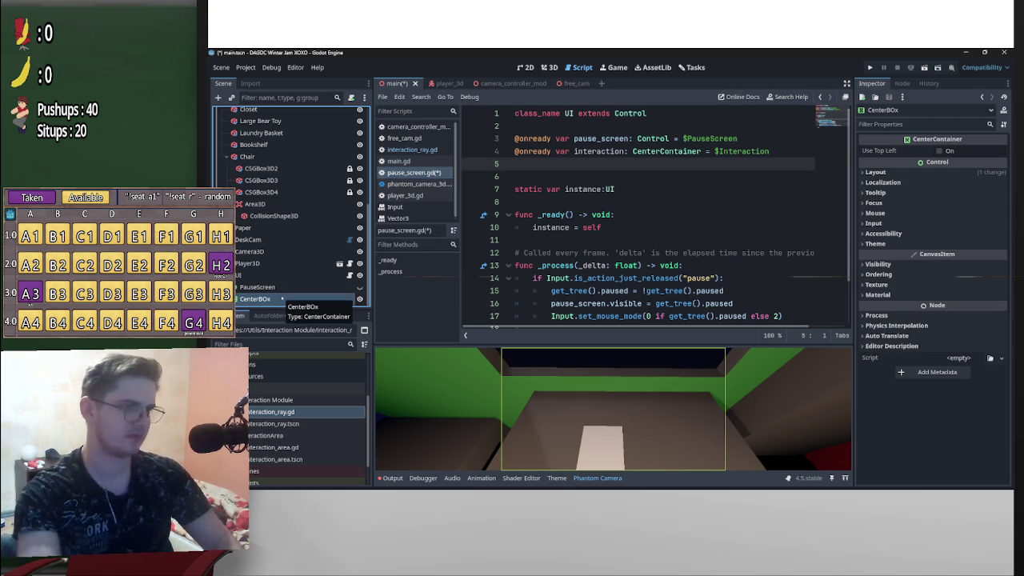
pyautogui.doubleClick(282, 298)
pyautogui.click(269, 298)
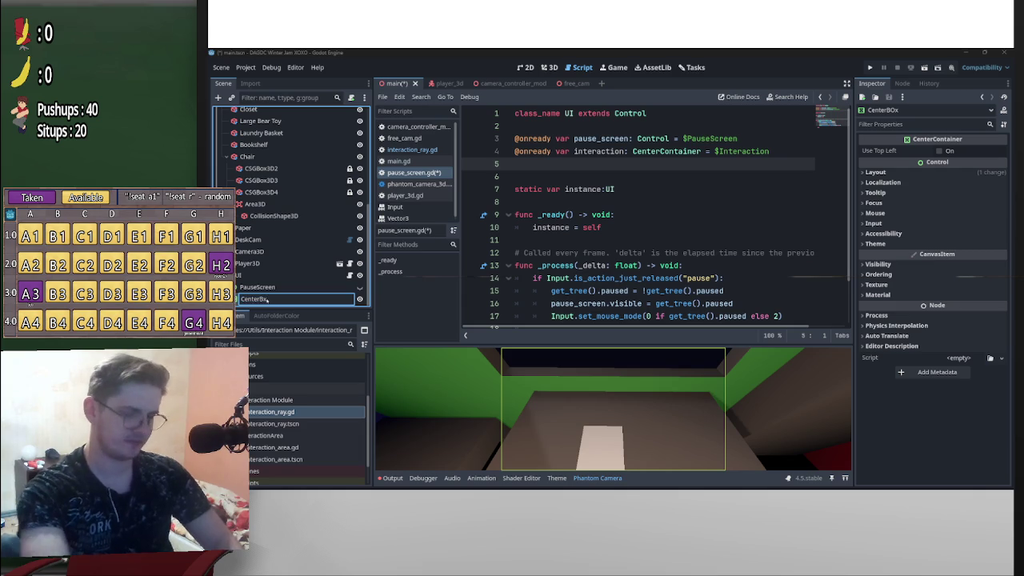
pyautogui.write('o')
pyautogui.press('Return')
pyautogui.rightClick(272, 299)
pyautogui.click(308, 240)
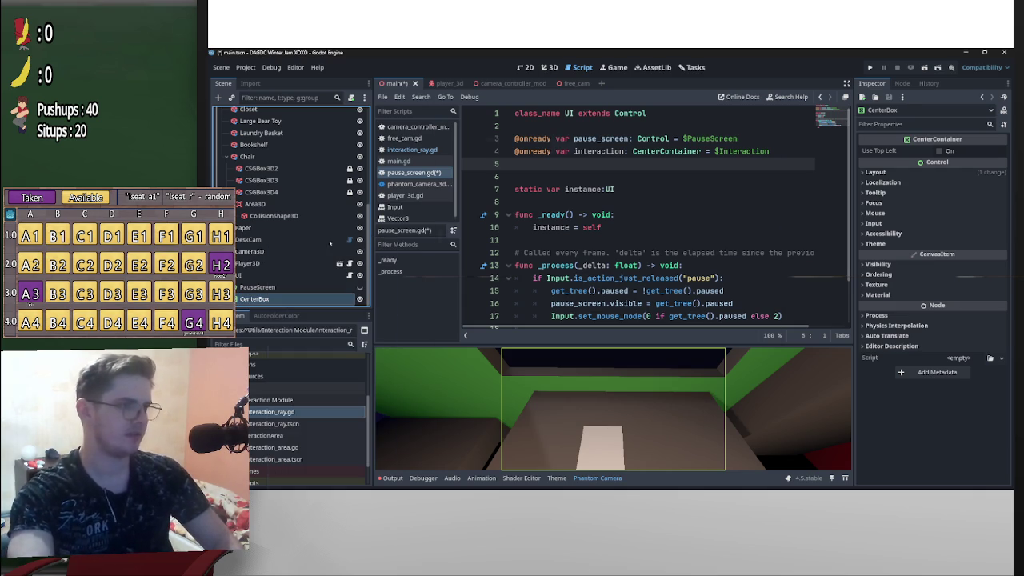
# Create a Label under CenterBox and name it Interaction
pyautogui.write('in')
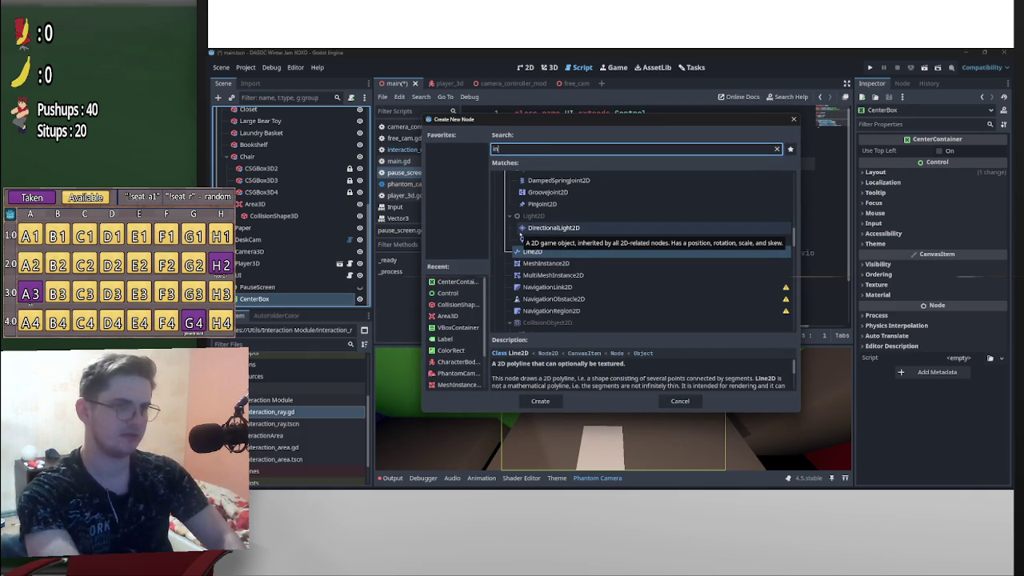
pyautogui.press('BackSpace')
pyautogui.press('BackSpace')
pyautogui.write('label')
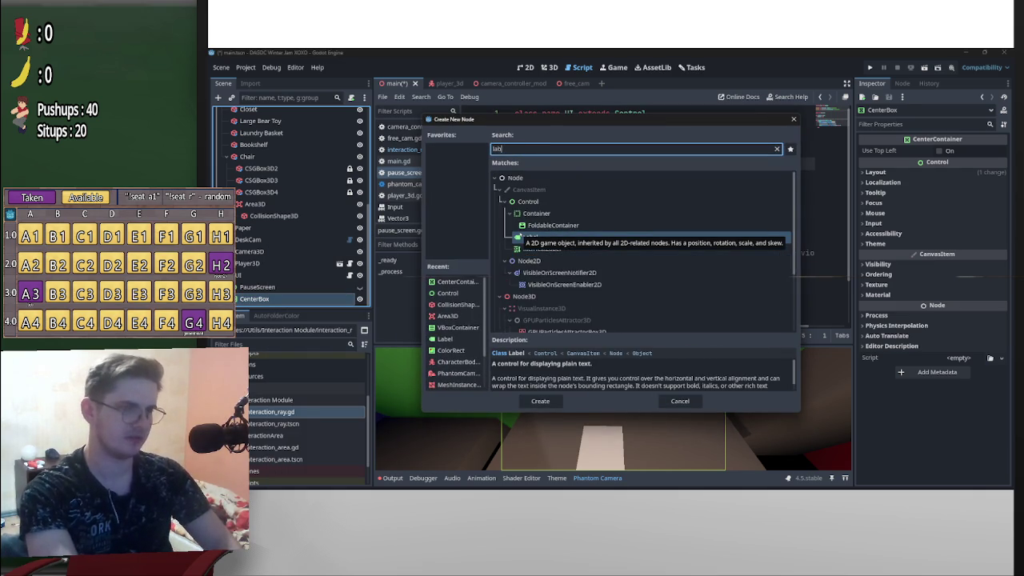
pyautogui.press('Return')
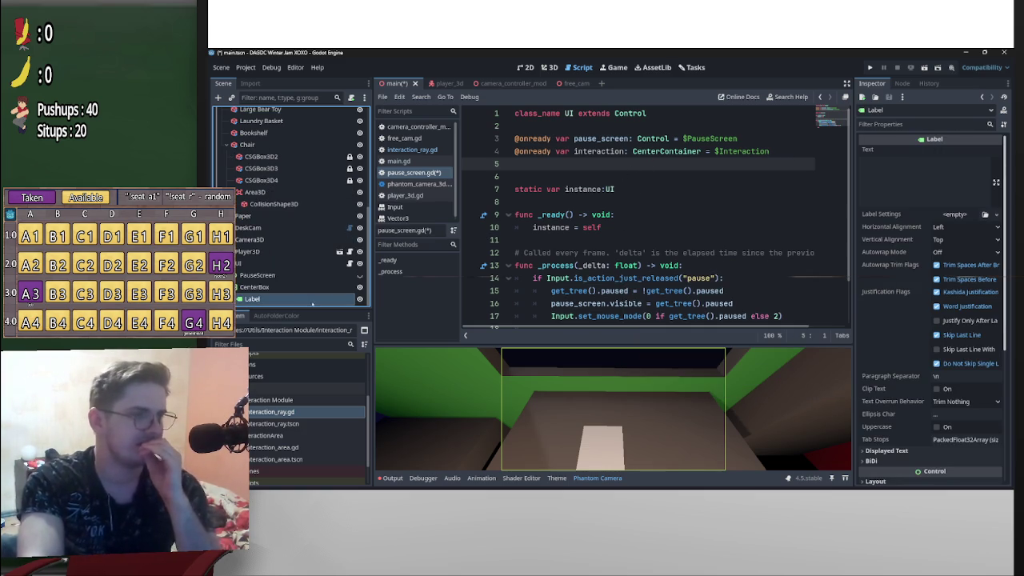
pyautogui.doubleClick(263, 299)
pyautogui.write('In')
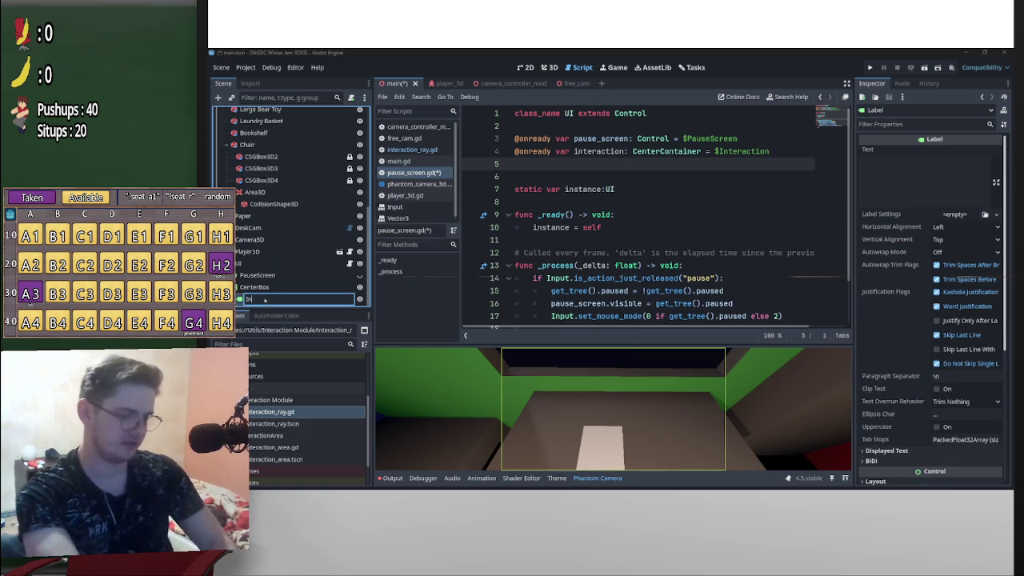
pyautogui.write('teraction')
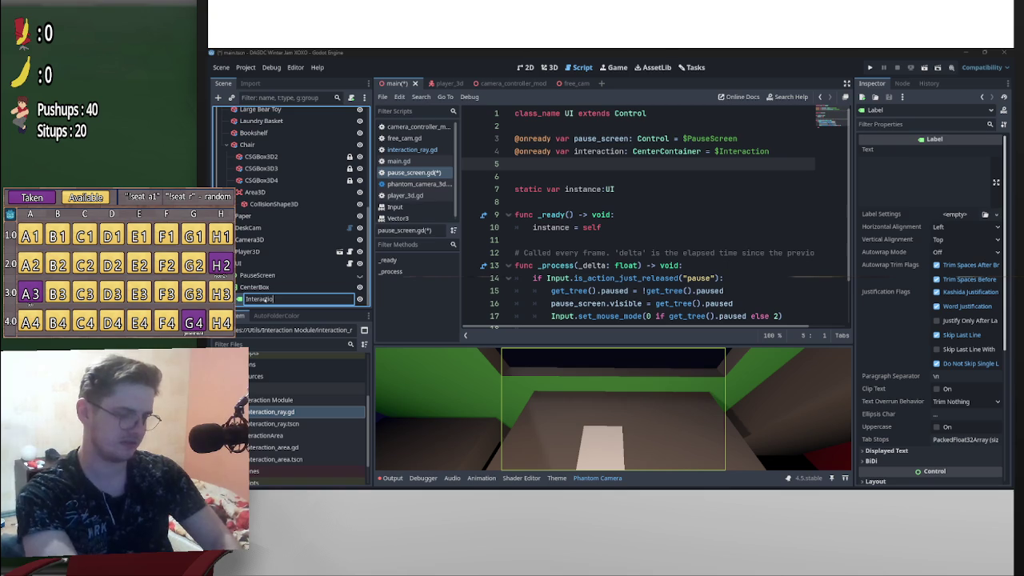
pyautogui.press('Return')
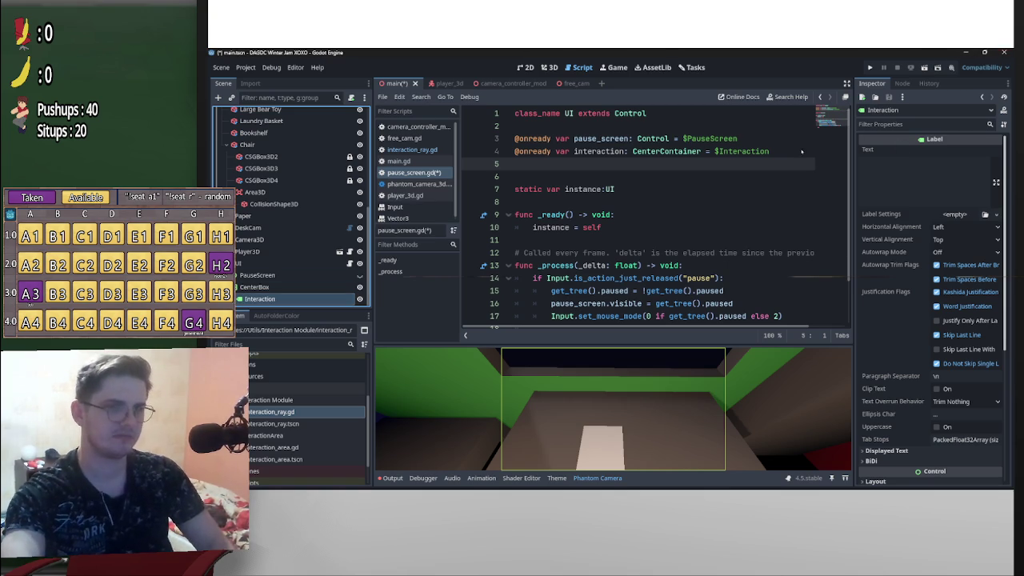
# Point line 4's interaction variable at $CenterBox/Interaction and save the script
pyautogui.moveTo(770, 151); pyautogui.dragTo(714, 151)
pyautogui.moveTo(329, 299)
pyautogui.mouseDown()
pyautogui.moveTo(756, 155)
pyautogui.moveTo(746, 158)
pyautogui.mouseUp()
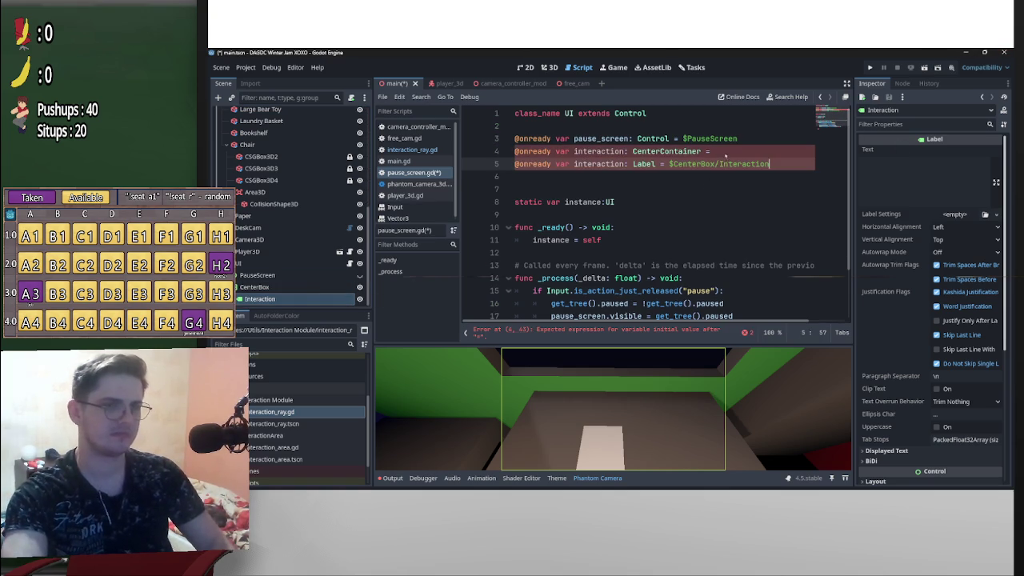
pyautogui.moveTo(669, 164); pyautogui.dragTo(708, 152)
pyautogui.press('Delete')
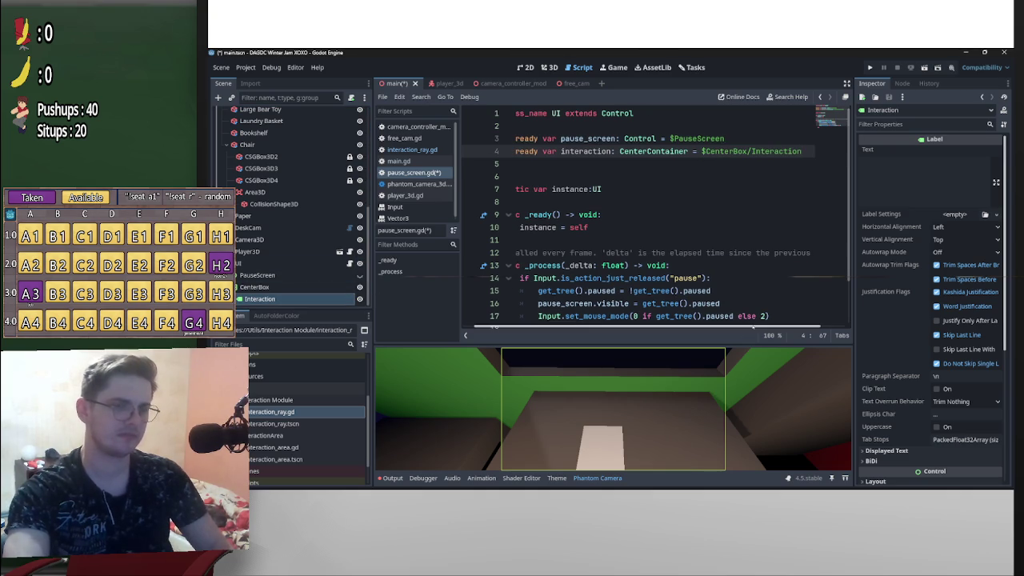
pyautogui.hscroll(-1, 704, 192)
pyautogui.click(690, 214)
pyautogui.hotkey('ctrl', 's')
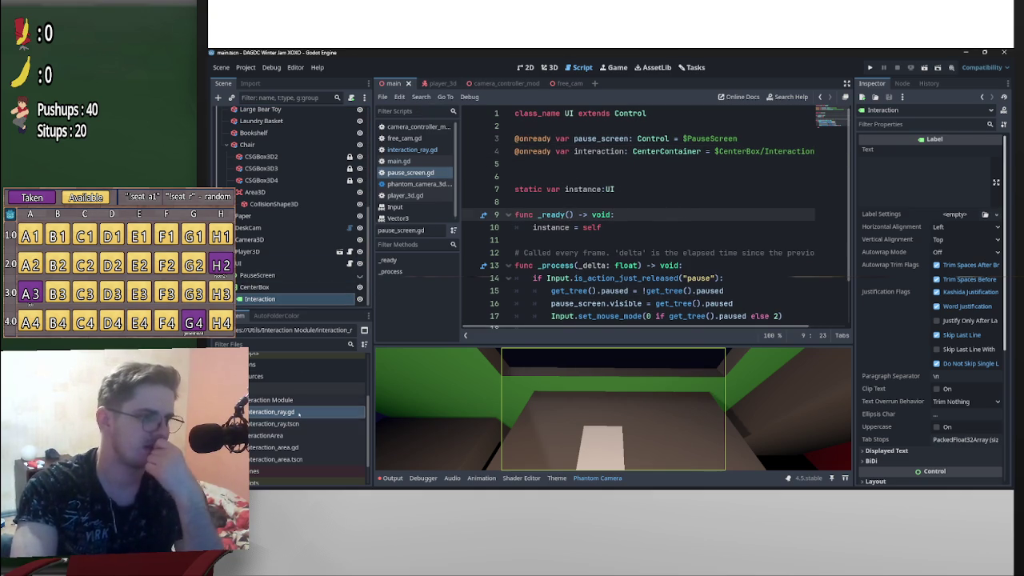
# Read through interaction_ray.gd, then open interaction_area.tscn and select interaction_area.gd
pyautogui.doubleClick(272, 411)
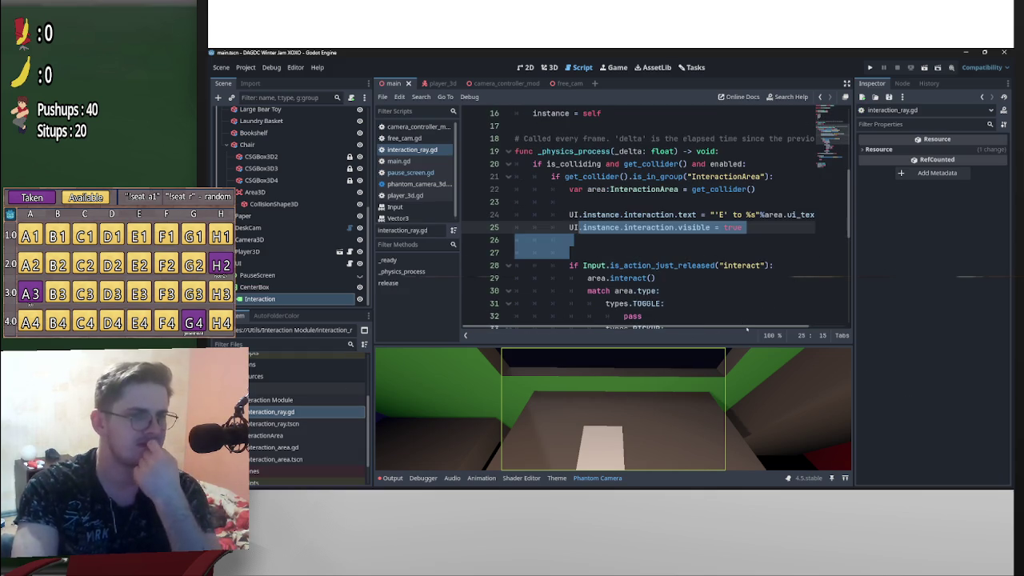
pyautogui.scroll(-3, 746, 295)
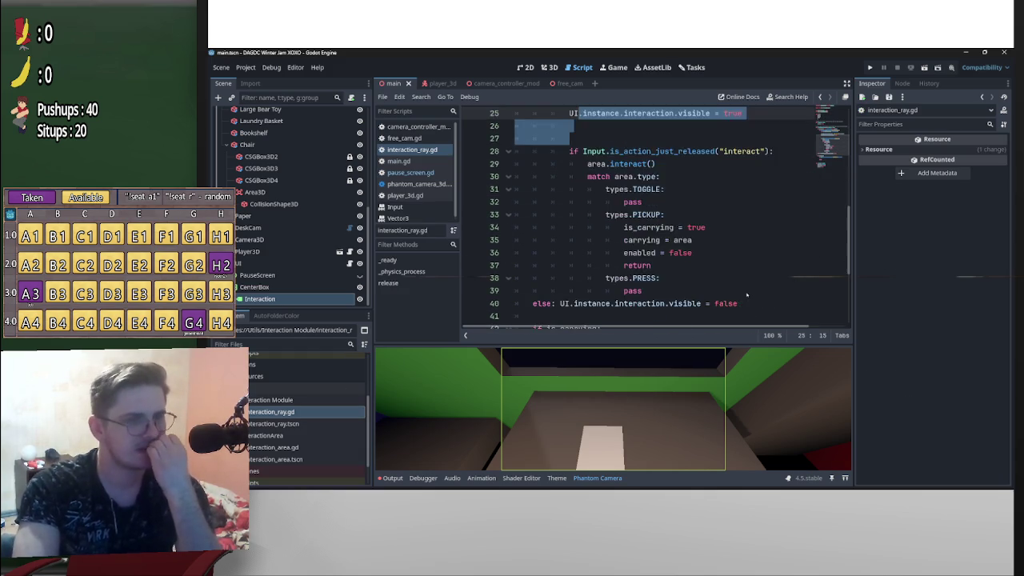
pyautogui.scroll(-2, 746, 295)
pyautogui.scroll(-2, 745, 291)
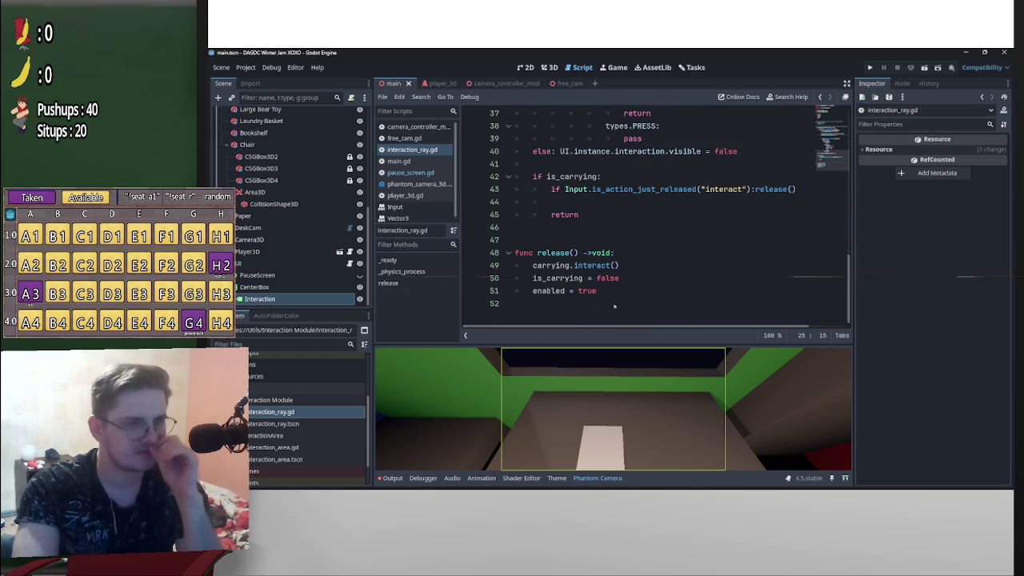
pyautogui.doubleClick(323, 461)
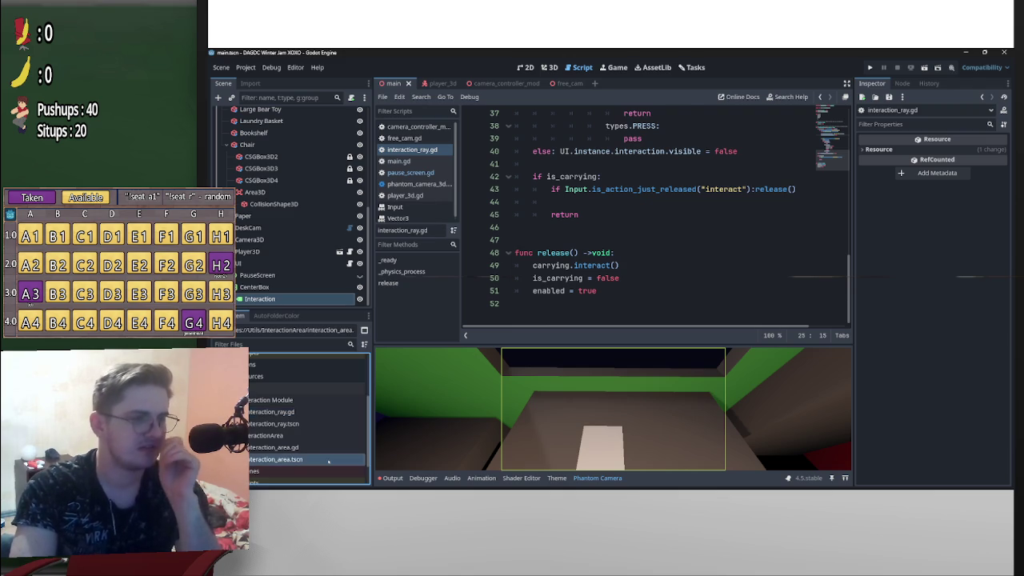
pyautogui.click(276, 447)
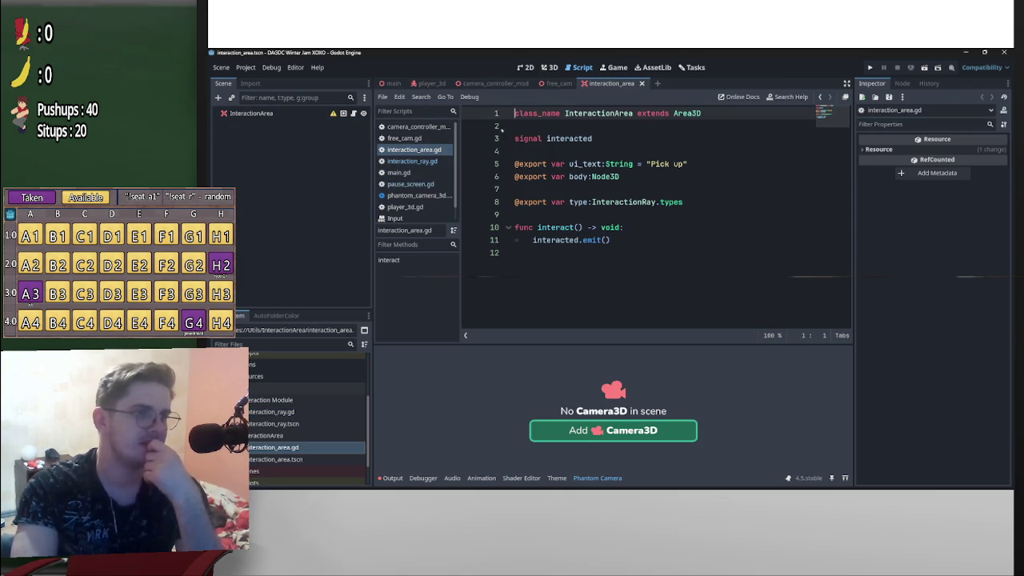
# Delete the old Area3D node and its children from under the Chair in the main scene
pyautogui.click(549, 68)
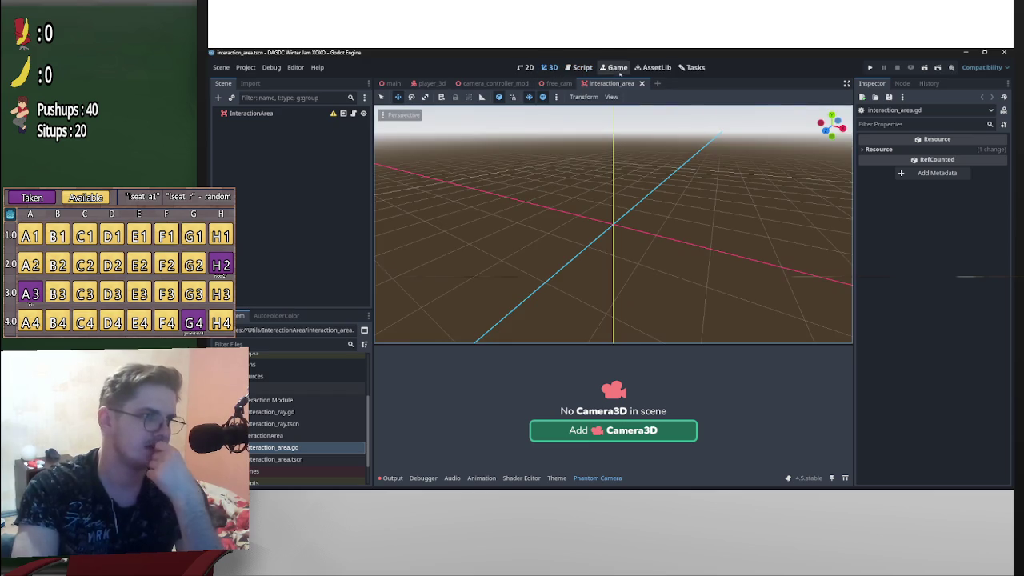
pyautogui.click(391, 83)
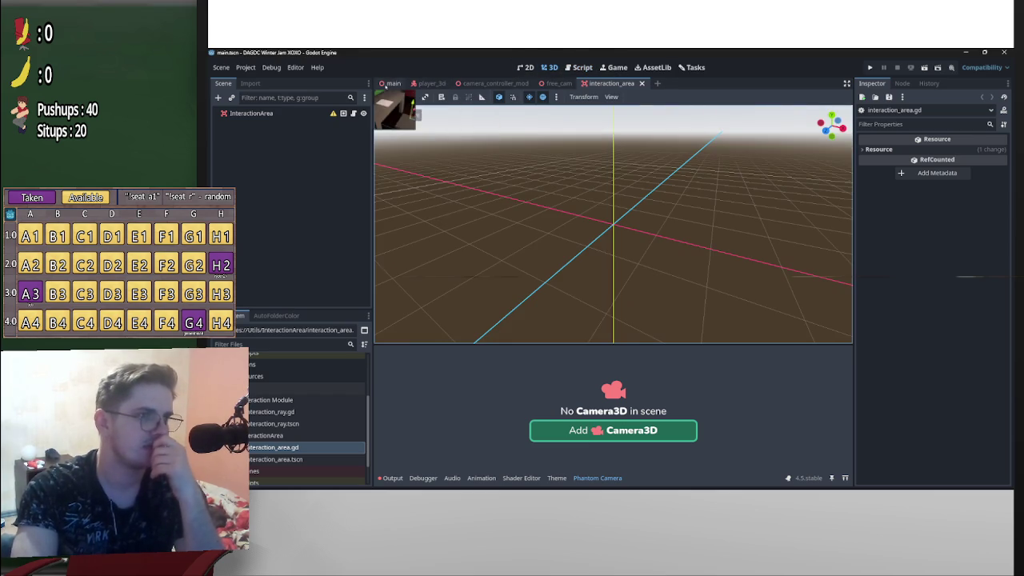
pyautogui.scroll(5, 272, 278)
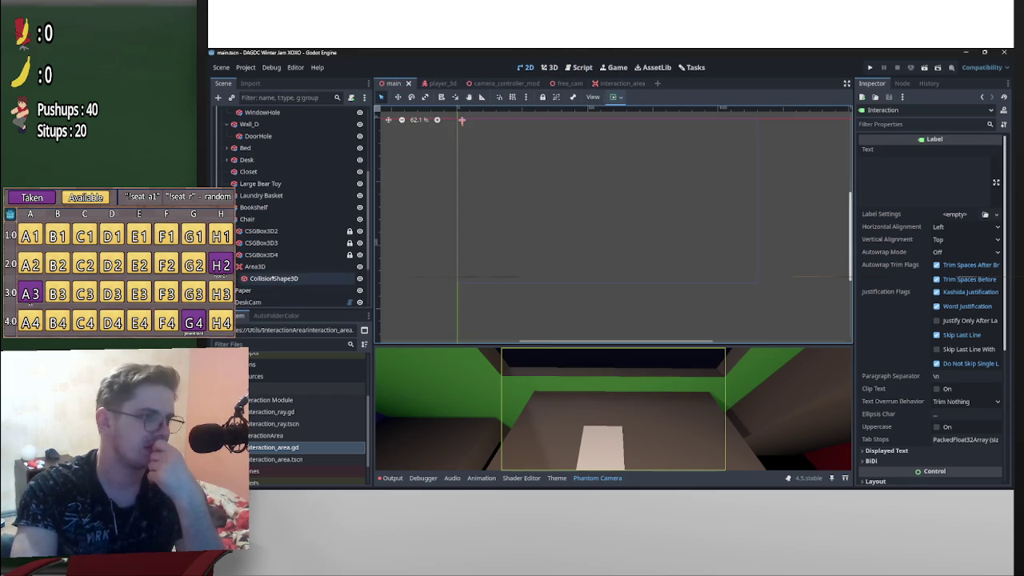
pyautogui.click(297, 268)
pyautogui.press('Delete')
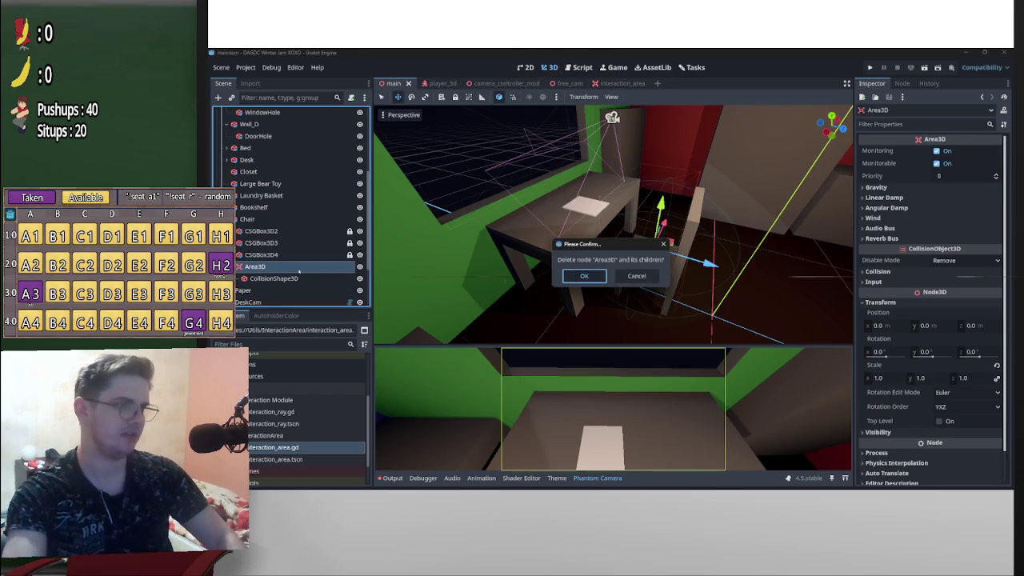
pyautogui.press('Return')
pyautogui.click(247, 218)
# Add an InteractionArea child node to the Chair
pyautogui.hotkey('ctrl', 'a')
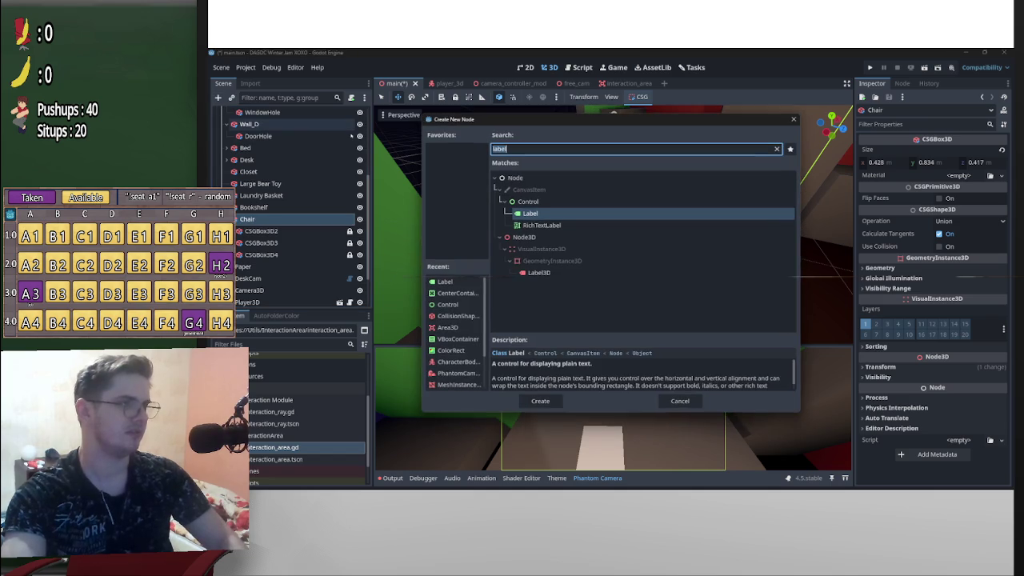
pyautogui.write('int')
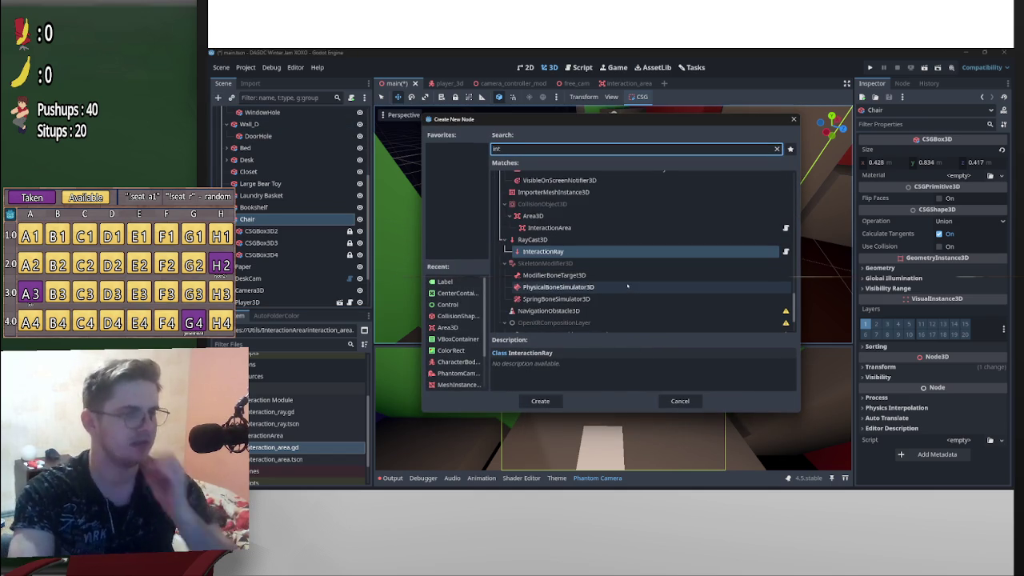
pyautogui.doubleClick(552, 228)
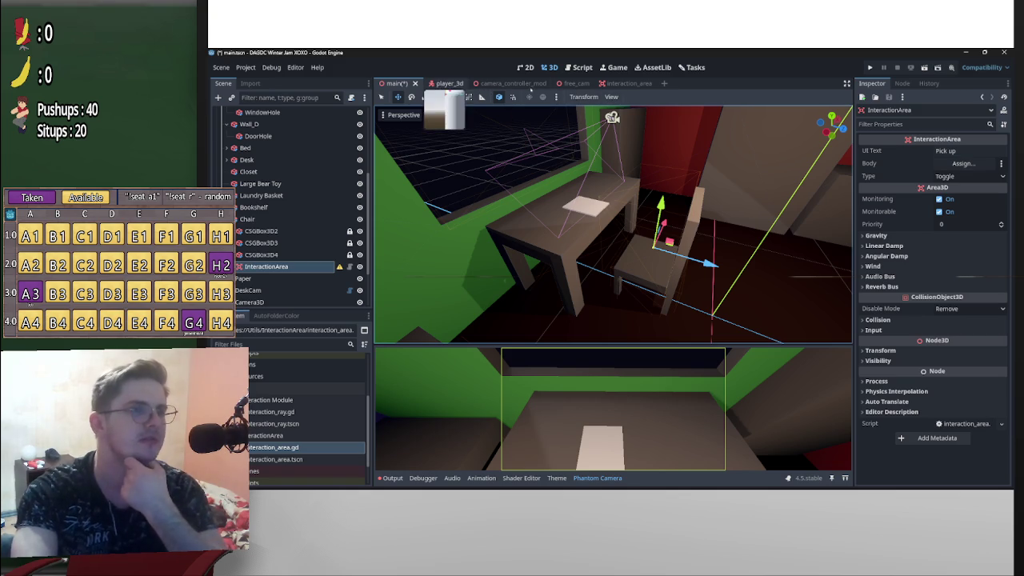
# Review interaction_area.gd's exported properties, including body, and save the main scene
pyautogui.click(581, 67)
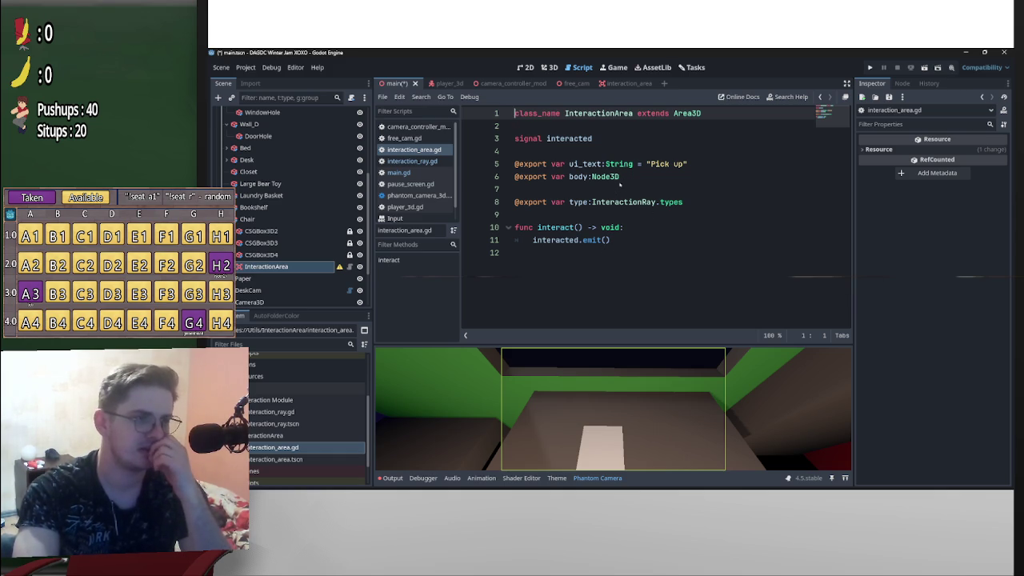
pyautogui.moveTo(627, 177); pyautogui.dragTo(488, 178)
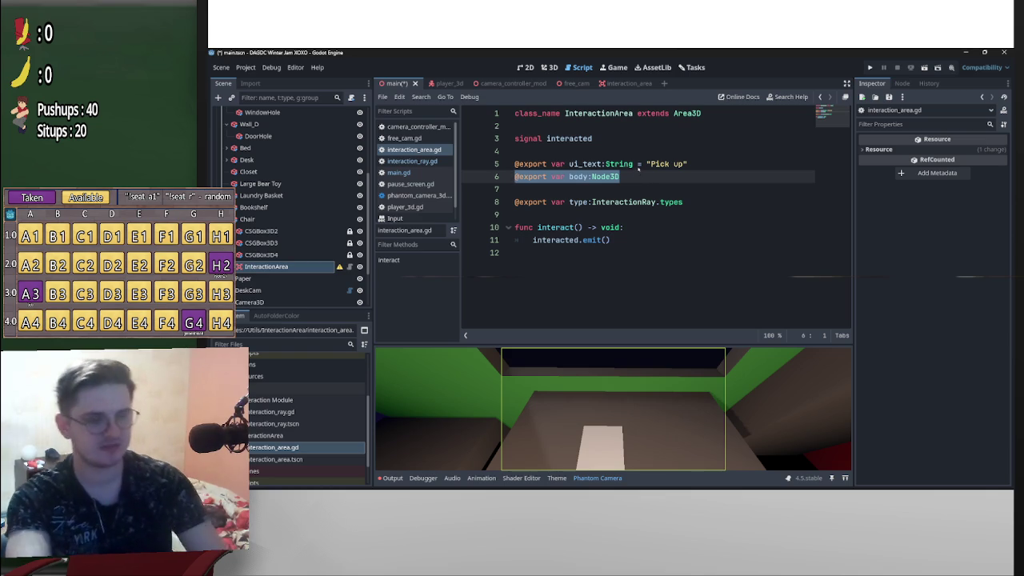
pyautogui.click(557, 190)
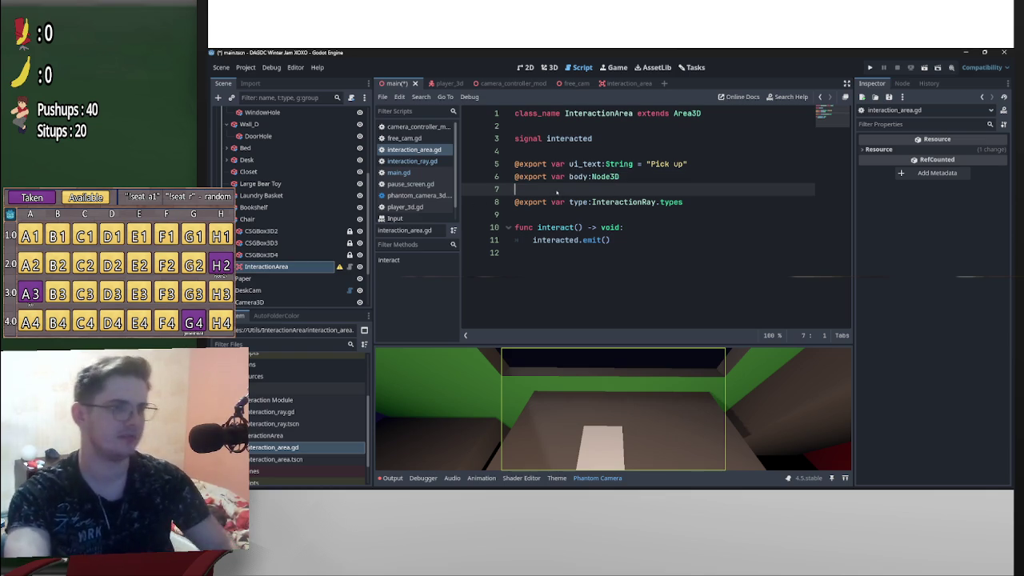
pyautogui.hotkey('ctrl', 's')
pyautogui.click(248, 218)
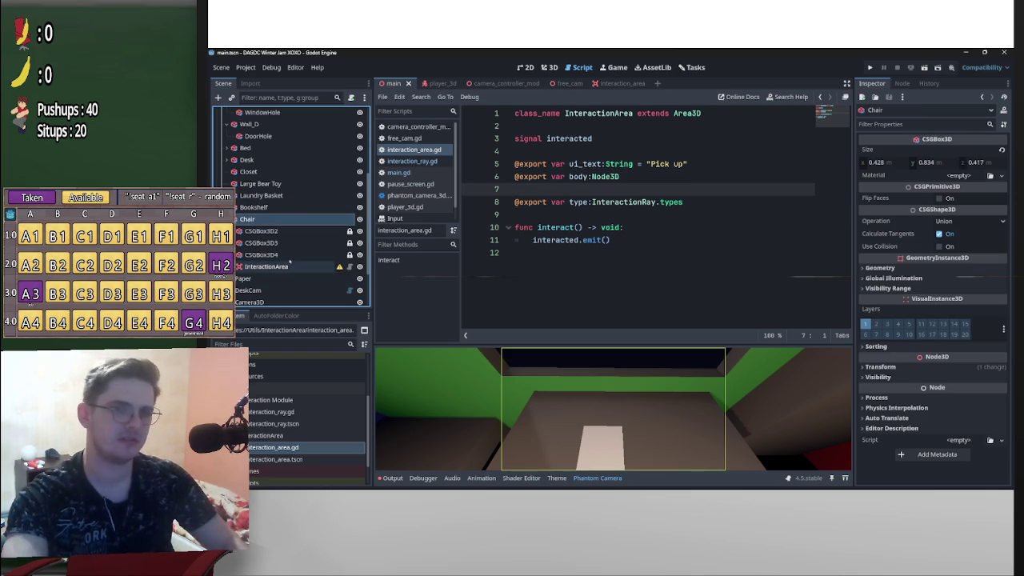
# Set the InteractionArea's UI Text to 'Sit on chair' and begin adding a child node to it
pyautogui.click(287, 266)
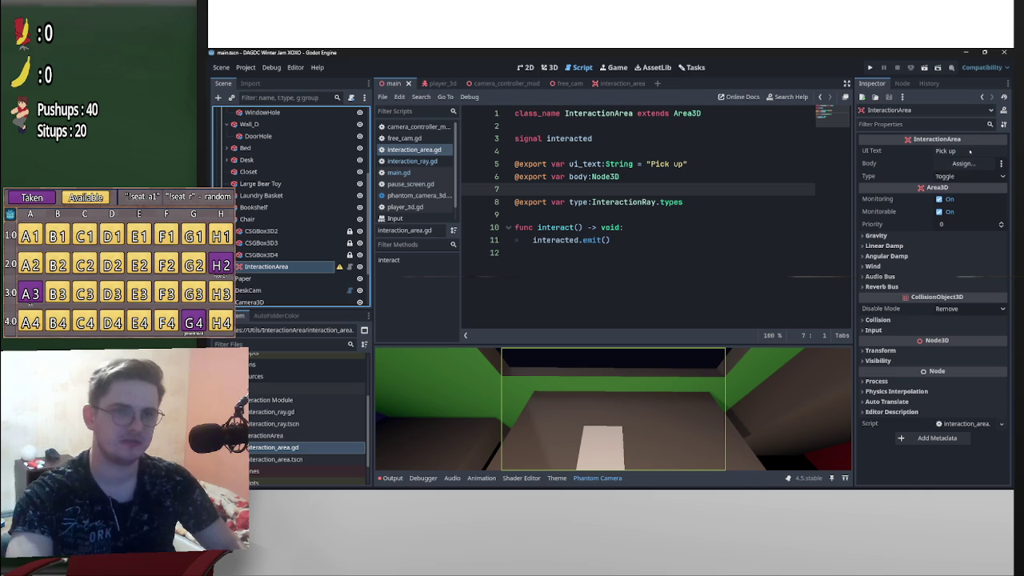
pyautogui.click(971, 152)
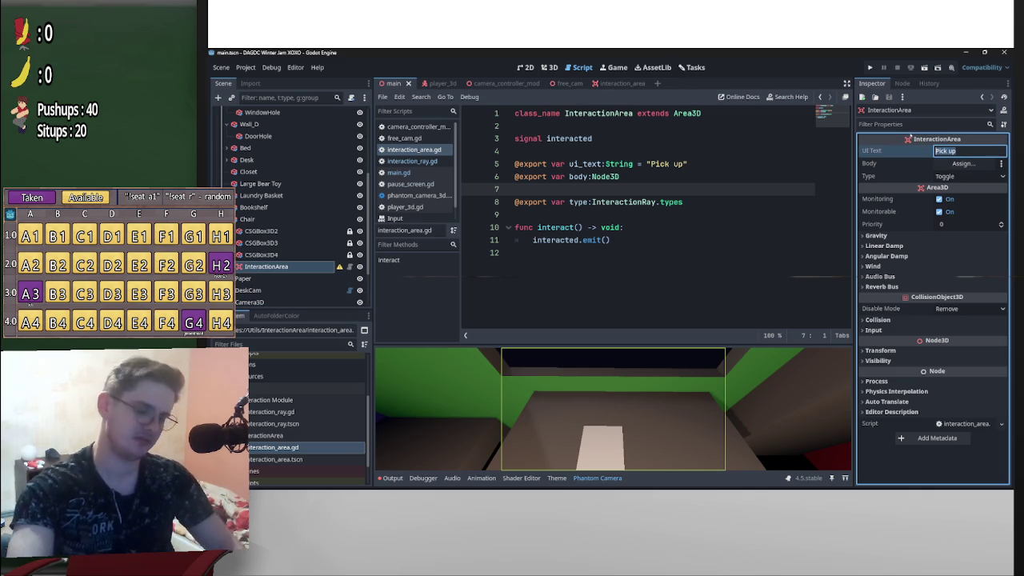
pyautogui.write('Sit on')
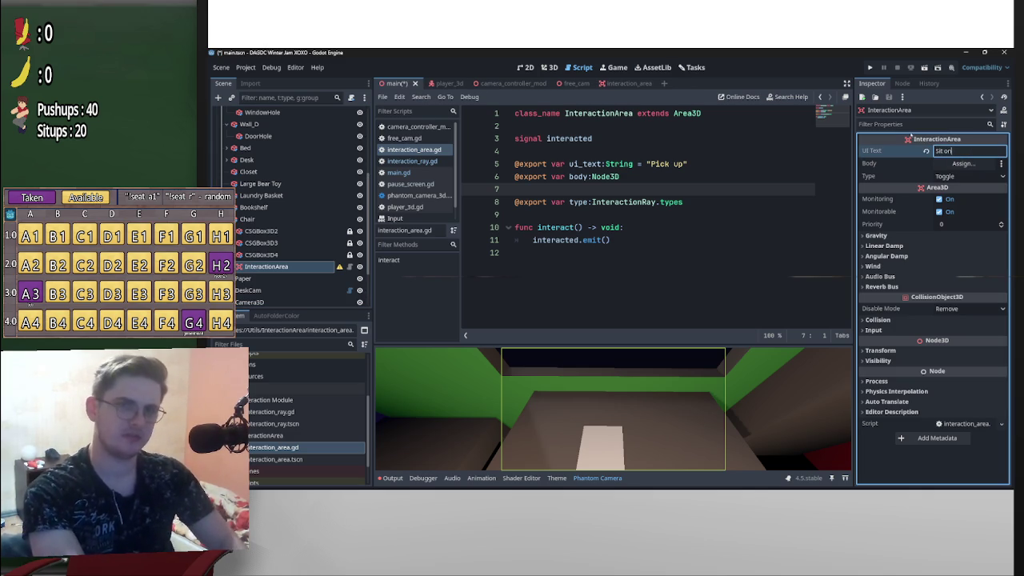
pyautogui.write(' chair')
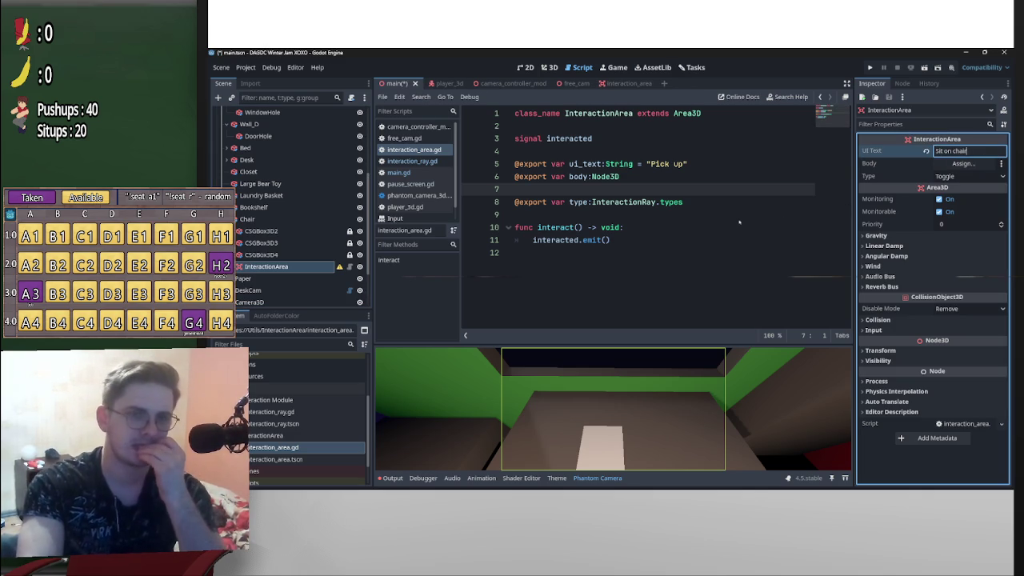
pyautogui.press('Return')
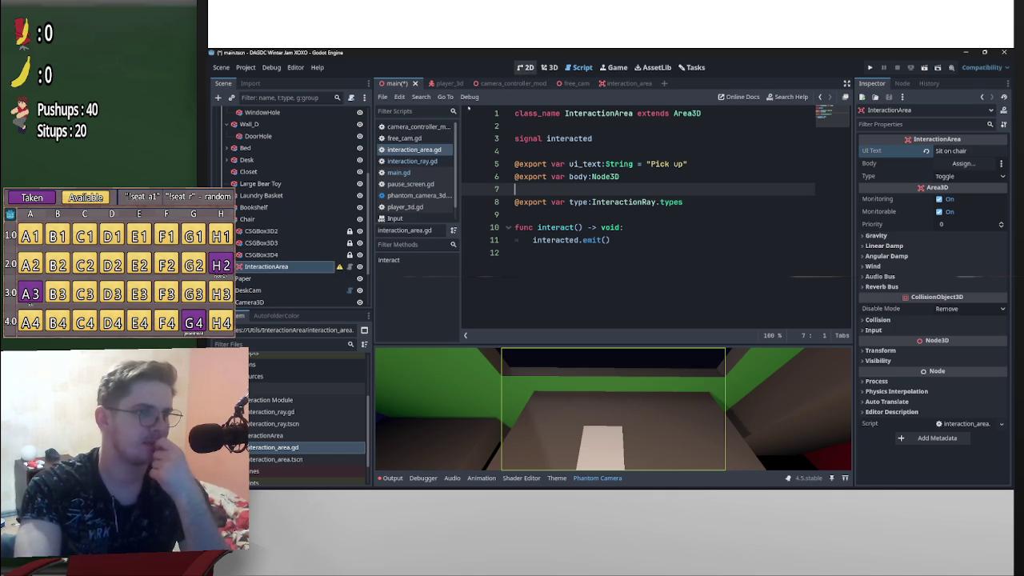
pyautogui.click(548, 67)
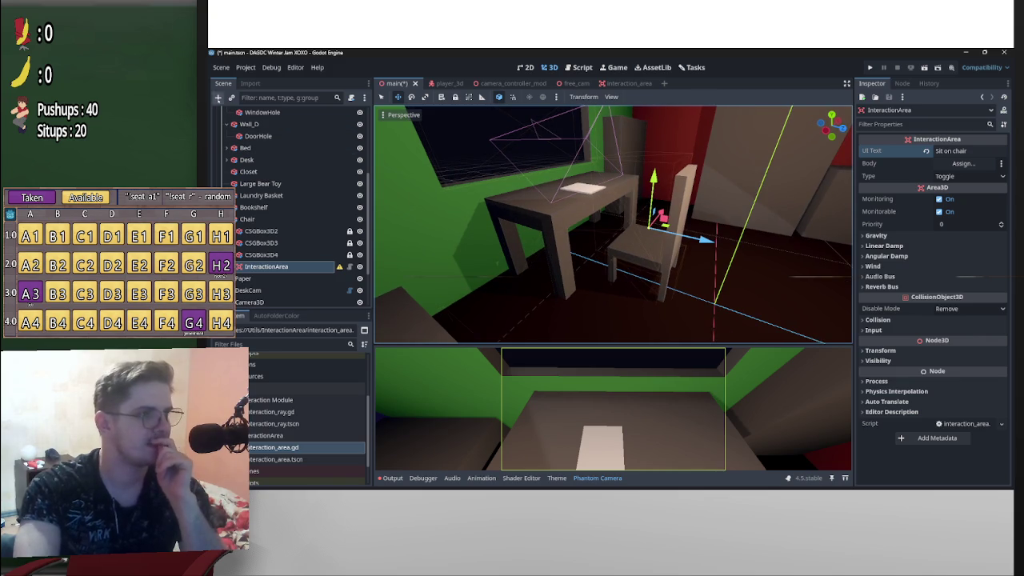
pyautogui.click(218, 97)
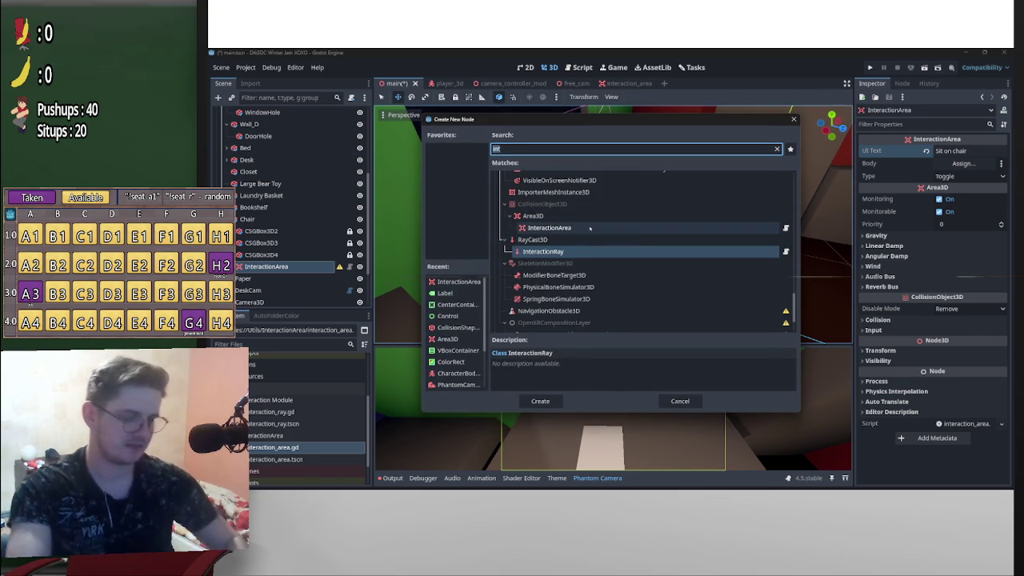
# Add a CollisionShape3D under InteractionArea with a new BoxShape3D
pyautogui.write('coll')
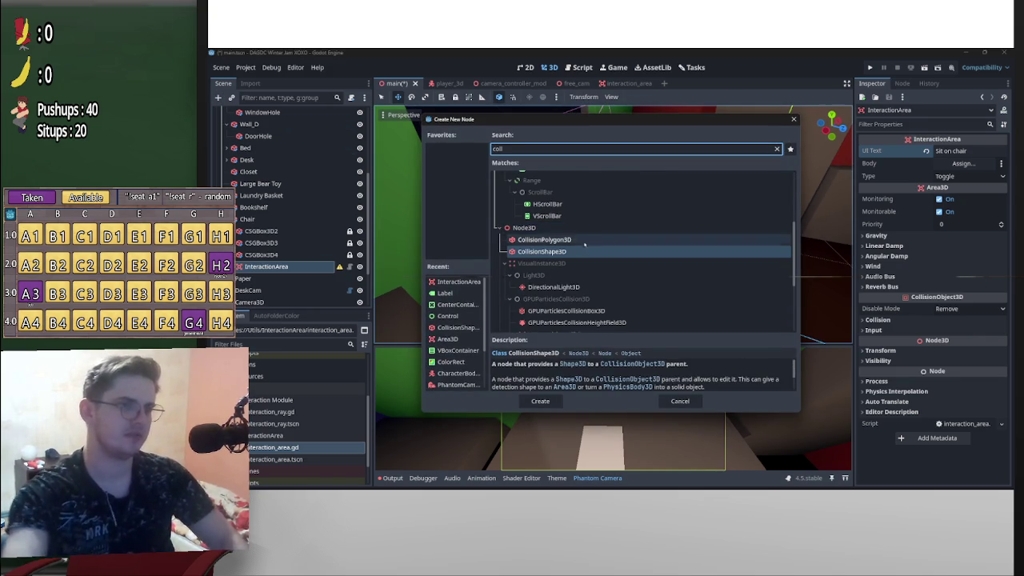
pyautogui.press('Return')
pyautogui.click(958, 150)
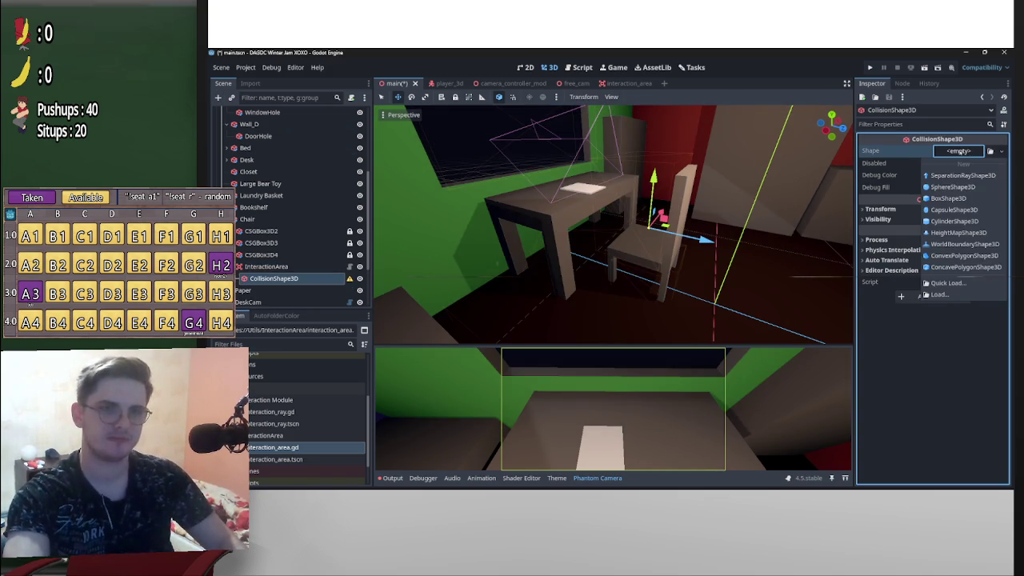
pyautogui.click(947, 198)
pyautogui.press('f')
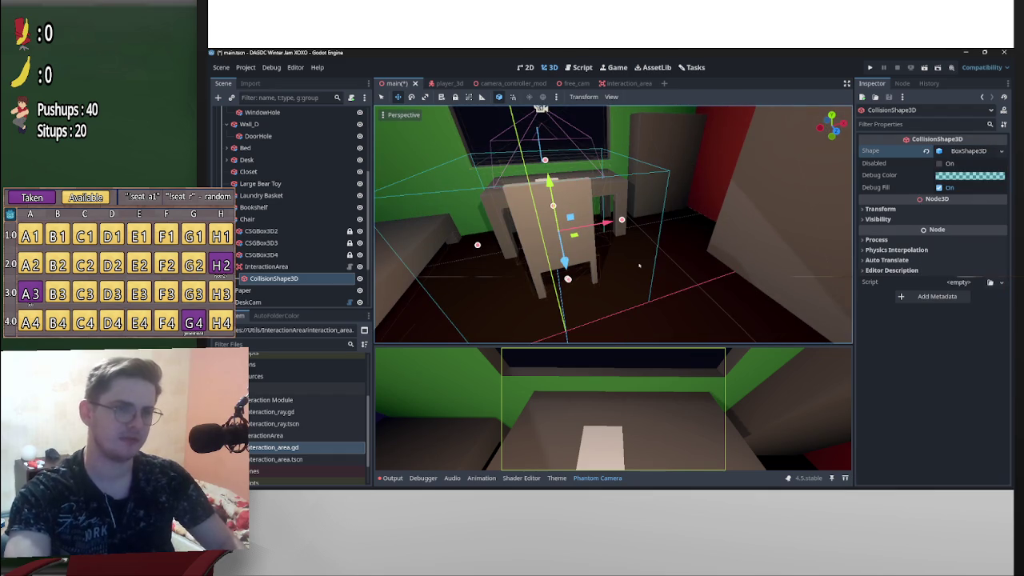
# Shrink the collision box to roughly 0.62 × 0.94 × 0.46 around the chair
pyautogui.moveTo(569, 290); pyautogui.dragTo(688, 276)
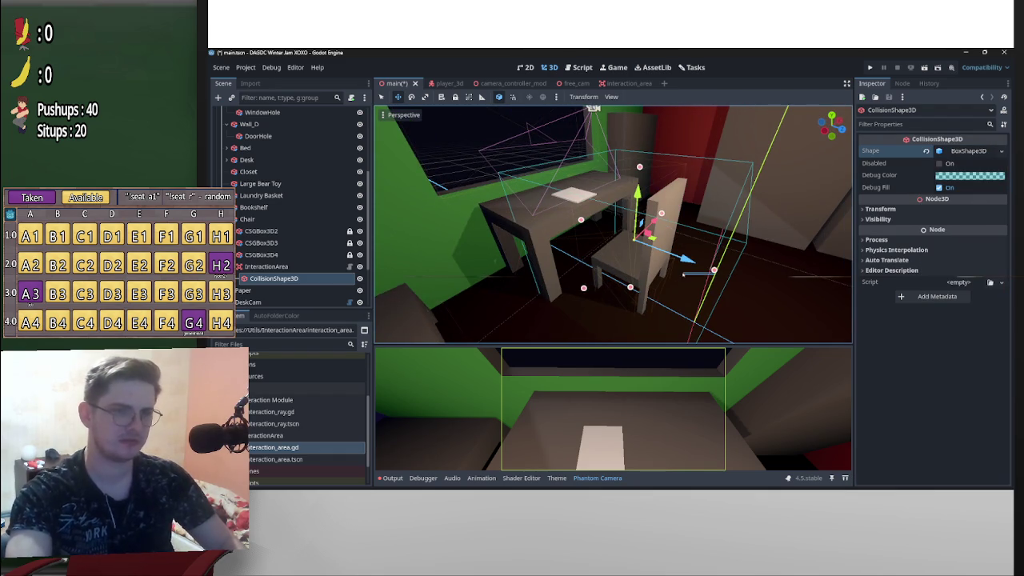
pyautogui.click(767, 304)
pyautogui.click(664, 256)
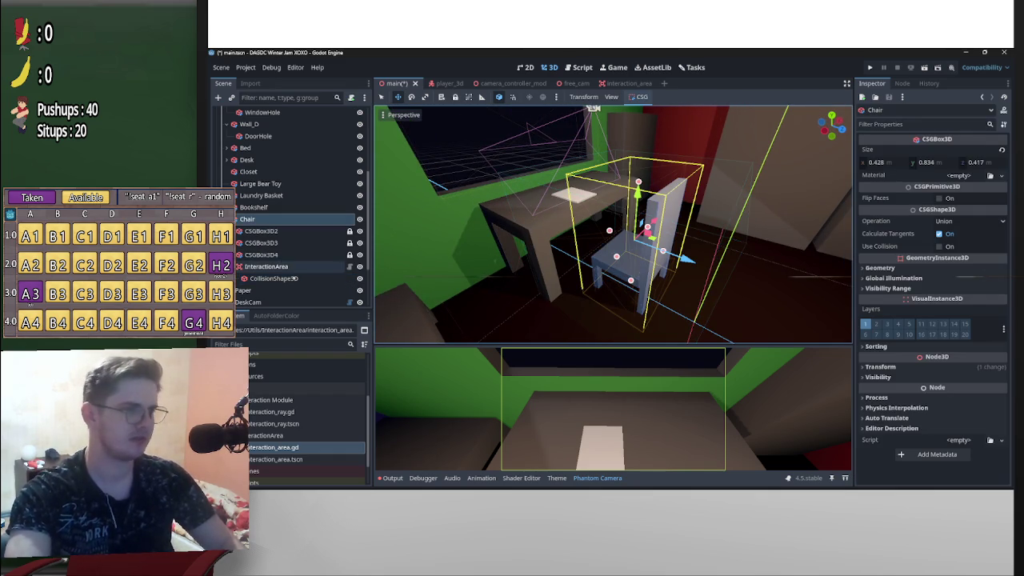
pyautogui.click(274, 278)
pyautogui.moveTo(714, 270); pyautogui.dragTo(618, 244)
pyautogui.moveTo(606, 241)
pyautogui.mouseDown()
pyautogui.moveTo(583, 247)
pyautogui.moveTo(652, 253)
pyautogui.mouseUp()
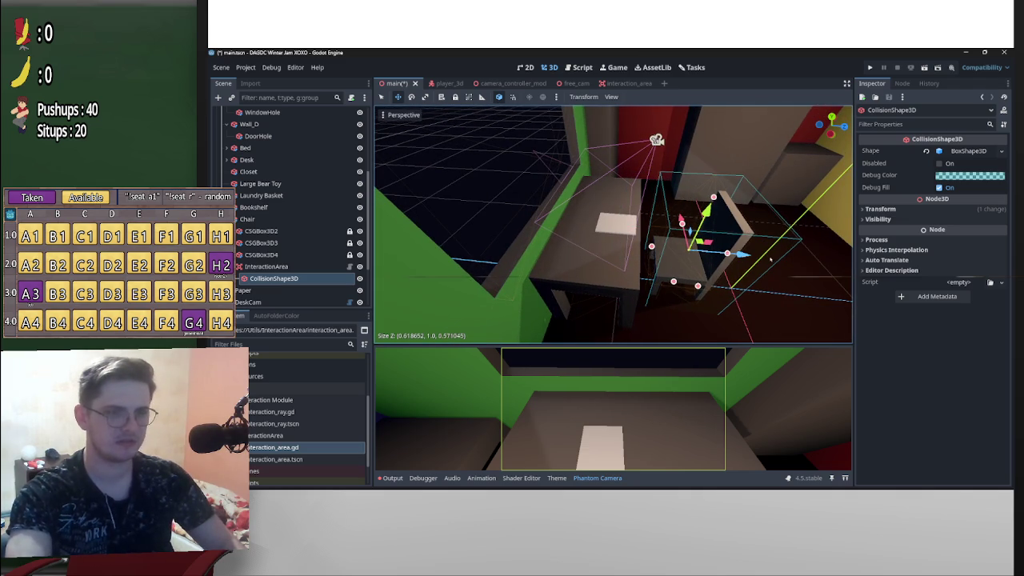
pyautogui.scroll(5, 770, 258)
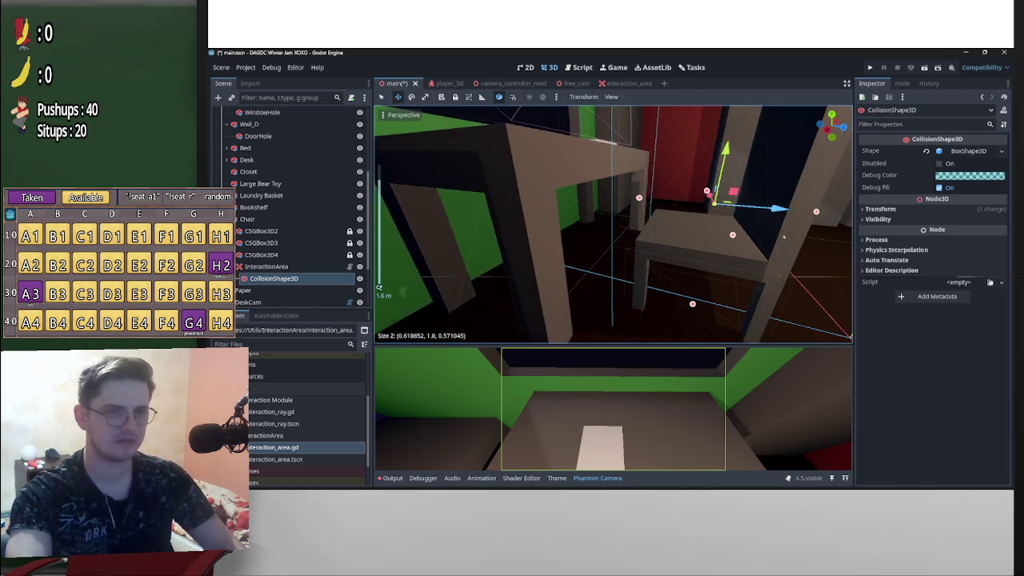
pyautogui.moveTo(783, 235)
pyautogui.mouseDown()
pyautogui.moveTo(717, 221)
pyautogui.moveTo(724, 228)
pyautogui.moveTo(693, 241)
pyautogui.mouseUp()
pyautogui.moveTo(601, 138)
pyautogui.mouseDown()
pyautogui.moveTo(603, 152)
pyautogui.moveTo(496, 208)
pyautogui.moveTo(384, 248)
pyautogui.mouseUp()
# Rename InteractionArea to SitOn, duplicate it, and name the copy LeaveSeat
pyautogui.click(261, 267)
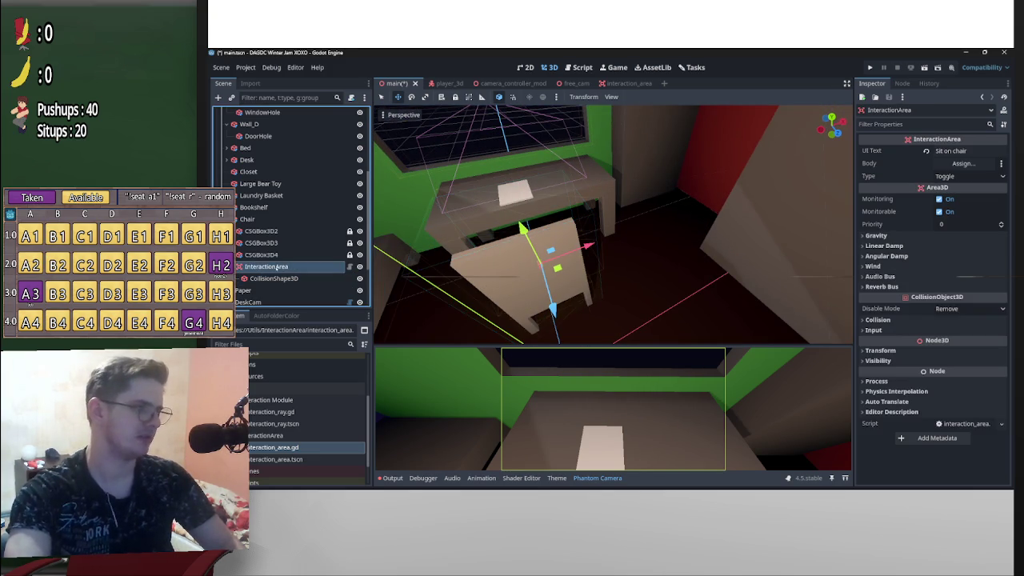
pyautogui.click(264, 267)
pyautogui.write('SitOn')
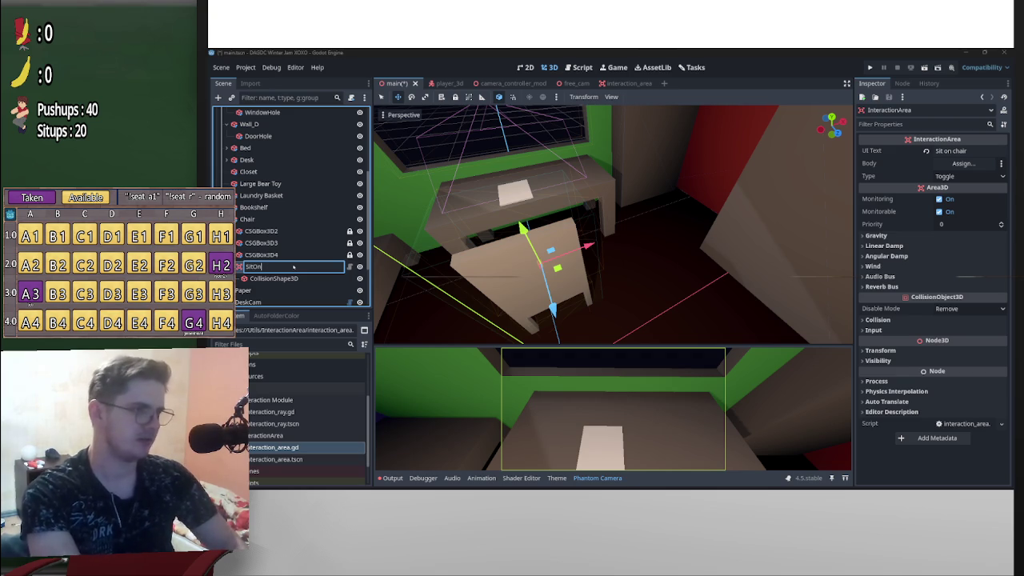
pyautogui.press('Return')
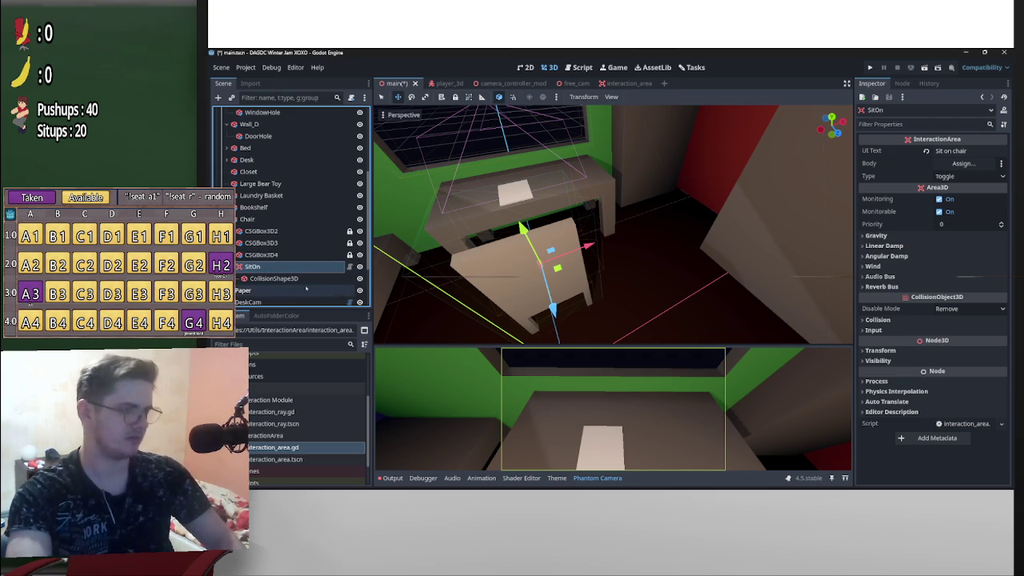
pyautogui.hotkey('ctrl', 'd')
pyautogui.click(272, 292)
pyautogui.write('LeaveSeat')
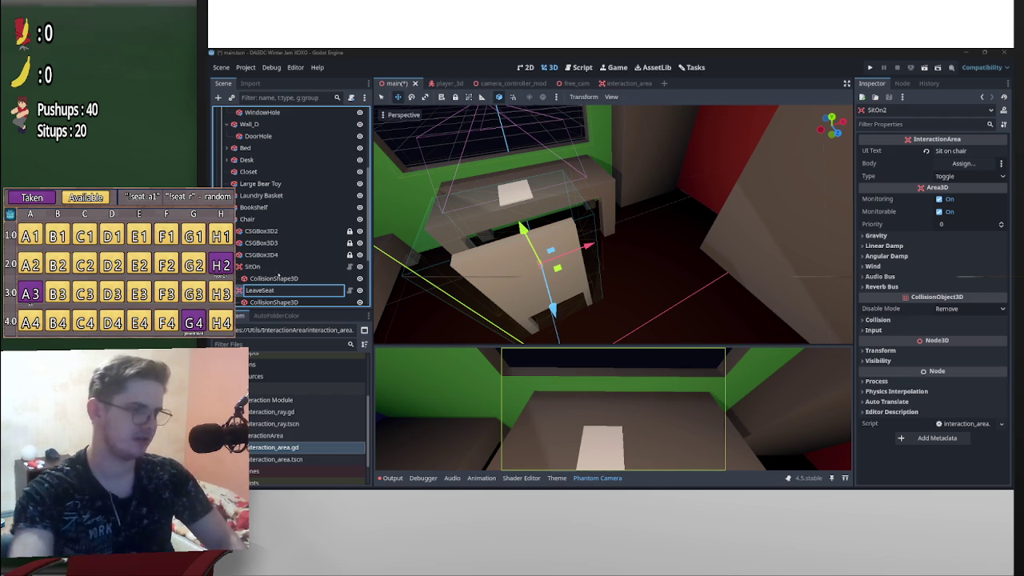
pyautogui.press('Return')
pyautogui.scroll(-2, 288, 264)
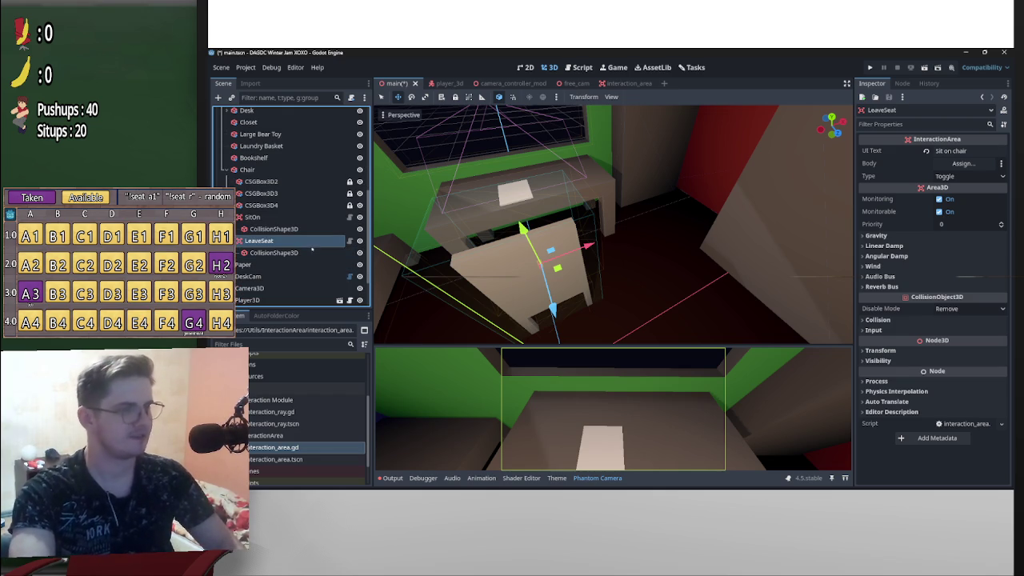
# Move LeaveSeat's collision shape to the right along X and shift it along Z
pyautogui.click(300, 254)
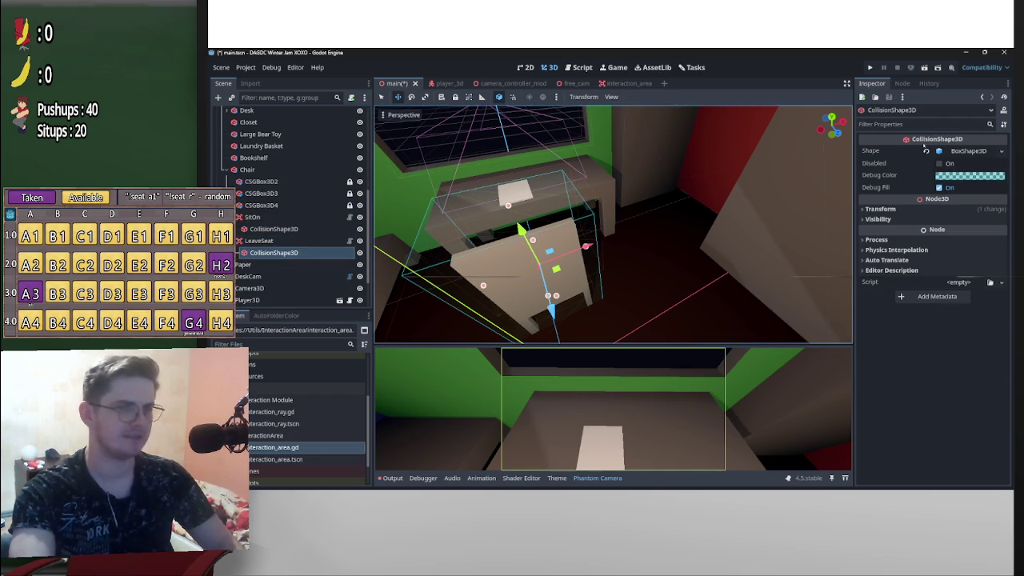
pyautogui.click(969, 151)
pyautogui.moveTo(720, 264)
pyautogui.mouseDown()
pyautogui.moveTo(615, 262)
pyautogui.moveTo(711, 232)
pyautogui.moveTo(569, 256)
pyautogui.mouseUp()
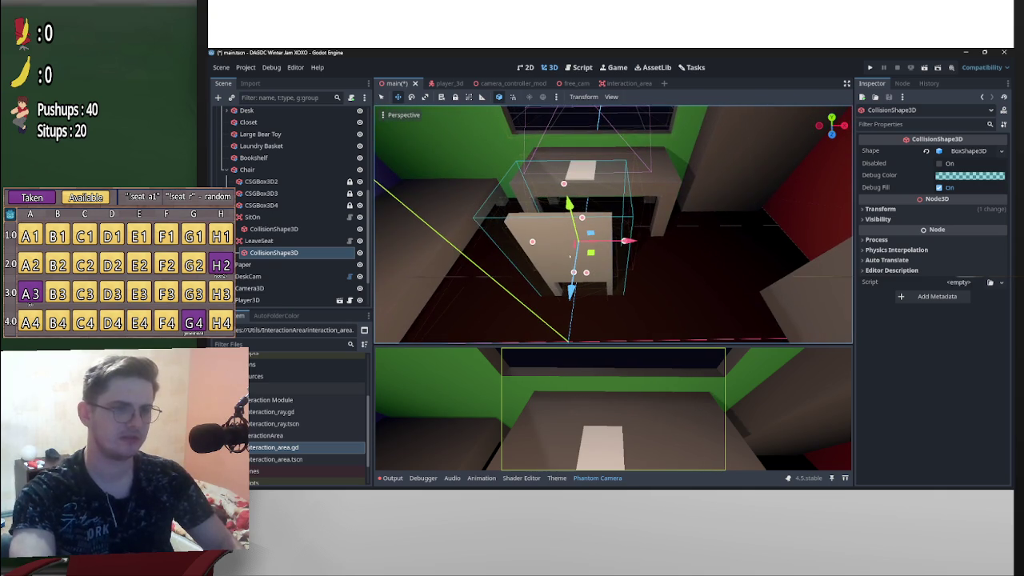
pyautogui.moveTo(629, 240)
pyautogui.mouseDown()
pyautogui.moveTo(732, 253)
pyautogui.moveTo(708, 255)
pyautogui.moveTo(722, 256)
pyautogui.moveTo(684, 245)
pyautogui.moveTo(731, 212)
pyautogui.moveTo(753, 220)
pyautogui.moveTo(748, 228)
pyautogui.mouseUp()
pyautogui.scroll(3, 682, 244)
pyautogui.moveTo(748, 228); pyautogui.dragTo(666, 264)
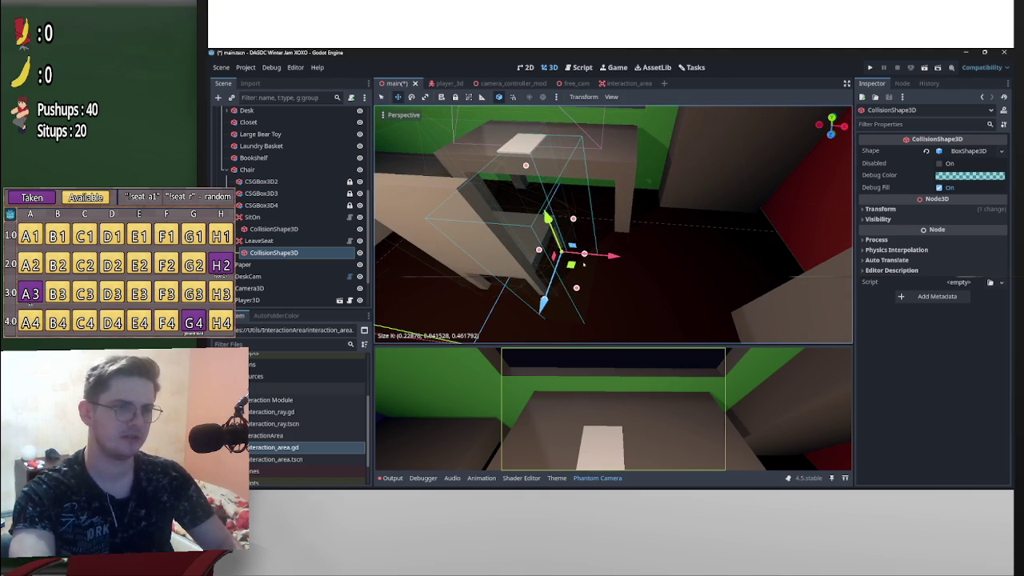
pyautogui.moveTo(583, 264)
pyautogui.mouseDown()
pyautogui.moveTo(544, 269)
pyautogui.moveTo(708, 261)
pyautogui.moveTo(553, 280)
pyautogui.moveTo(578, 281)
pyautogui.moveTo(632, 320)
pyautogui.moveTo(588, 310)
pyautogui.moveTo(656, 264)
pyautogui.moveTo(640, 280)
pyautogui.moveTo(669, 315)
pyautogui.moveTo(600, 260)
pyautogui.moveTo(647, 270)
pyautogui.mouseUp()
# Duplicate the collision shape into CollisionShape3D2 and shift it slightly along X
pyautogui.hotkey('ctrl', 'd')
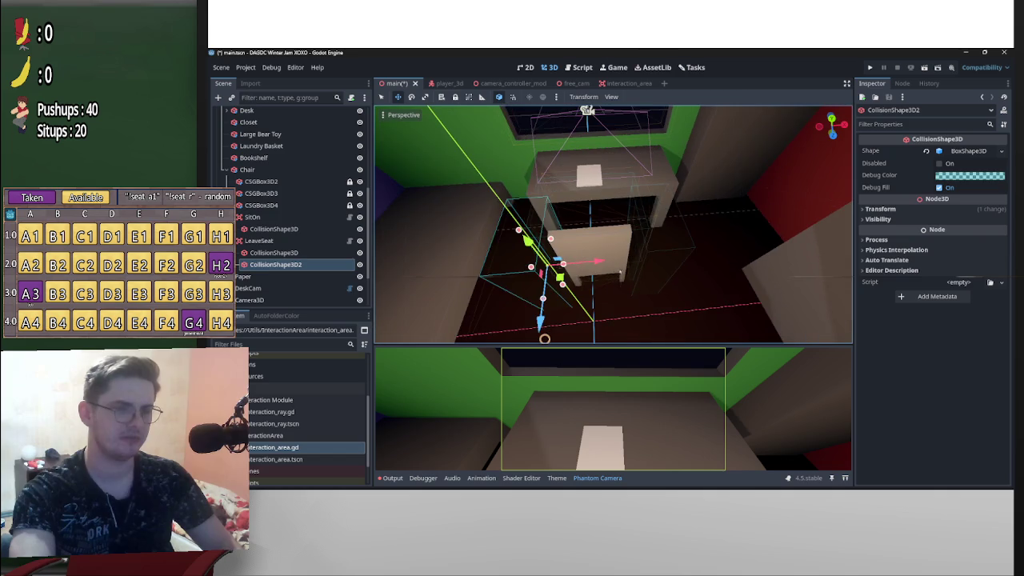
pyautogui.click(655, 273)
pyautogui.moveTo(695, 244)
pyautogui.mouseDown()
pyautogui.moveTo(572, 251)
pyautogui.moveTo(560, 204)
pyautogui.mouseUp()
pyautogui.click(578, 200)
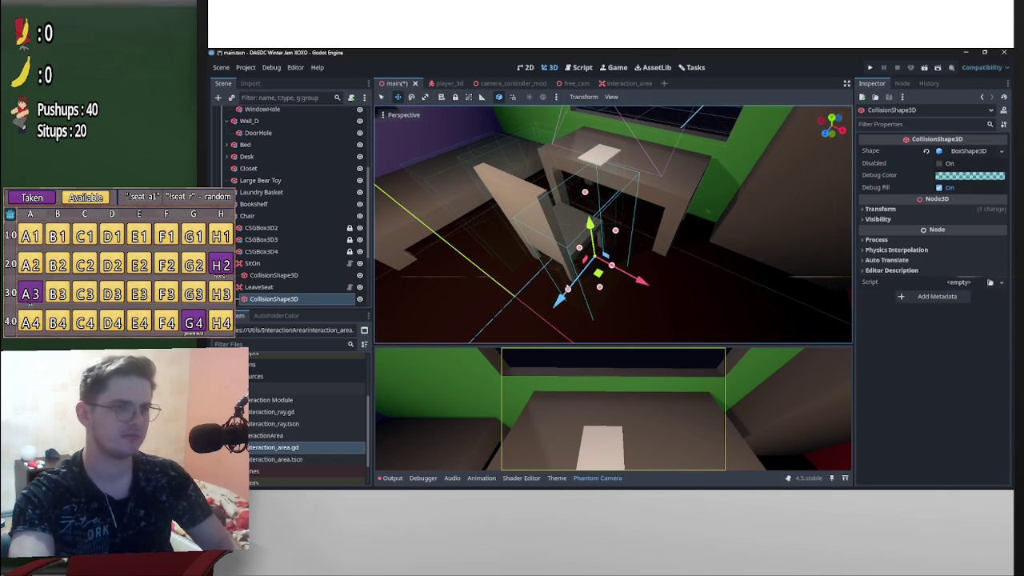
pyautogui.moveTo(557, 301); pyautogui.dragTo(692, 213)
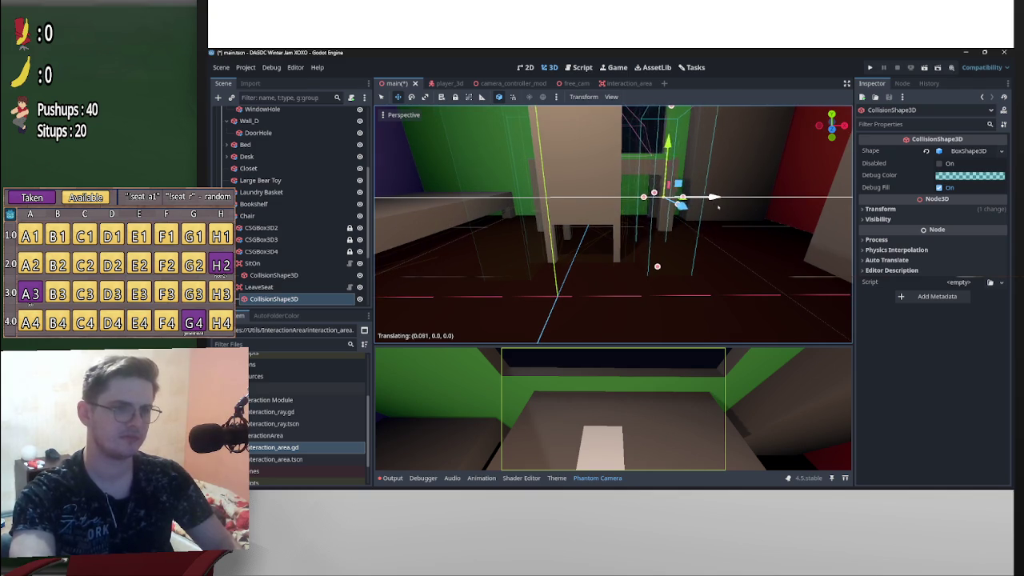
pyautogui.moveTo(715, 214); pyautogui.dragTo(577, 296)
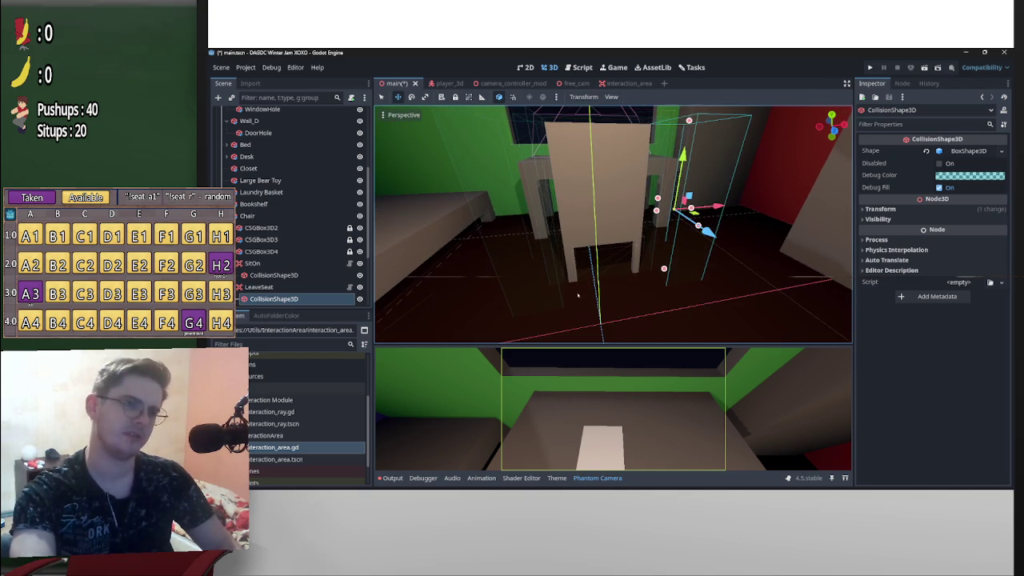
pyautogui.click(509, 198)
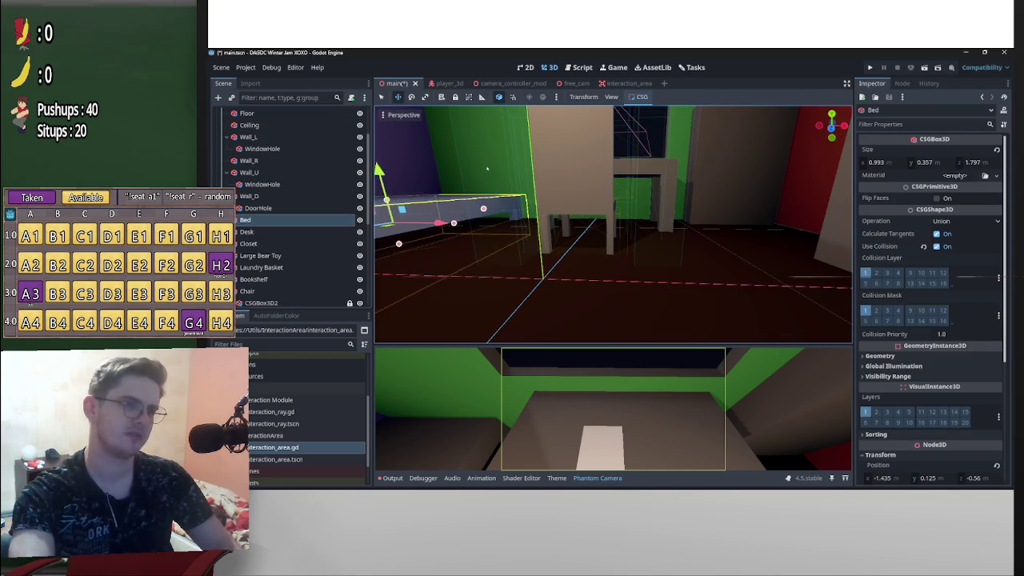
pyautogui.click(521, 248)
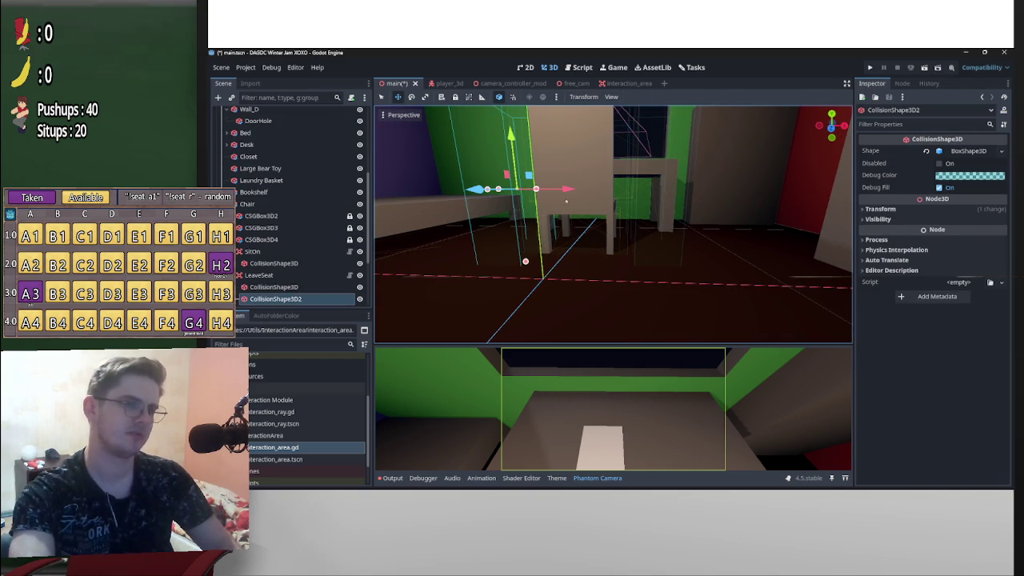
pyautogui.moveTo(565, 190)
pyautogui.mouseDown()
pyautogui.moveTo(597, 189)
pyautogui.moveTo(694, 260)
pyautogui.moveTo(643, 218)
pyautogui.mouseUp()
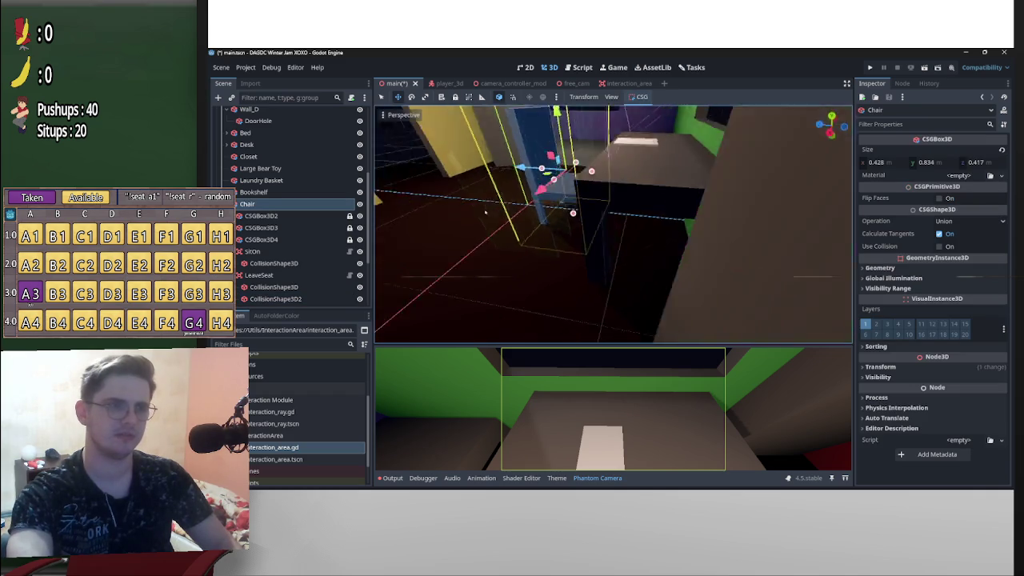
# Nudge CollisionShape3D2 and CollisionShape3D slightly along Z, then rename the area LeaveSeat1
pyautogui.click(548, 176)
pyautogui.moveTo(548, 176); pyautogui.dragTo(512, 192)
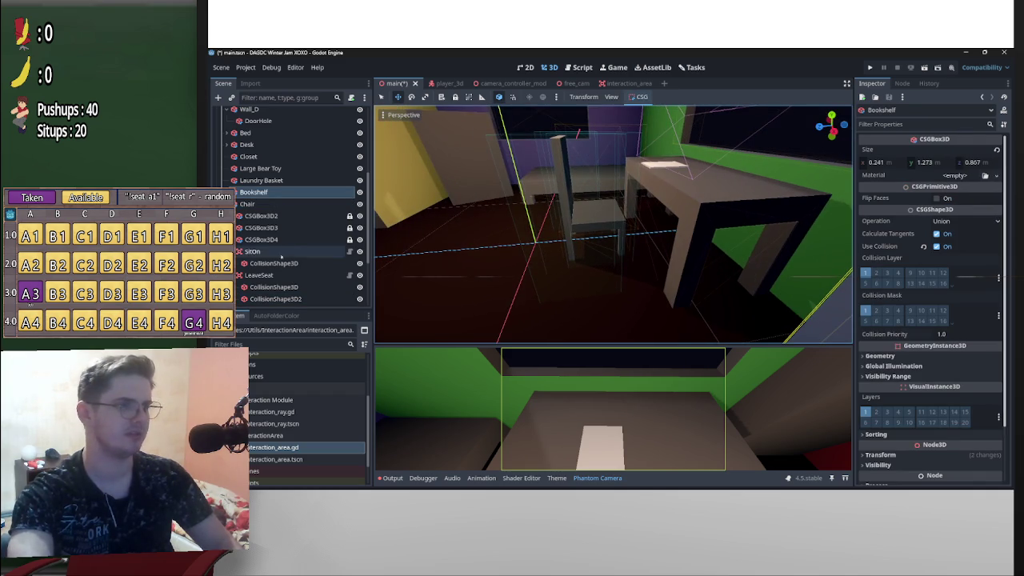
pyautogui.click(560, 200)
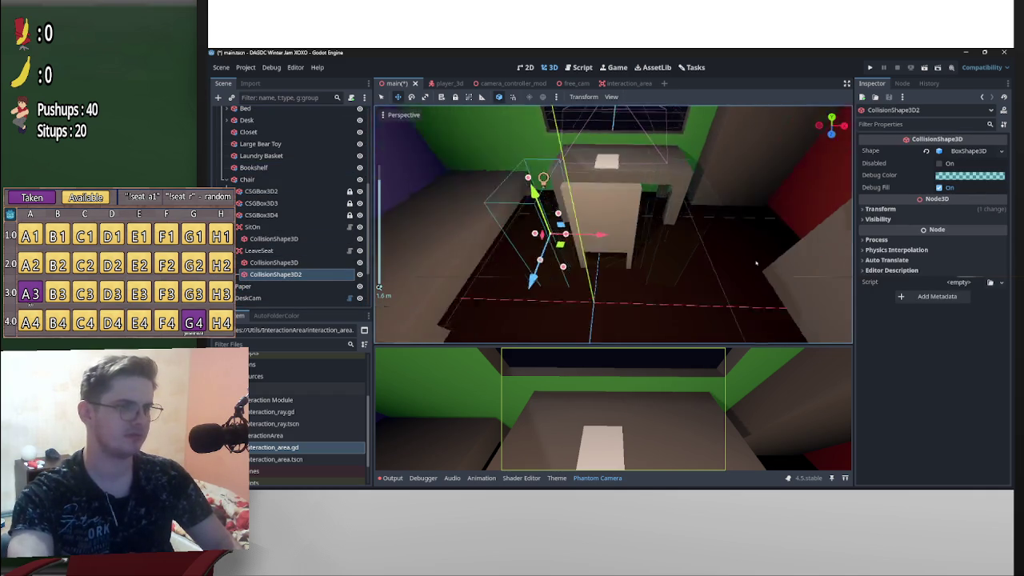
pyautogui.moveTo(556, 297); pyautogui.dragTo(556, 301)
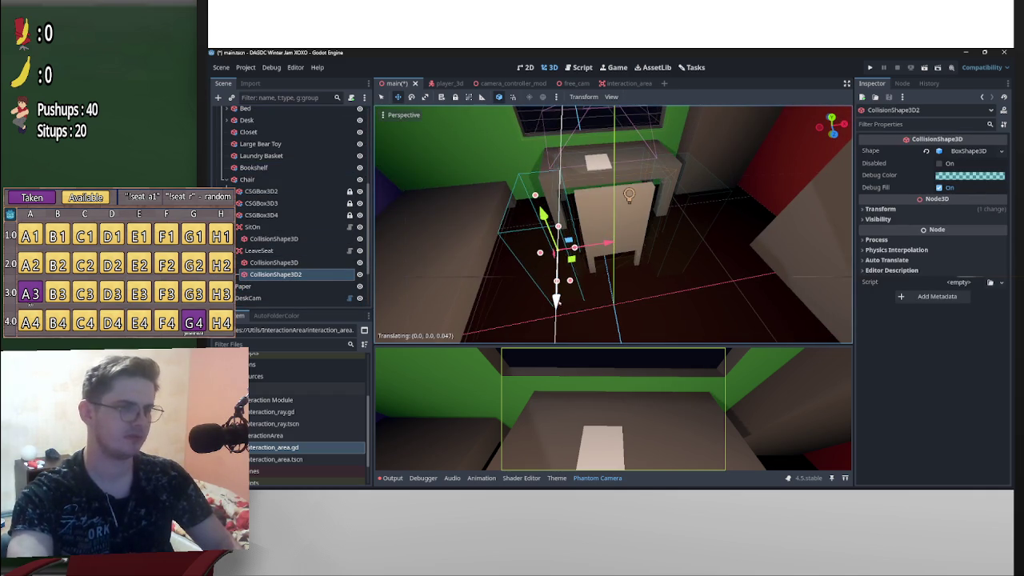
pyautogui.click(310, 263)
pyautogui.moveTo(694, 274); pyautogui.dragTo(691, 282)
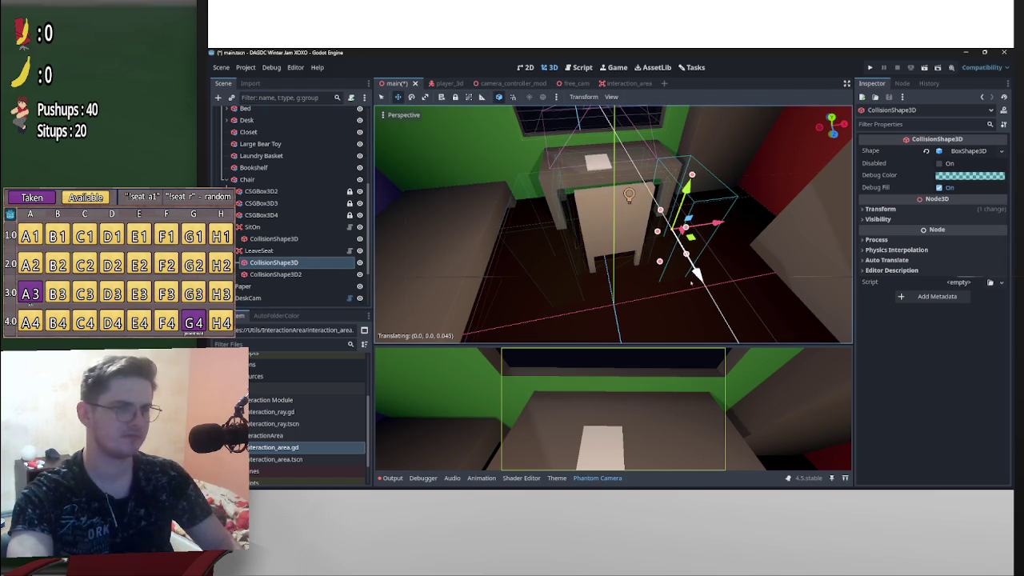
pyautogui.click(288, 251)
pyautogui.click(293, 252)
pyautogui.write('1')
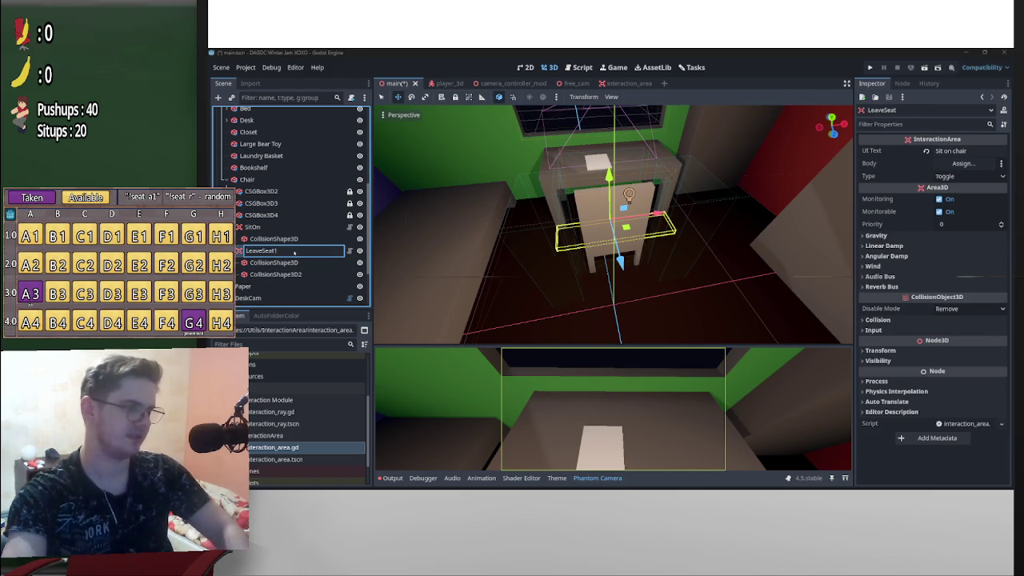
# Name the area LeaveSeat1 and duplicate it as LeaveSeat2
pyautogui.press('Return')
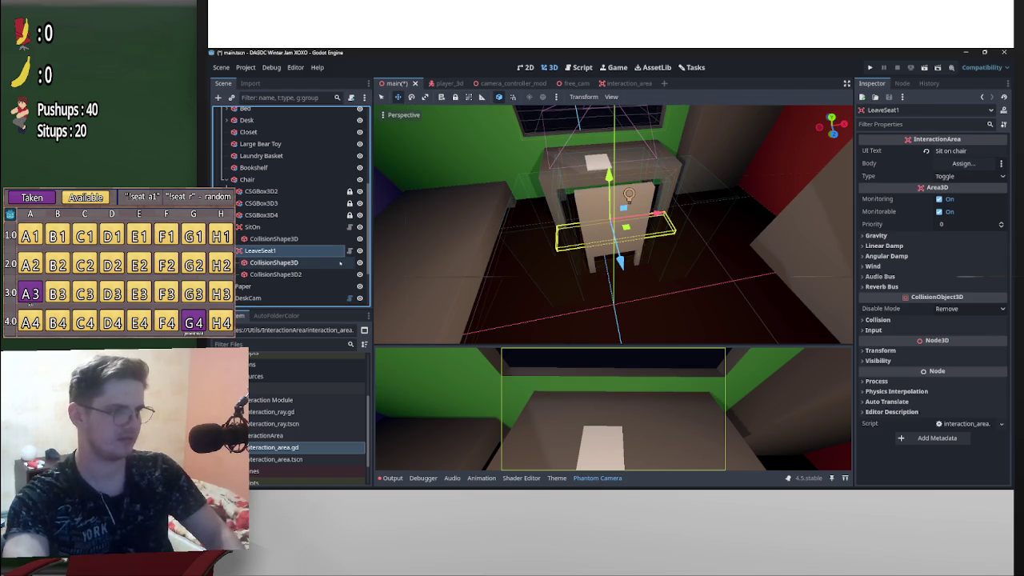
pyautogui.hotkey('ctrl', 'd')
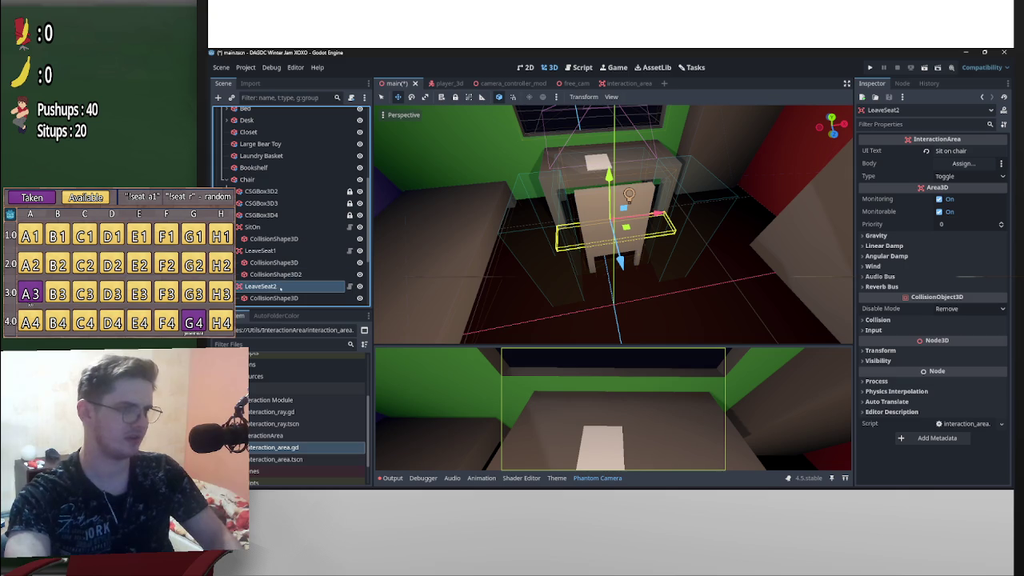
pyautogui.scroll(-1, 280, 290)
# Delete one collision box from each leave-seat area, leaving LeaveSeat1 with CollisionShape3D
pyautogui.click(312, 238)
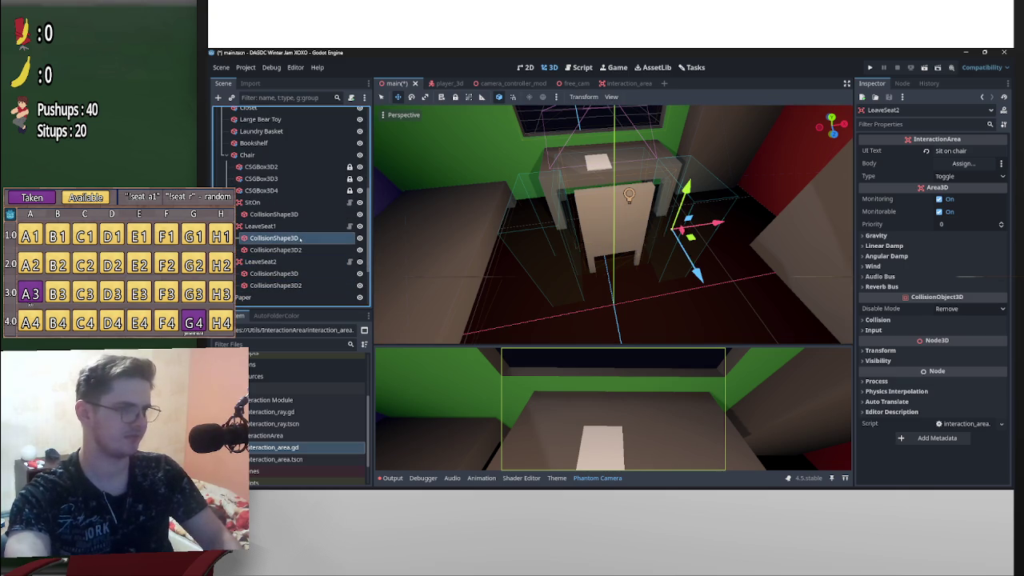
pyautogui.press('Delete')
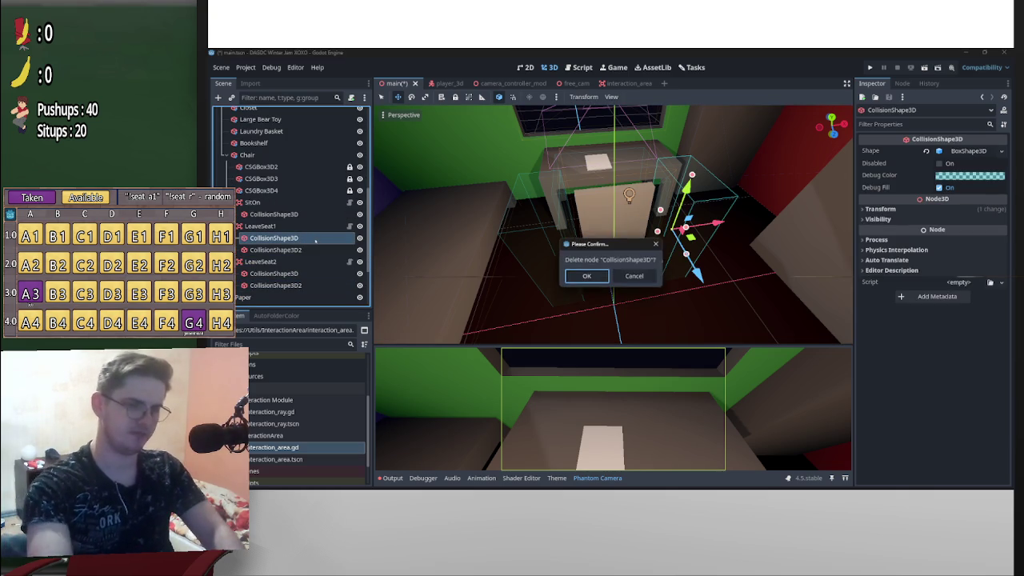
pyautogui.press('Return')
pyautogui.click(306, 274)
pyautogui.press('Delete')
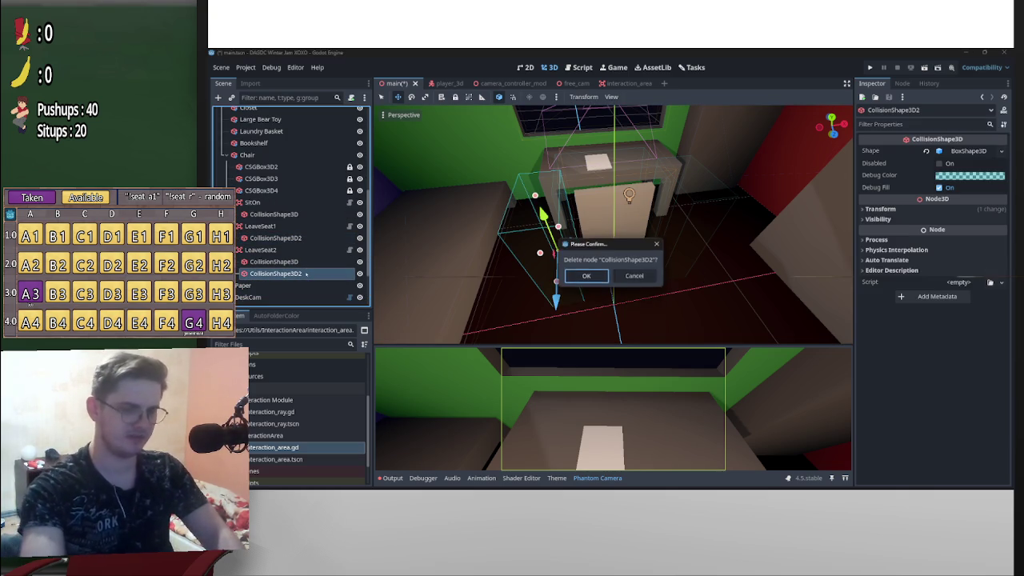
pyautogui.press('Return')
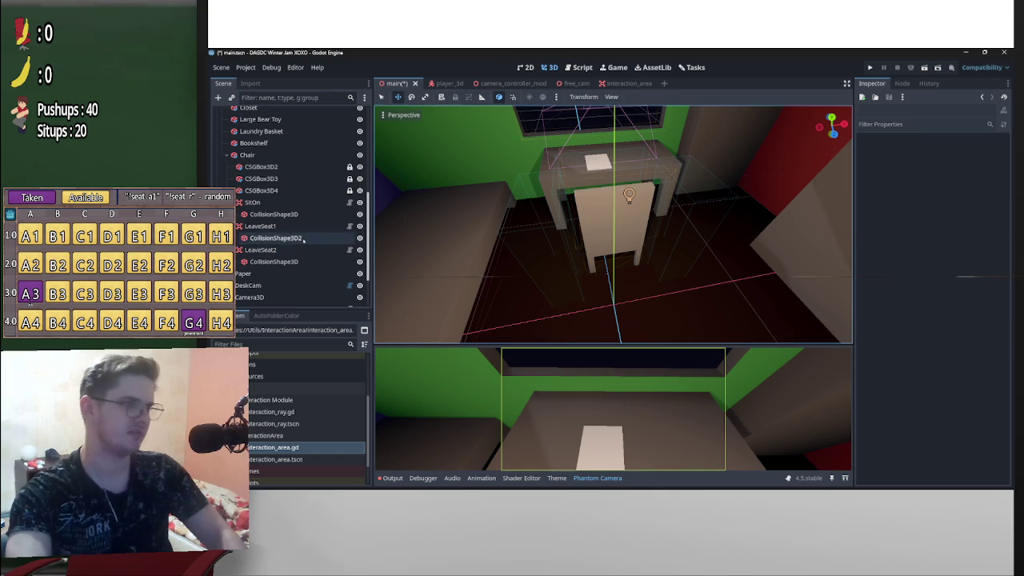
pyautogui.doubleClick(315, 238)
pyautogui.press('Escape')
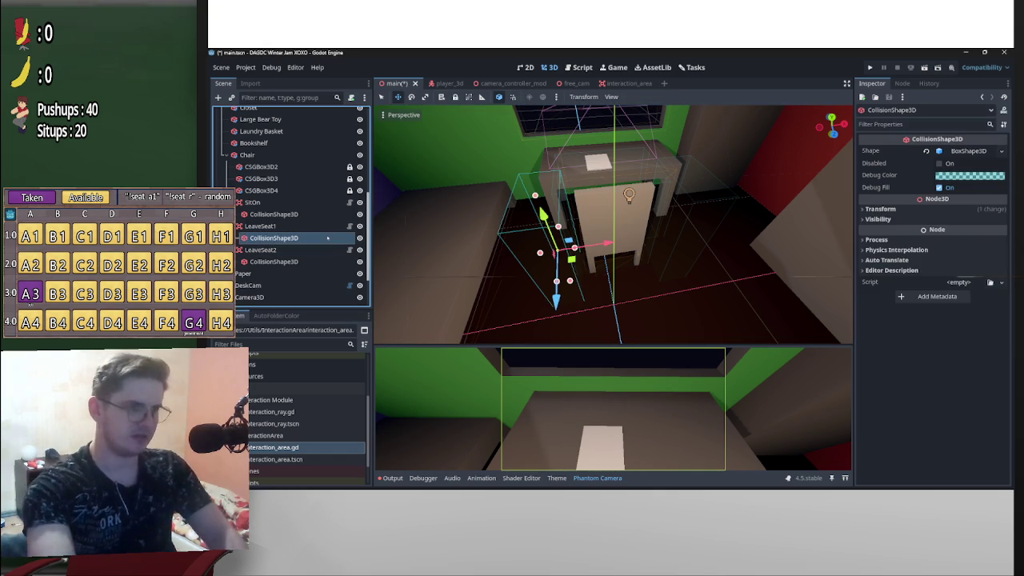
pyautogui.click(230, 225)
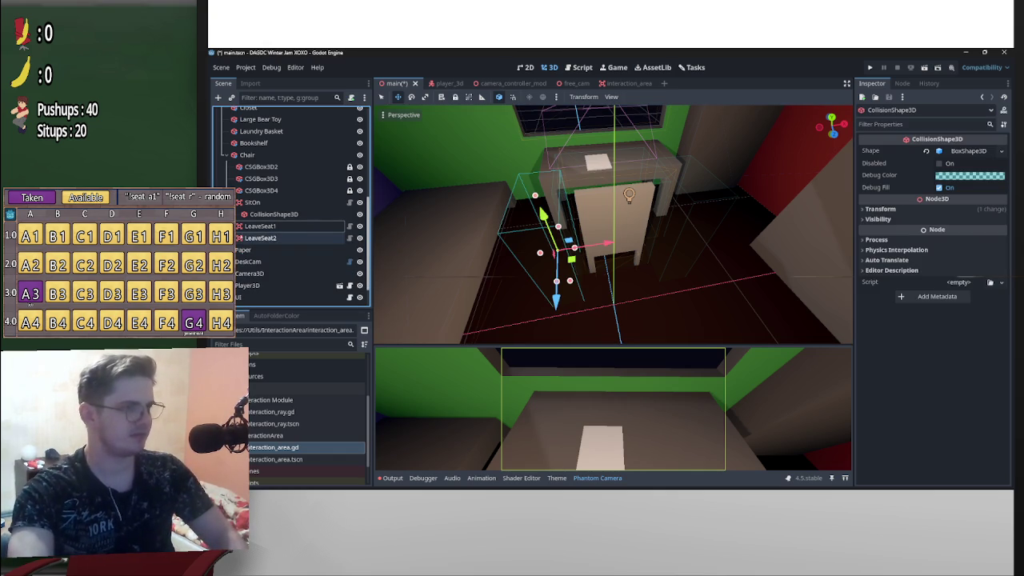
# Delete the LeaveSeat1 area, after cancelling an accidental delete of LeaveSeat2
pyautogui.click(230, 202)
pyautogui.scroll(3, 613, 224)
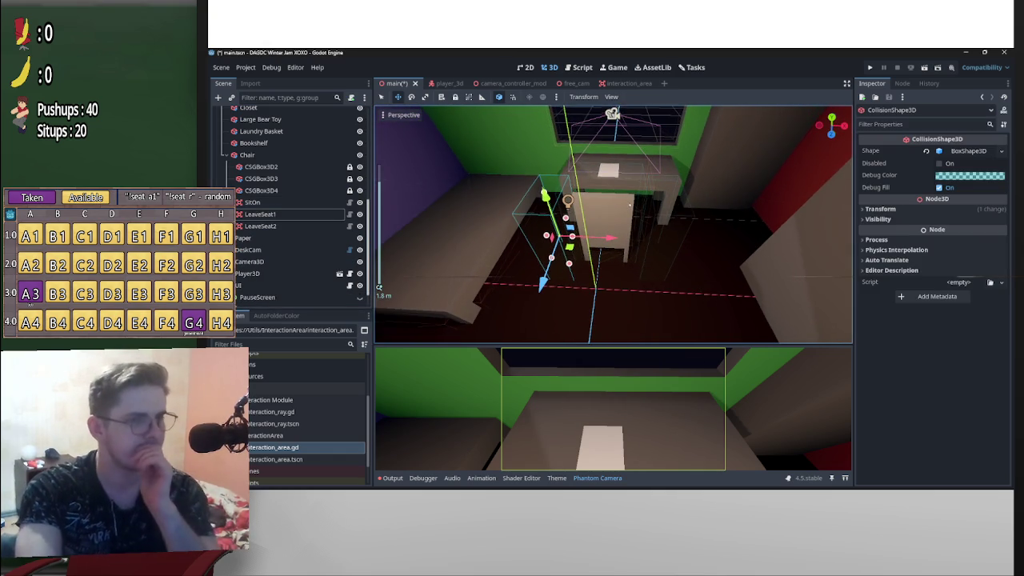
pyautogui.moveTo(480, 242)
pyautogui.mouseDown()
pyautogui.moveTo(661, 299)
pyautogui.moveTo(680, 276)
pyautogui.moveTo(656, 296)
pyautogui.moveTo(664, 299)
pyautogui.moveTo(568, 264)
pyautogui.moveTo(534, 233)
pyautogui.moveTo(721, 261)
pyautogui.moveTo(582, 255)
pyautogui.moveTo(566, 269)
pyautogui.moveTo(526, 267)
pyautogui.moveTo(590, 292)
pyautogui.moveTo(546, 286)
pyautogui.moveTo(576, 318)
pyautogui.mouseUp()
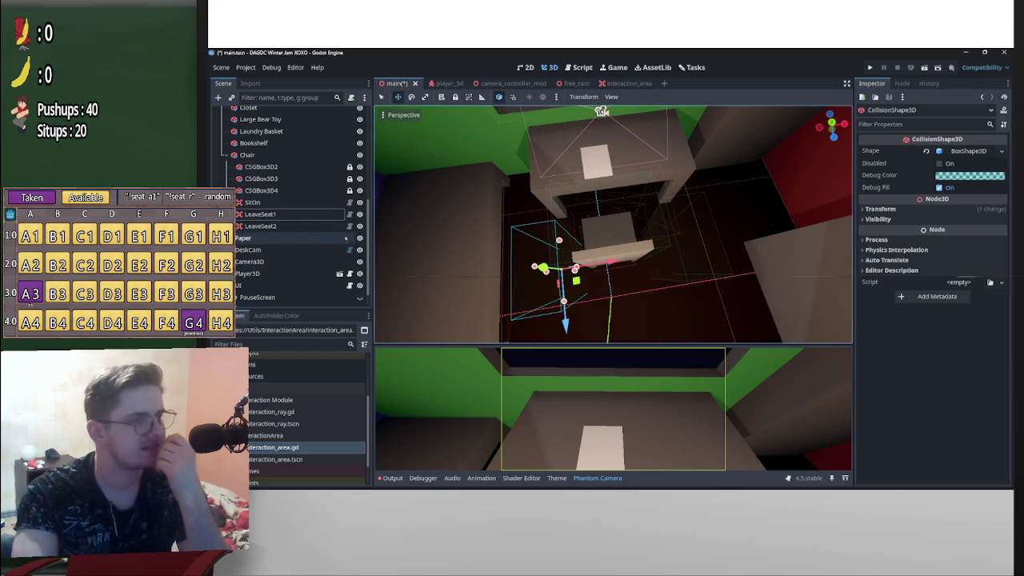
pyautogui.click(272, 225)
pyautogui.press('Delete')
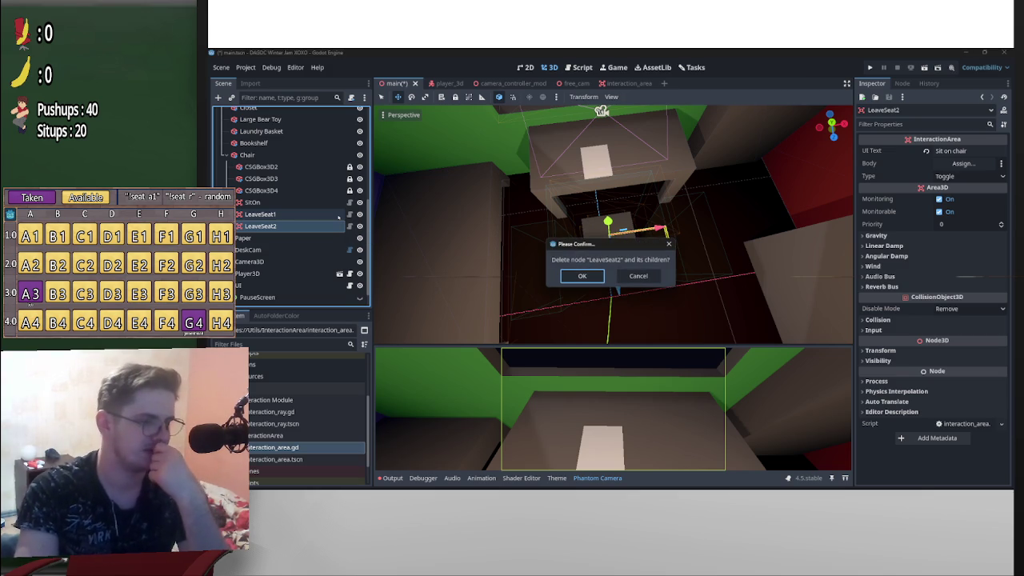
pyautogui.click(637, 276)
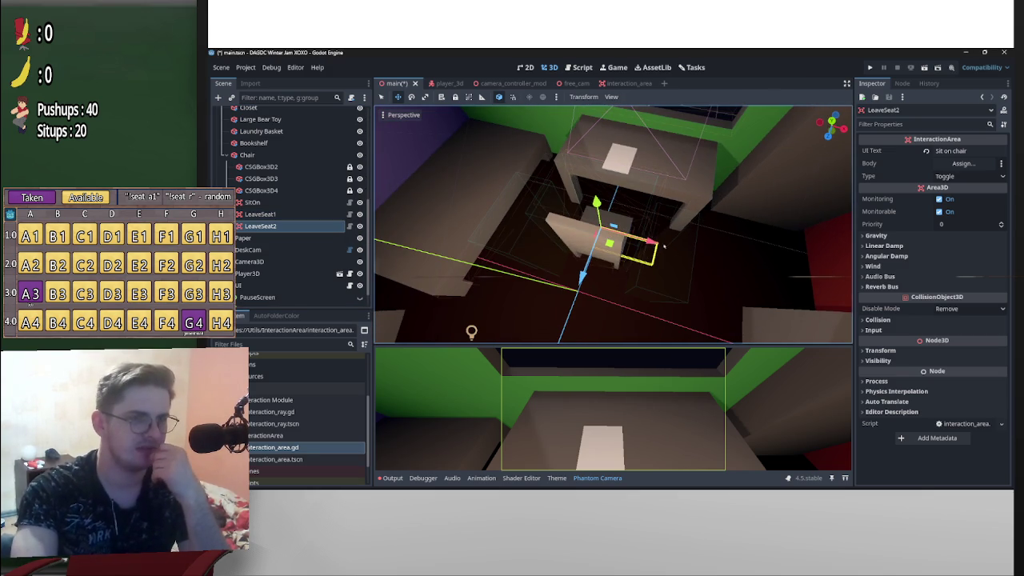
pyautogui.click(286, 213)
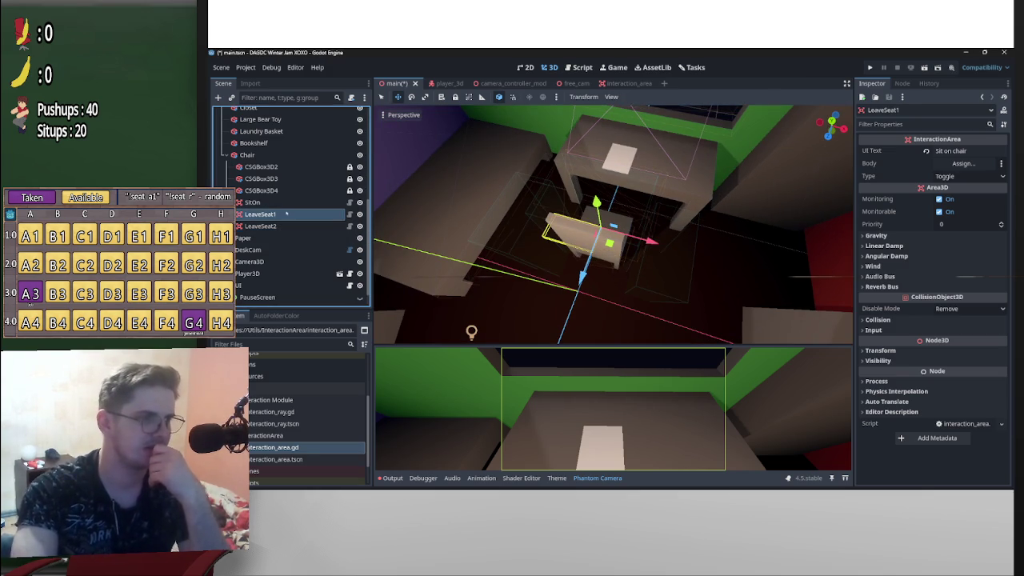
pyautogui.press('Delete')
# Confirm the LeaveSeat1 deletion and turn off Monitorable on LeaveSeat2
pyautogui.click(572, 275)
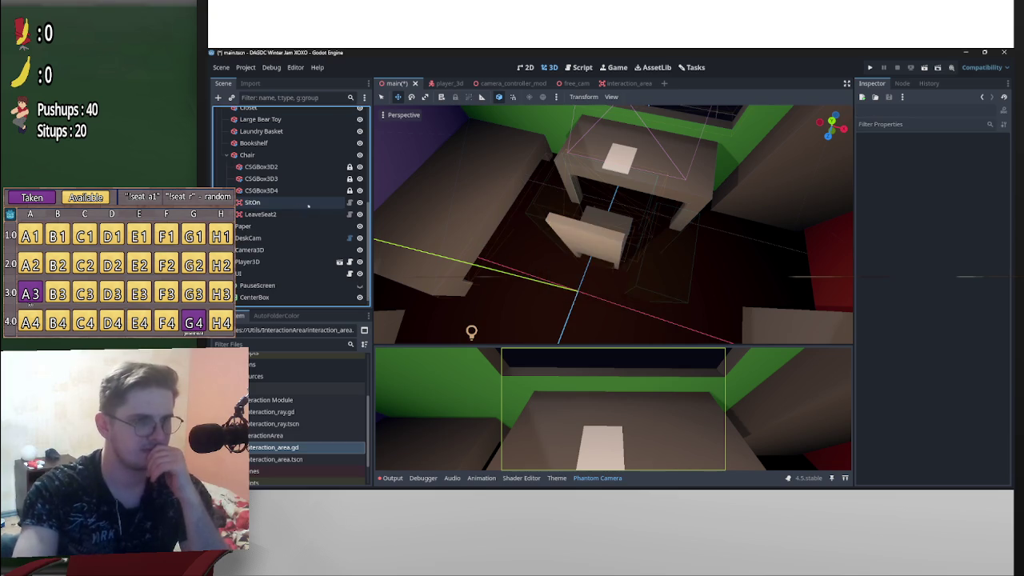
pyautogui.moveTo(484, 163); pyautogui.dragTo(576, 204)
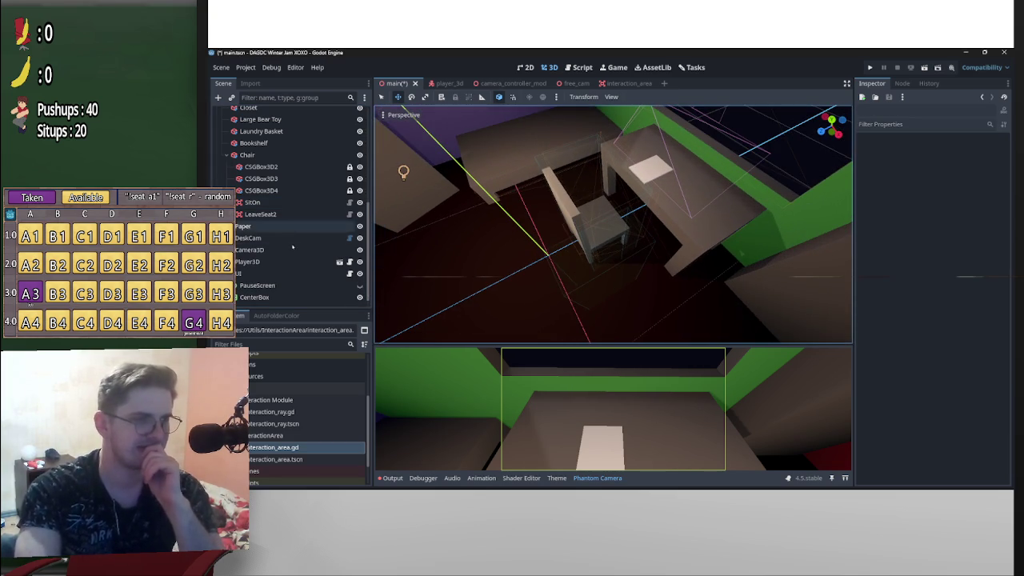
pyautogui.click(260, 213)
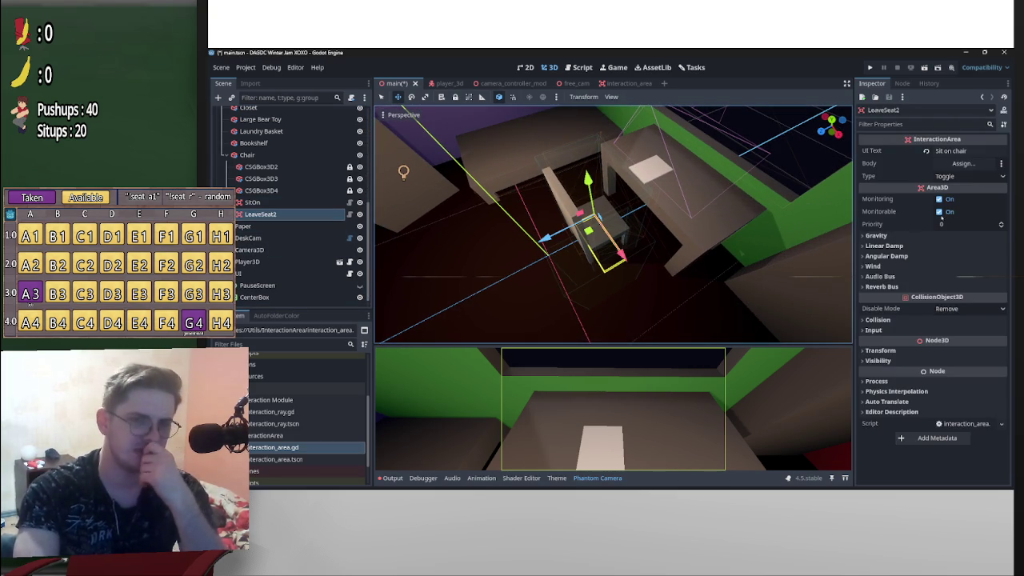
pyautogui.click(940, 212)
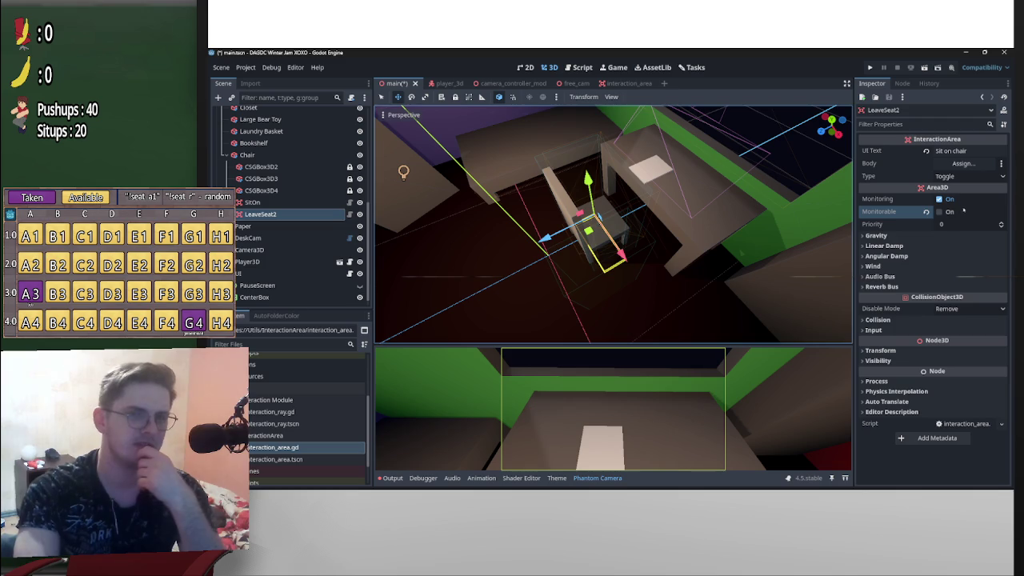
pyautogui.click(940, 198)
# Inspect the chair and desk from new angles, then reselect the SitOn area
pyautogui.click(275, 203)
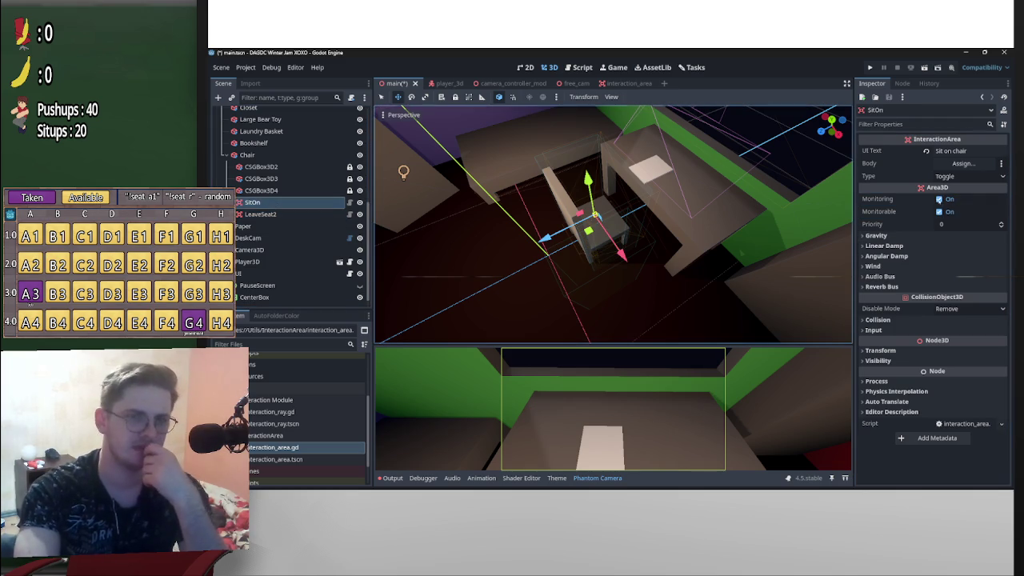
pyautogui.moveTo(505, 236); pyautogui.dragTo(680, 221)
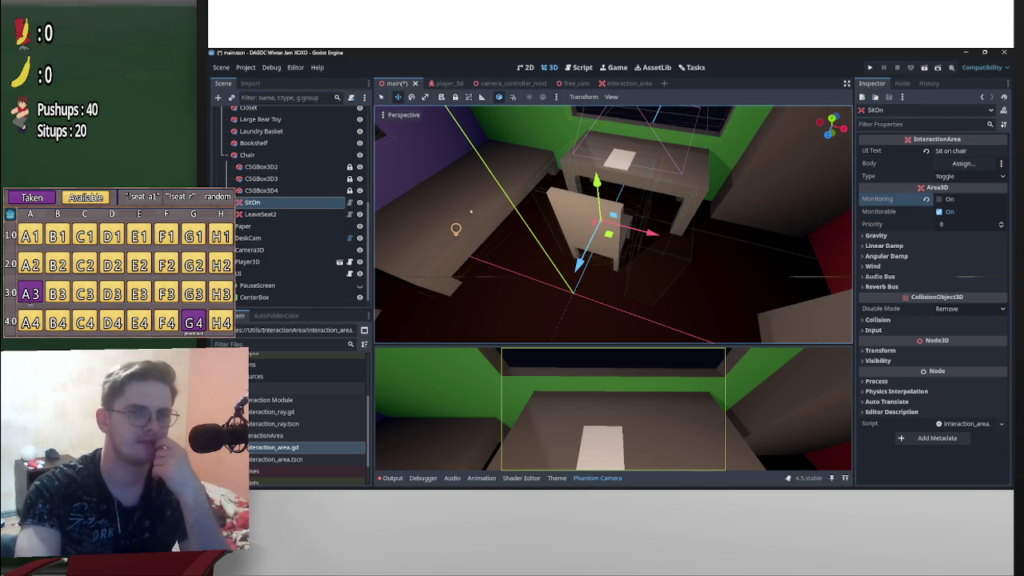
pyautogui.scroll(1, 341, 227)
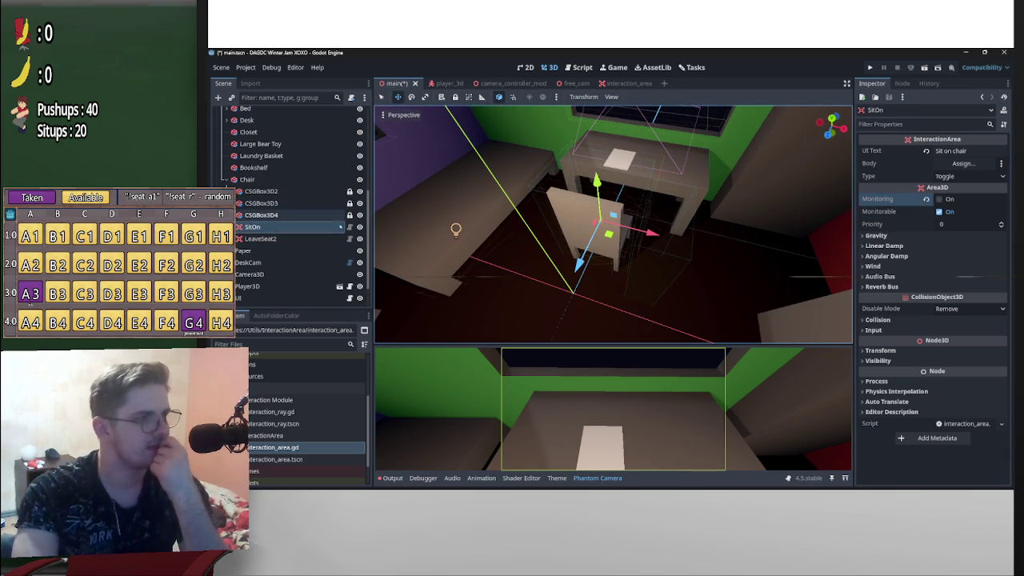
pyautogui.moveTo(641, 249); pyautogui.dragTo(661, 195)
pyautogui.click(661, 196)
pyautogui.click(300, 228)
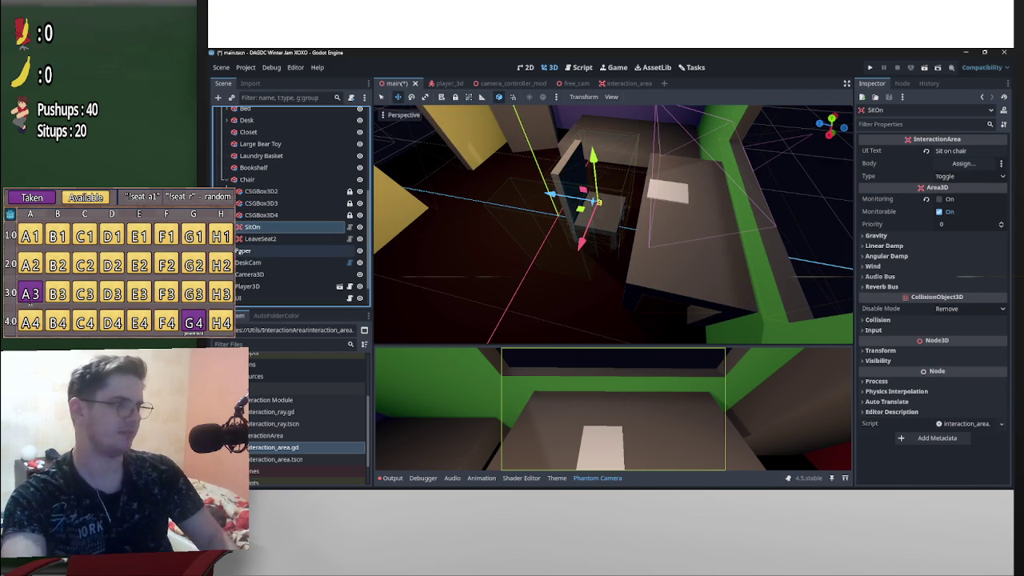
# Paste a copy of SitOn under Paper and make its BoxShape3D unique
pyautogui.click(243, 250)
pyautogui.hotkey('ctrl', 'v')
pyautogui.scroll(5, 681, 243)
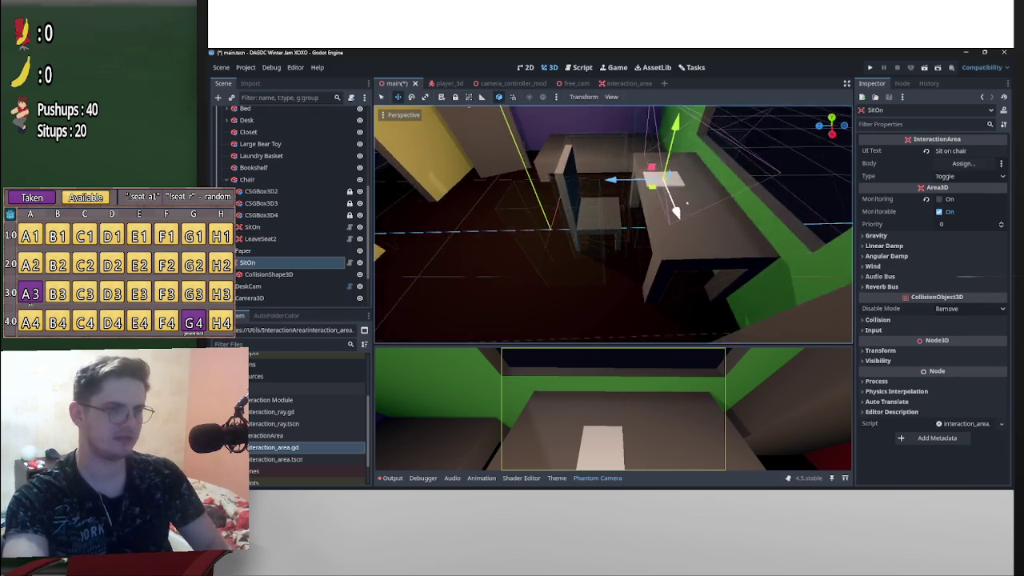
pyautogui.scroll(3, 678, 163)
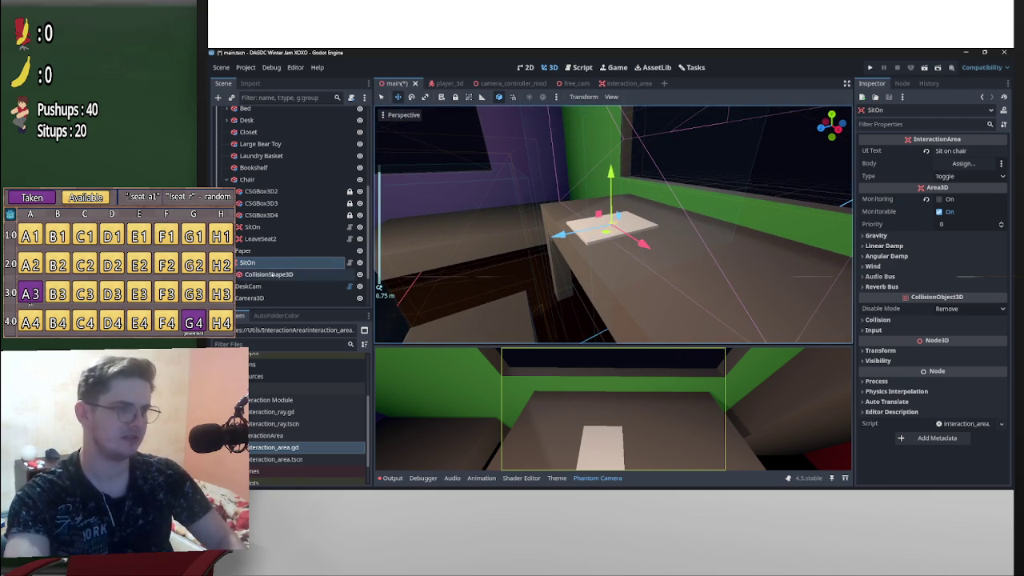
pyautogui.click(272, 275)
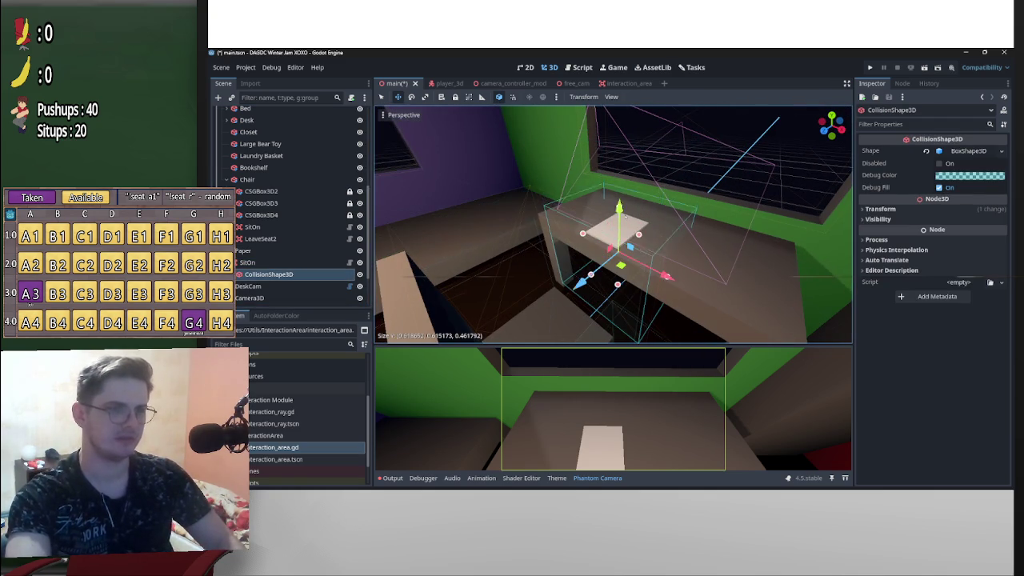
pyautogui.click(990, 150)
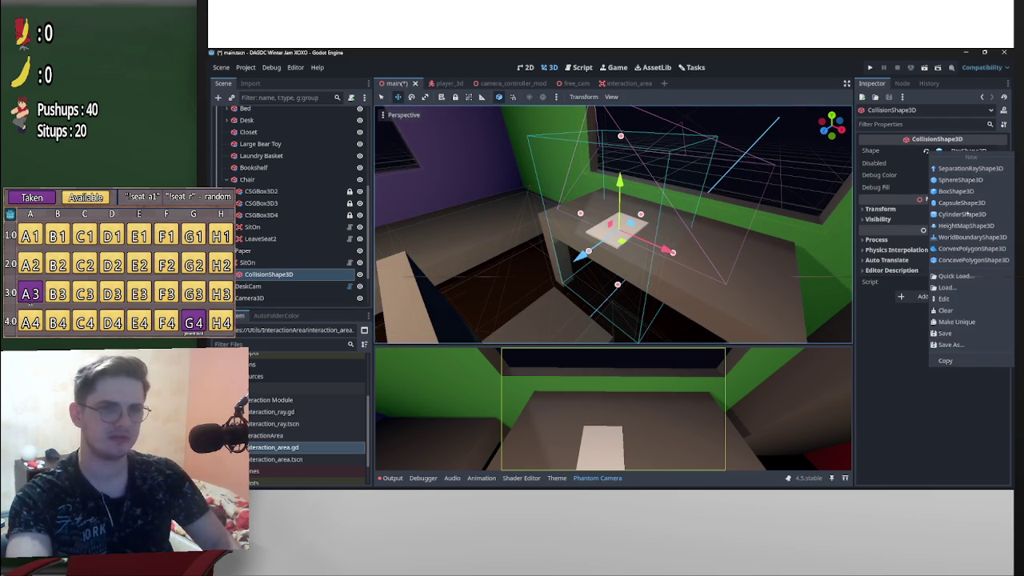
pyautogui.click(960, 324)
# Resize the copied collision box to about 0.34 × 0.12 × 0.30 over the seat
pyautogui.moveTo(640, 267); pyautogui.dragTo(712, 253)
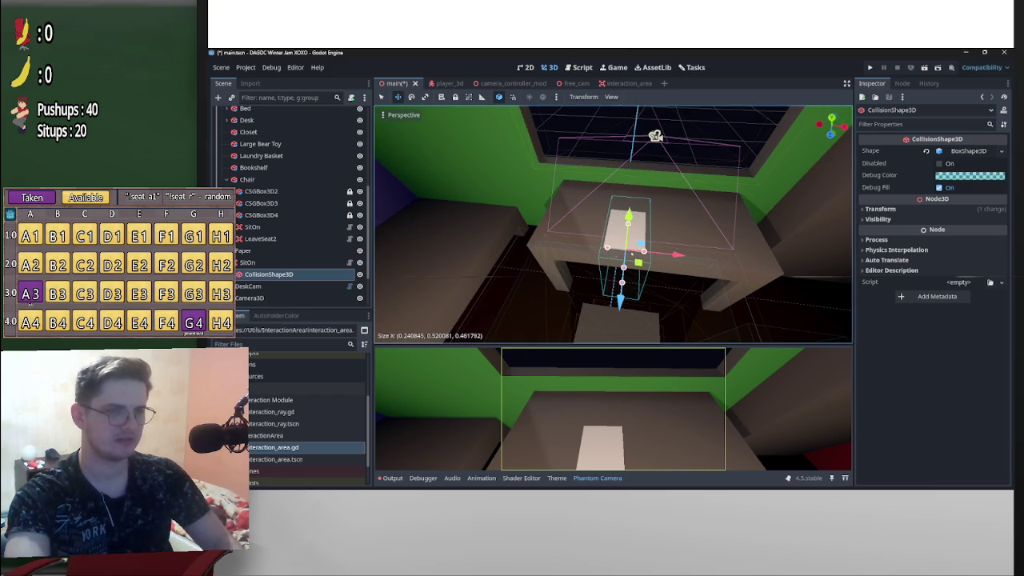
pyautogui.moveTo(632, 255); pyautogui.dragTo(650, 250)
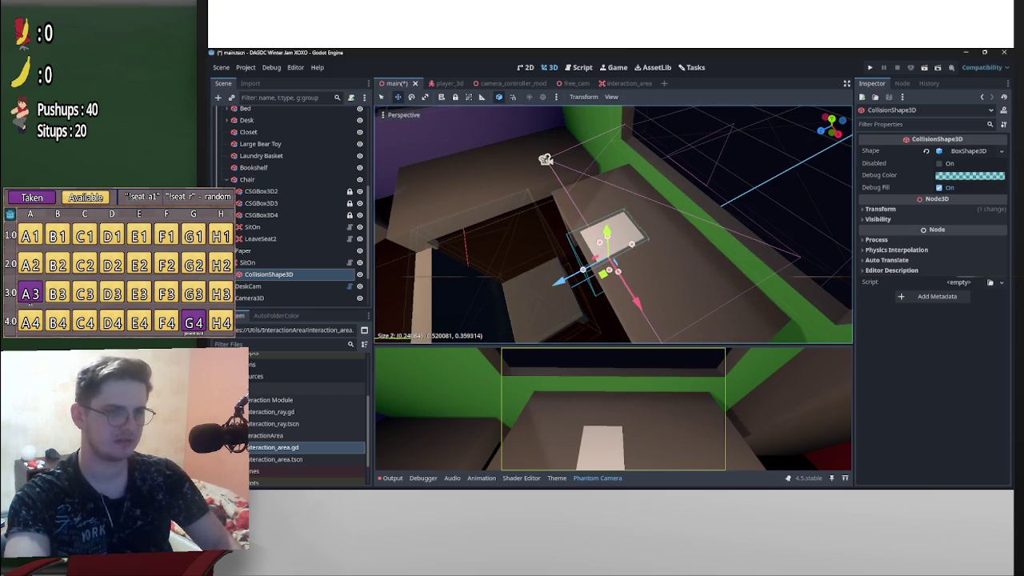
pyautogui.moveTo(613, 240); pyautogui.dragTo(648, 235)
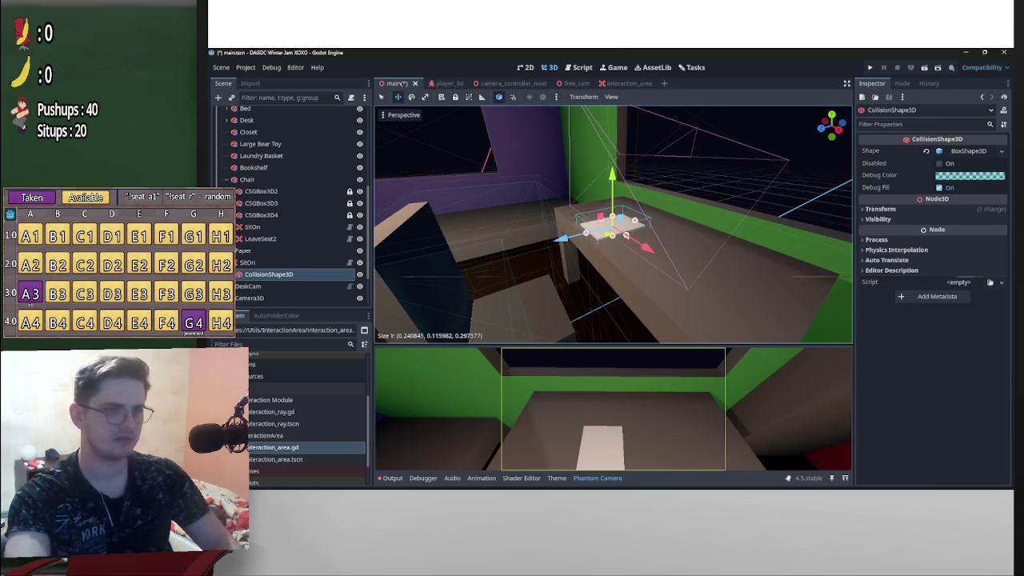
pyautogui.moveTo(631, 240)
pyautogui.mouseDown()
pyautogui.moveTo(648, 237)
pyautogui.moveTo(585, 259)
pyautogui.mouseUp()
pyautogui.moveTo(616, 226); pyautogui.dragTo(620, 223)
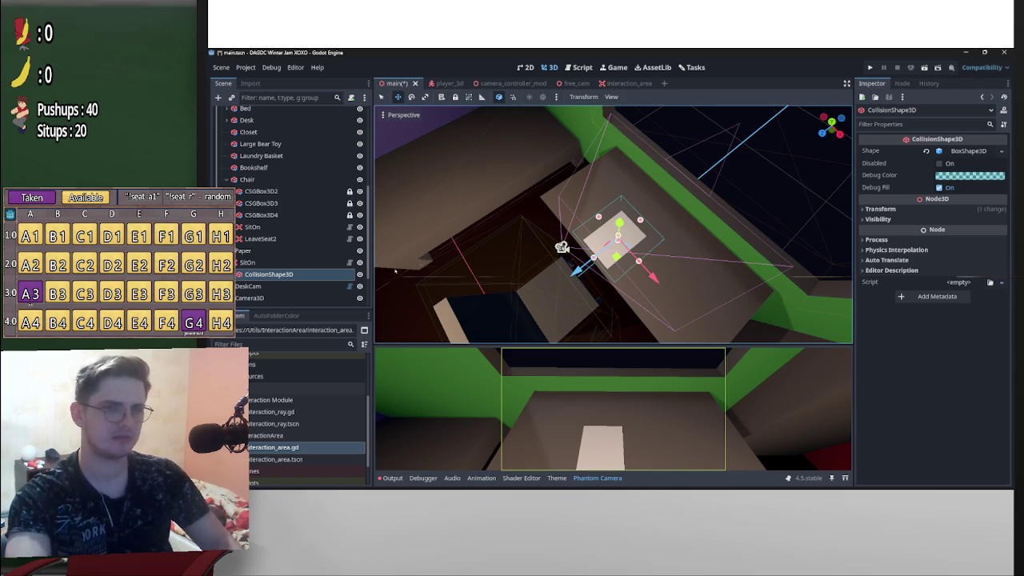
pyautogui.click(256, 262)
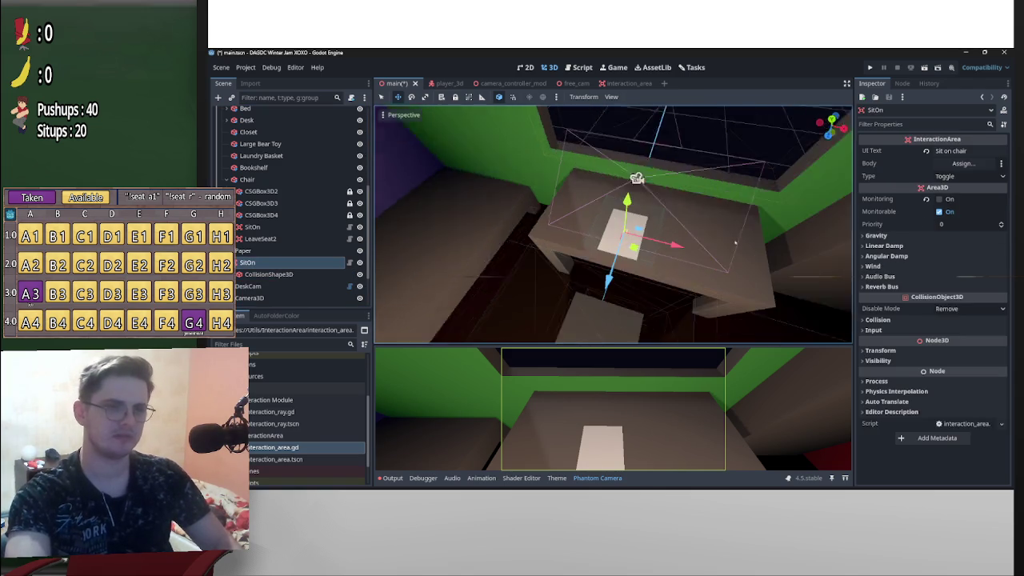
# Turn off Monitorable on the copied SitOn area and save the scene
pyautogui.click(949, 212)
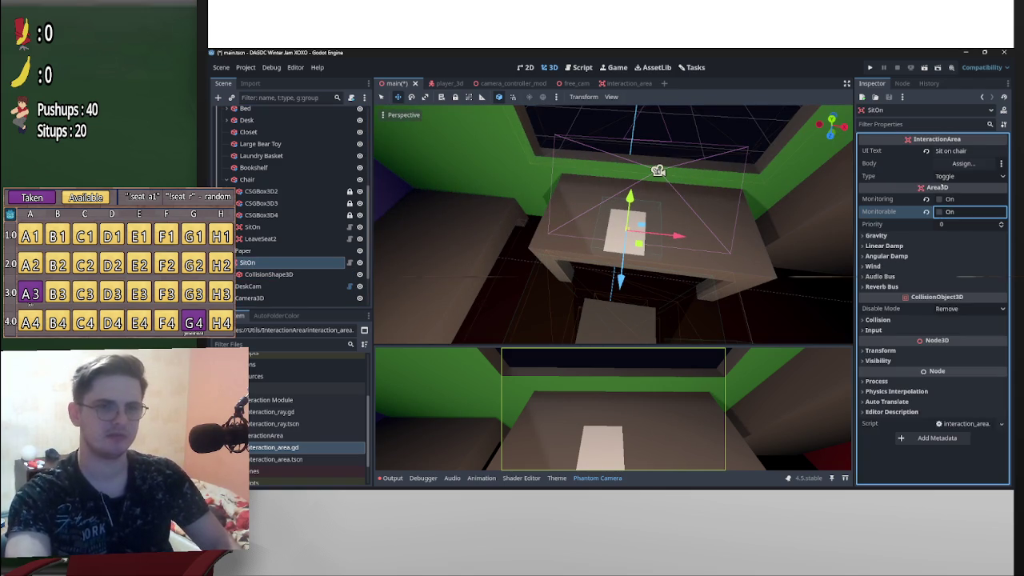
pyautogui.moveTo(932, 188)
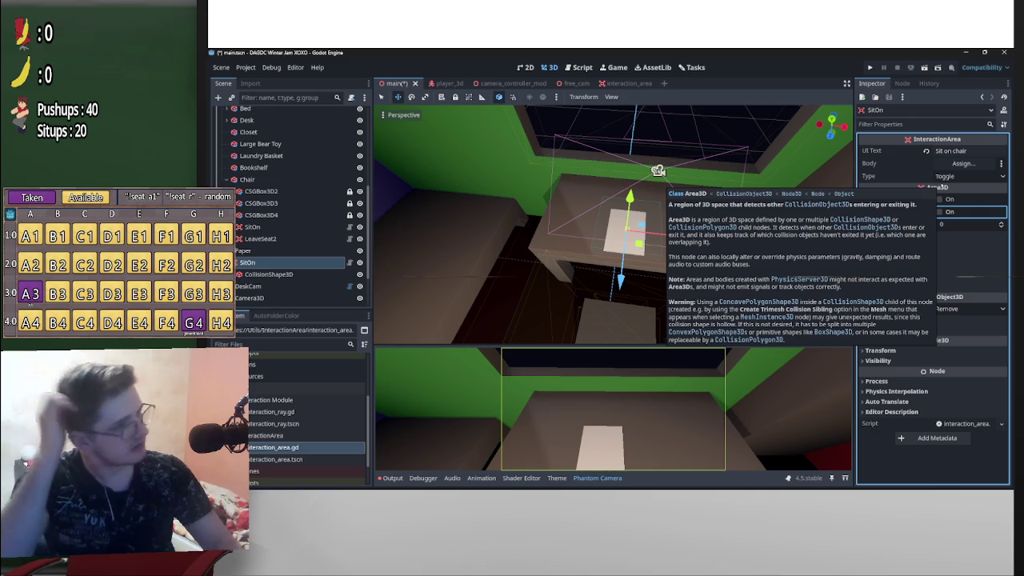
pyautogui.moveTo(800, 144); pyautogui.dragTo(805, 176)
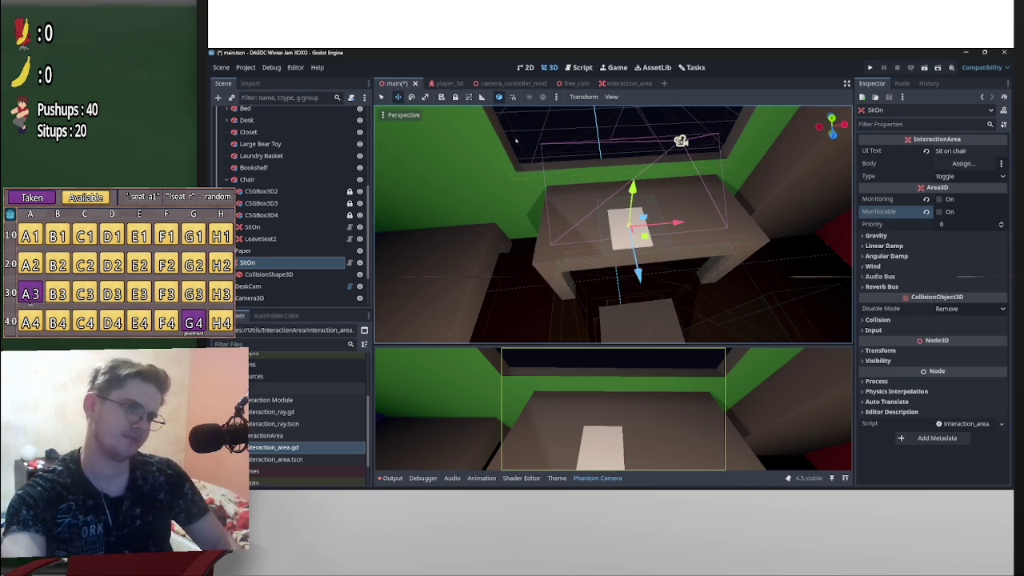
pyautogui.hotkey('ctrl', 's')
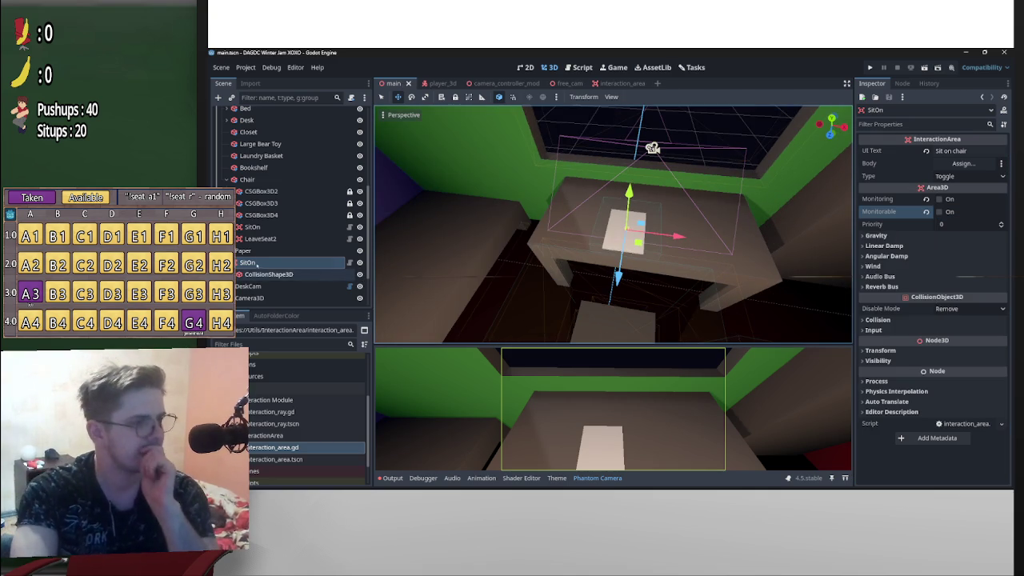
# Rename the copied area to StartGame and show its signal list
pyautogui.doubleClick(252, 262)
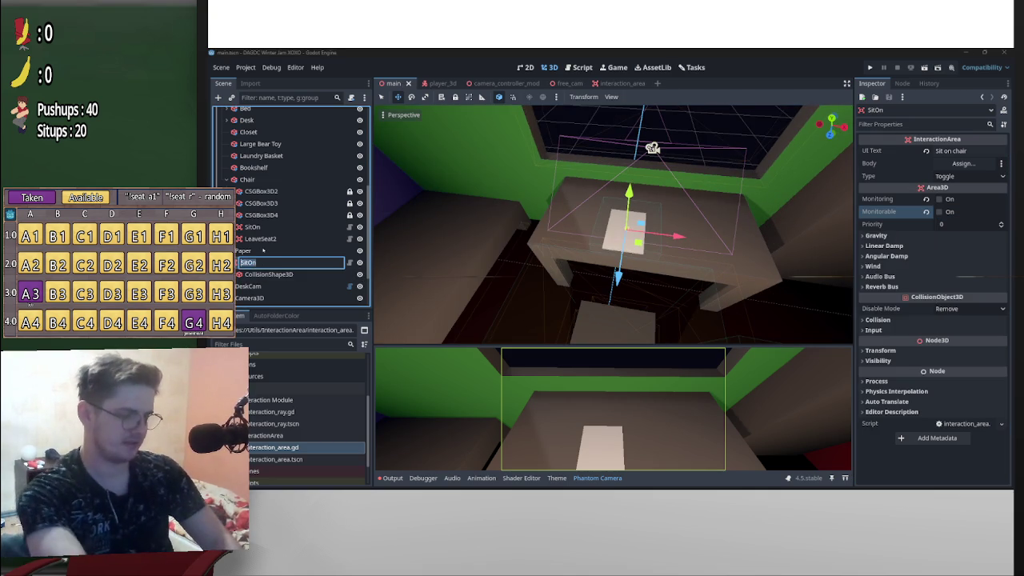
pyautogui.write('Start')
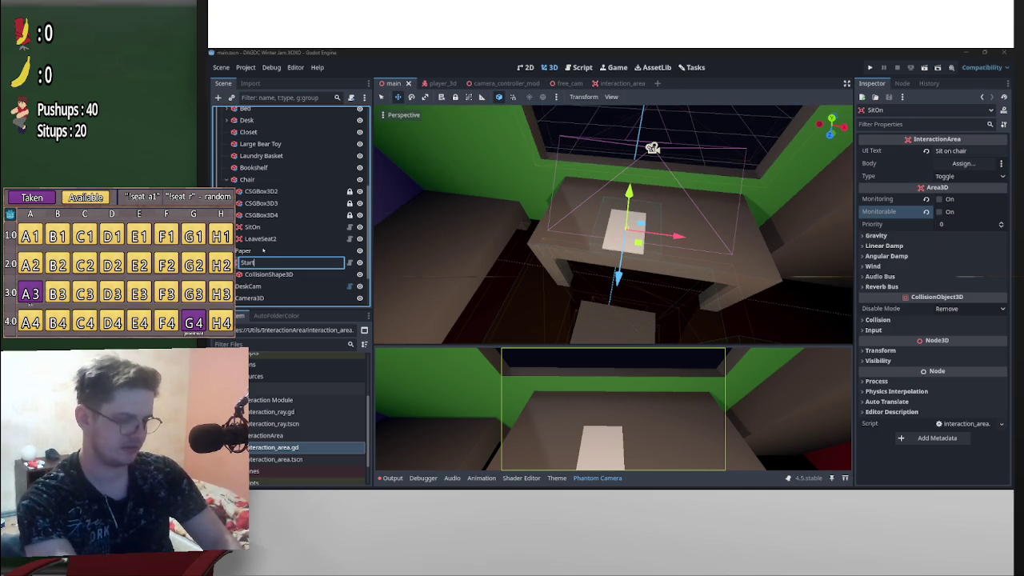
pyautogui.write('Same')
pyautogui.press('Return')
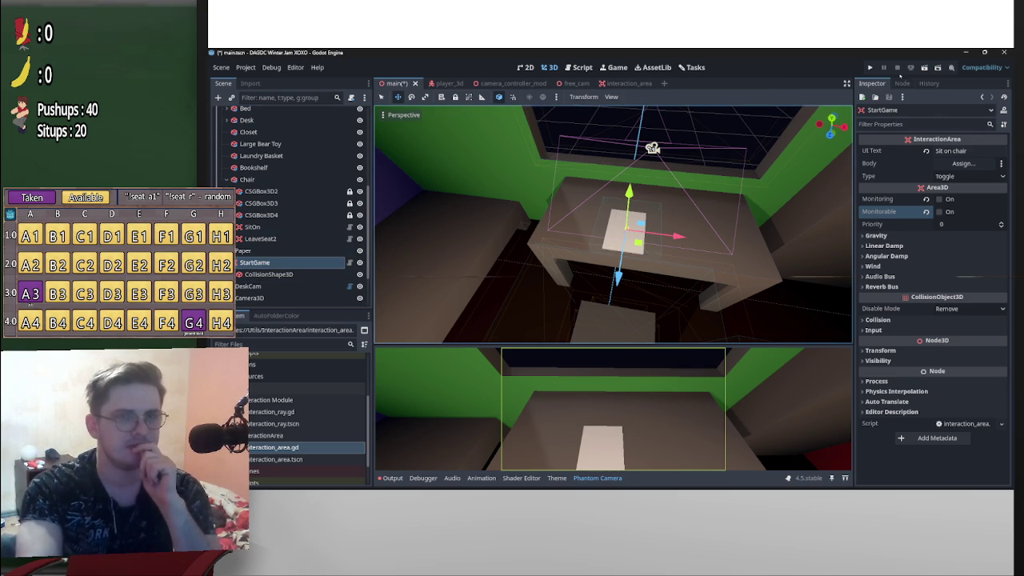
pyautogui.click(902, 84)
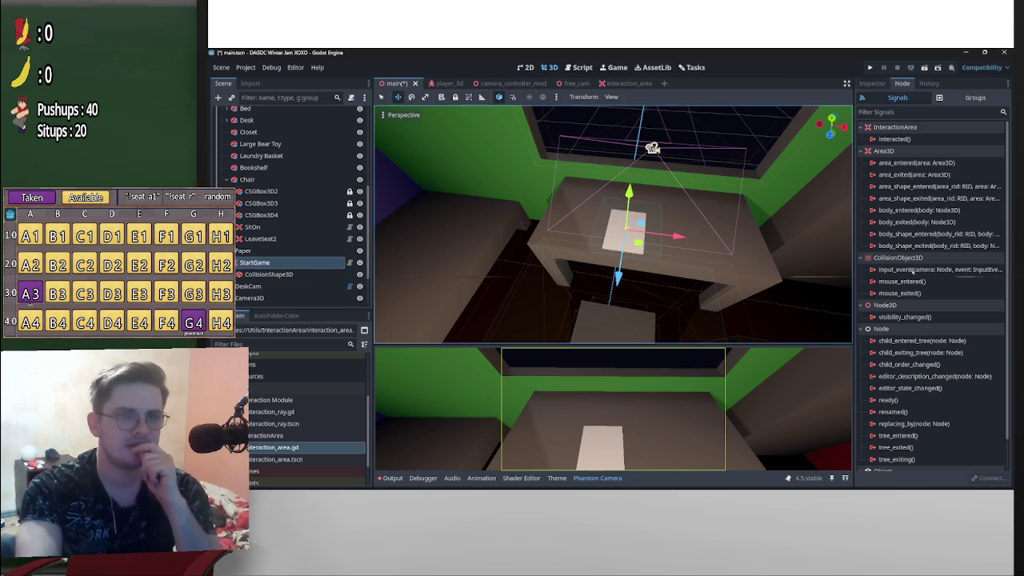
# Connect StartGame's interacted signal to _on_start_game_interacted in main.gd
pyautogui.click(909, 140)
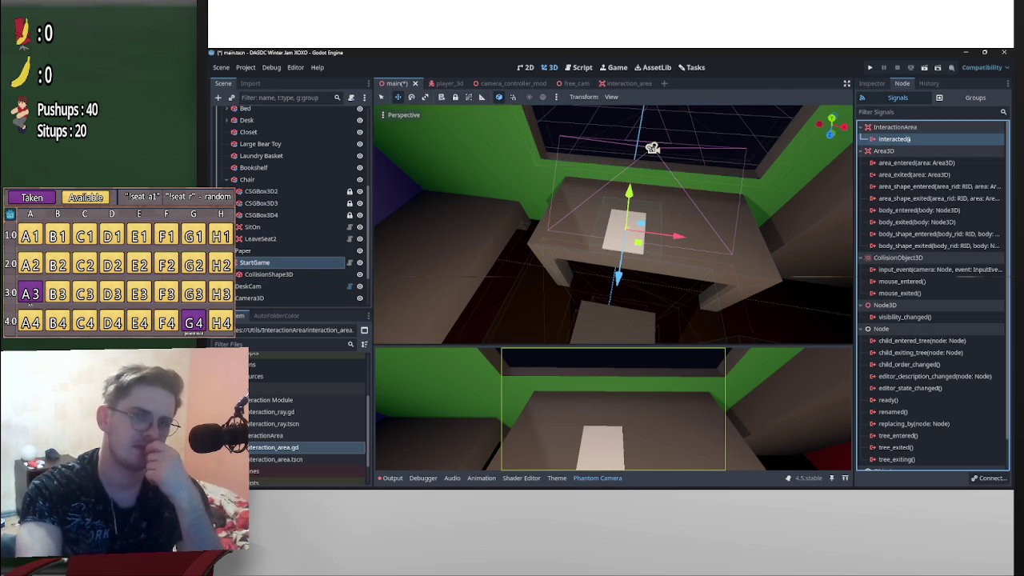
pyautogui.doubleClick(908, 139)
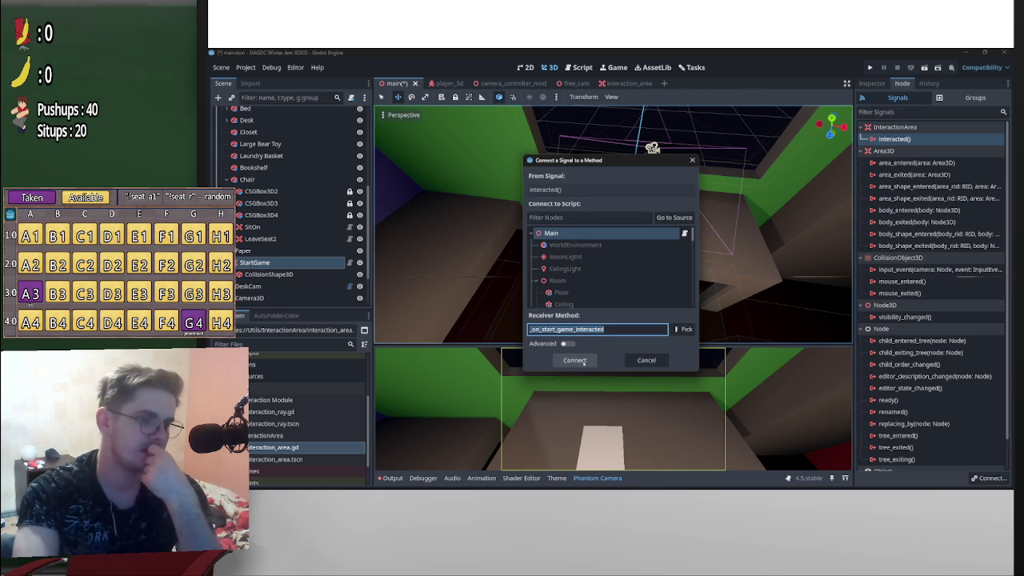
pyautogui.click(575, 360)
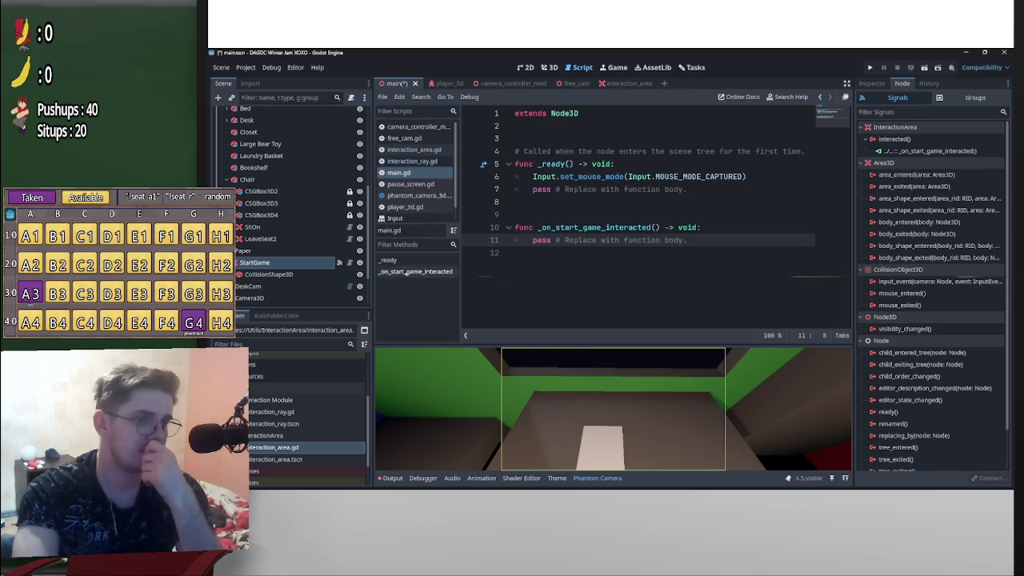
# Connect SitOn's interacted signal to _on_sit_on_interacted in main.gd
pyautogui.scroll(2, 277, 256)
pyautogui.doubleClick(264, 276)
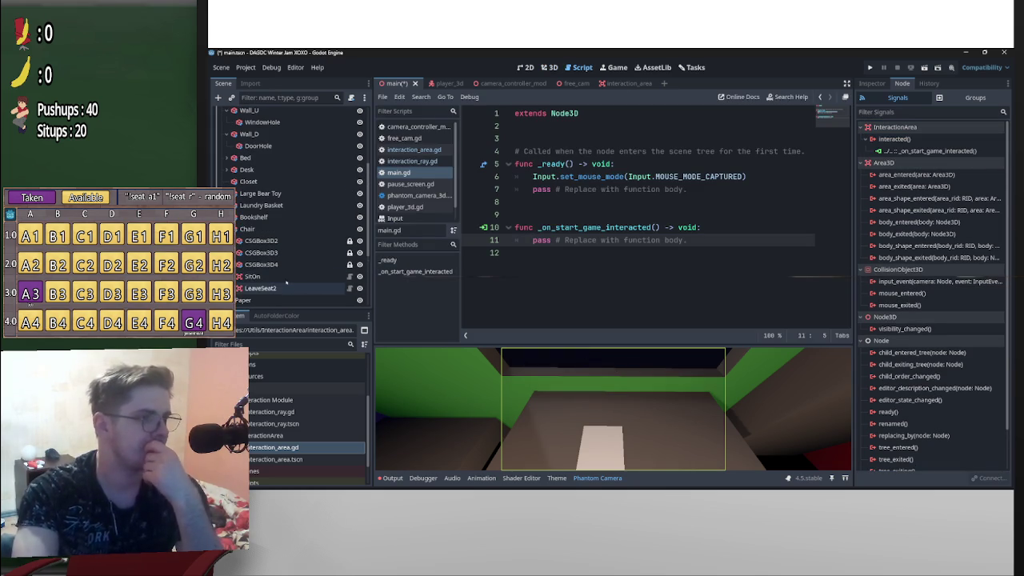
pyautogui.press('Return')
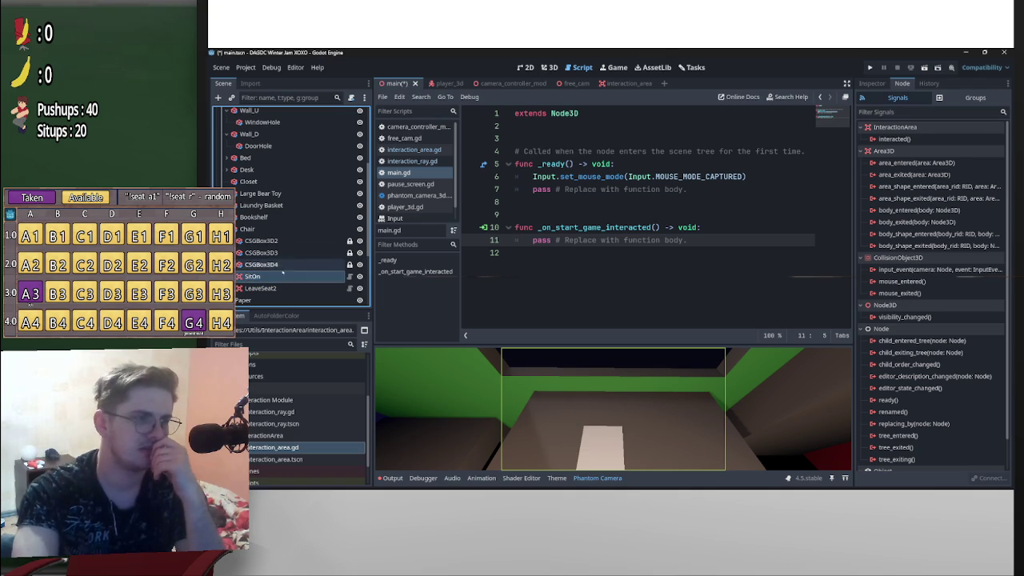
pyautogui.doubleClick(908, 139)
pyautogui.click(564, 359)
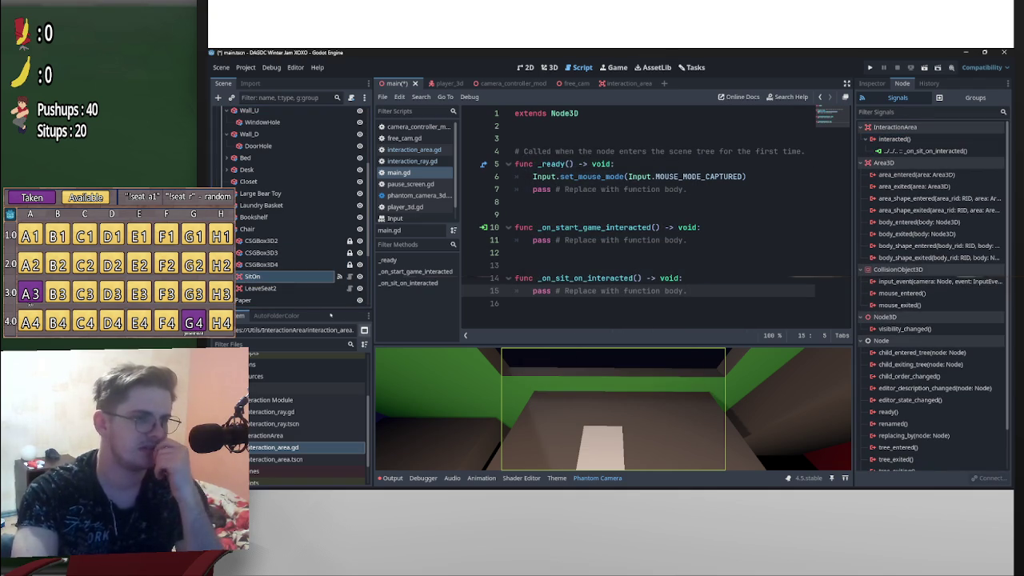
# Rename LeaveSeat2 to LeaveSeat and connect its interacted signal to _on_leave_seat_interacted
pyautogui.click(296, 290)
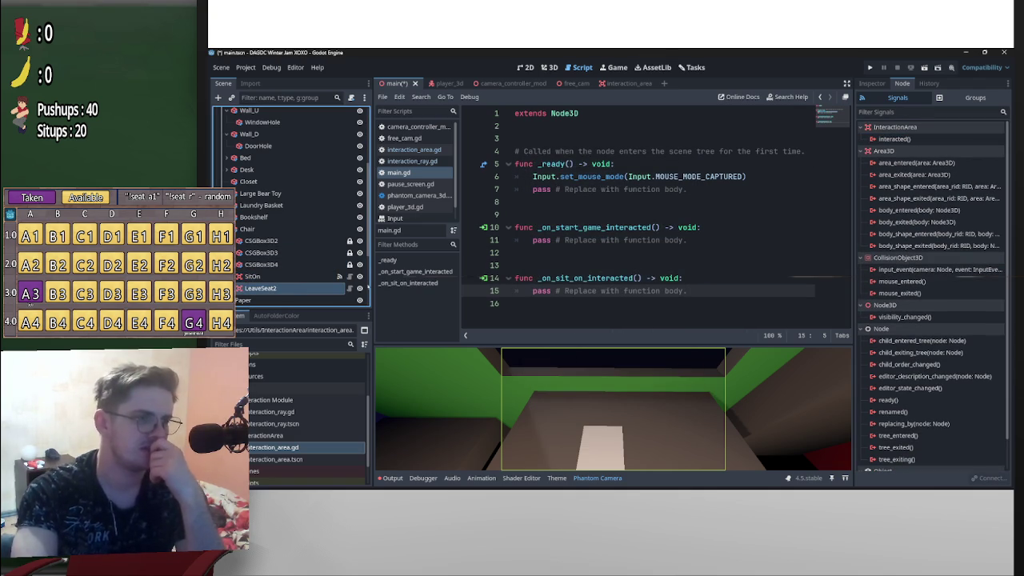
pyautogui.click(894, 138)
pyautogui.click(302, 289)
pyautogui.click(302, 288)
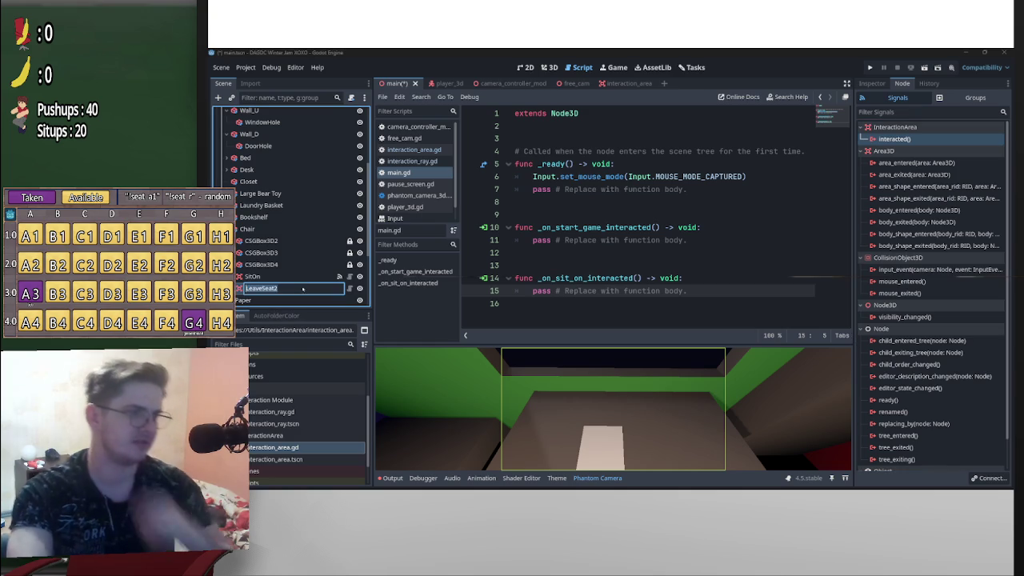
pyautogui.click(304, 290)
pyautogui.press('BackSpace')
pyautogui.press('Return')
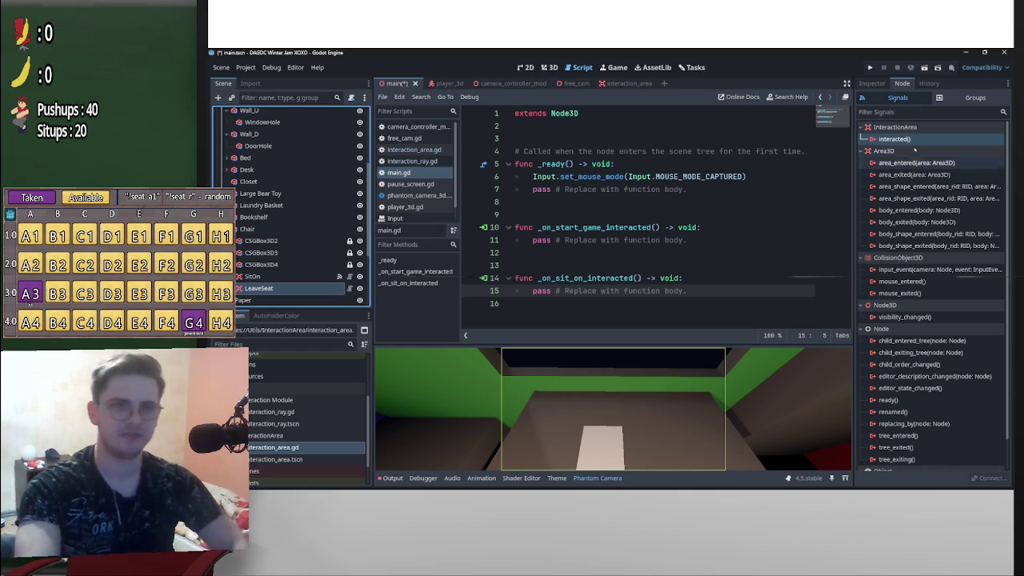
pyautogui.doubleClick(894, 139)
pyautogui.click(574, 360)
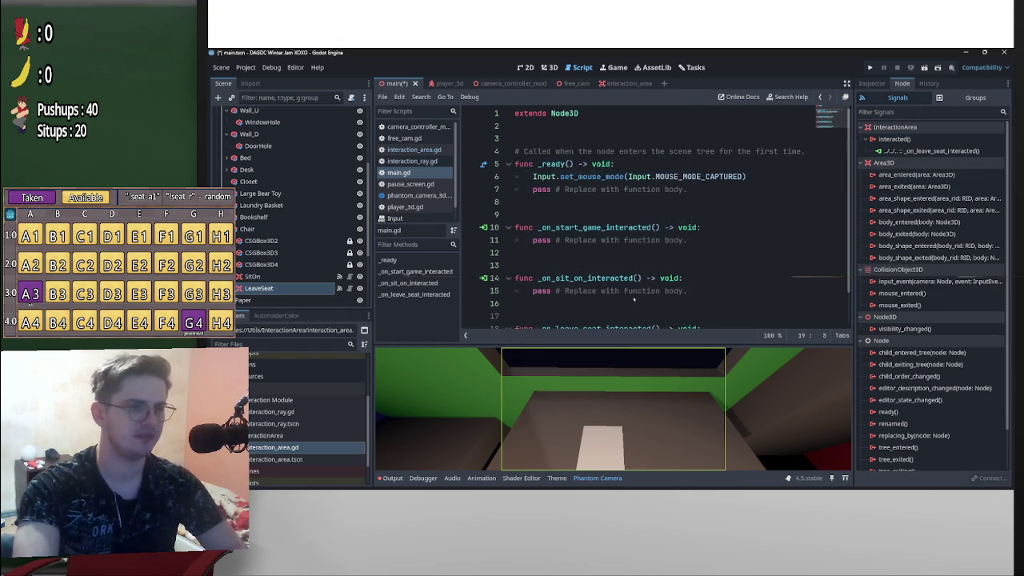
pyautogui.scroll(-2, 272, 285)
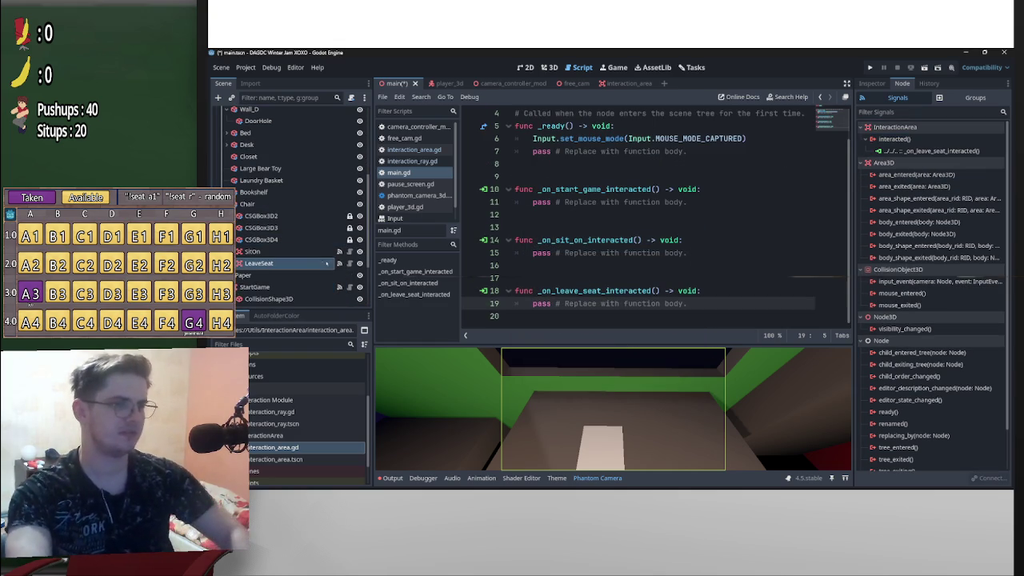
pyautogui.scroll(-2, 271, 285)
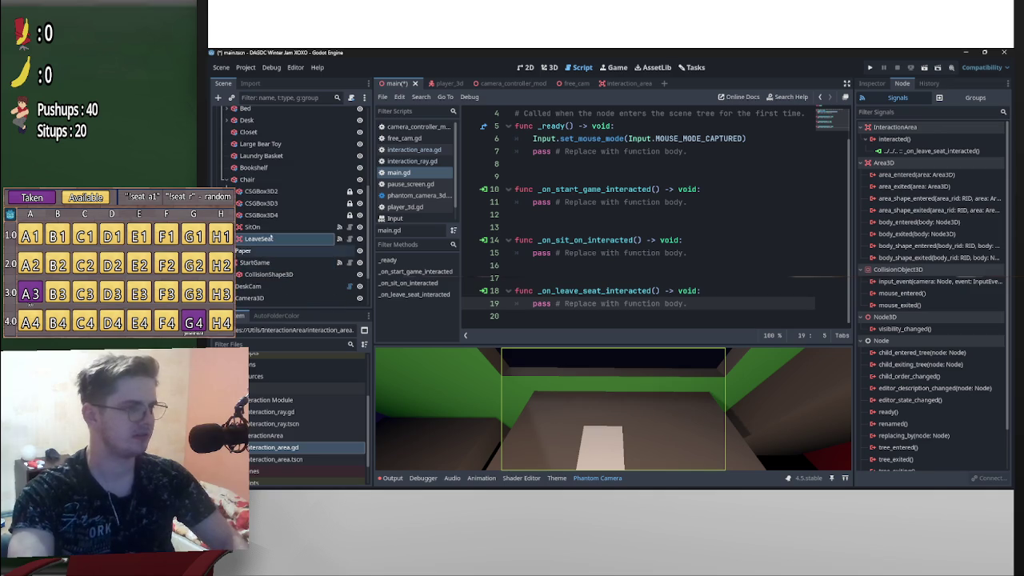
# Make SitOn, LeaveSeat and StartGame accessible by unique name
pyautogui.click(269, 228)
pyautogui.keyDown('ctrl'); pyautogui.click(268, 238); pyautogui.keyUp('ctrl')
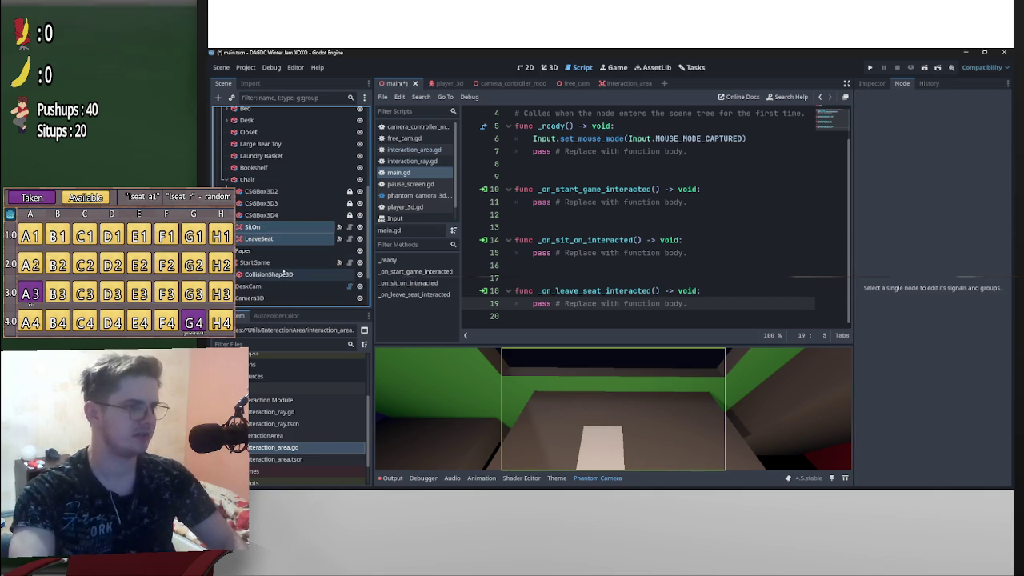
pyautogui.keyDown('ctrl'); pyautogui.click(286, 263); pyautogui.keyUp('ctrl')
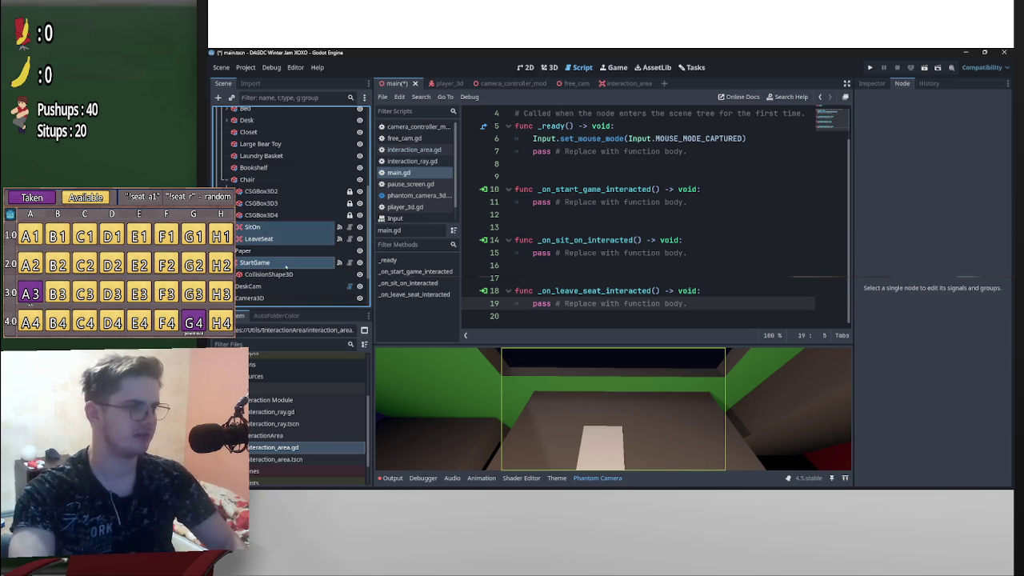
pyautogui.rightClick(287, 265)
pyautogui.click(327, 404)
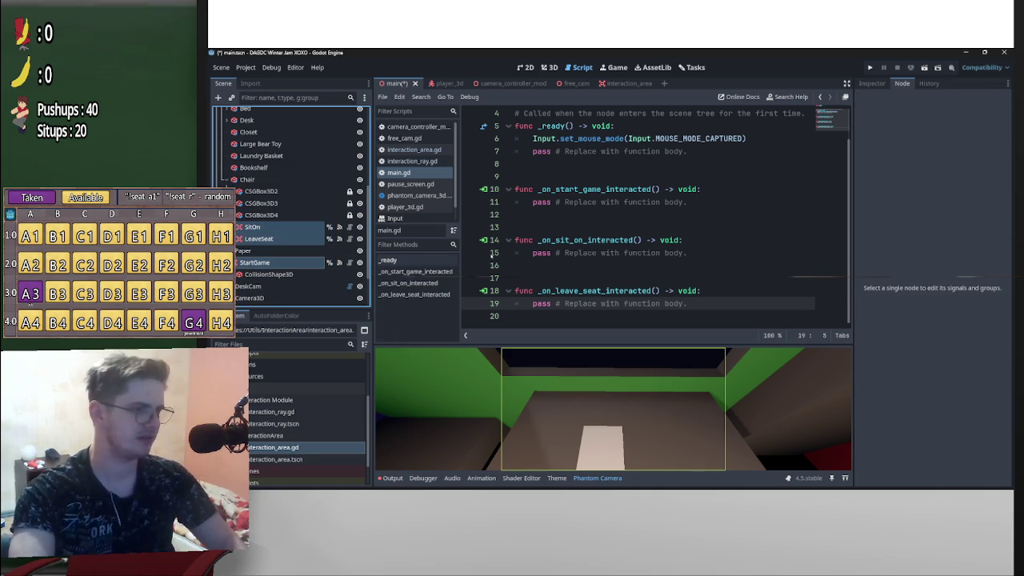
pyautogui.scroll(1, 608, 208)
pyautogui.moveTo(254, 227)
pyautogui.mouseDown()
pyautogui.moveTo(414, 208)
pyautogui.moveTo(516, 126)
pyautogui.mouseUp()
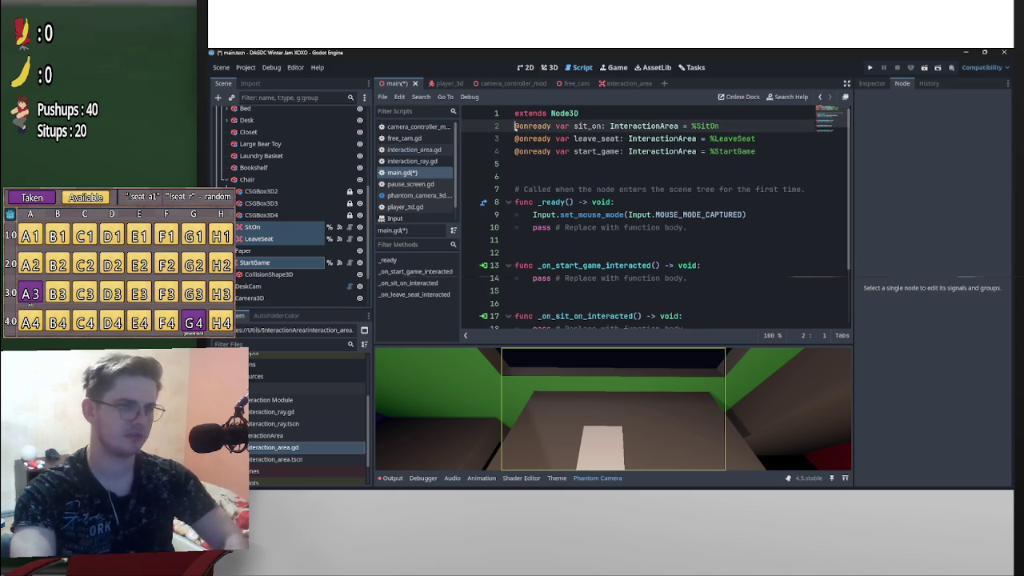
pyautogui.press('Return')
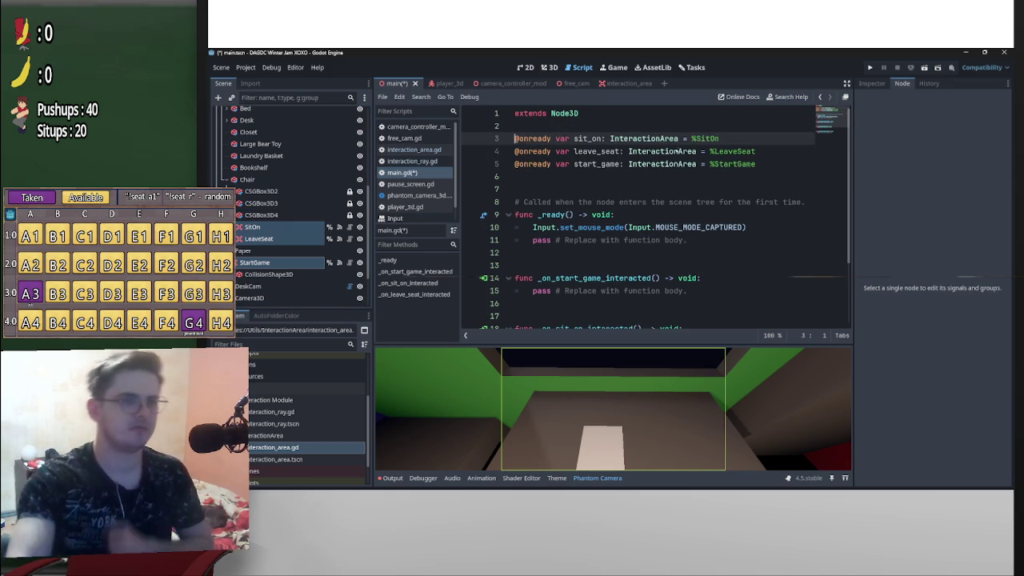
pyautogui.scroll(-3, 679, 152)
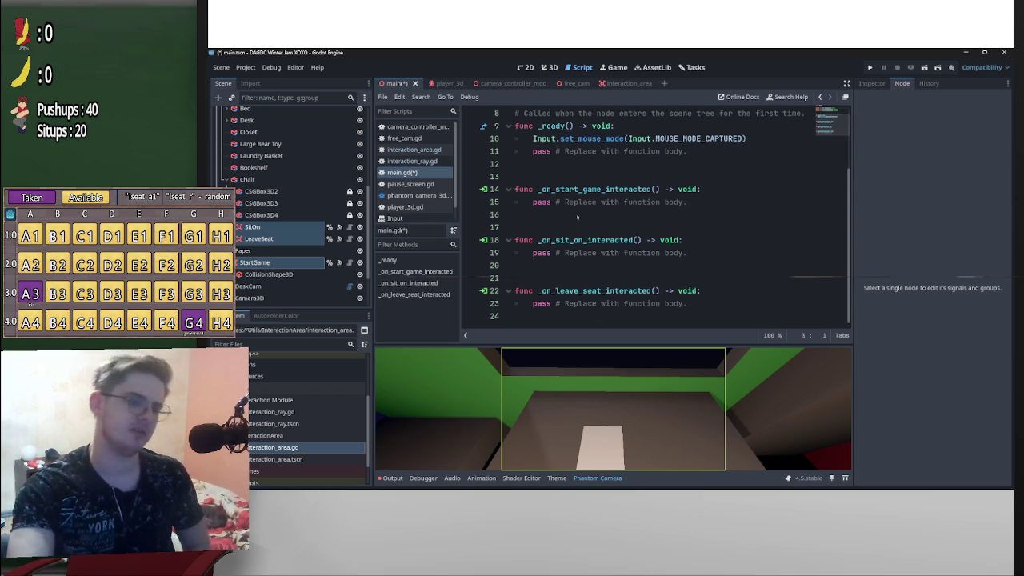
pyautogui.moveTo(532, 303); pyautogui.dragTo(732, 303)
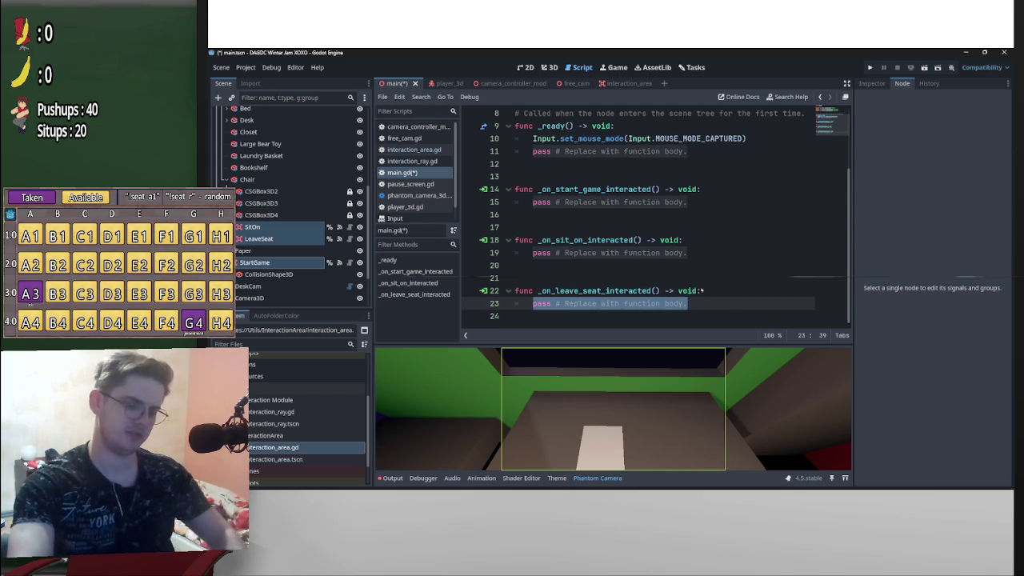
# Add sit_on.monitorable = true to the leave-seat handler
pyautogui.click(529, 303)
pyautogui.press('Return')
pyautogui.press('Up')
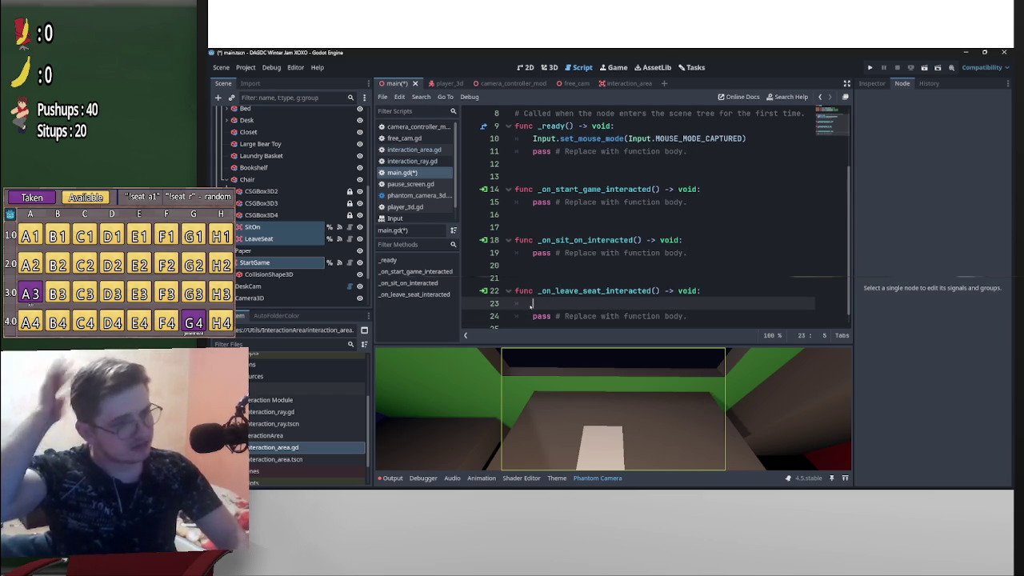
pyautogui.scroll(3, 640, 236)
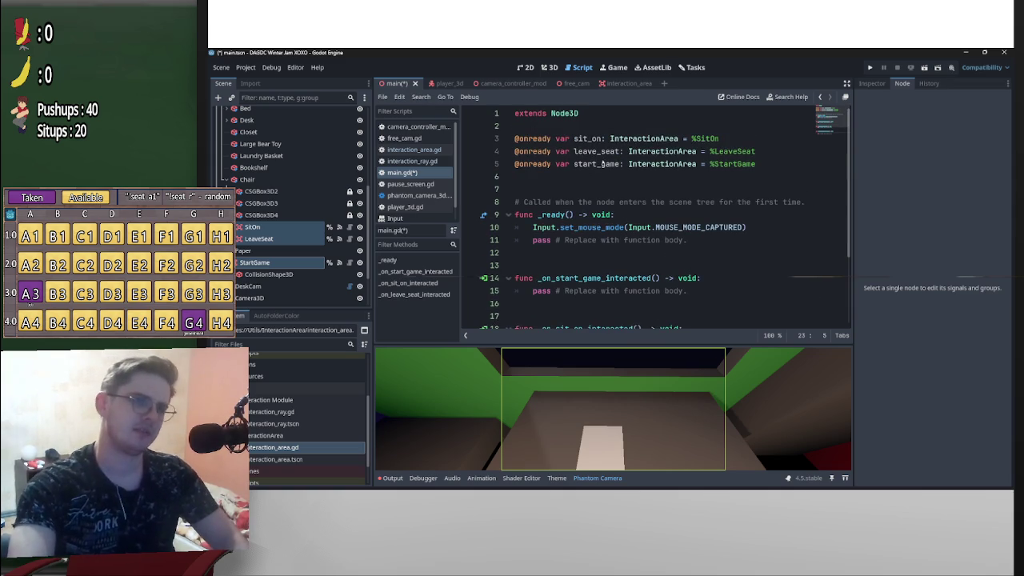
pyautogui.scroll(-3, 601, 166)
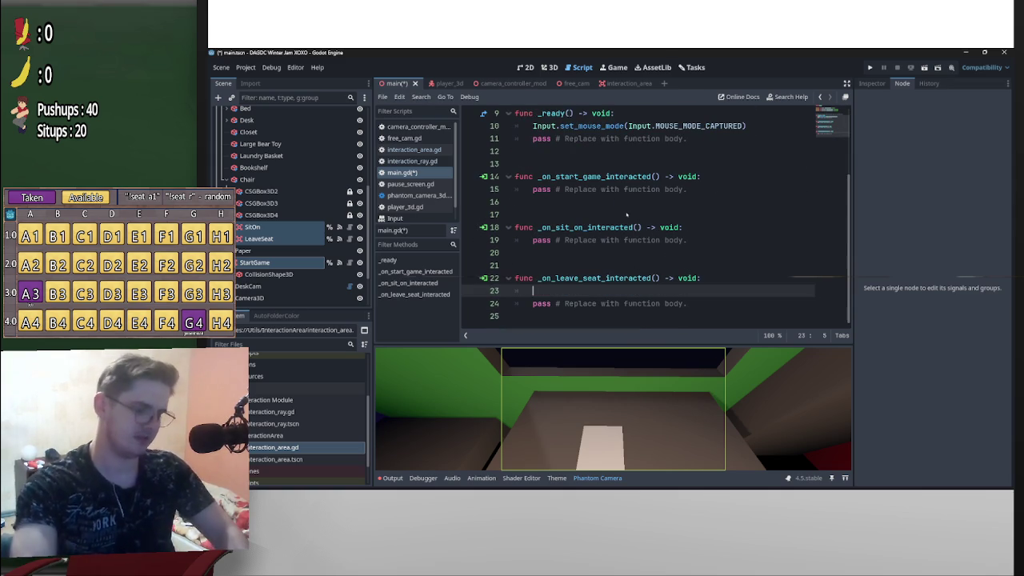
pyautogui.write('sit_on.')
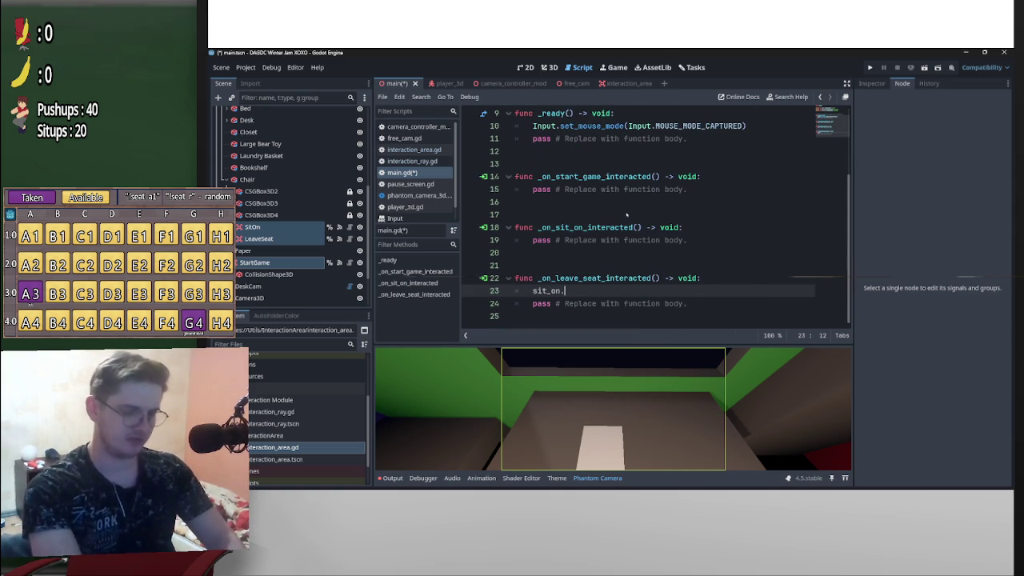
pyautogui.write('mon')
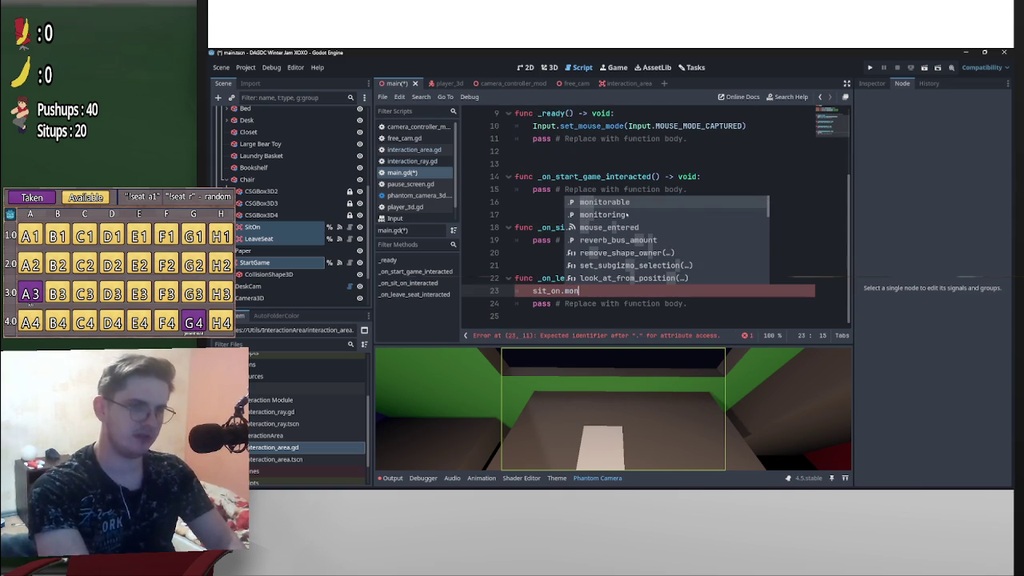
pyautogui.press('Return')
pyautogui.write('= fal')
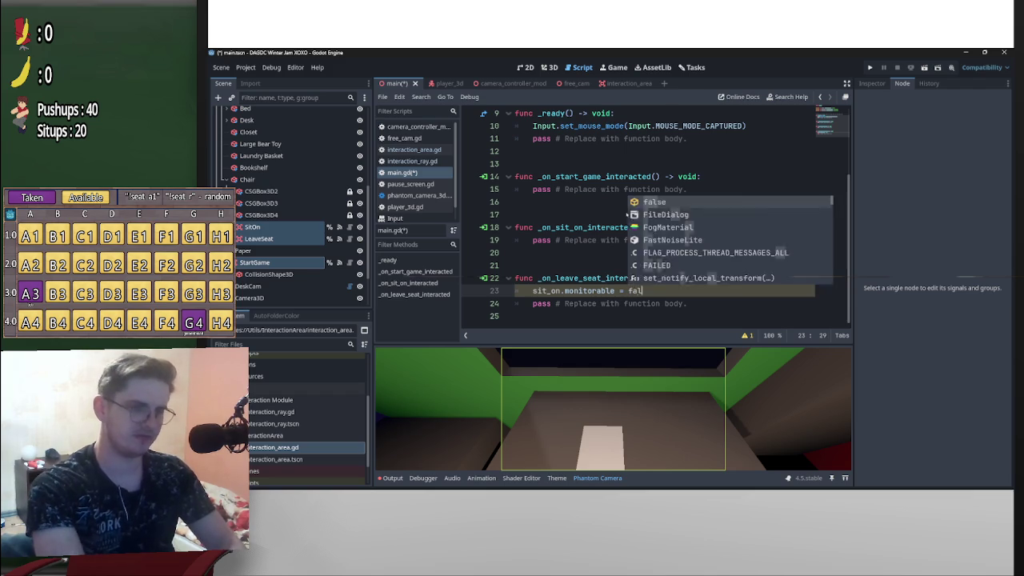
pyautogui.press('Return')
pyautogui.press('Return')
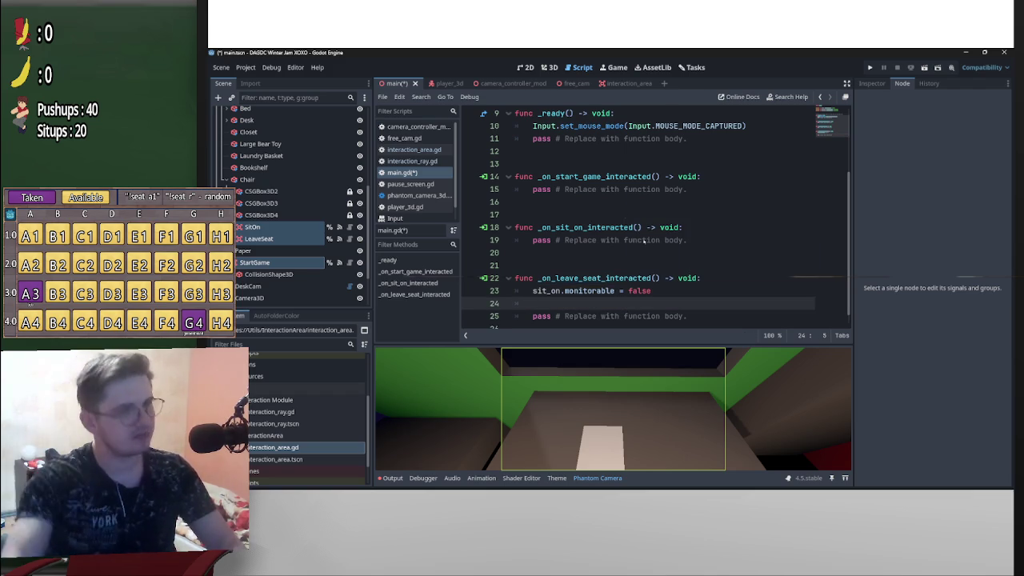
pyautogui.doubleClick(637, 291)
pyautogui.write('true')
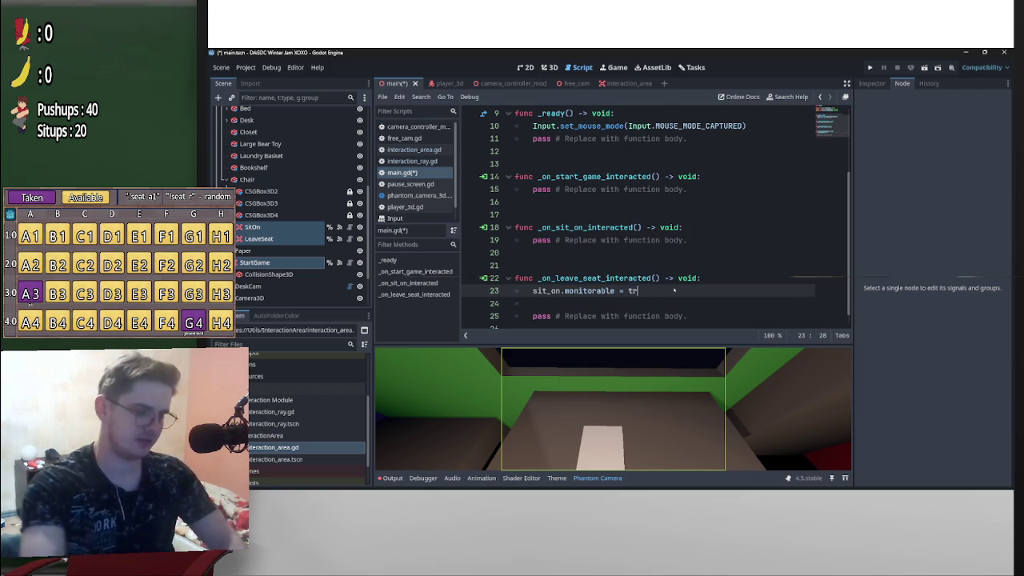
pyautogui.click(618, 307)
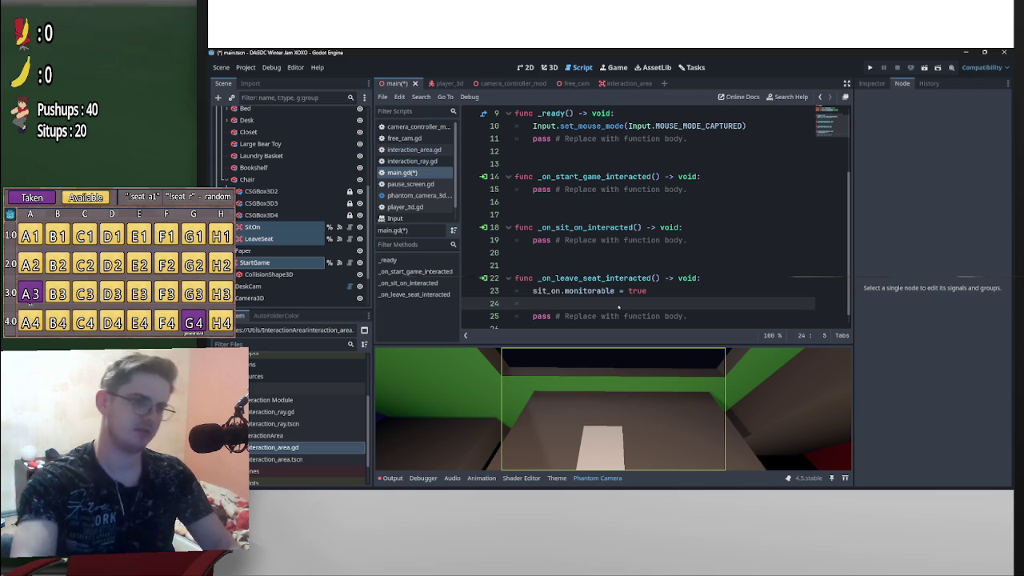
# Add leave_seat.monitorable = false and start_game.monitorable = false below it
pyautogui.write('leave_seat')
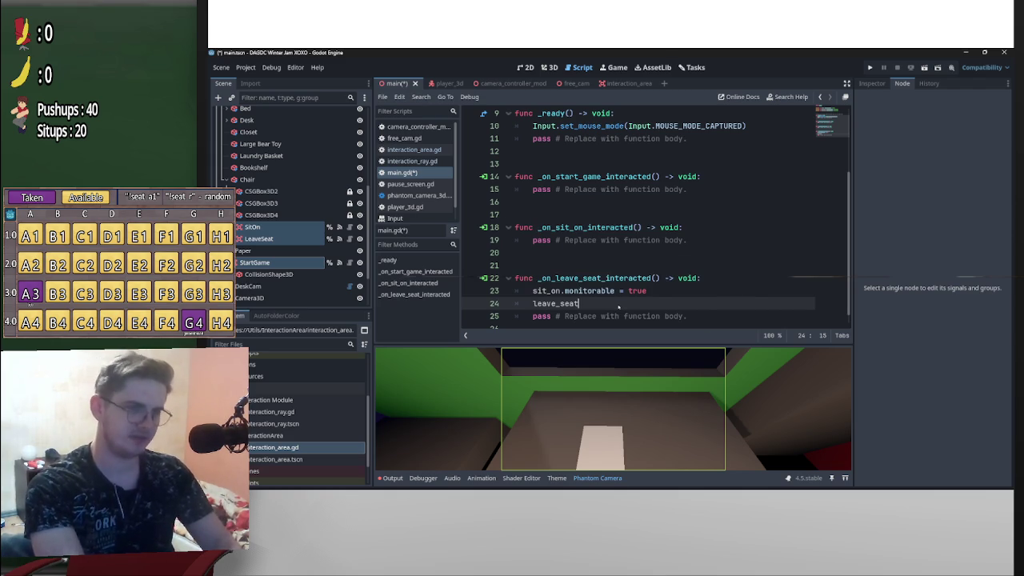
pyautogui.write('.monitorable ')
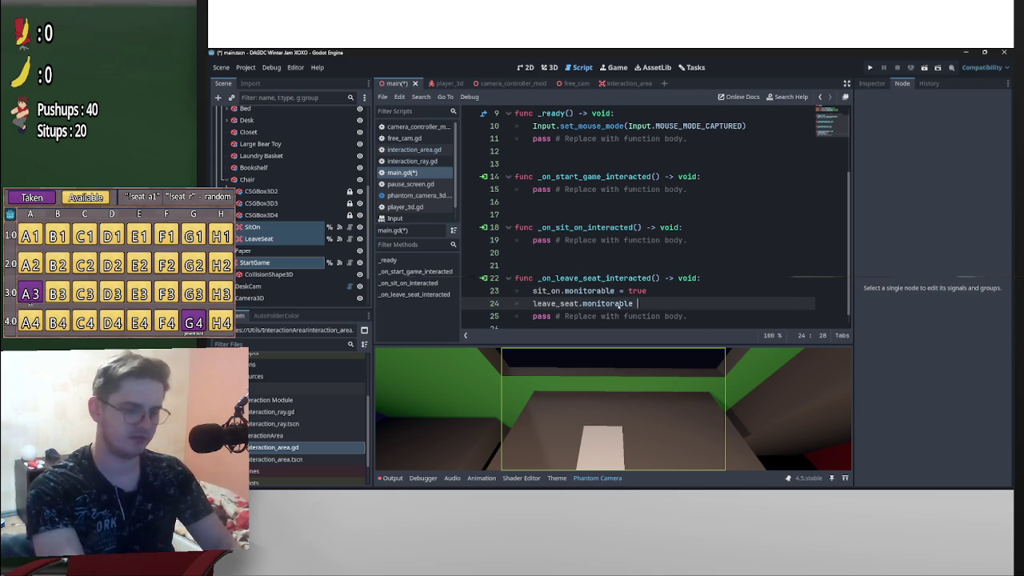
pyautogui.write('= false')
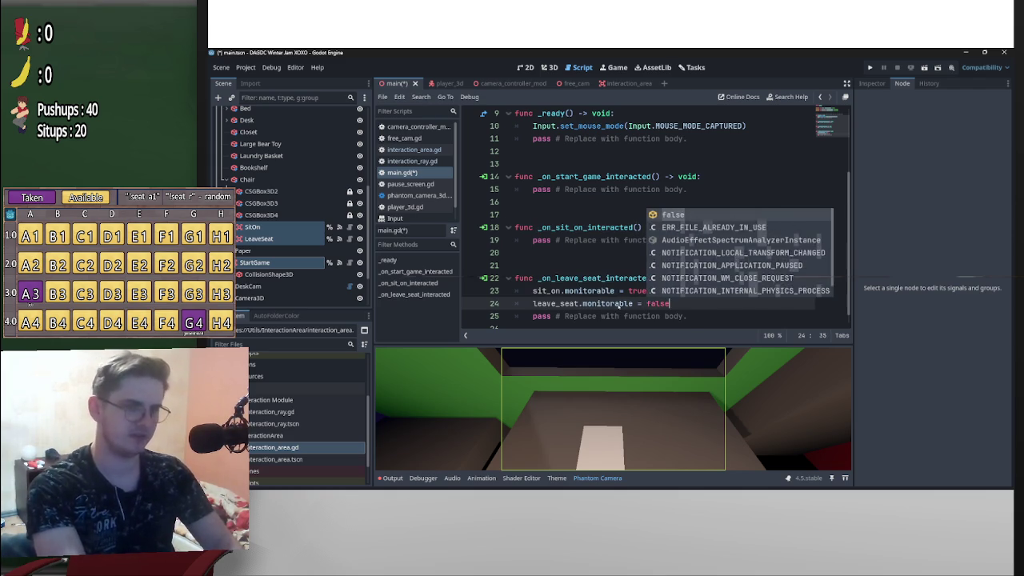
pyautogui.press('Return')
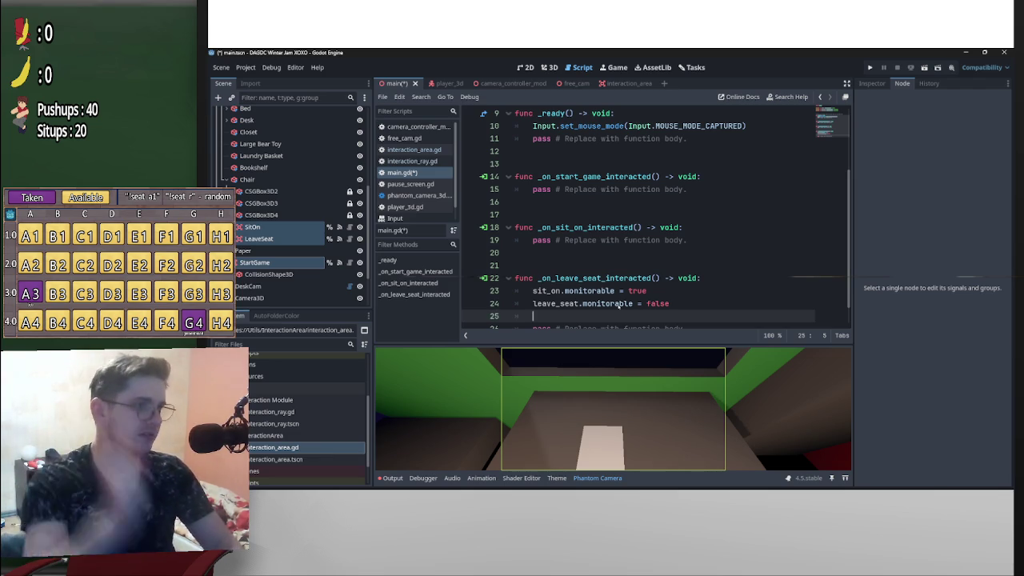
pyautogui.write('st')
pyautogui.press('Return')
pyautogui.write('.m')
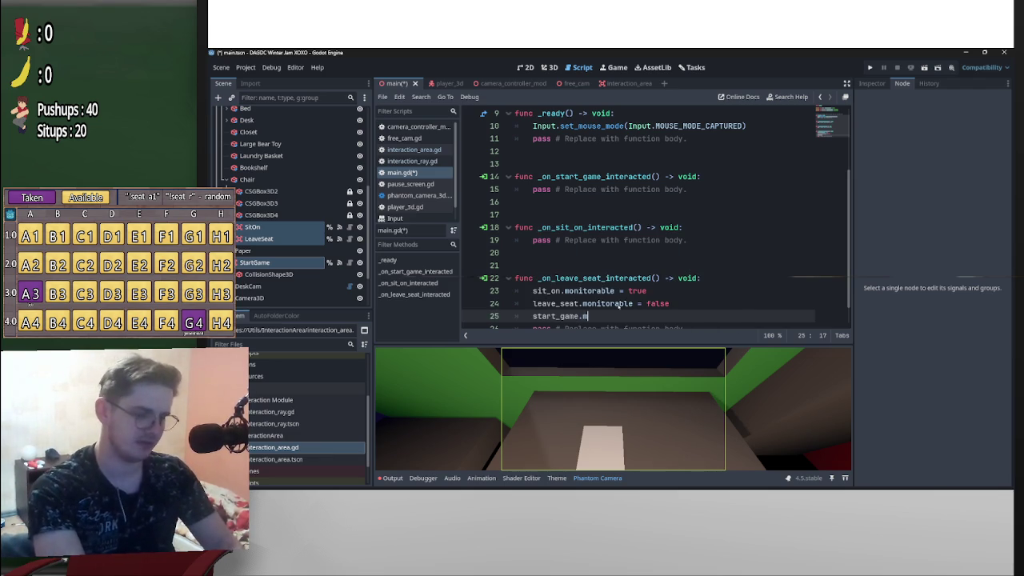
pyautogui.write('on')
pyautogui.press('Return')
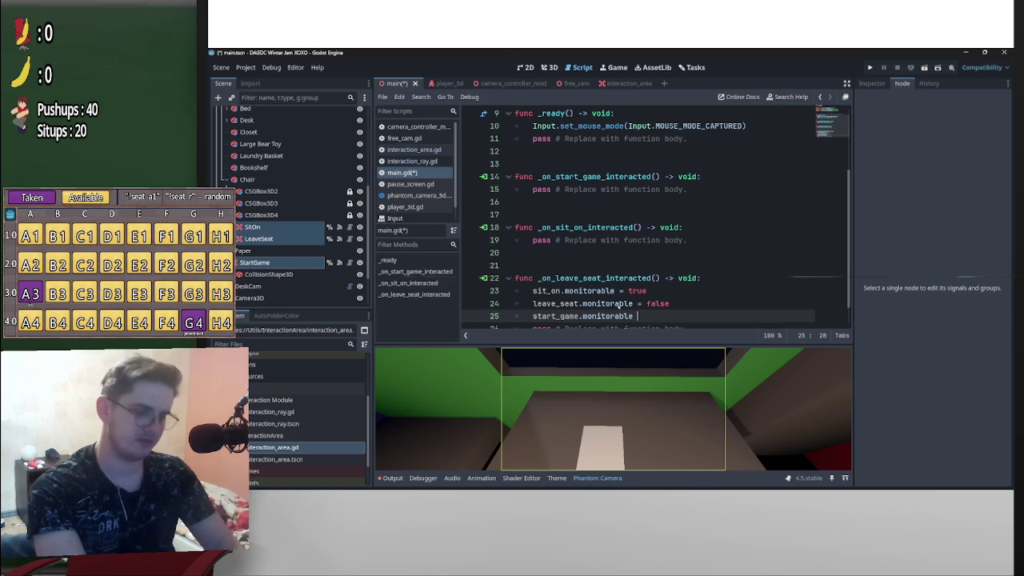
pyautogui.write('= fal')
pyautogui.press('Return')
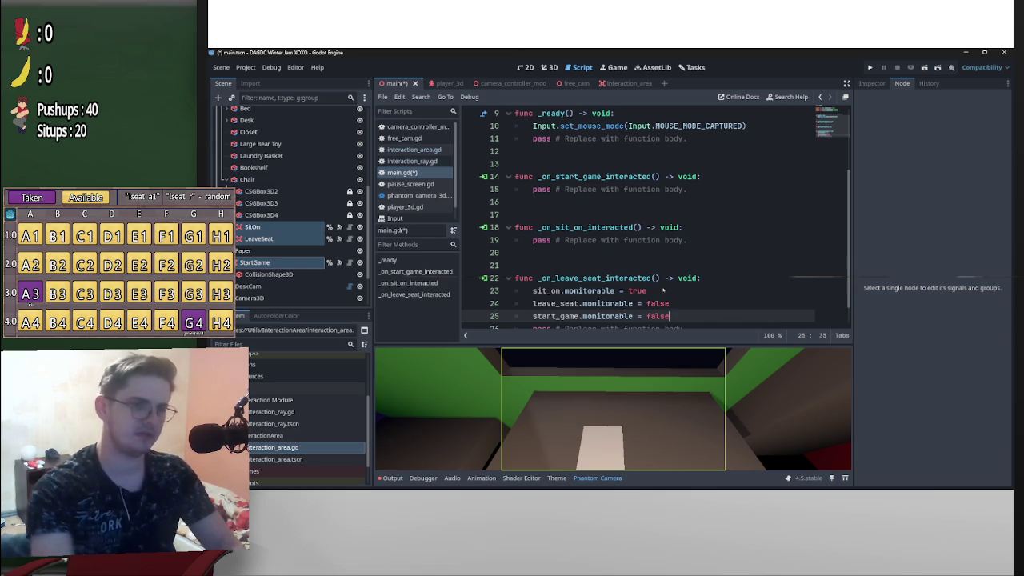
pyautogui.click(534, 240)
# Add sit_on.monitorable = false to the sit-on handler
pyautogui.press('Return')
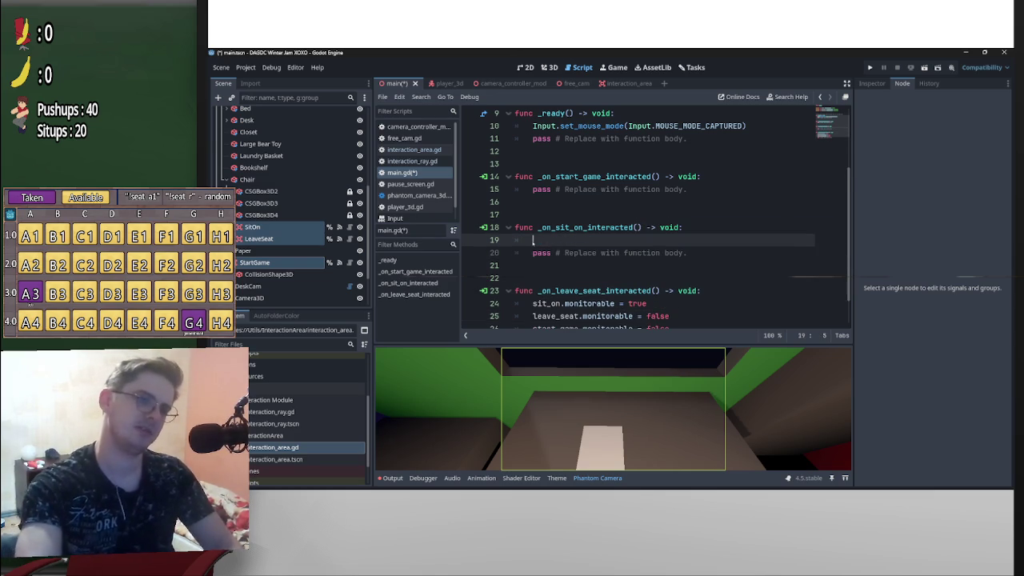
pyautogui.press('Up')
pyautogui.scroll(-1, 640, 224)
pyautogui.doubleClick(657, 278)
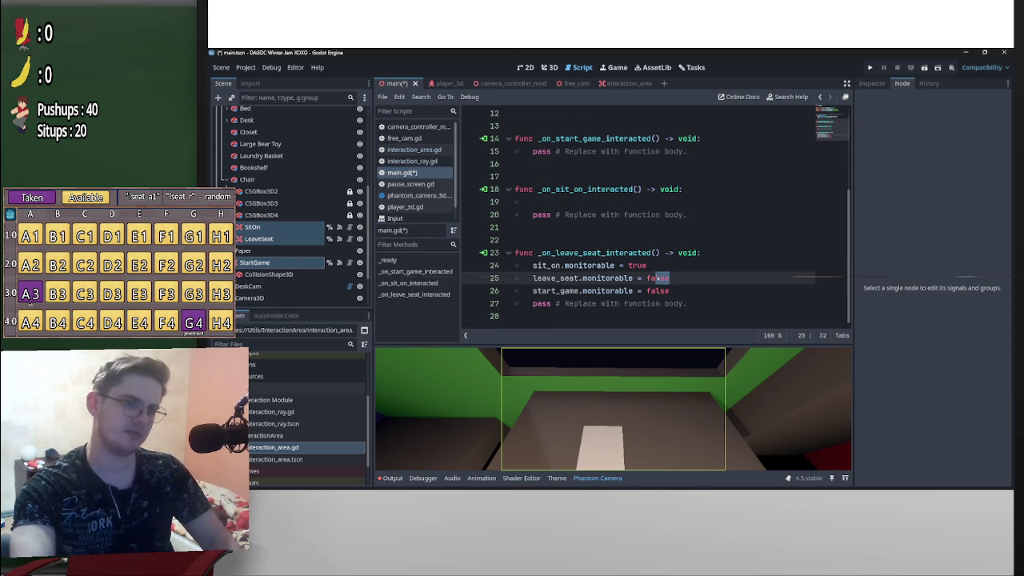
pyautogui.moveTo(668, 278); pyautogui.dragTo(533, 277)
pyautogui.moveTo(646, 265); pyautogui.dragTo(537, 265)
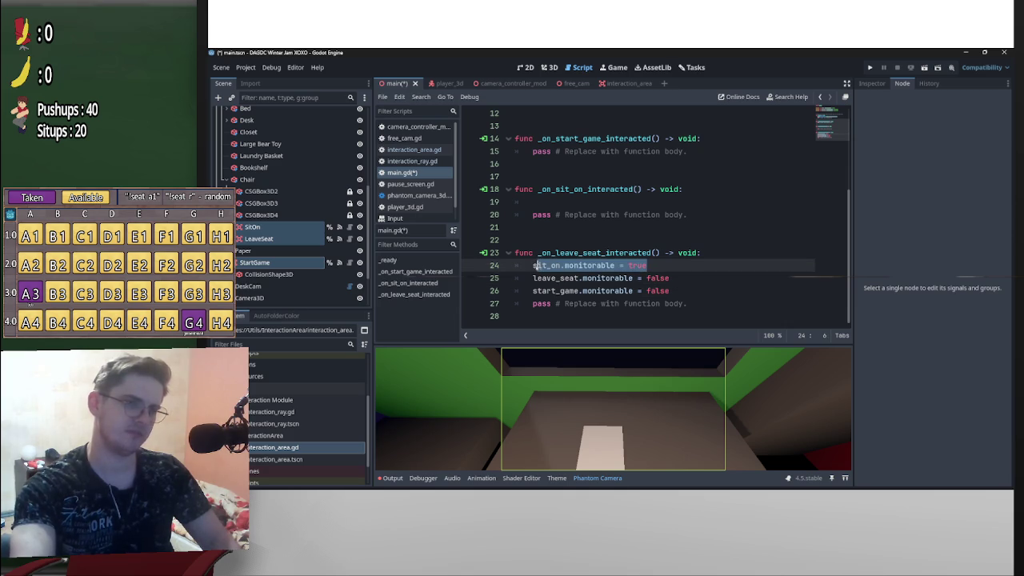
pyautogui.hotkey('ctrl', 'c')
pyautogui.click(608, 203)
pyautogui.hotkey('ctrl', 'v')
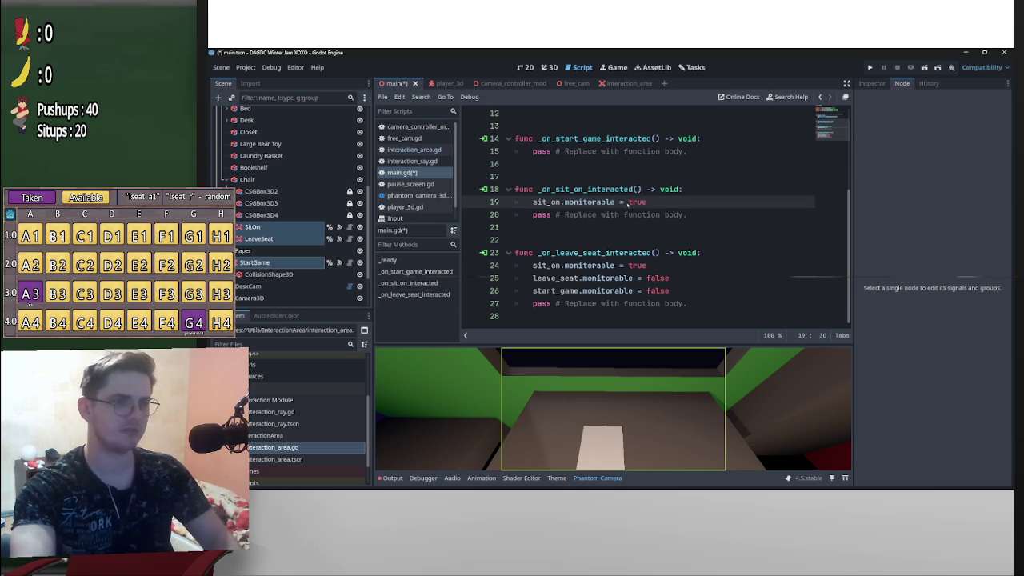
pyautogui.doubleClick(637, 201)
pyautogui.write('false')
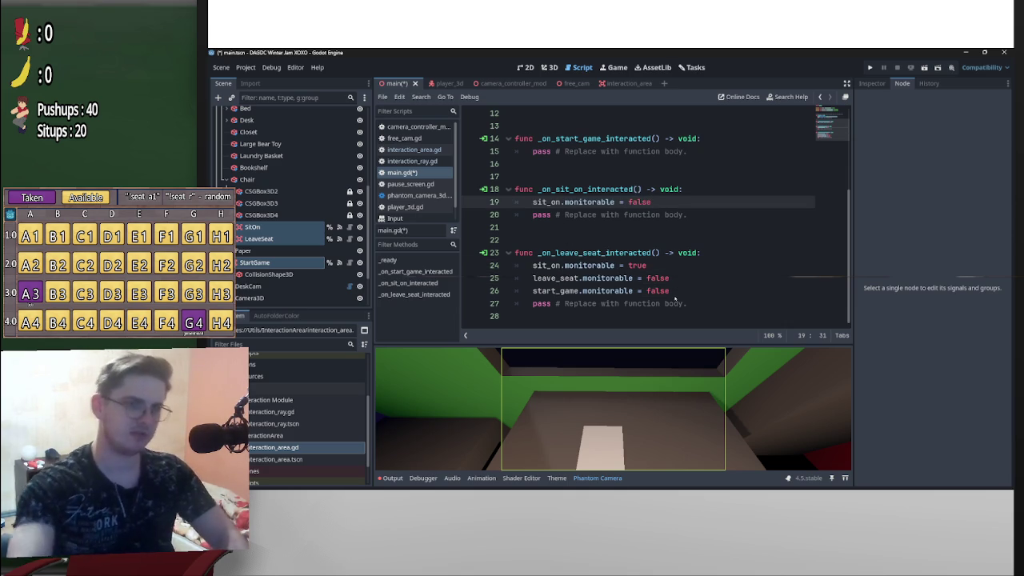
# Add leave_seat.monitorable = true and start_game.monitorable = true to the sit-on handler
pyautogui.click(671, 292)
pyautogui.moveTo(672, 291)
pyautogui.mouseDown()
pyautogui.moveTo(636, 279)
pyautogui.moveTo(534, 279)
pyautogui.mouseUp()
pyautogui.hotkey('ctrl', 'c')
pyautogui.click(672, 201)
pyautogui.press('Return')
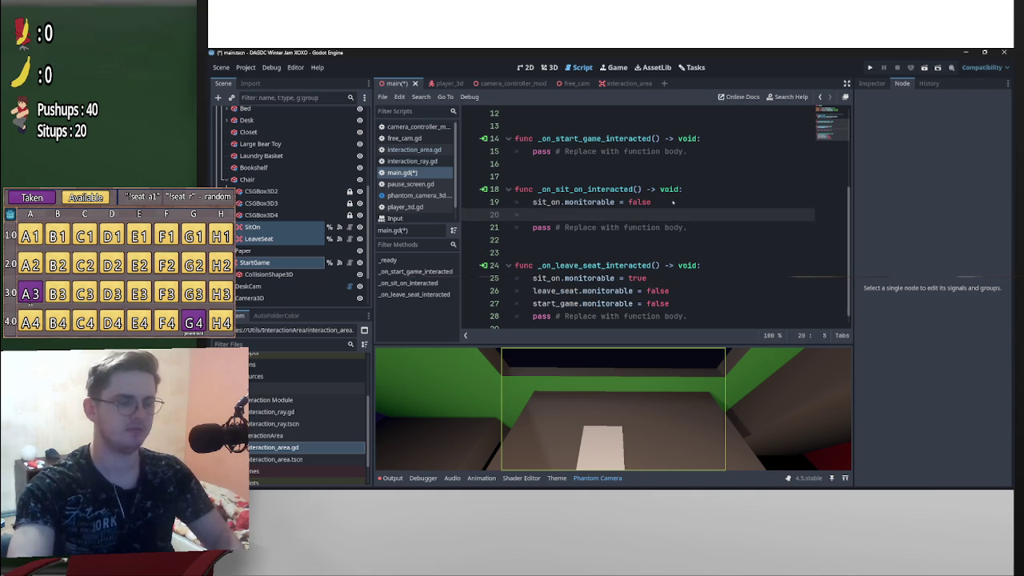
pyautogui.hotkey('ctrl', 'v')
pyautogui.keyDown('alt'); pyautogui.click(670, 214); pyautogui.keyUp('alt')
pyautogui.press('BackSpace')
pyautogui.press('BackSpace')
pyautogui.press('BackSpace')
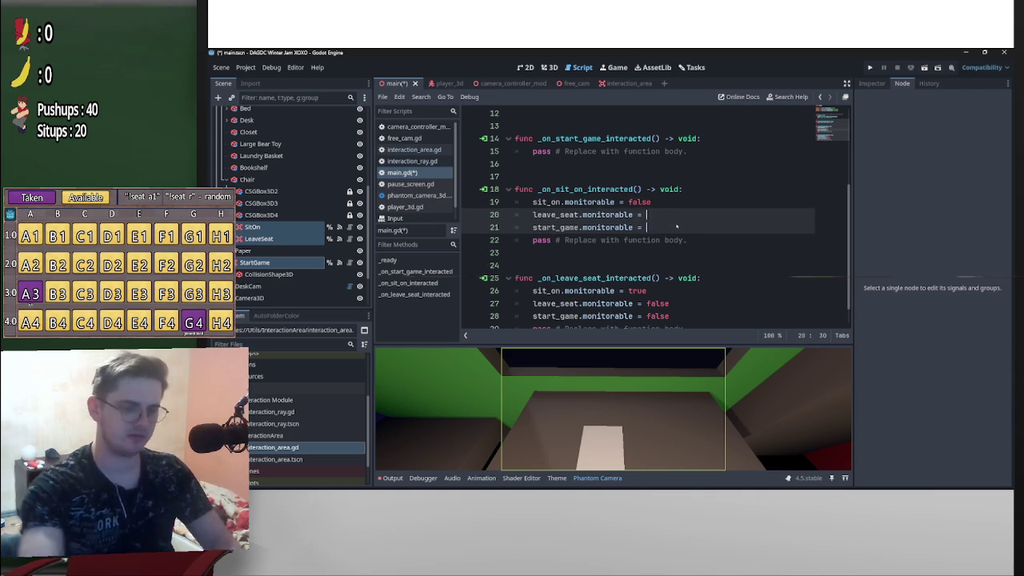
pyautogui.write('true')
pyautogui.click(704, 202)
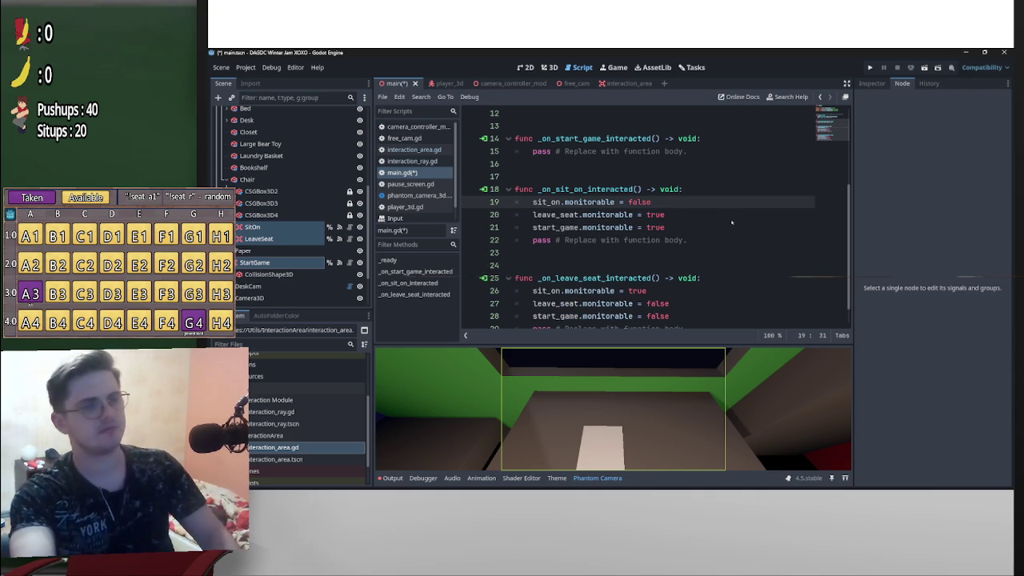
pyautogui.scroll(1, 550, 208)
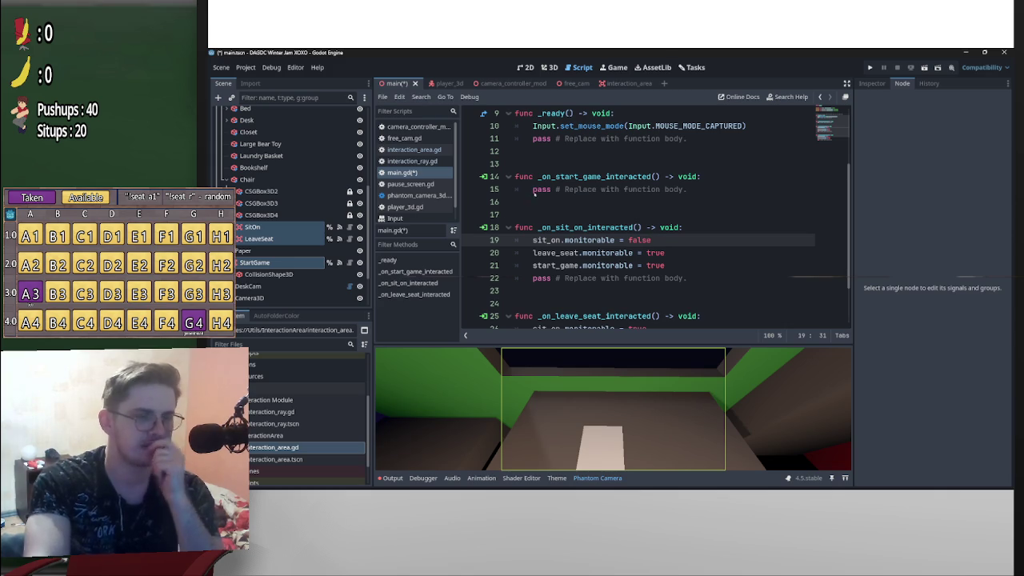
# Add start_game.monitorable = false to the start-game handler, then switch to player_3d
pyautogui.click(533, 190)
pyautogui.press('Return')
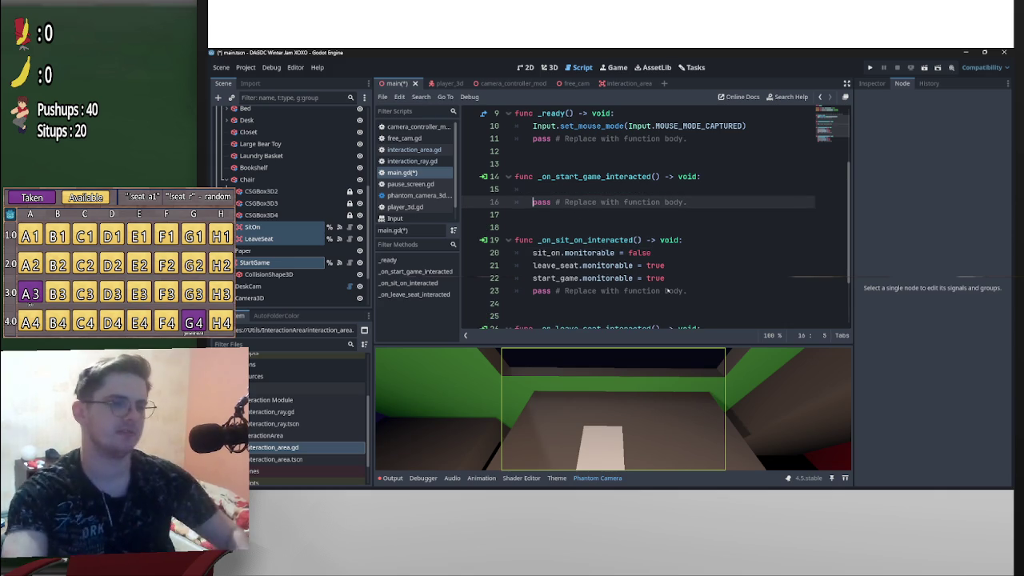
pyautogui.moveTo(671, 279)
pyautogui.mouseDown()
pyautogui.moveTo(532, 278)
pyautogui.moveTo(554, 189)
pyautogui.mouseUp()
pyautogui.write('start_game.monitorable = true')
pyautogui.click(677, 189)
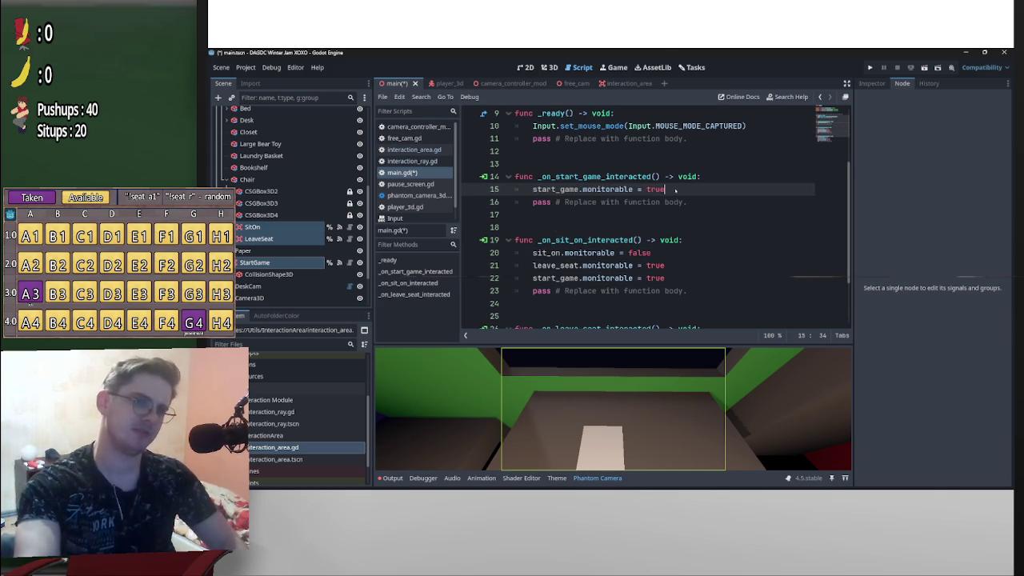
pyautogui.press('BackSpace')
pyautogui.press('BackSpace')
pyautogui.press('BackSpace')
pyautogui.write('false')
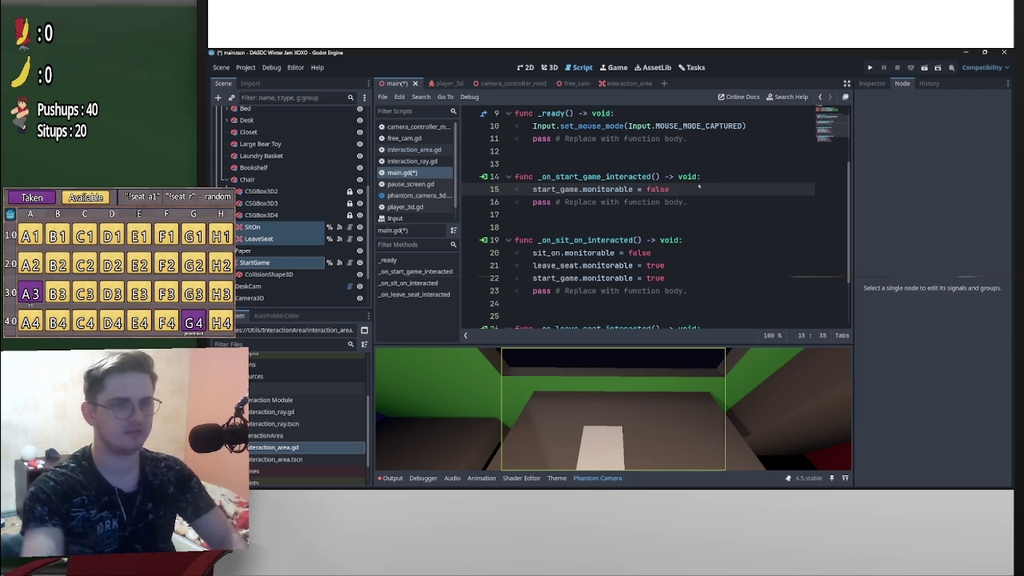
pyautogui.press('Return')
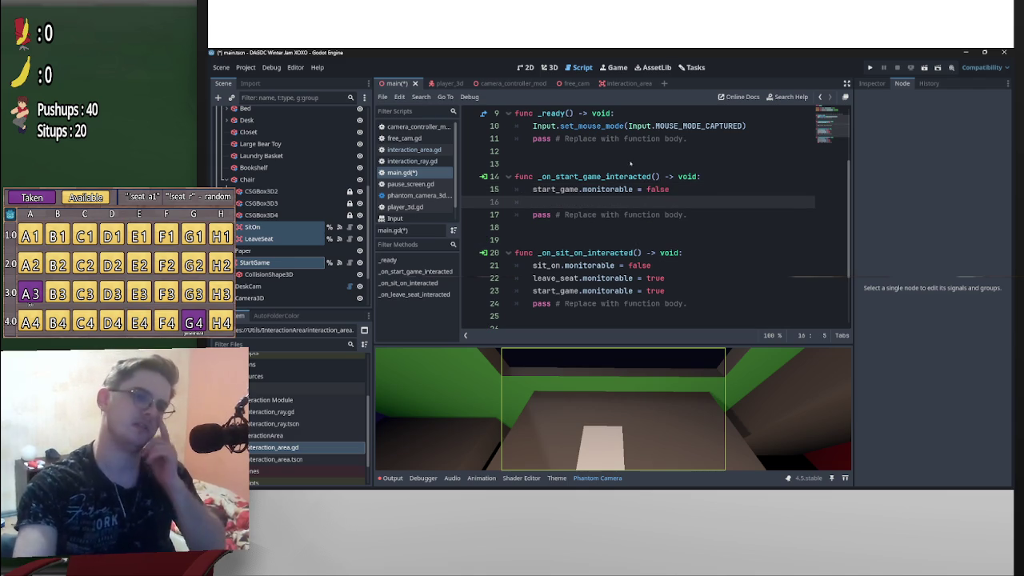
pyautogui.click(440, 83)
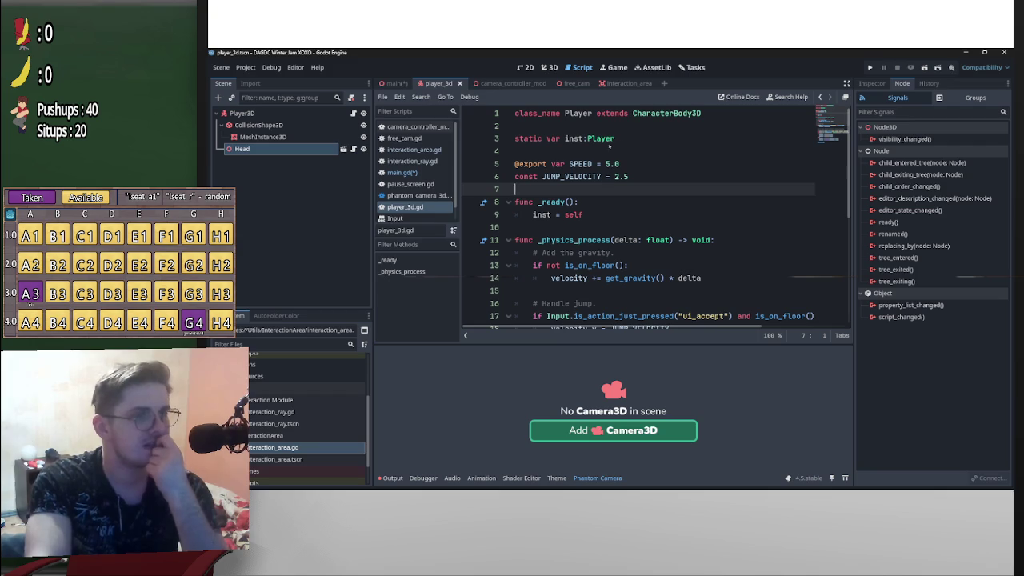
pyautogui.click(608, 149)
pyautogui.press('Up')
pyautogui.press('Up')
pyautogui.press('Return')
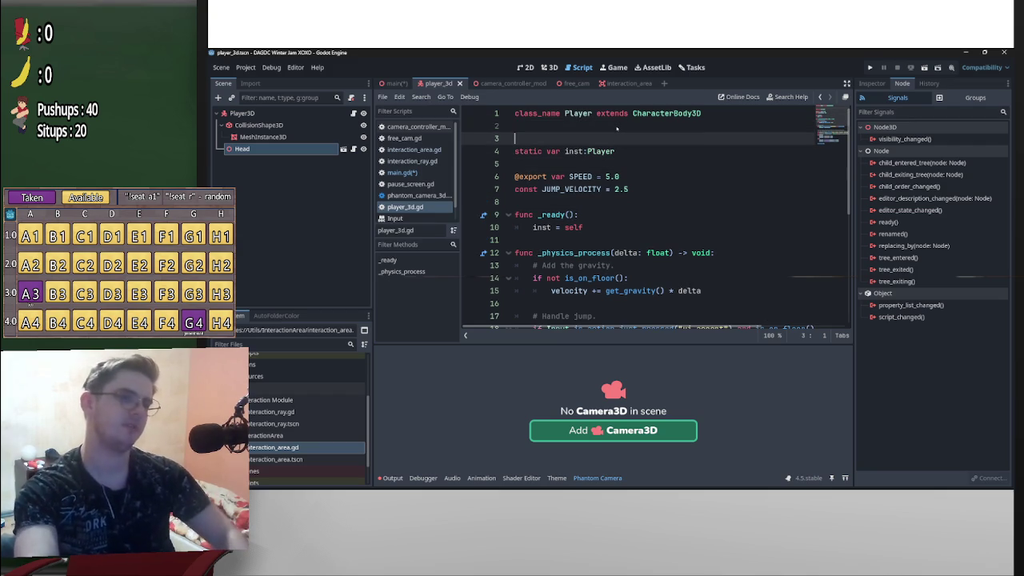
pyautogui.press('Up')
pyautogui.moveTo(242, 149); pyautogui.dragTo(570, 136)
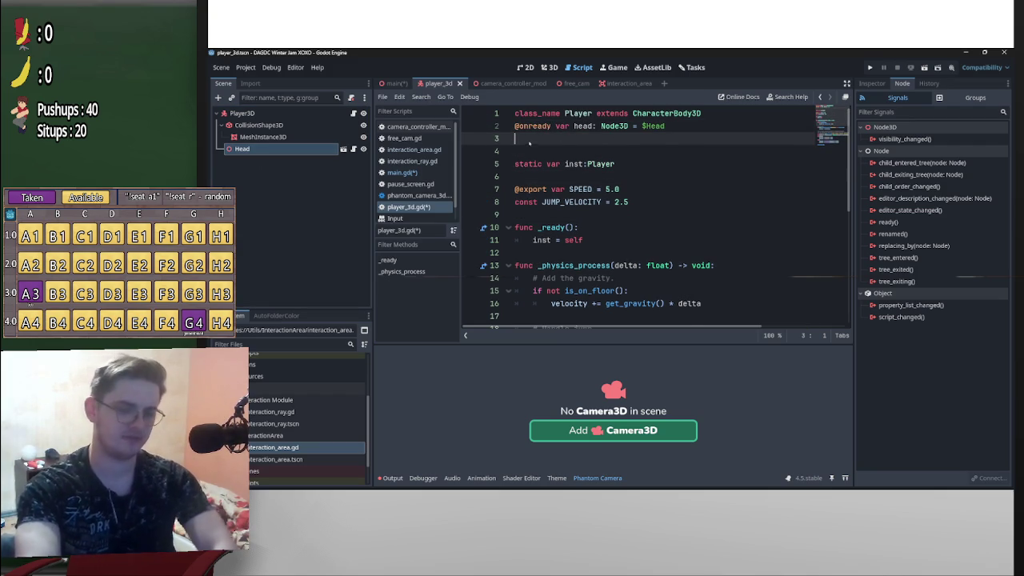
pyautogui.press('BackSpace')
pyautogui.press('Home')
pyautogui.press('Return')
pyautogui.hotkey('ctrl', 's')
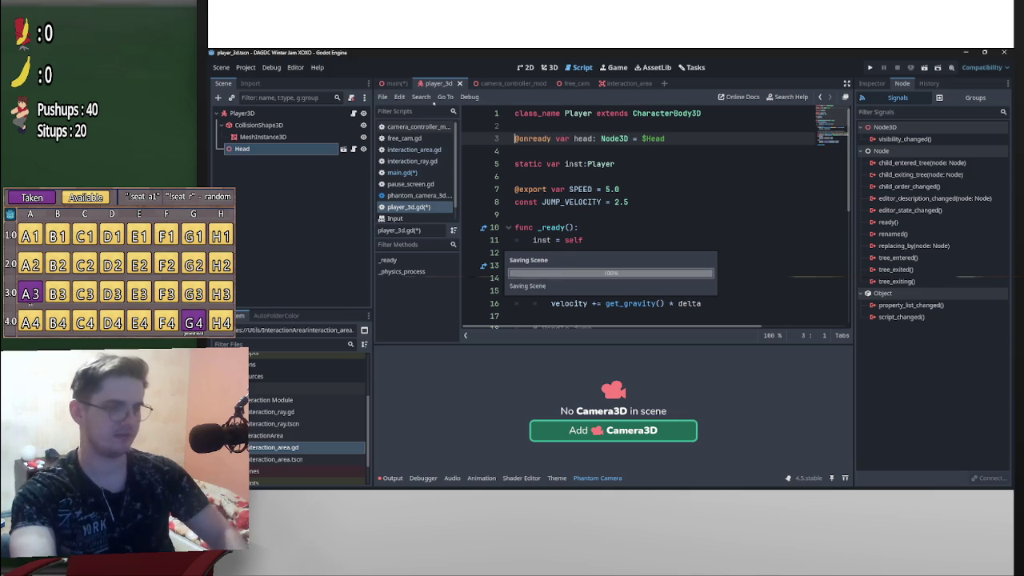
# In main.gd's start-game callback, add Player.inst.head.on = false and save
pyautogui.click(394, 83)
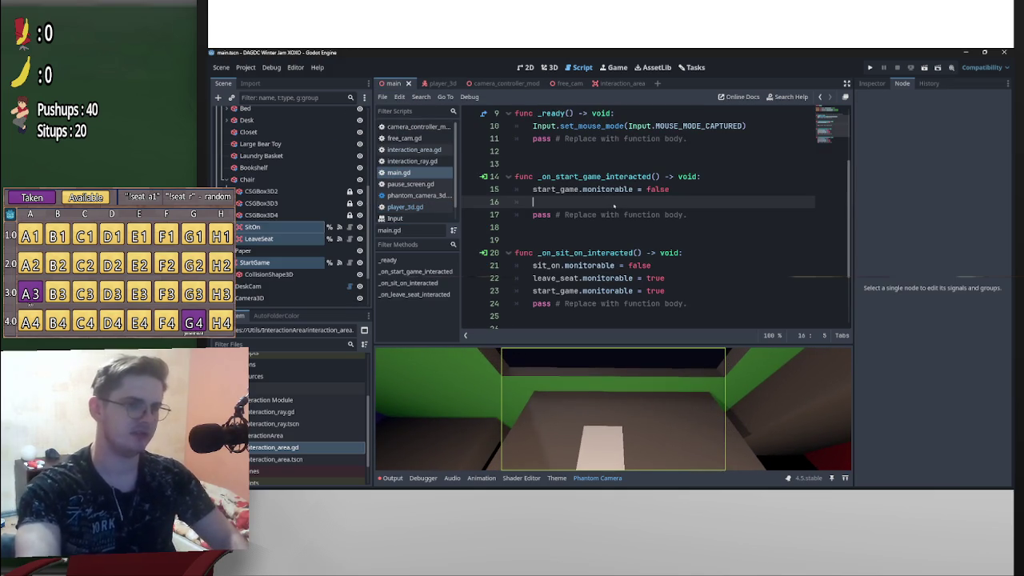
pyautogui.write('Pla')
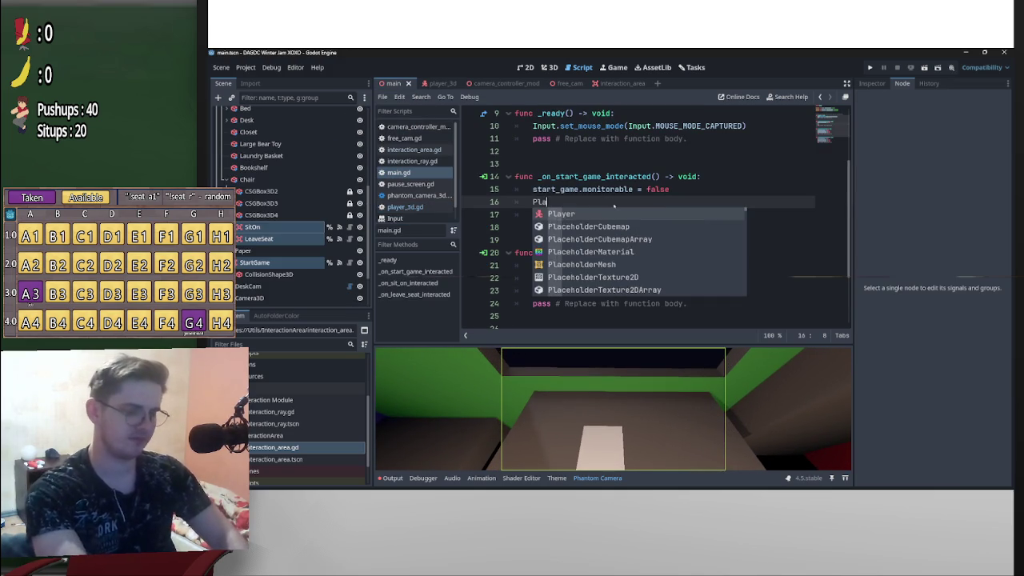
pyautogui.write('yer.i')
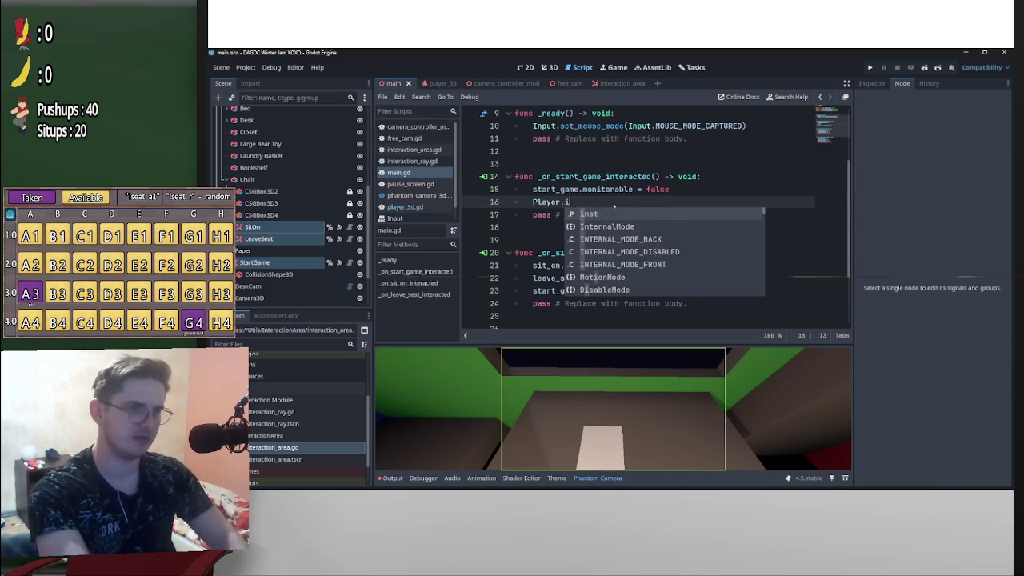
pyautogui.write('nst.hea')
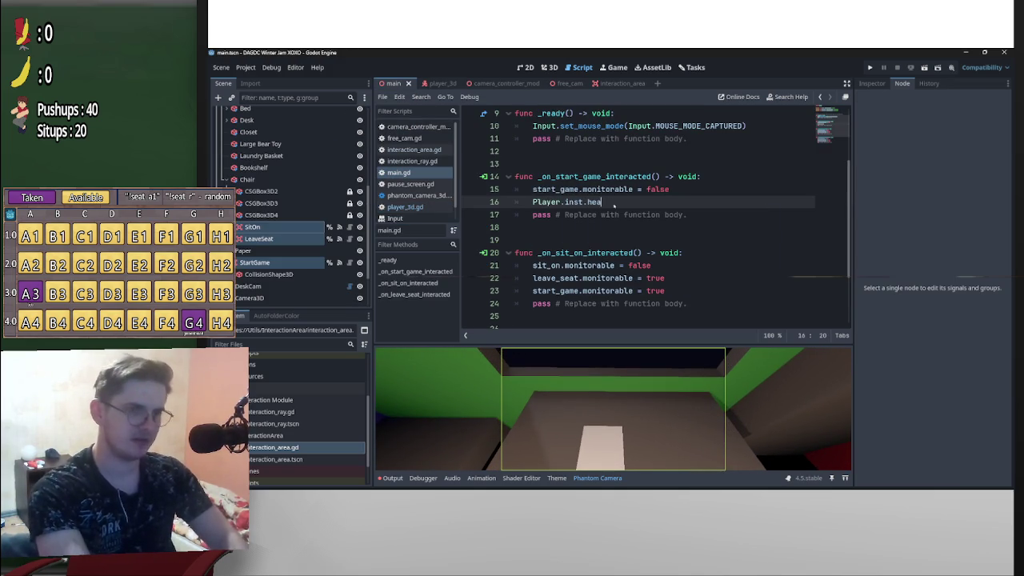
pyautogui.write('d.or')
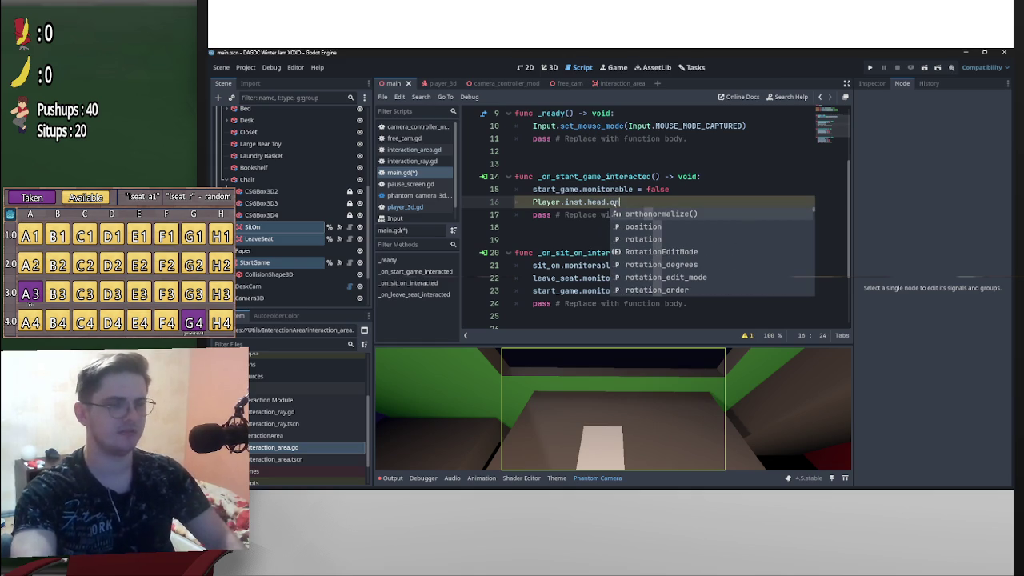
pyautogui.click(432, 83)
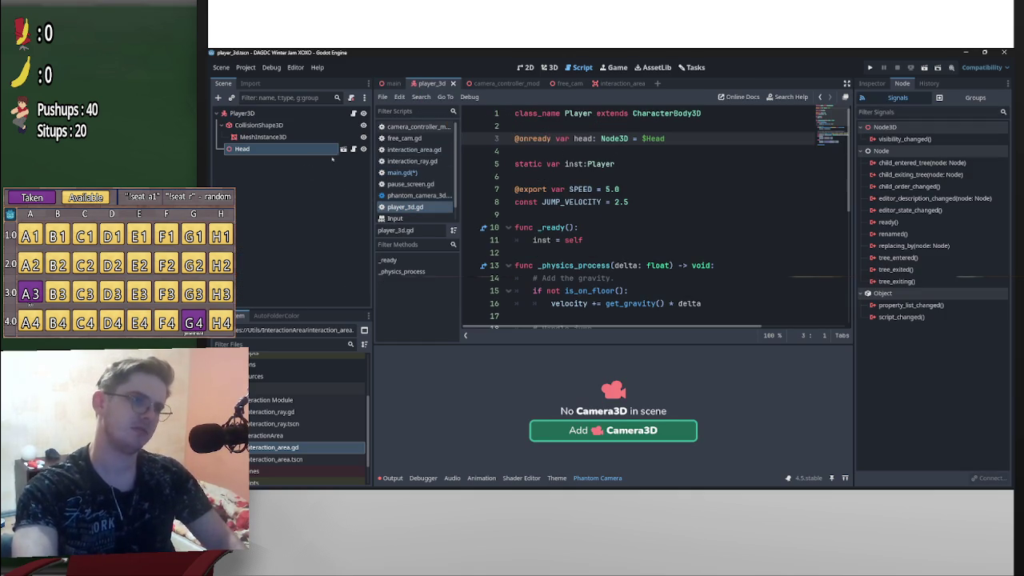
pyautogui.click(351, 151)
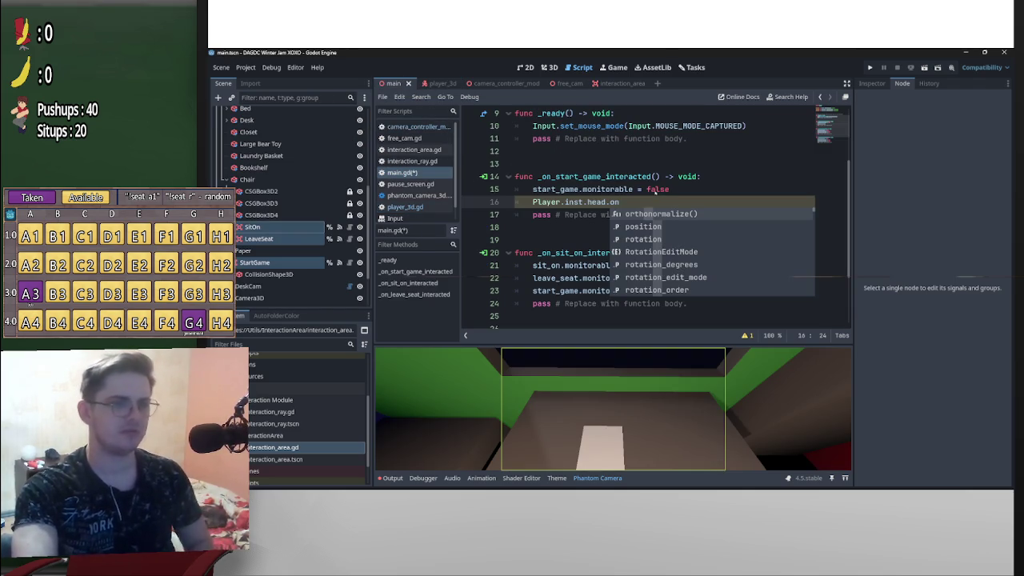
pyautogui.write('= false')
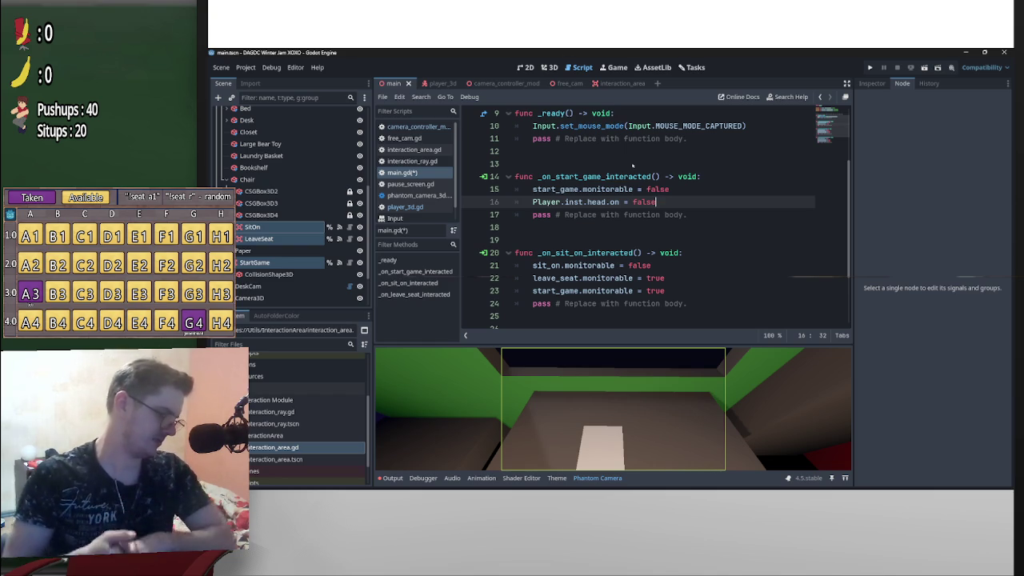
pyautogui.hotkey('ctrl', 's')
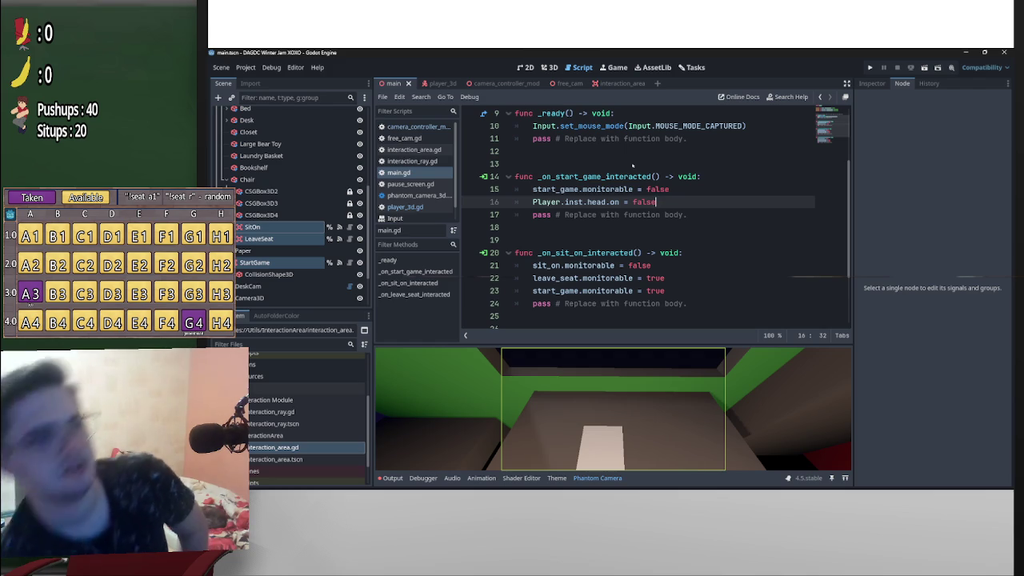
pyautogui.scroll(-3, 657, 151)
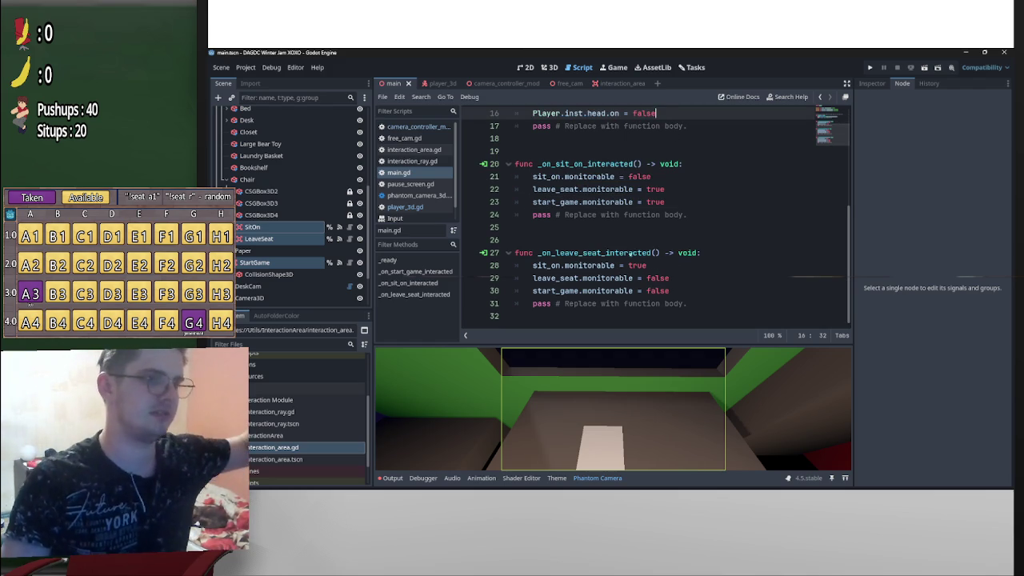
# Add Player.inst.set_physics_process(false) to the sit-on callback
pyautogui.click(535, 176)
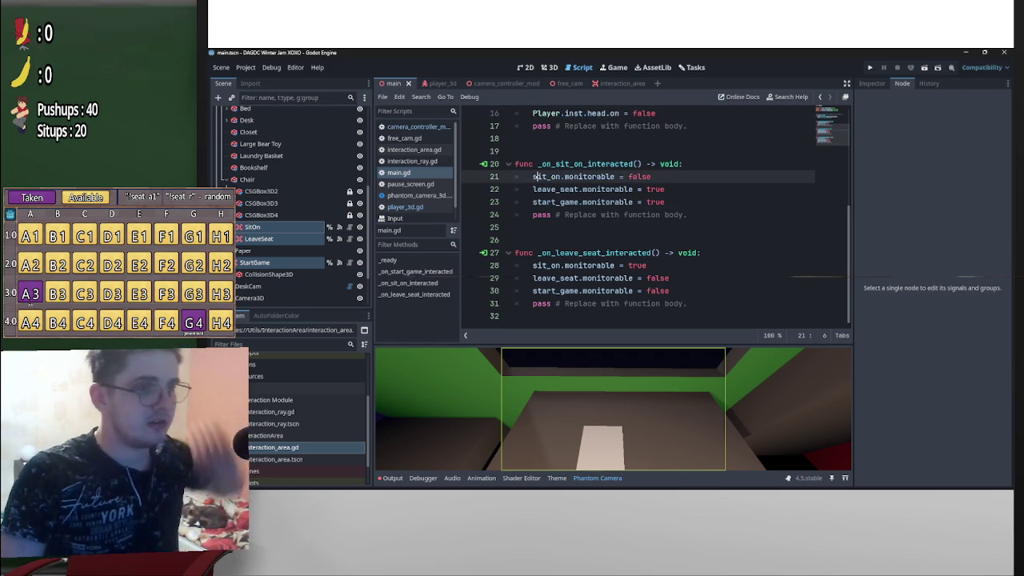
pyautogui.click(531, 176)
pyautogui.click(531, 176)
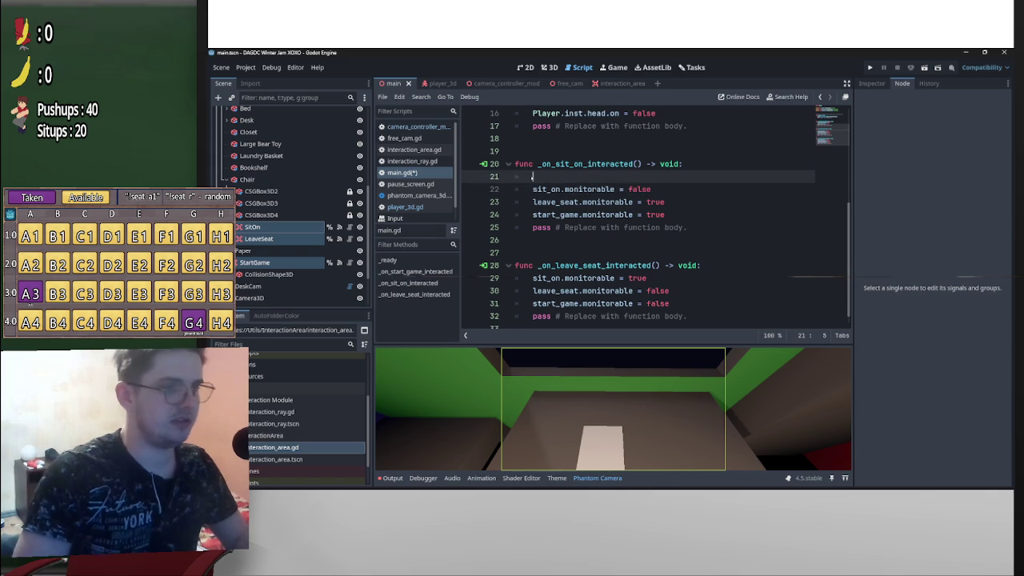
pyautogui.write('Player.')
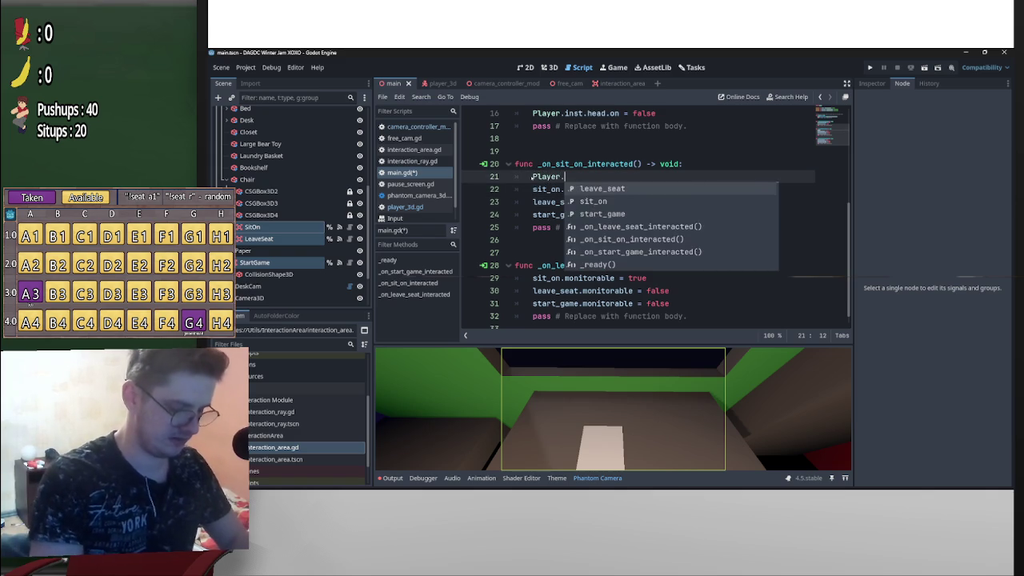
pyautogui.write('inst.')
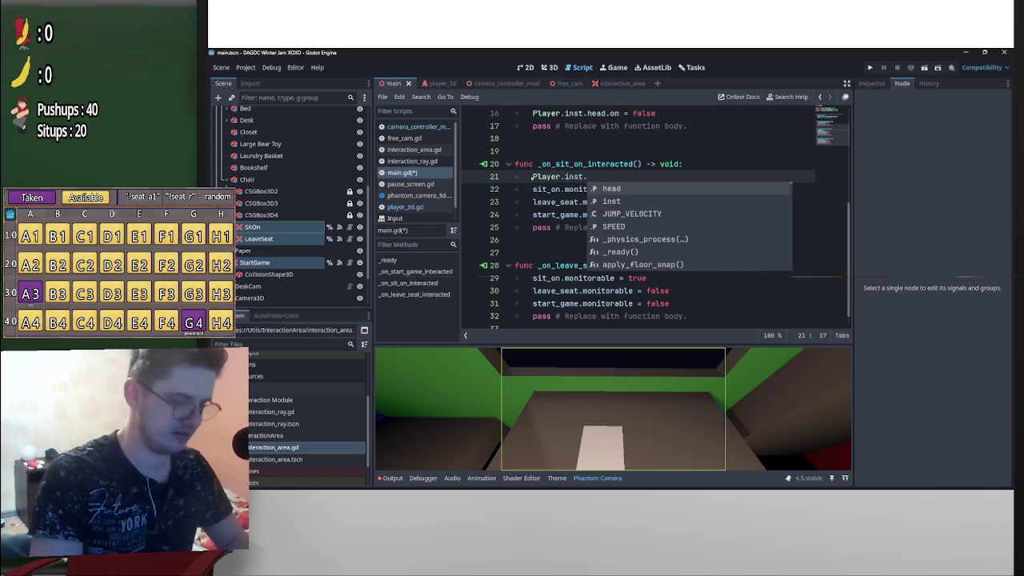
pyautogui.write('set_p')
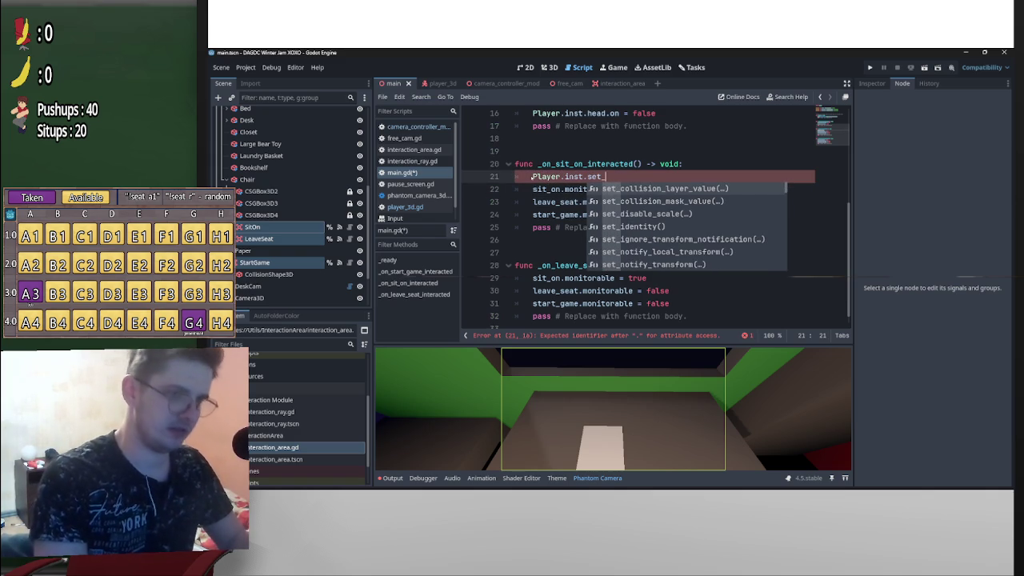
pyautogui.write('physics_process(')
pyautogui.press('Return')
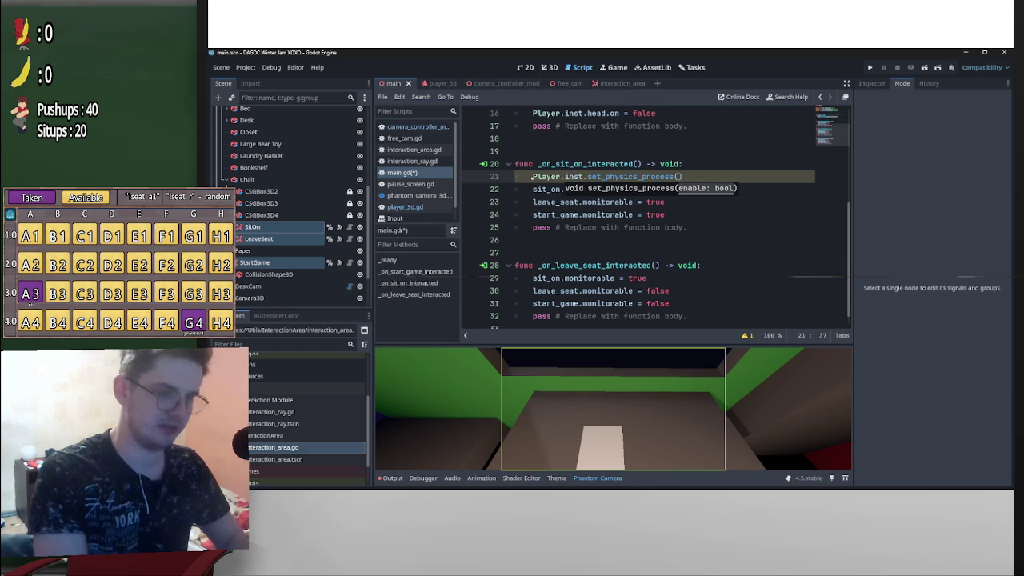
pyautogui.write('false)')
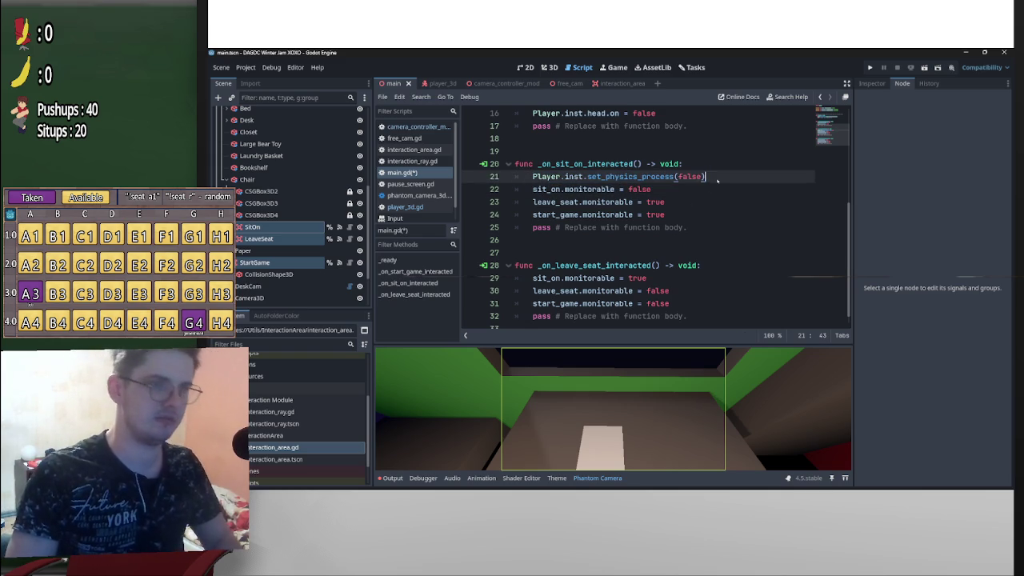
# Move the three monitorable lines above the physics call and remove the extra blank lines
pyautogui.press('Return')
pyautogui.click(532, 176)
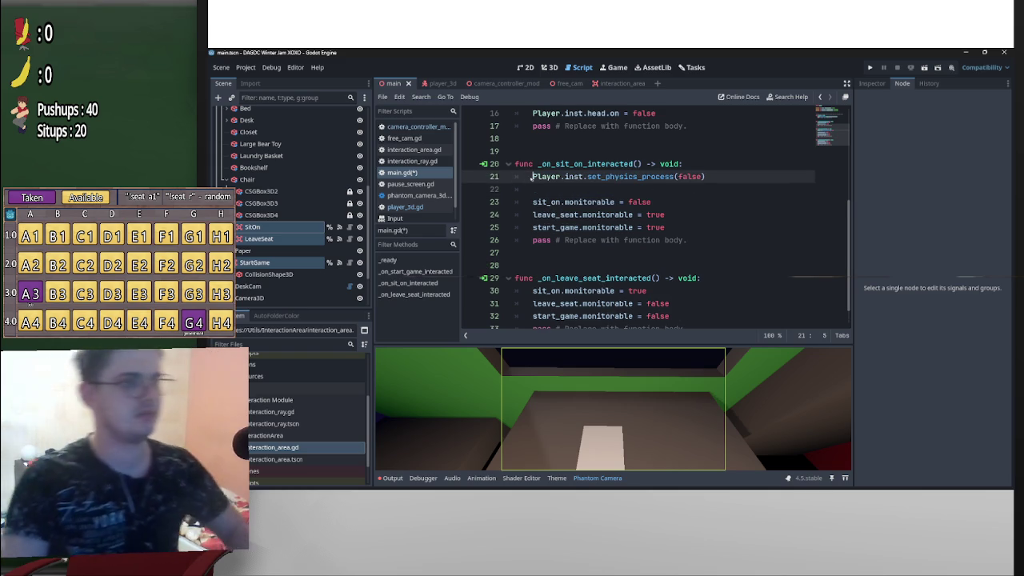
pyautogui.press('Return')
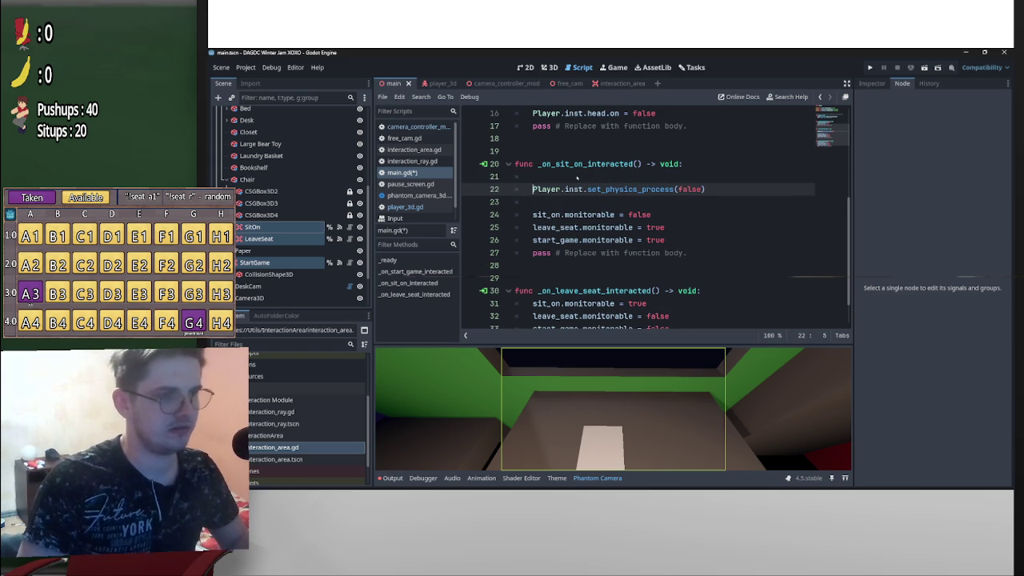
pyautogui.press('Up')
pyautogui.press('Return')
pyautogui.scroll(-1, 594, 185)
pyautogui.moveTo(674, 221)
pyautogui.mouseDown()
pyautogui.moveTo(532, 189)
pyautogui.moveTo(552, 139)
pyautogui.mouseUp()
pyautogui.moveTo(532, 214); pyautogui.dragTo(538, 205)
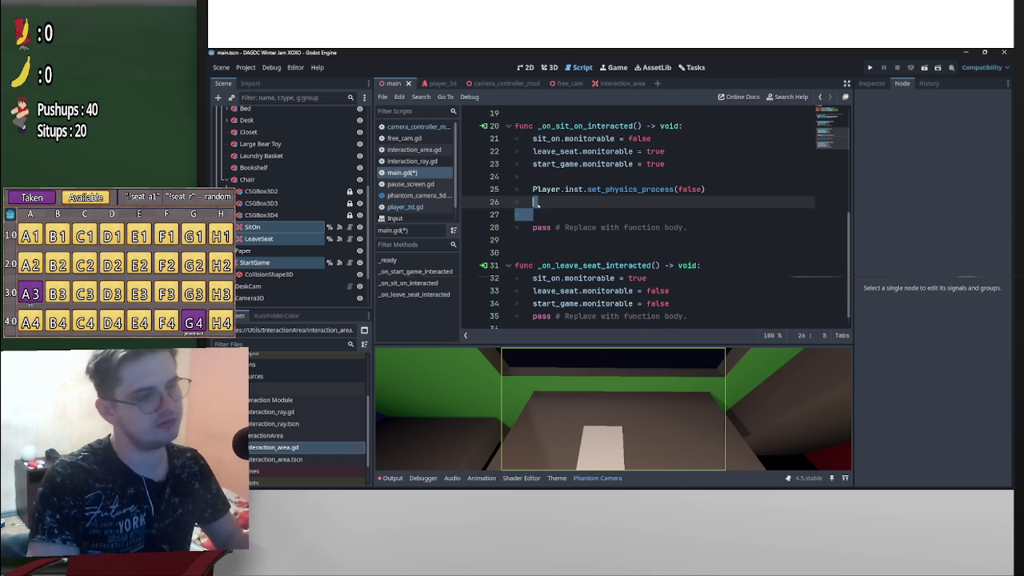
pyautogui.press('BackSpace')
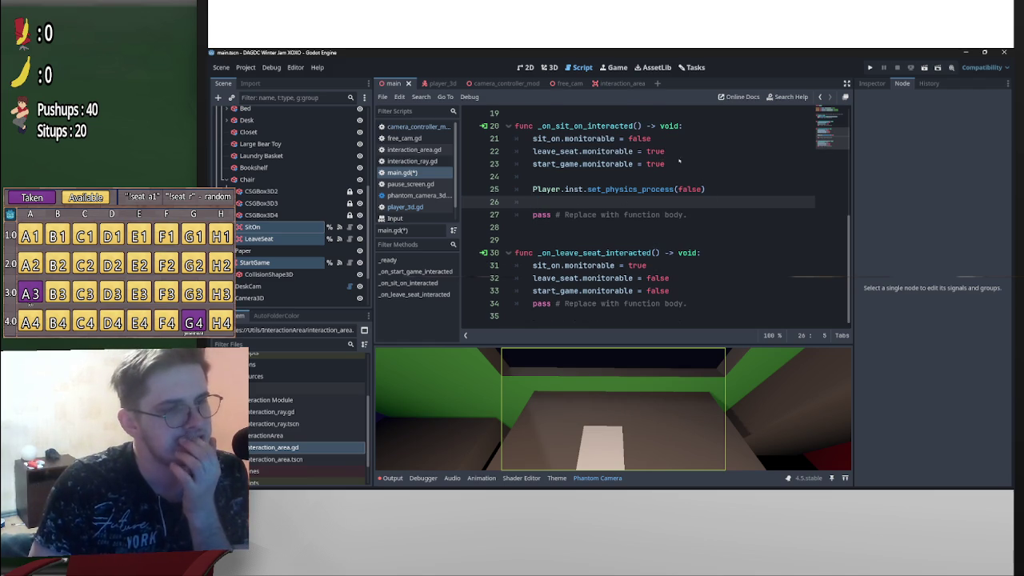
pyautogui.scroll(1, 712, 212)
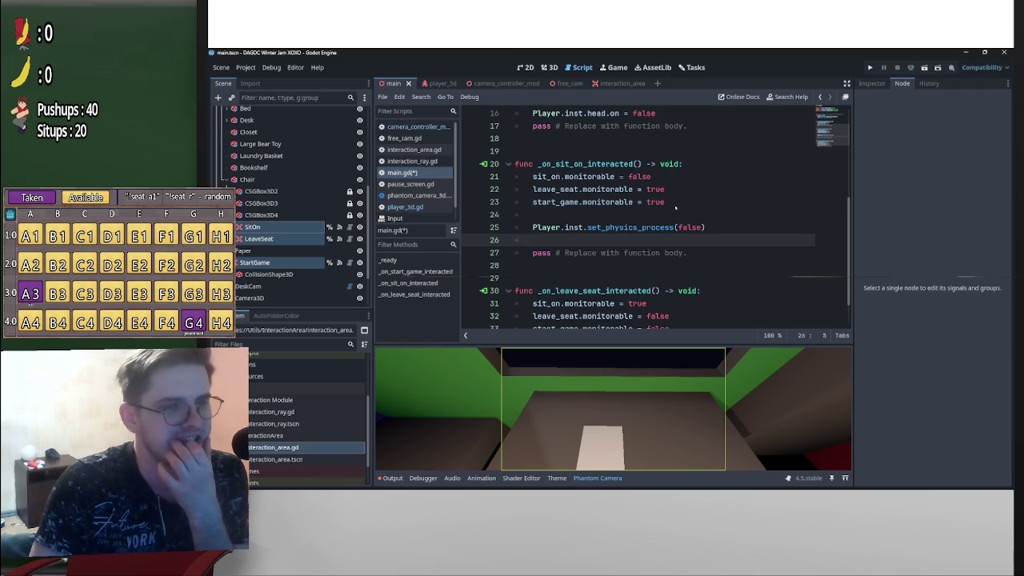
# Move the leave_seat and start_game monitorable lines below the physics call
pyautogui.moveTo(674, 205); pyautogui.dragTo(506, 196)
pyautogui.hotkey('ctrl', 'c')
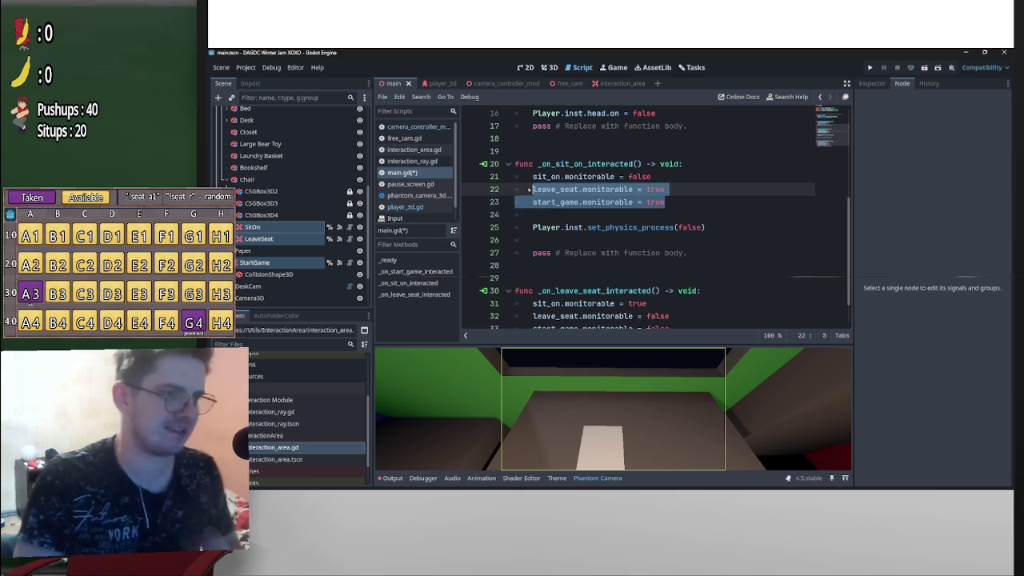
pyautogui.press('Delete')
pyautogui.click(599, 231)
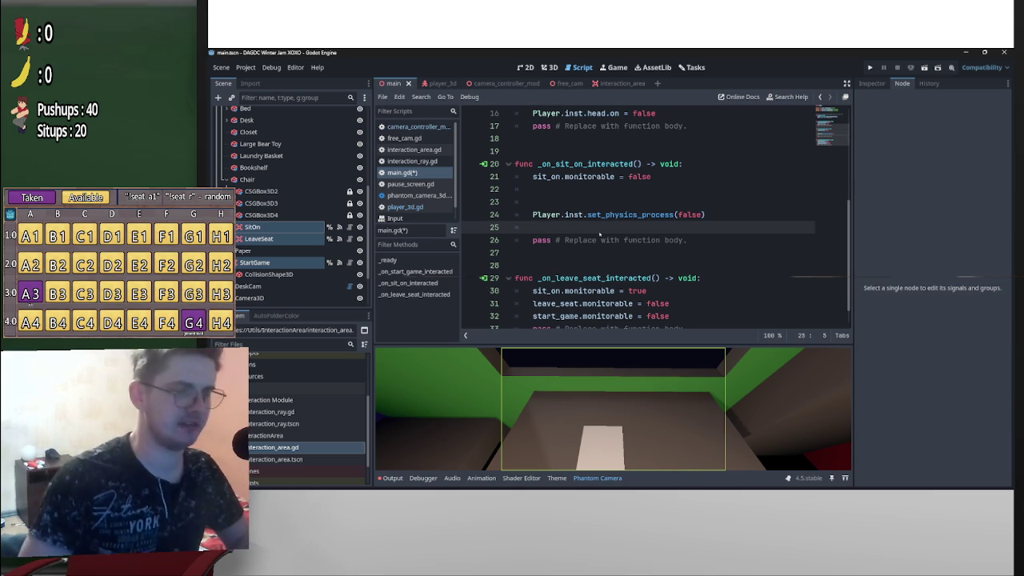
pyautogui.press('Return')
pyautogui.hotkey('ctrl', 'v')
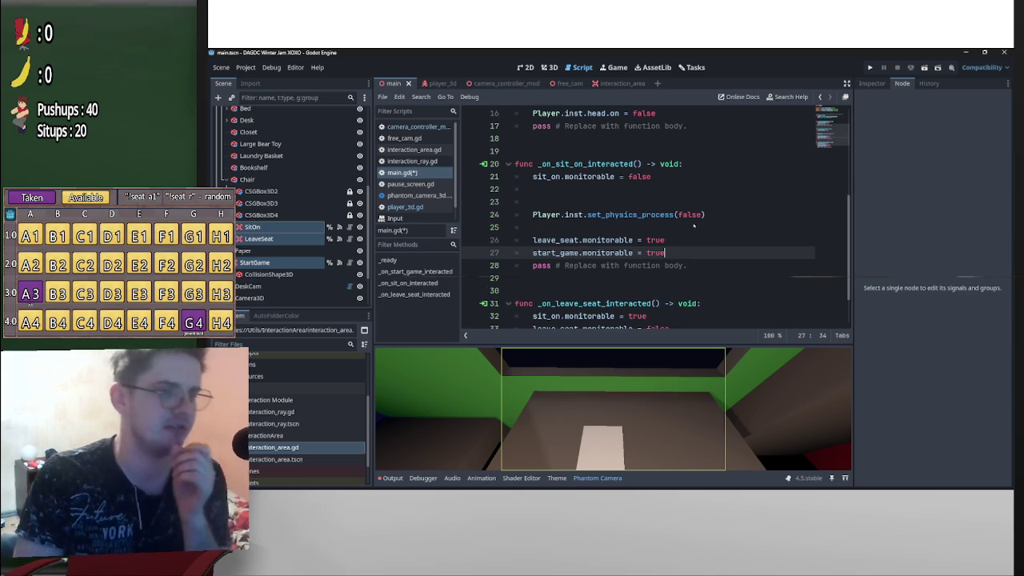
pyautogui.scroll(-2, 703, 233)
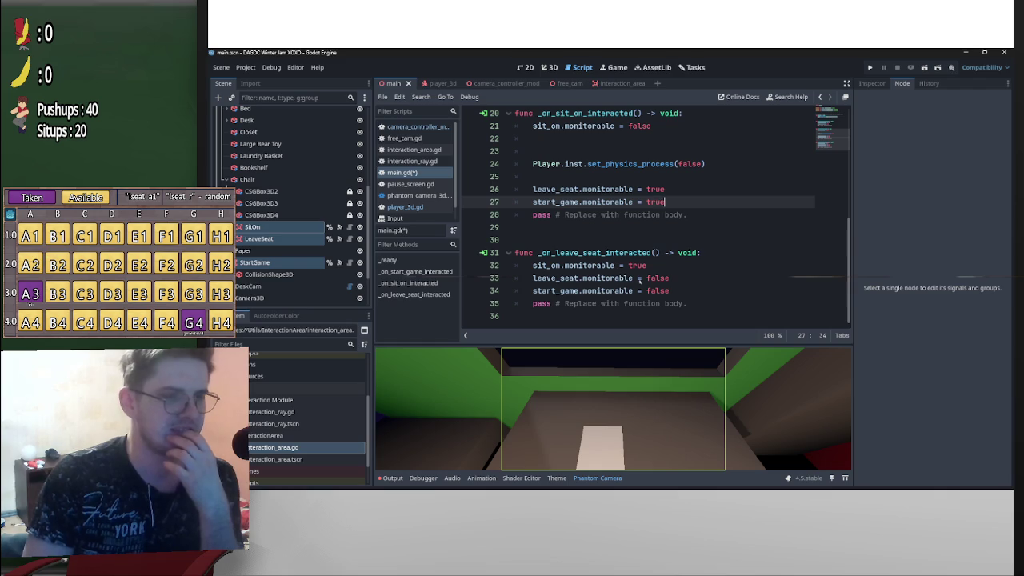
# Move the false monitorable lines to the top of the leave-seat callback and add blank lines
pyautogui.click(531, 268)
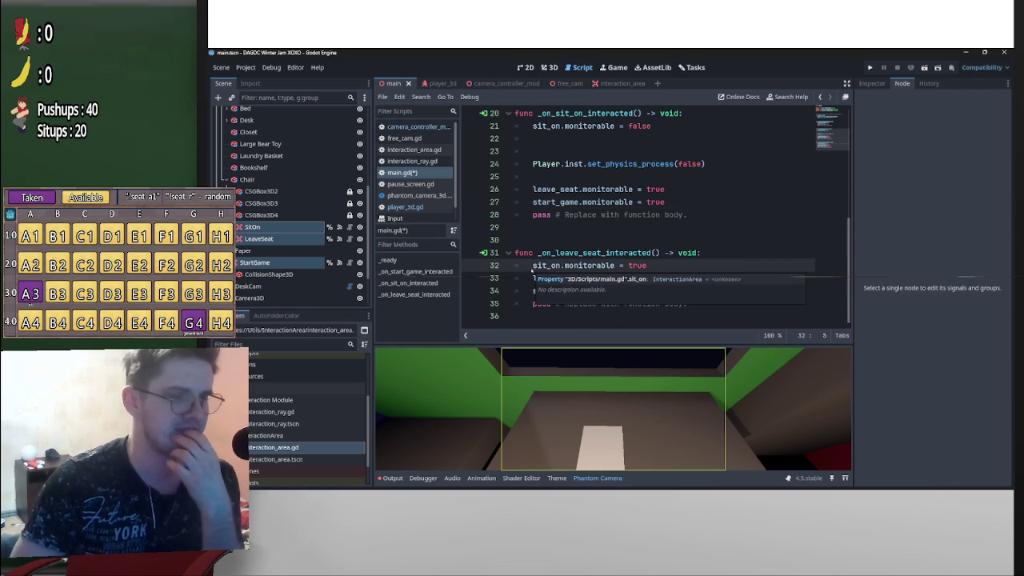
pyautogui.press('Return')
pyautogui.moveTo(678, 310)
pyautogui.mouseDown()
pyautogui.moveTo(532, 290)
pyautogui.moveTo(532, 266)
pyautogui.mouseUp()
pyautogui.click(533, 291)
pyautogui.press('Return')
pyautogui.press('Return')
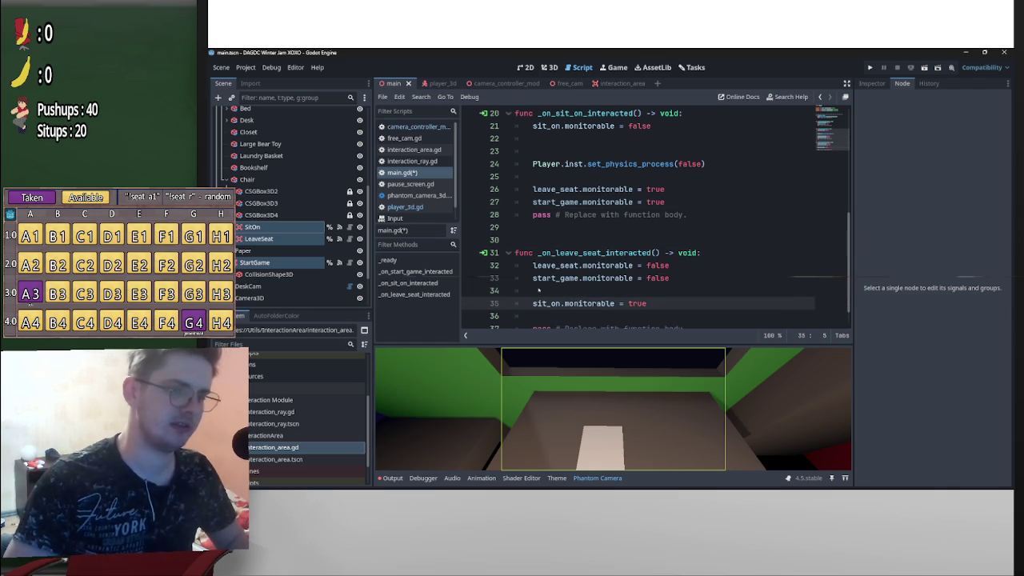
pyautogui.click(541, 295)
pyautogui.press('Return')
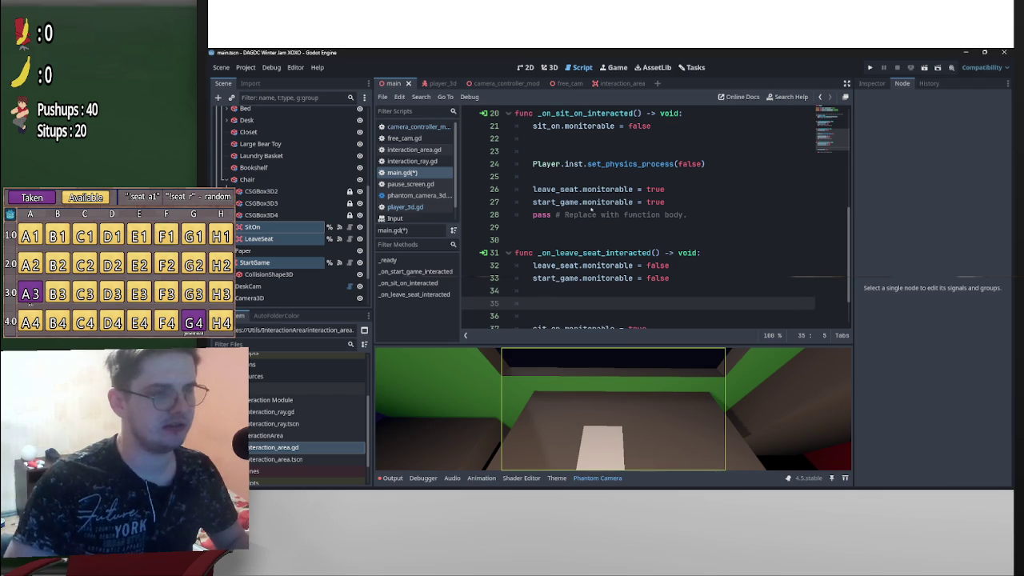
# Add Player.inst.set_physics_process(true) to the leave-seat callback
pyautogui.moveTo(708, 164); pyautogui.dragTo(533, 164)
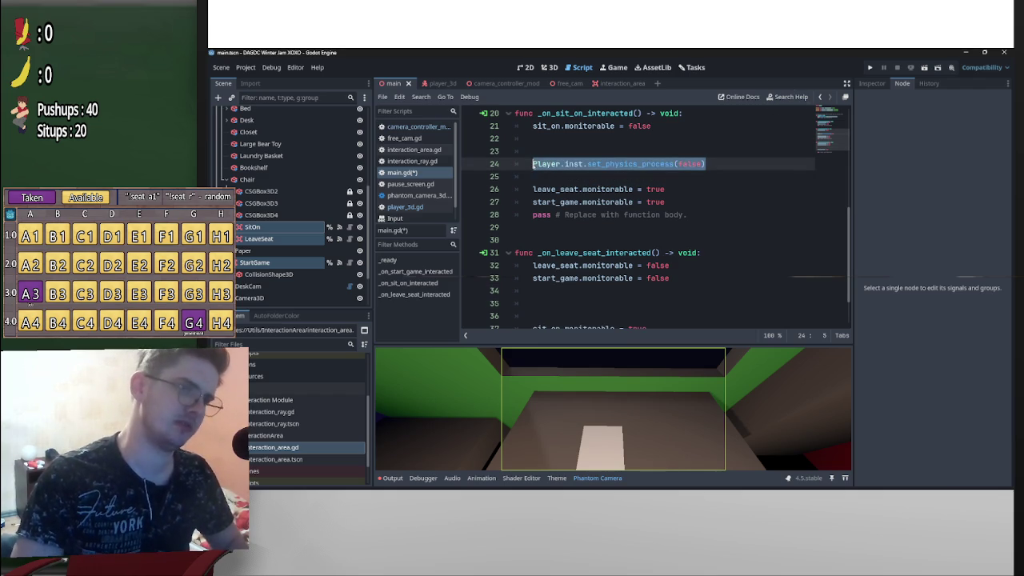
pyautogui.hotkey('ctrl', 'c')
pyautogui.click(689, 303)
pyautogui.hotkey('ctrl', 'v')
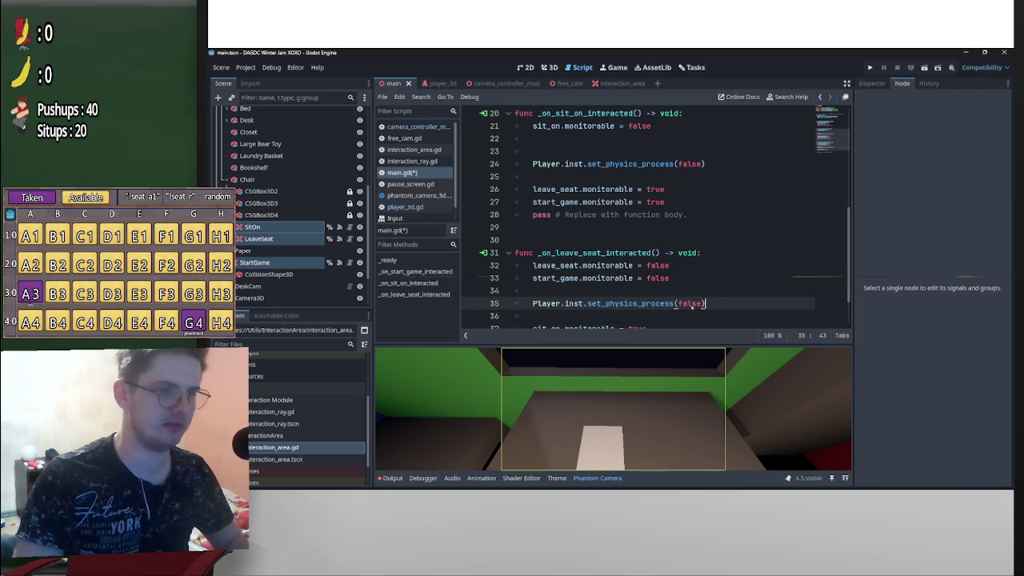
pyautogui.press('Left')
pyautogui.press('Left')
pyautogui.press('Left')
pyautogui.doubleClick(684, 303)
pyautogui.write('true')
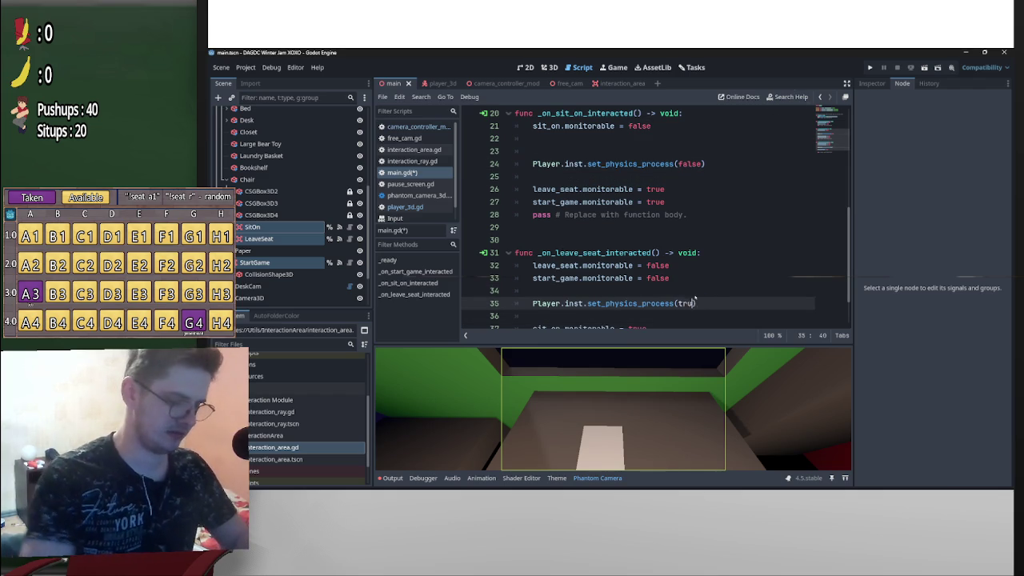
# Delete the 'pass # Replace with function body.' lines from both seat callbacks
pyautogui.scroll(-2, 662, 291)
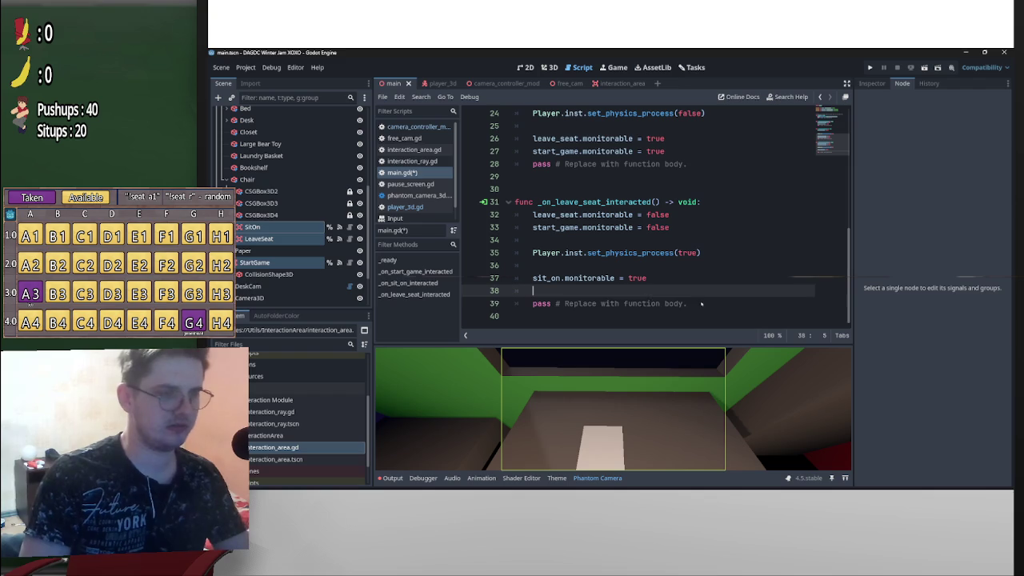
pyautogui.tripleClick(570, 302)
pyautogui.press('BackSpace')
pyautogui.press('BackSpace')
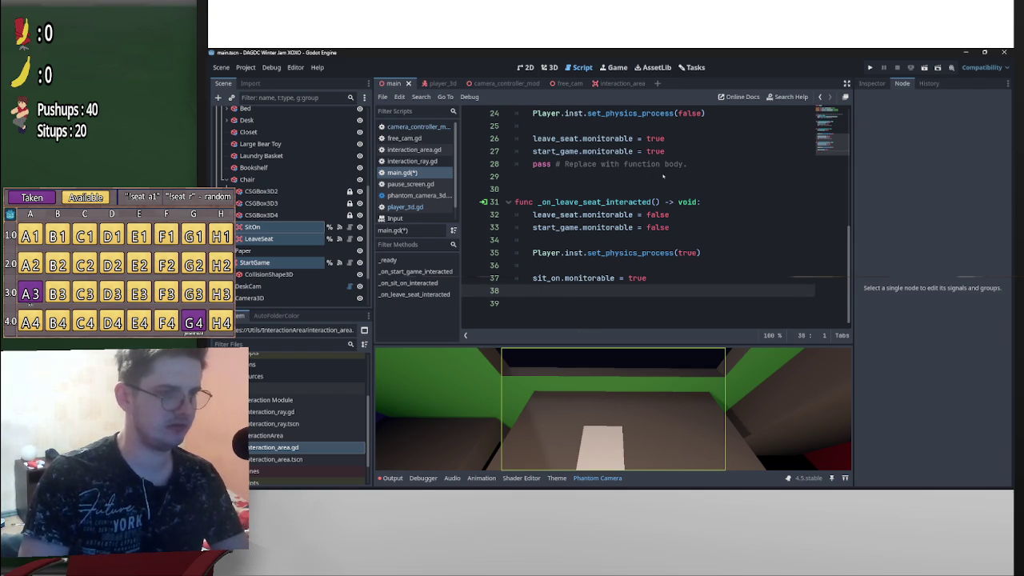
pyautogui.tripleClick(580, 164)
pyautogui.press('BackSpace')
pyautogui.press('BackSpace')
pyautogui.scroll(2, 588, 190)
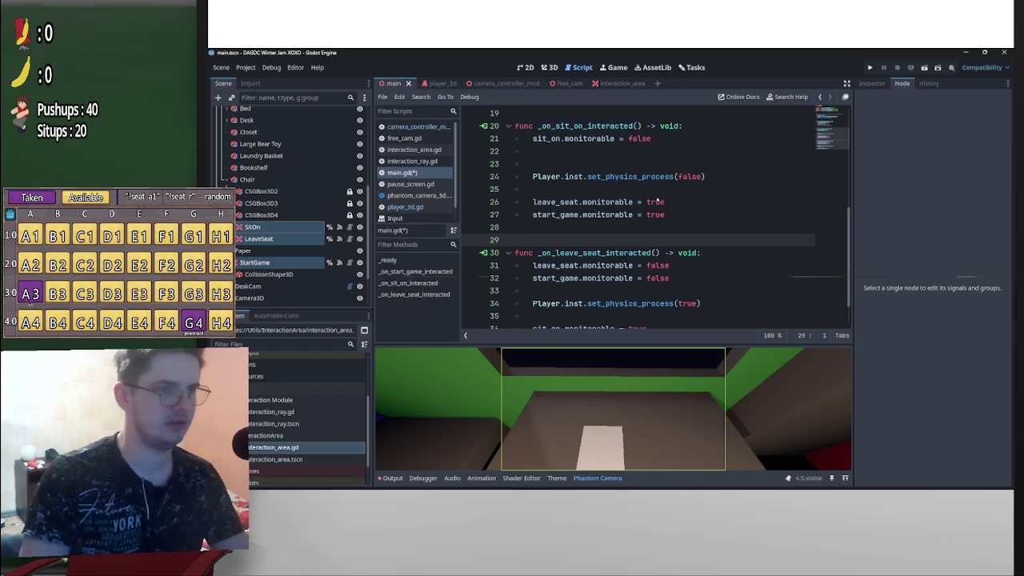
pyautogui.scroll(1, 608, 196)
pyautogui.scroll(-1, 623, 202)
# Write '#TODO Add an animation for the chair and player sitting on' above the physics line
pyautogui.scroll(1, 623, 201)
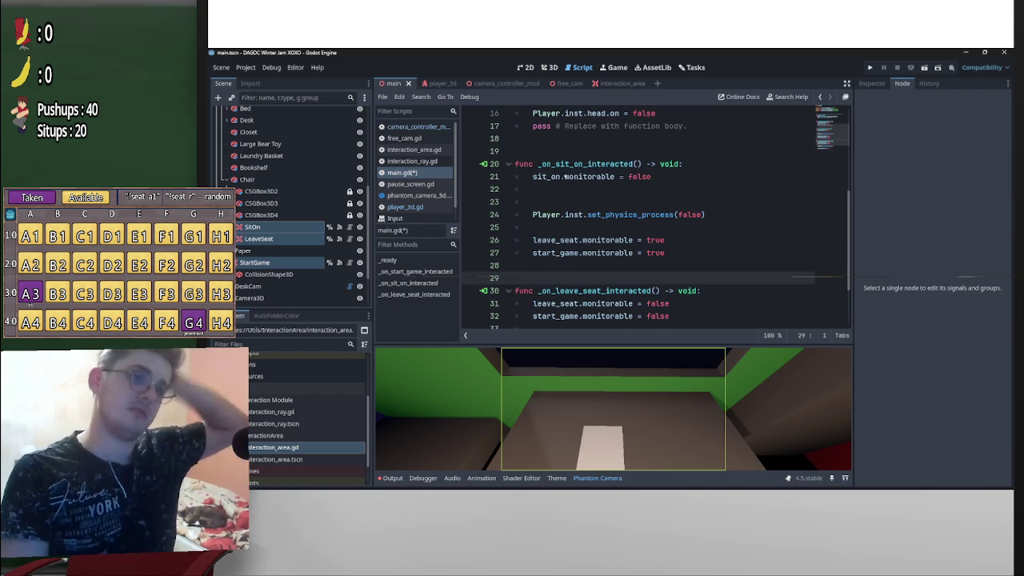
pyautogui.click(623, 201)
pyautogui.write('TODO')
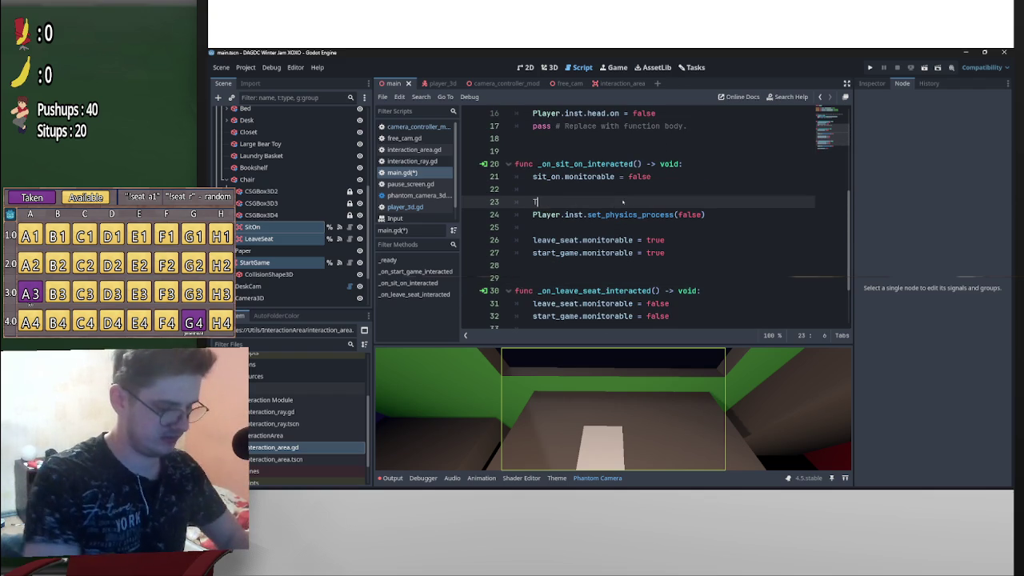
pyautogui.press('BackSpace')
pyautogui.press('BackSpace')
pyautogui.press('BackSpace')
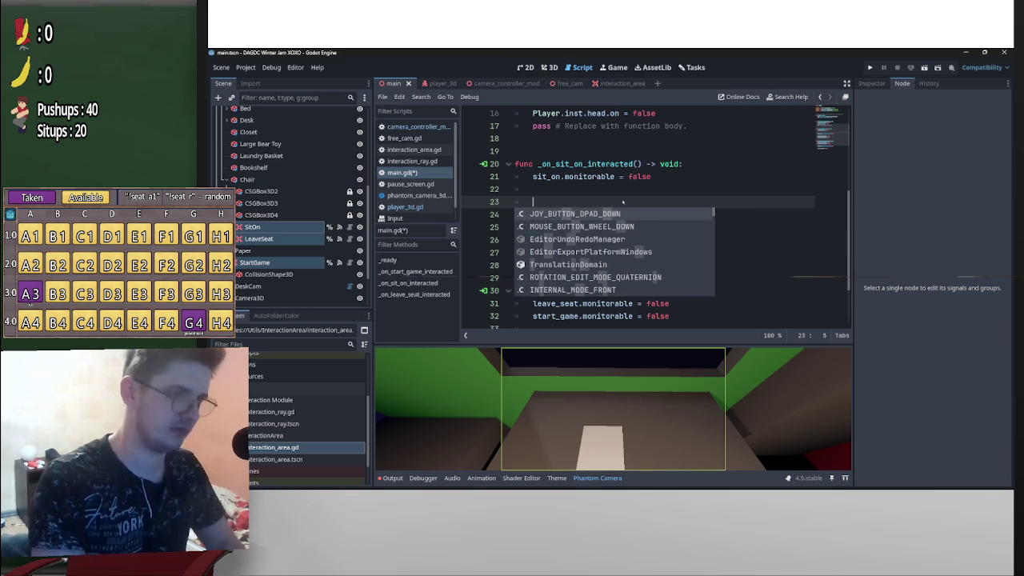
pyautogui.write('#TODO')
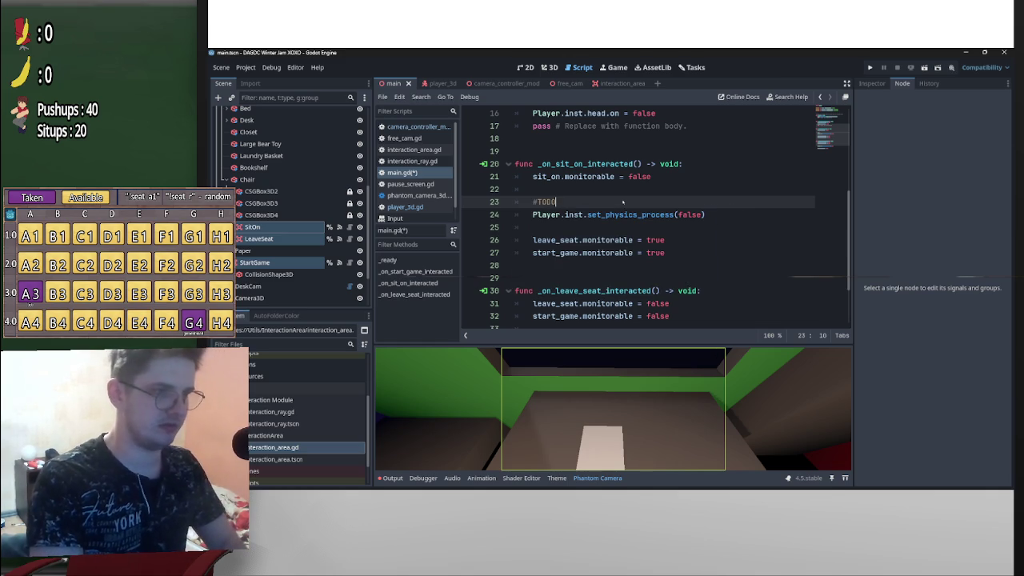
pyautogui.write(' Add')
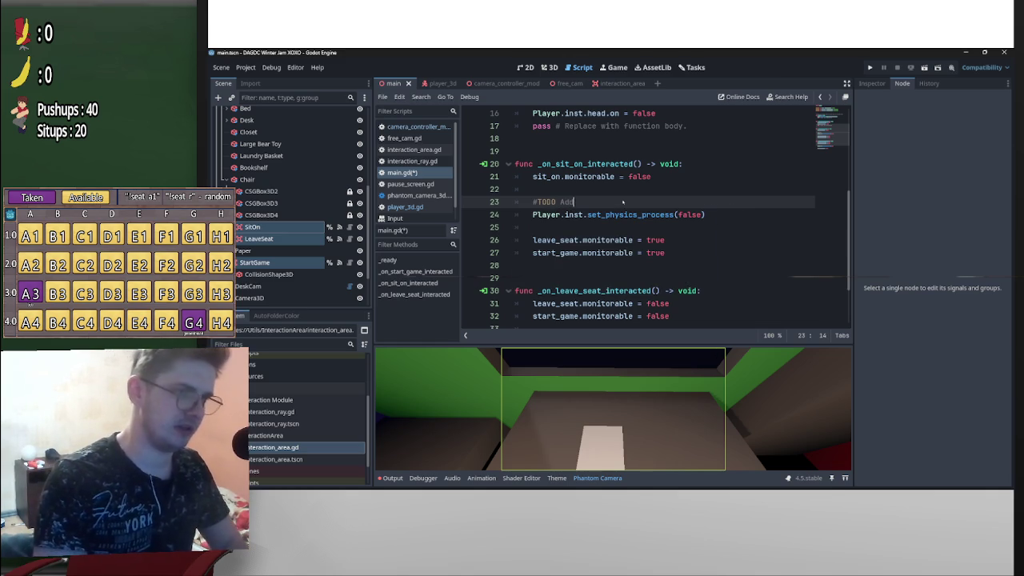
pyautogui.write(' an anim')
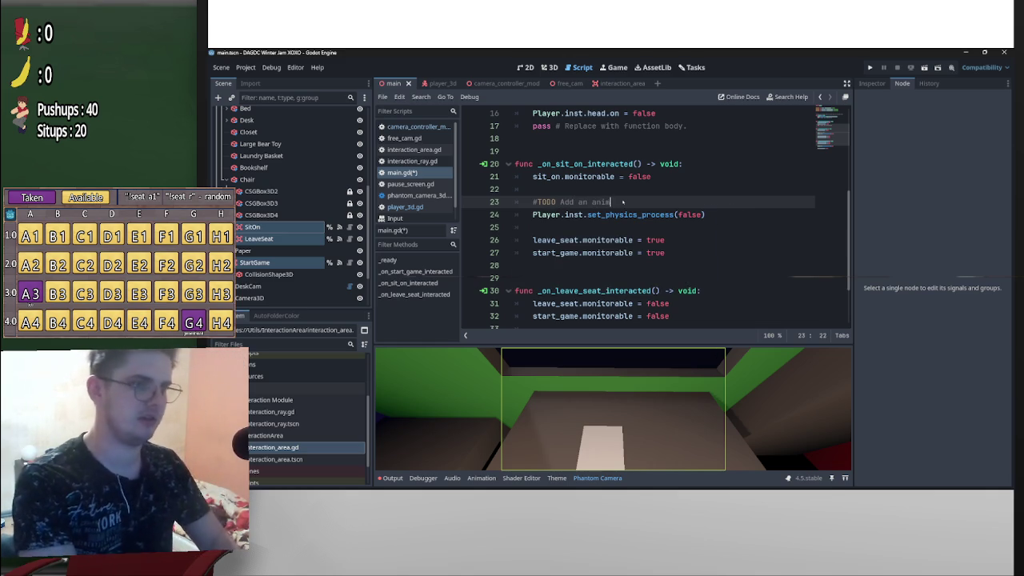
pyautogui.write('ation for the ch')
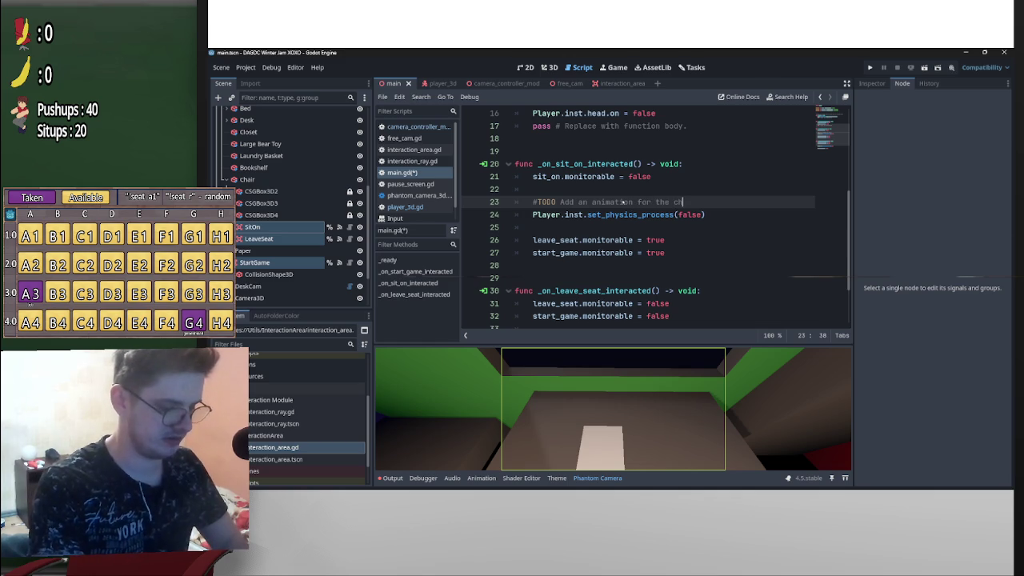
pyautogui.write('air and ')
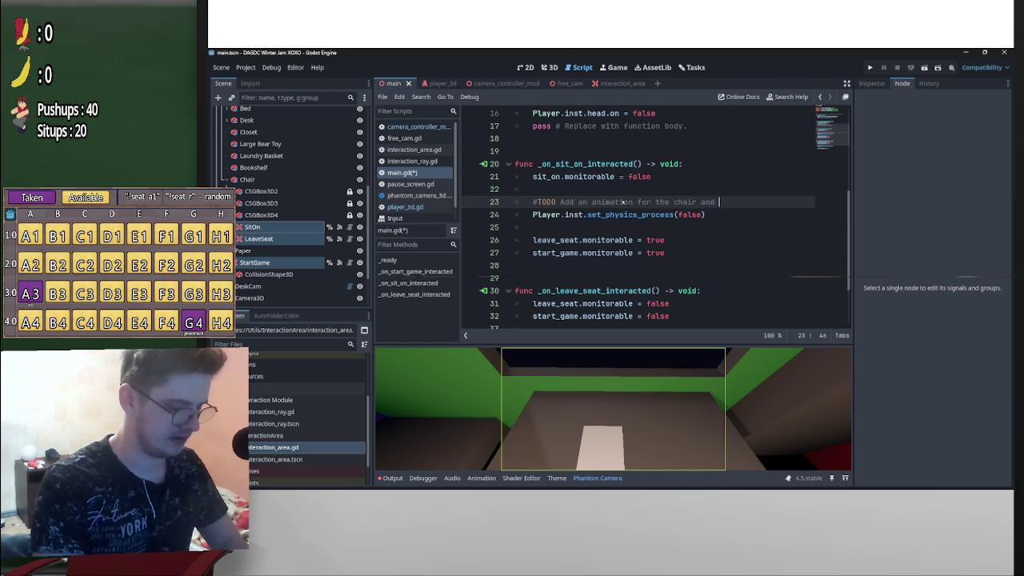
pyautogui.write('player')
pyautogui.press('BackSpace')
pyautogui.press('BackSpace')
pyautogui.press('BackSpace')
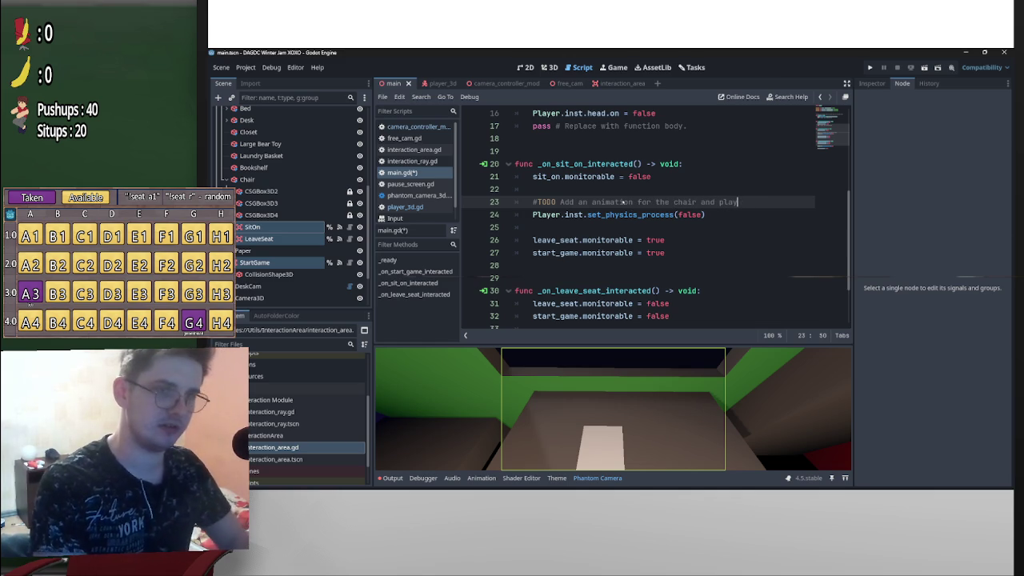
pyautogui.write('er sitting on')
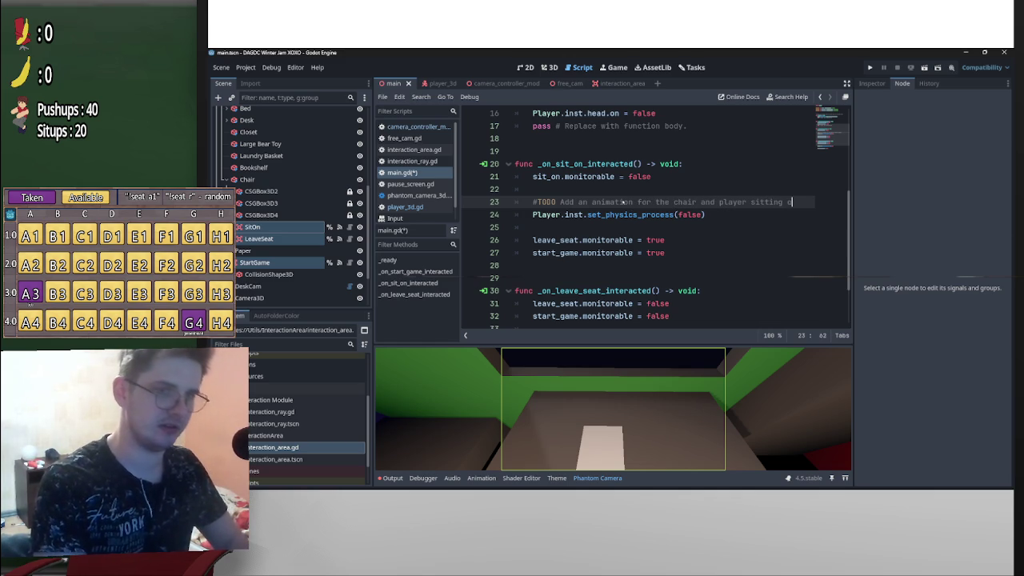
pyautogui.scroll(1, 723, 231)
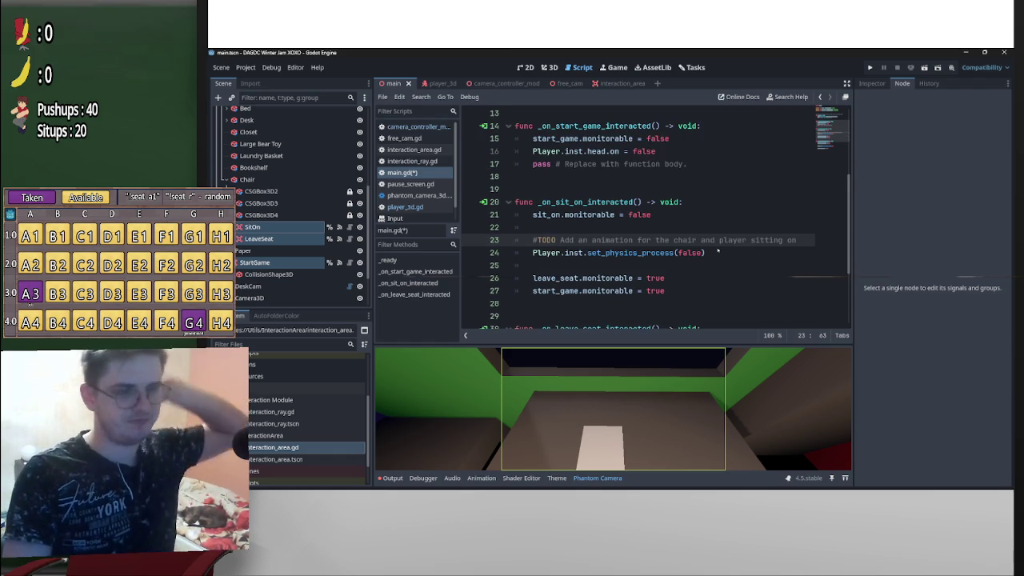
pyautogui.scroll(2, 716, 247)
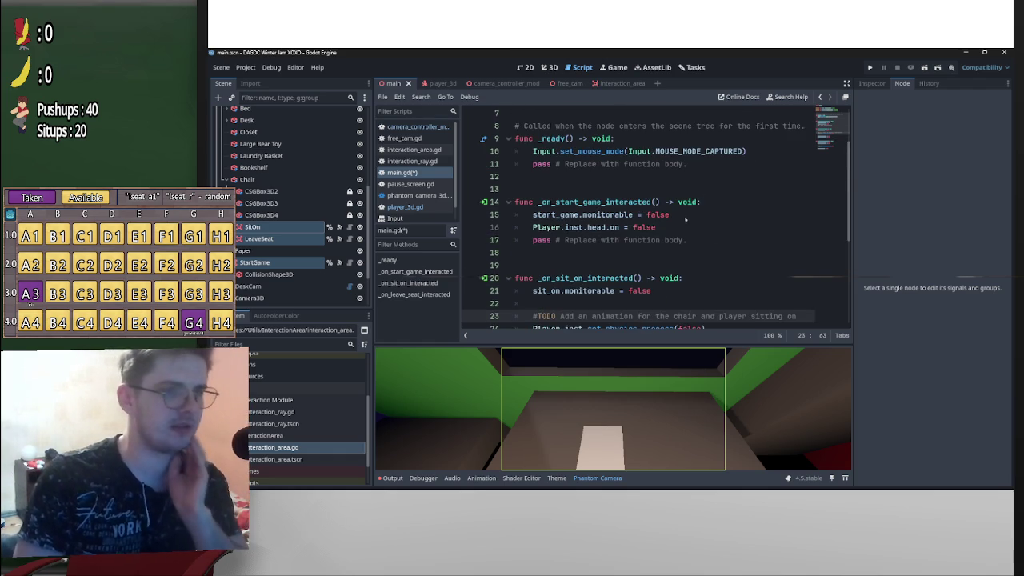
# In the sit-on callback, set head.on false before the physics call and true after it
pyautogui.moveTo(667, 227); pyautogui.dragTo(530, 228)
pyautogui.hotkey('ctrl', 'c')
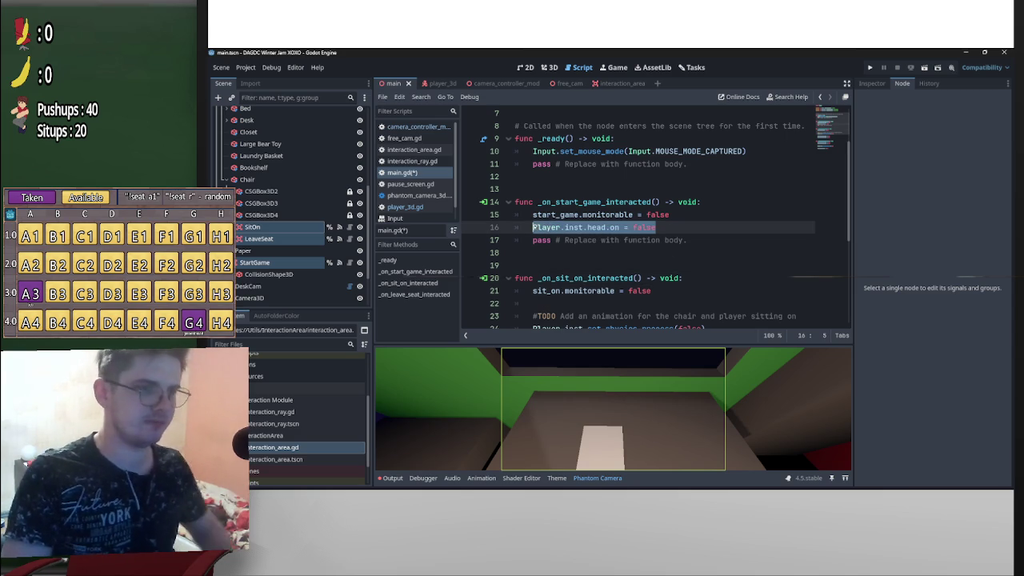
pyautogui.scroll(-2, 588, 240)
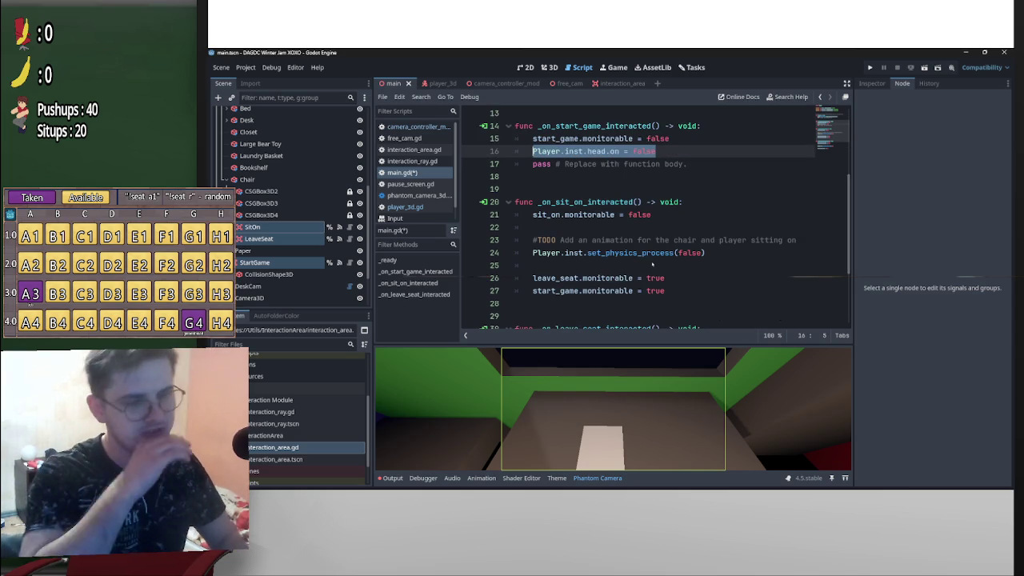
pyautogui.click(658, 230)
pyautogui.hotkey('ctrl', 'v')
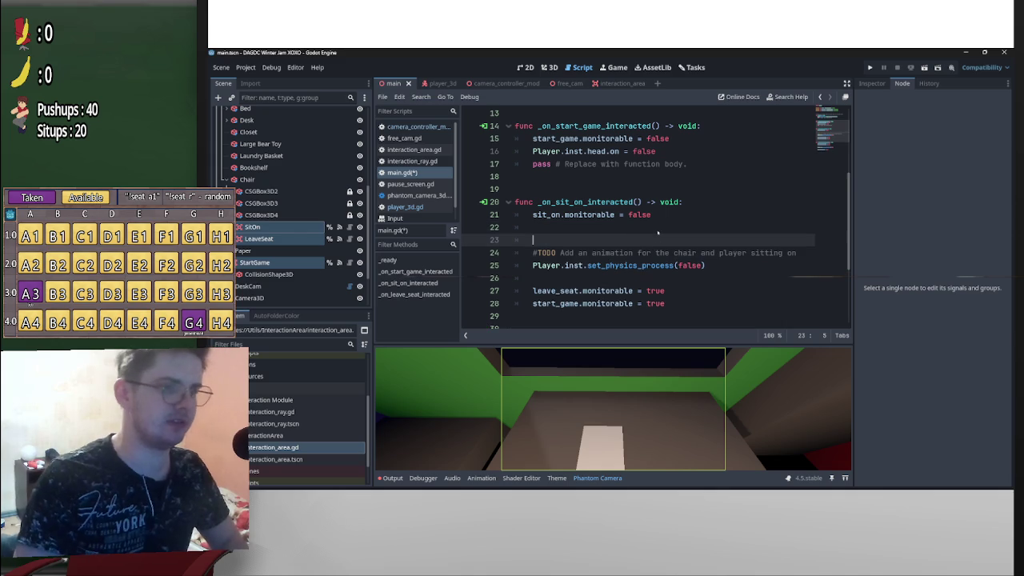
pyautogui.click(595, 279)
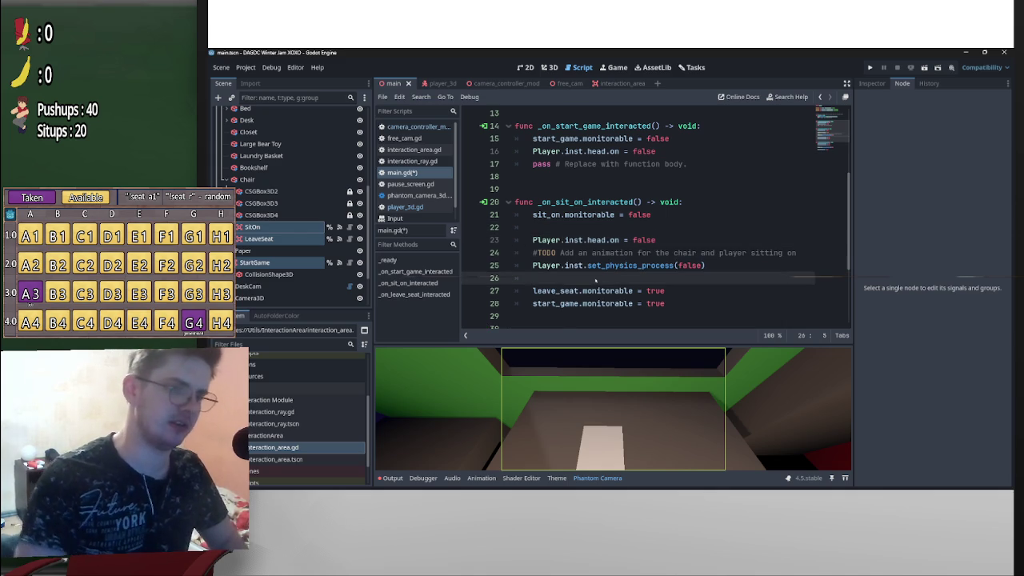
pyautogui.hotkey('ctrl', 'v')
pyautogui.click(657, 279)
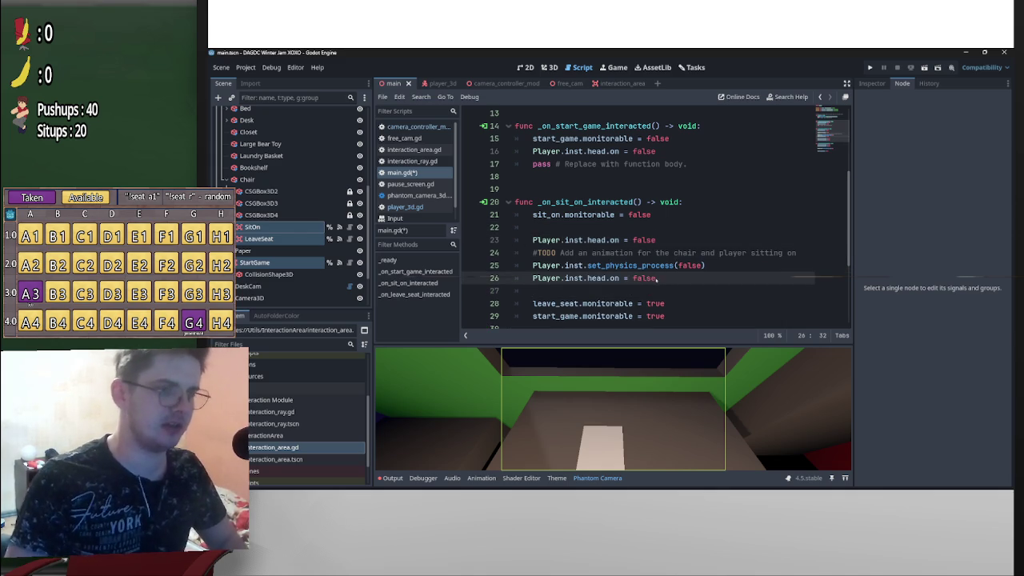
pyautogui.doubleClick(636, 278)
pyautogui.write('true')
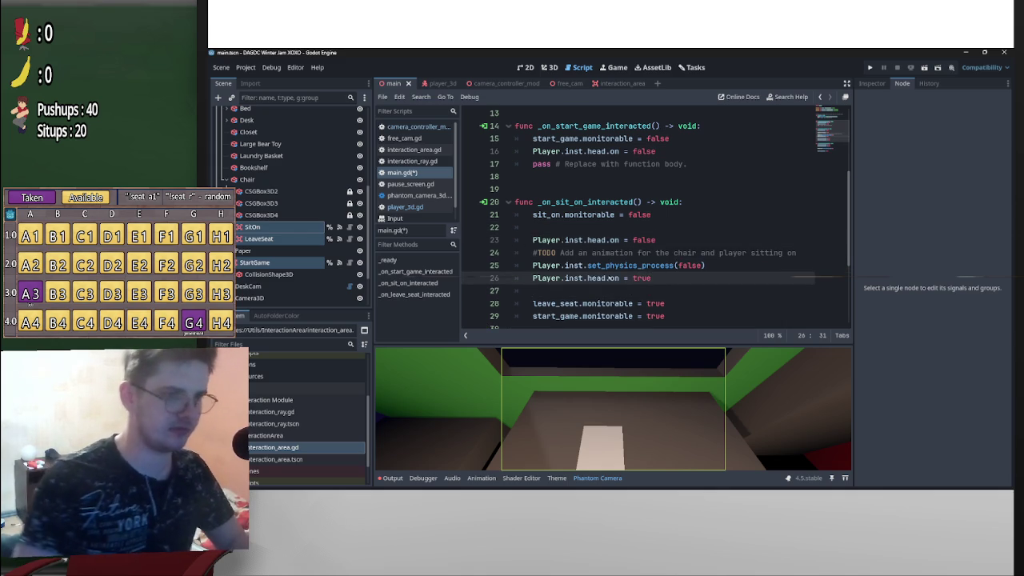
# Add blank lines around the sit-on physics line and its TODO comment
pyautogui.click(533, 264)
pyautogui.press('Return')
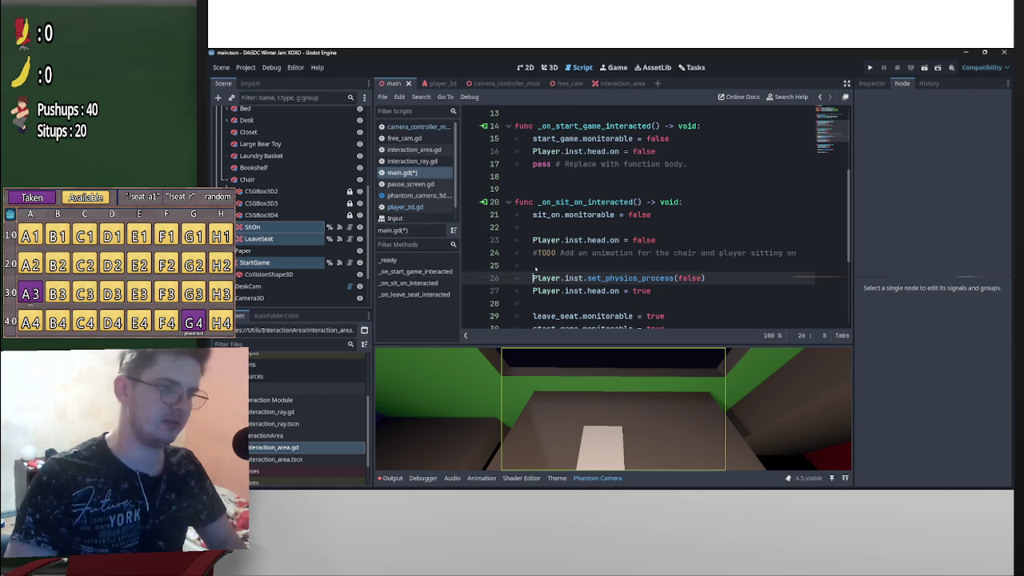
pyautogui.scroll(-1, 656, 207)
pyautogui.press('Up')
pyautogui.press('Up')
pyautogui.press('Return')
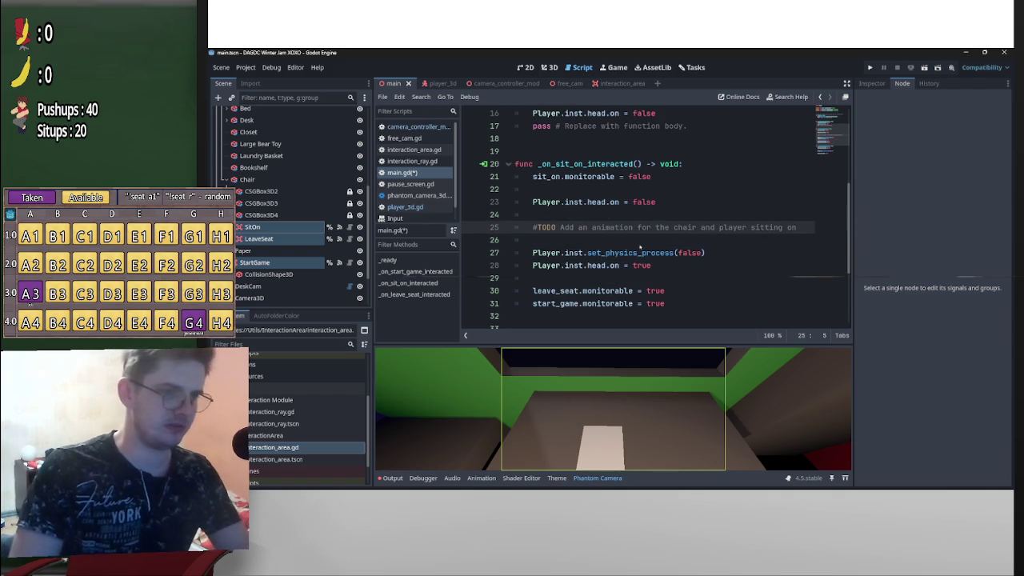
pyautogui.scroll(-2, 649, 264)
pyautogui.scroll(-1, 646, 265)
# In the leave-seat callback, set head.on false before the physics call and true after it
pyautogui.click(649, 268)
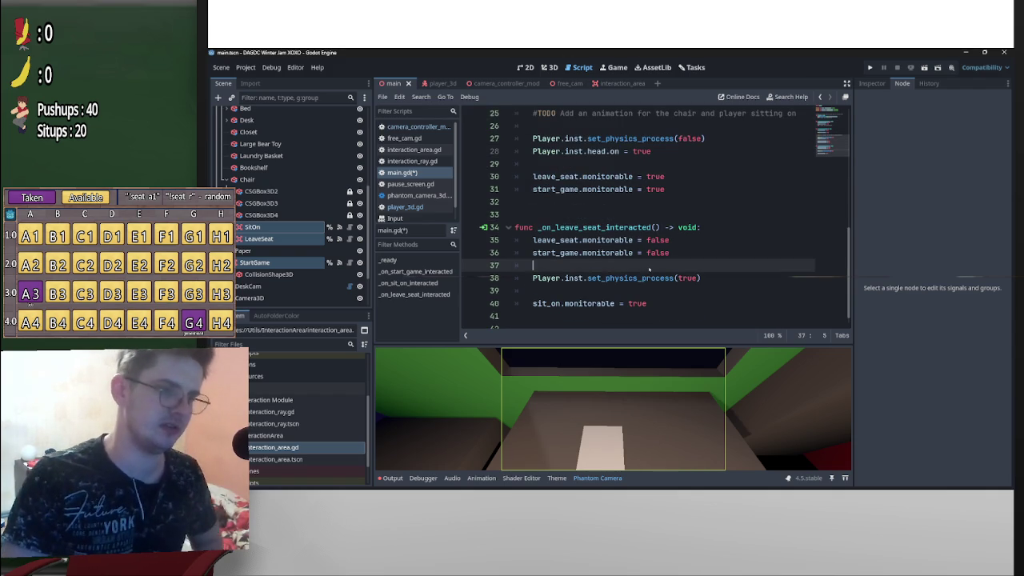
pyautogui.write('Player.inst.head.on = false')
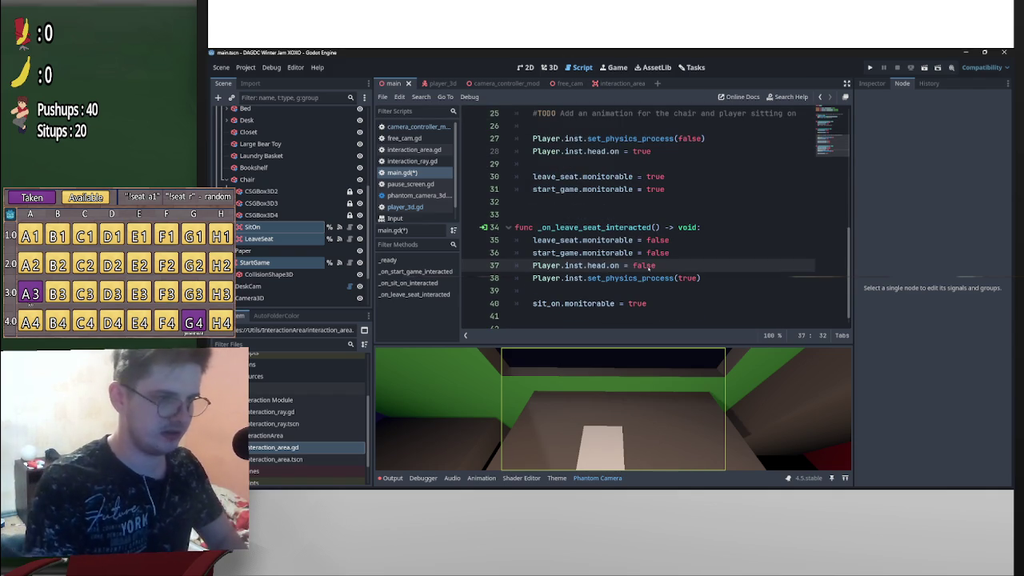
pyautogui.press('Down')
pyautogui.press('End')
pyautogui.press('Return')
pyautogui.write('Player.inst.head.on = false')
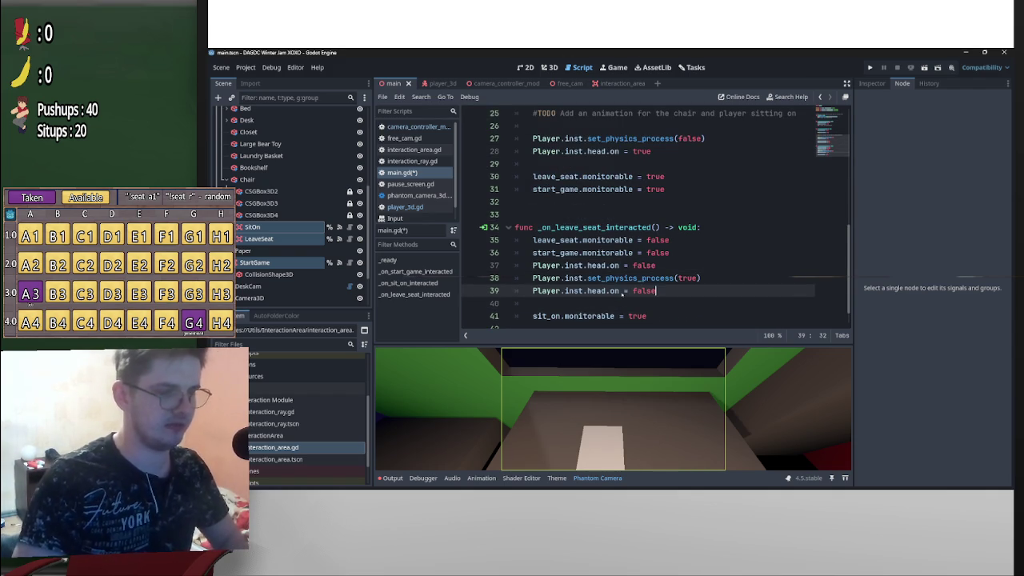
pyautogui.press('BackSpace')
pyautogui.press('BackSpace')
pyautogui.press('BackSpace')
pyautogui.press('BackSpace')
pyautogui.press('BackSpace')
pyautogui.write('true')
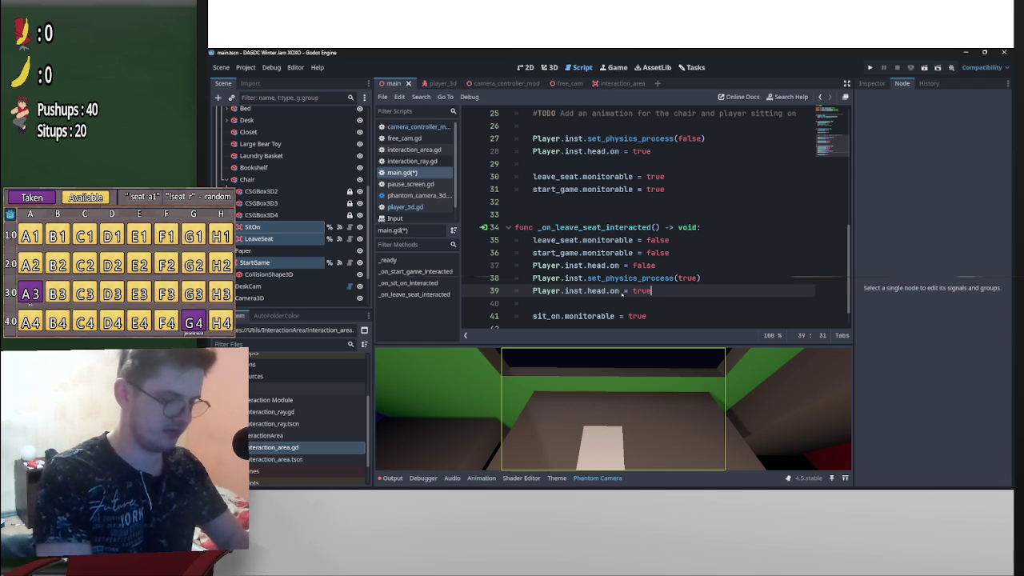
pyautogui.click(531, 278)
pyautogui.press('Return')
pyautogui.press('Return')
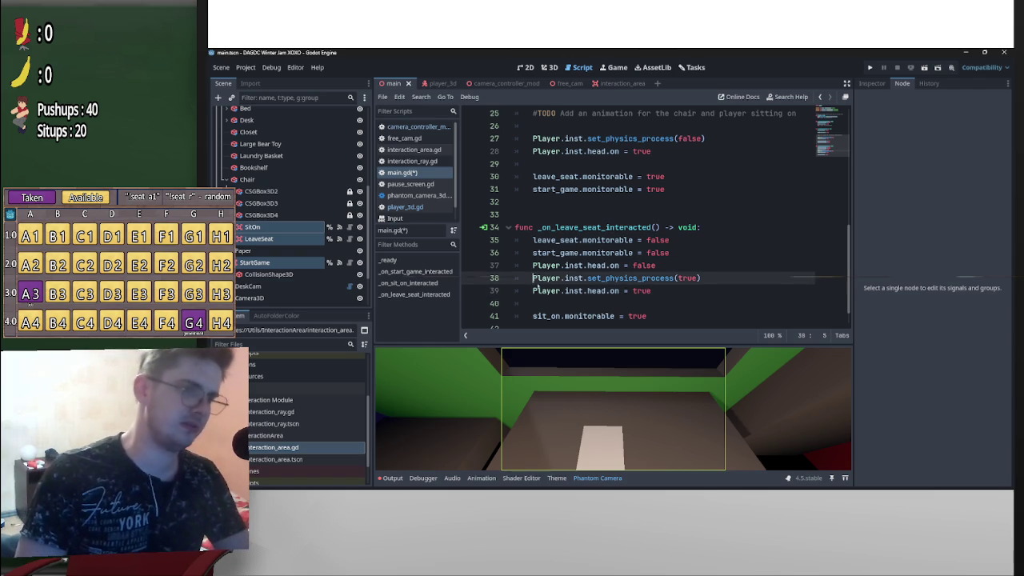
# Add '#TODO Add an animation for the player getting off the chair' and a chair-sliding-in TODO, fixing 'cahir'
pyautogui.press('Return')
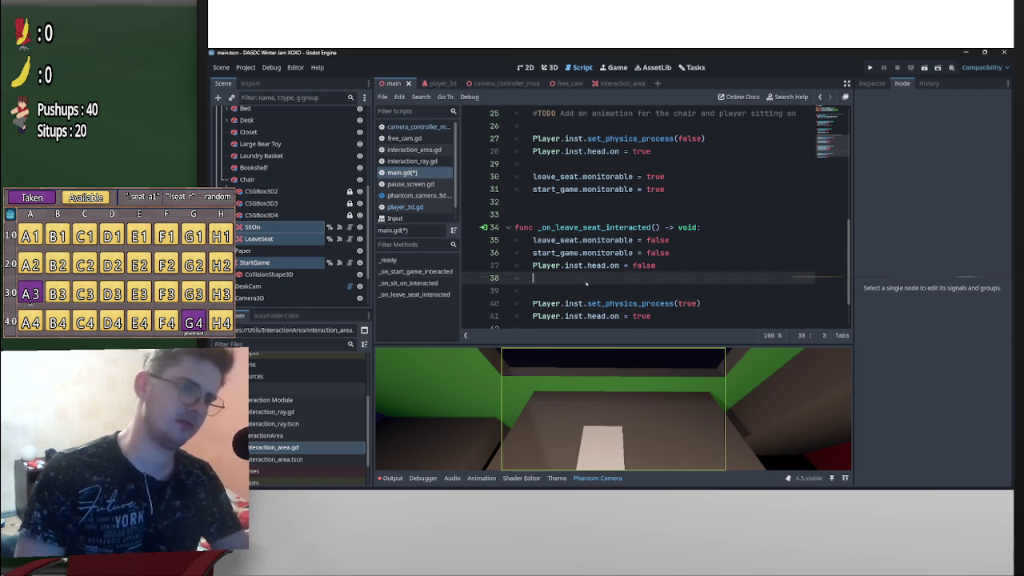
pyautogui.click(586, 285)
pyautogui.write('#T')
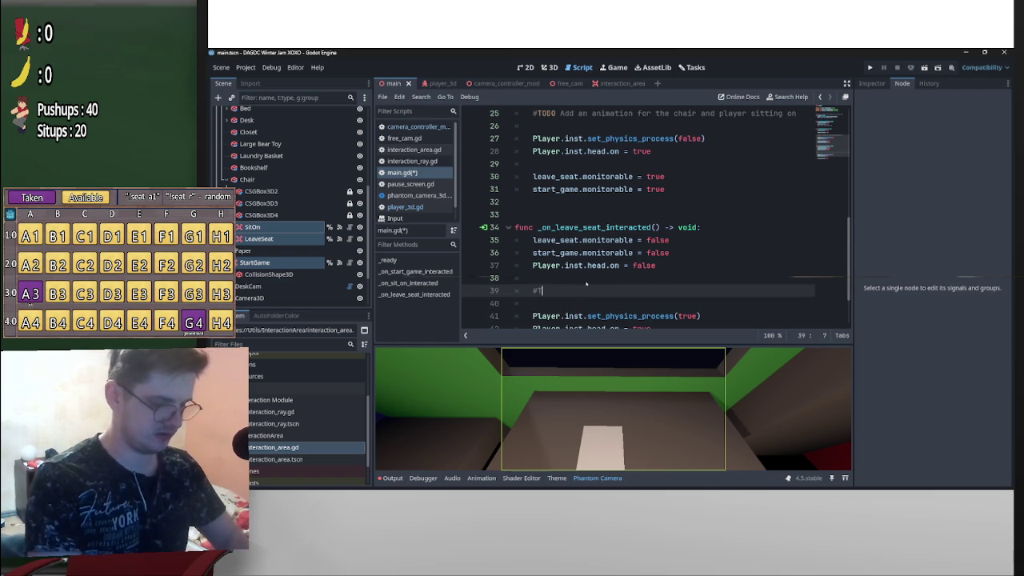
pyautogui.write('ODO Add ')
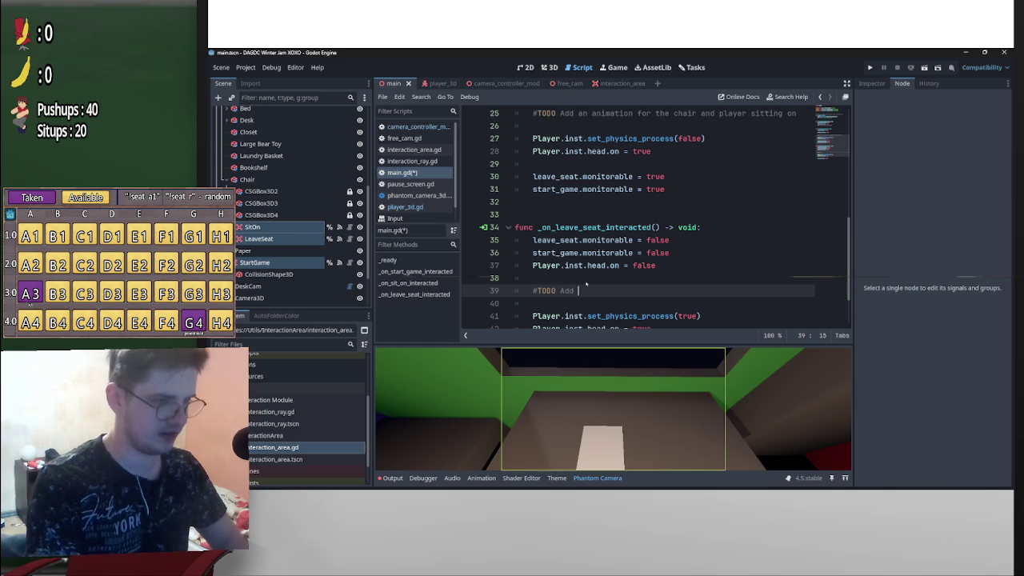
pyautogui.write('an animatio')
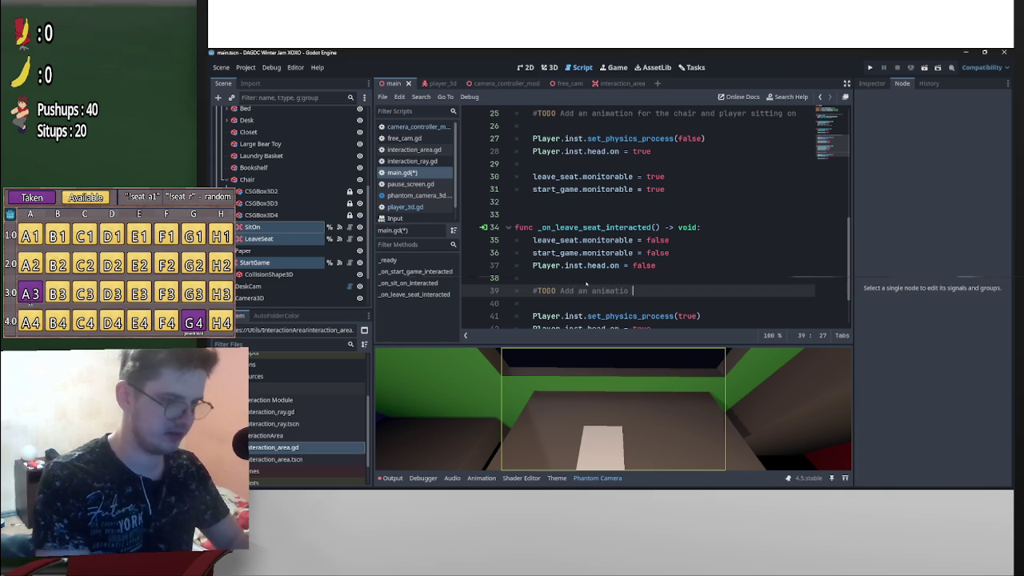
pyautogui.write('n for the pla')
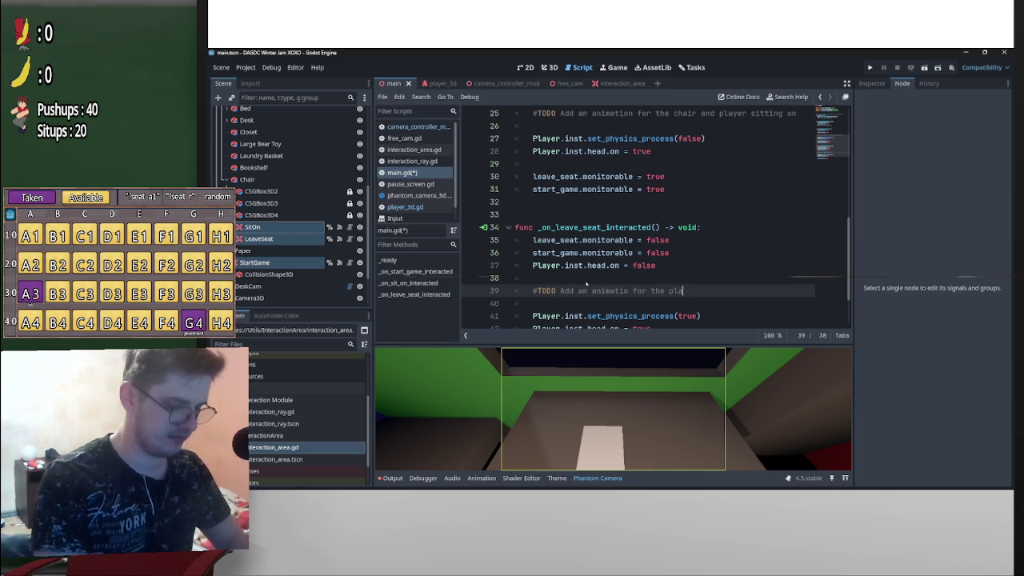
pyautogui.write('yer getting')
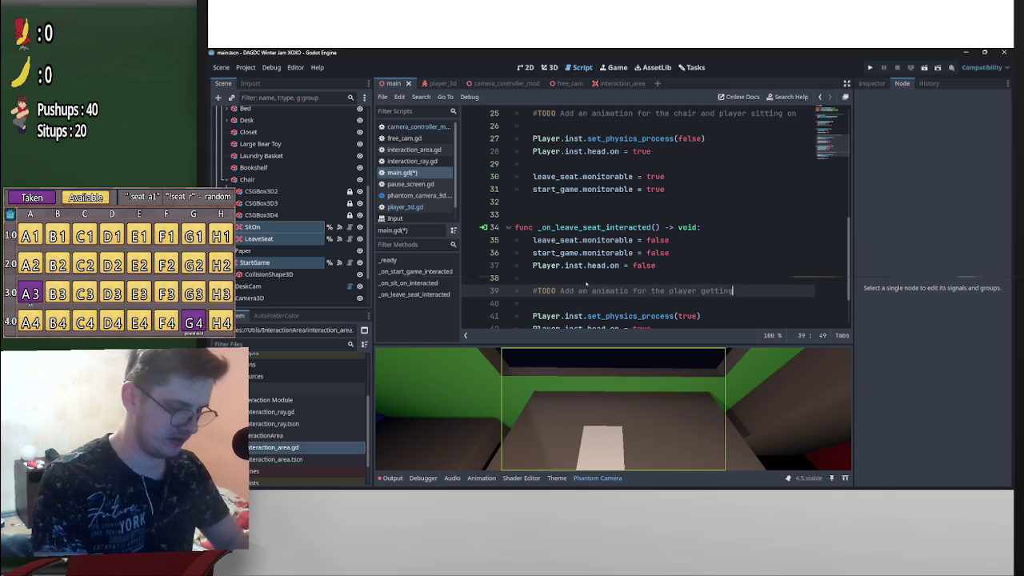
pyautogui.write(' off the chair')
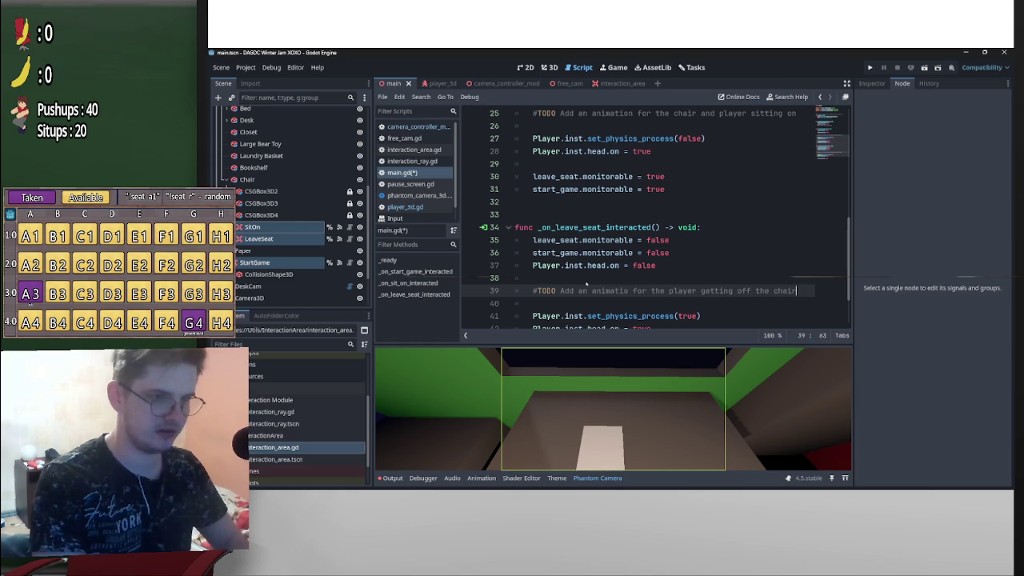
pyautogui.press('Return')
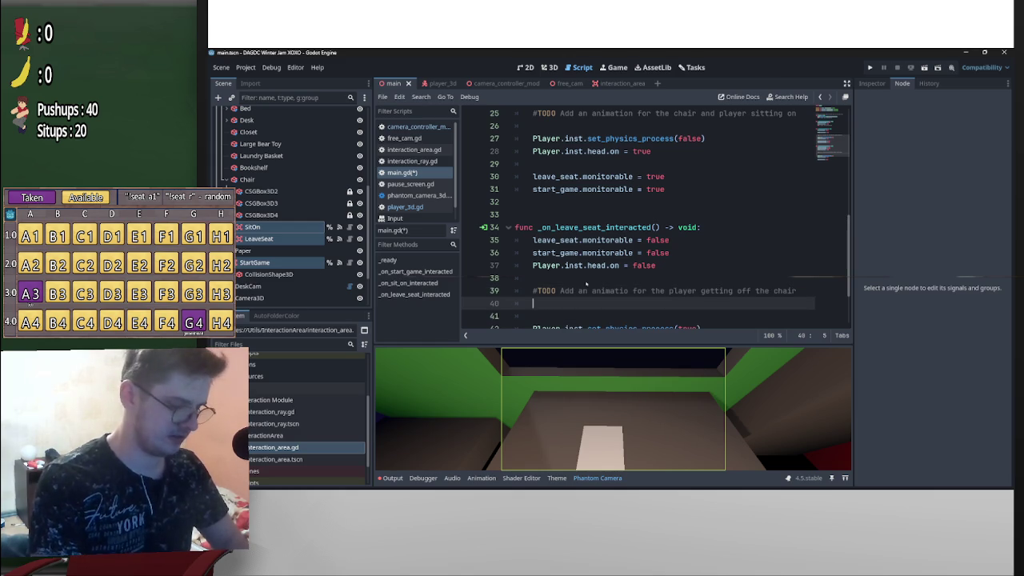
pyautogui.write('#')
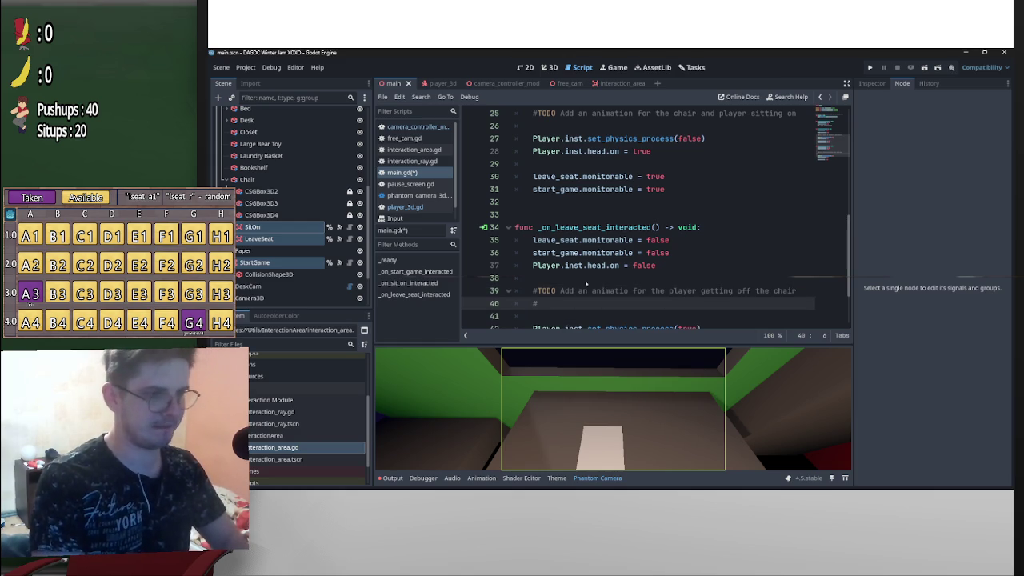
pyautogui.write('TODO ')
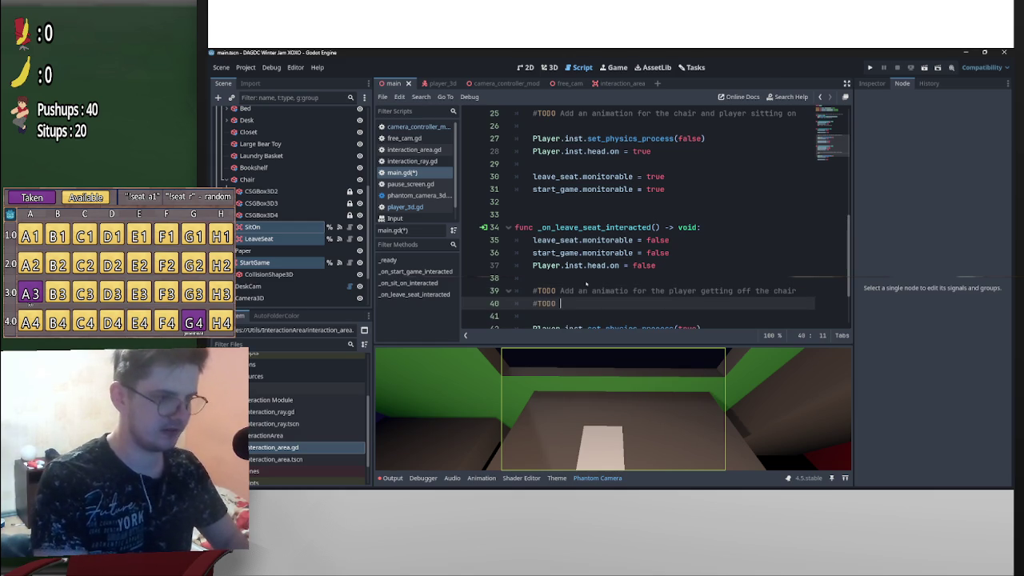
pyautogui.write('AAdd an an')
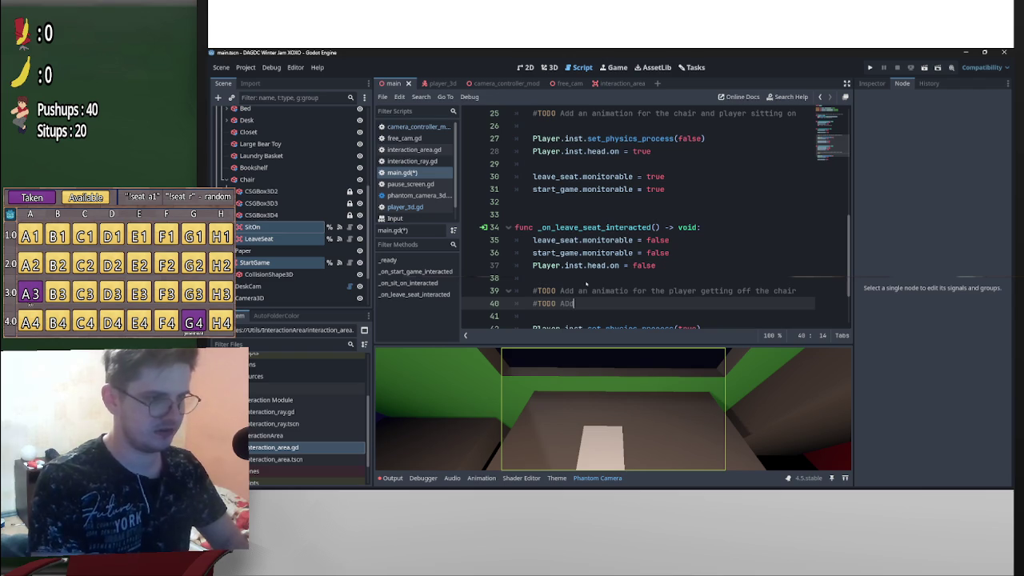
pyautogui.write('imation for th')
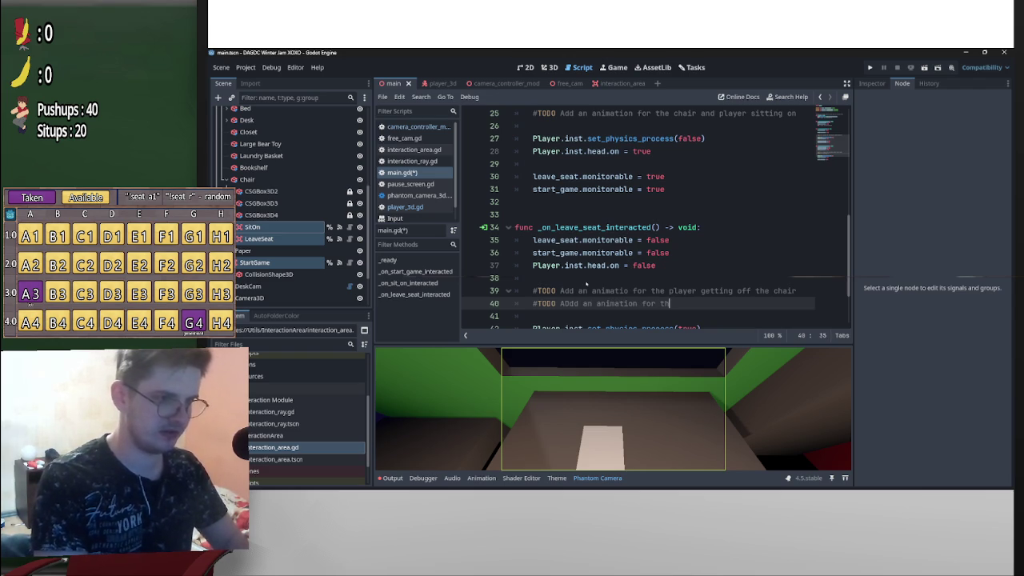
pyautogui.write('e cahir')
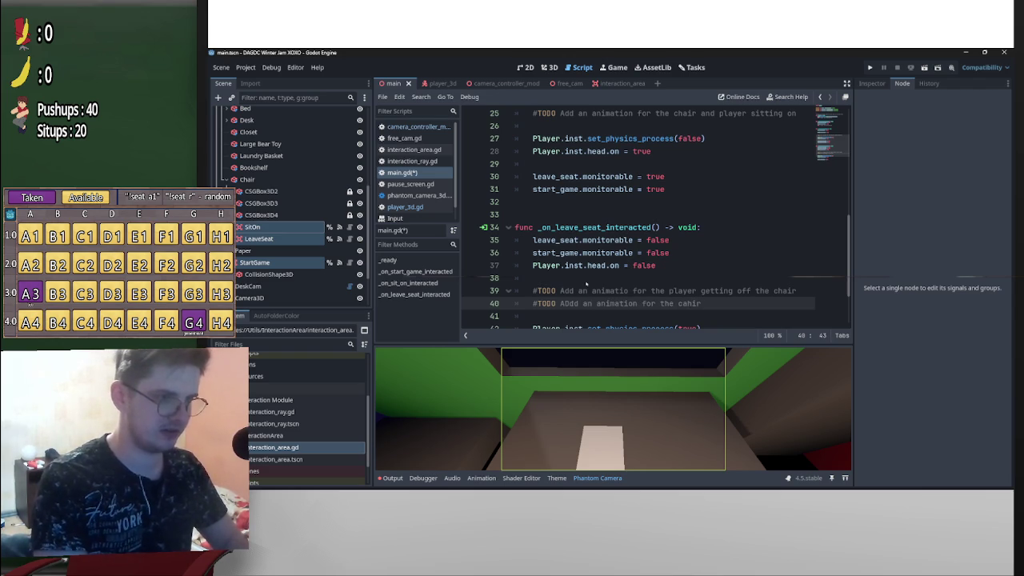
pyautogui.moveTo(700, 304); pyautogui.dragTo(674, 304)
pyautogui.write('chair ')
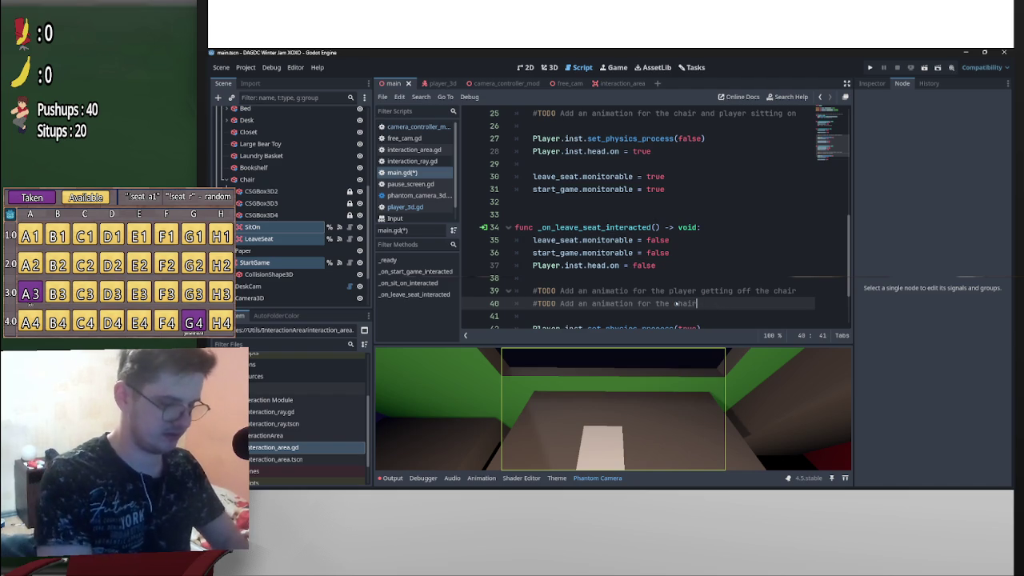
pyautogui.write('sliding in')
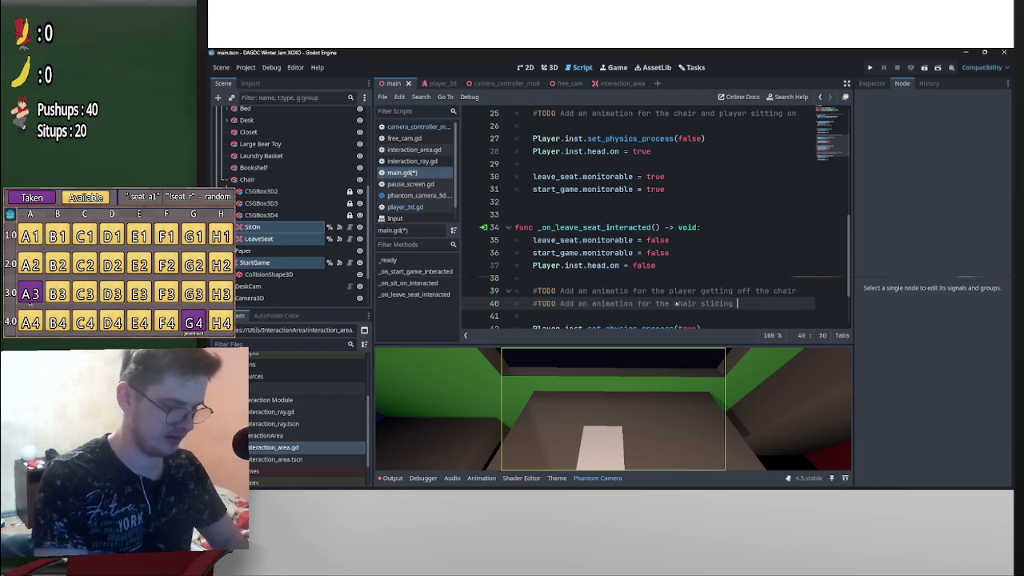
pyautogui.click(629, 291)
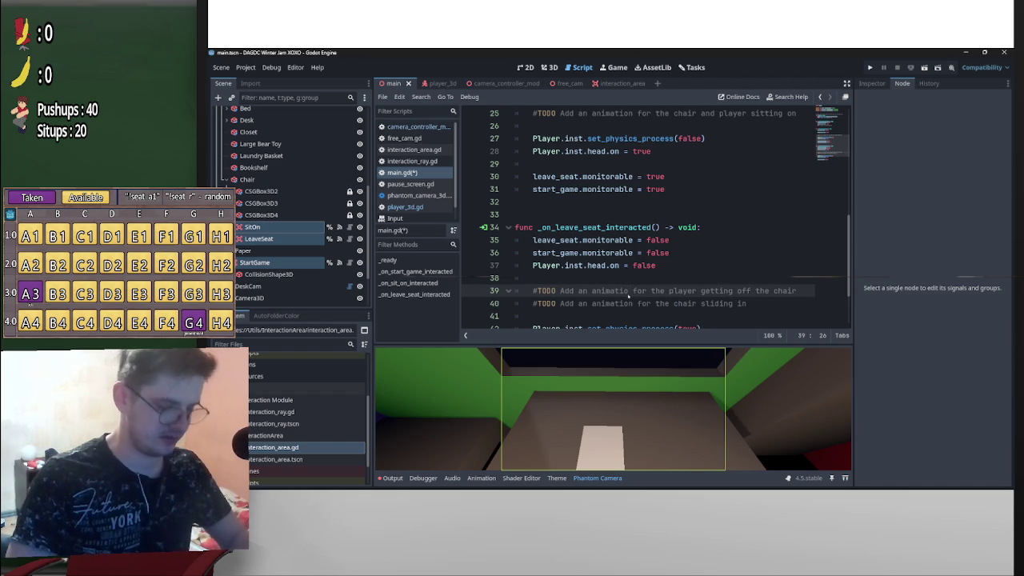
# Fix 'animatio', then split the sit-on TODO into 'chair sliding out and rotating' and 'player sitting on the chair' comments
pyautogui.write('n')
pyautogui.scroll(3, 743, 278)
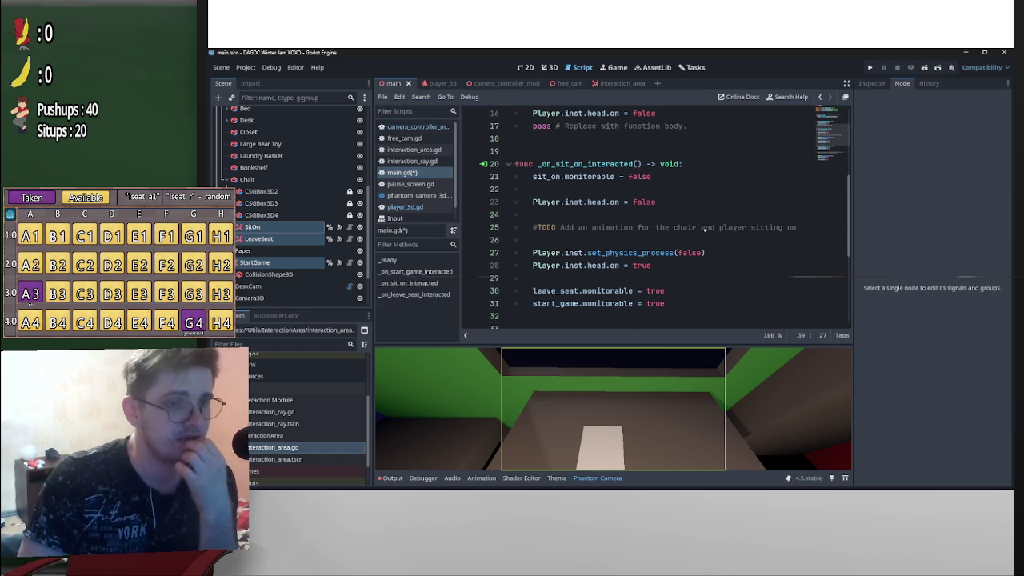
pyautogui.moveTo(698, 228); pyautogui.dragTo(798, 229)
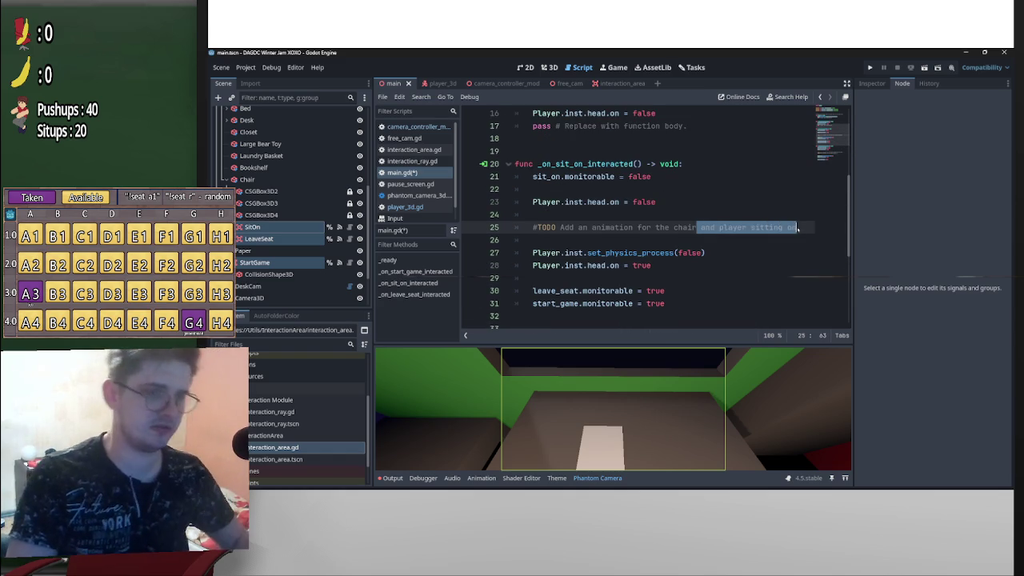
pyautogui.press('BackSpace')
pyautogui.write('sliding out')
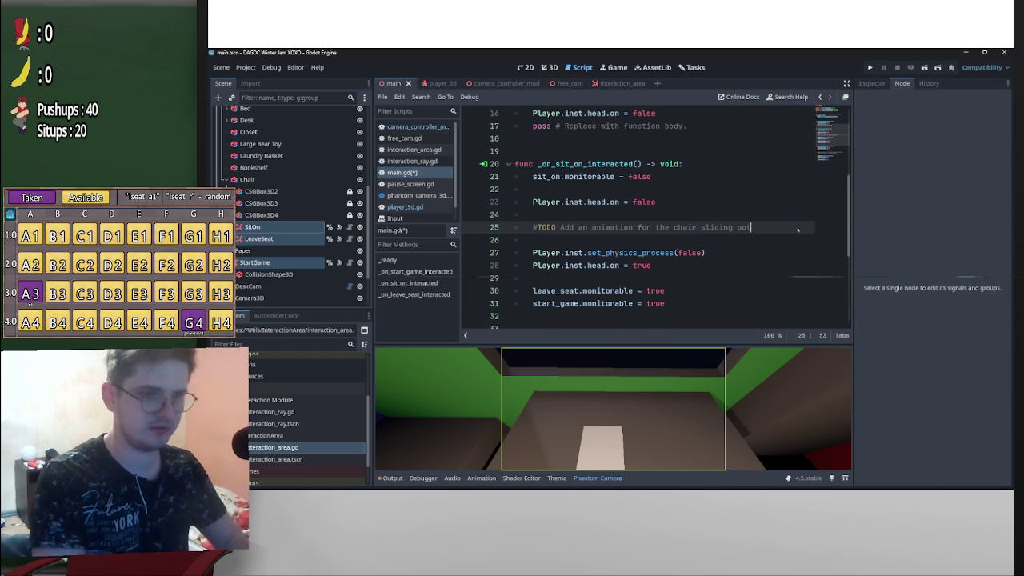
pyautogui.write(' and rotating')
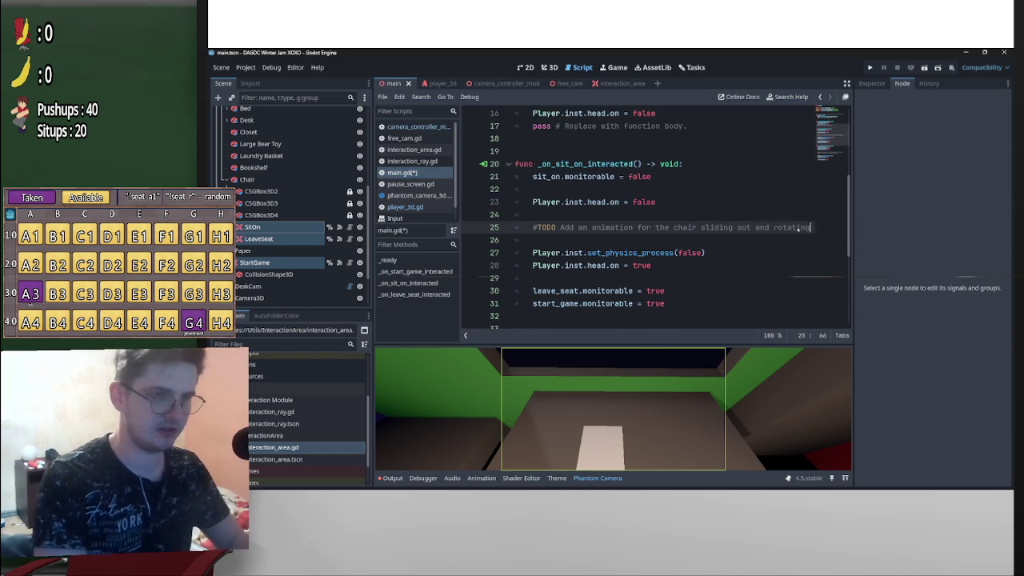
pyautogui.press('Return')
pyautogui.write('#')
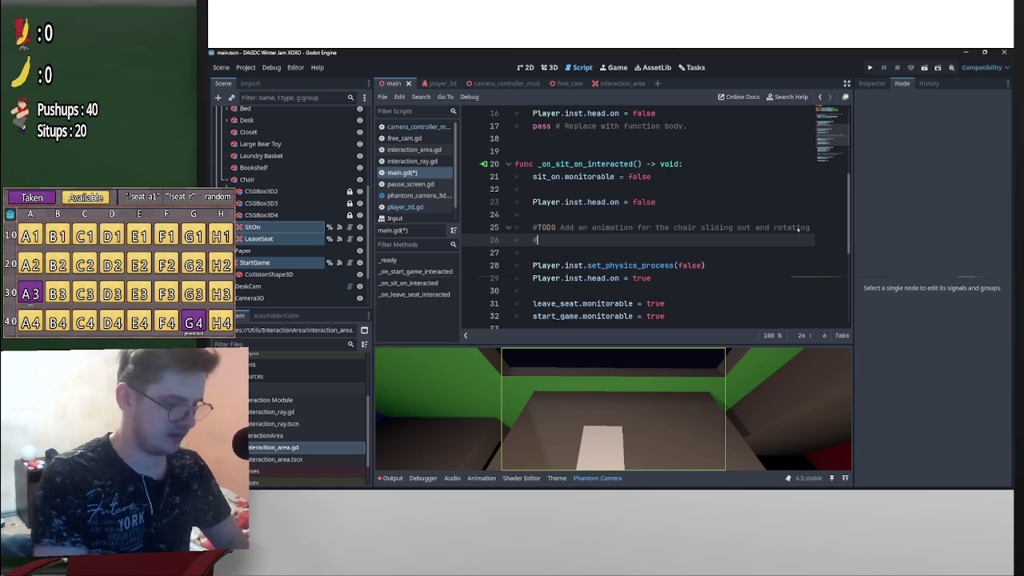
pyautogui.write('TODO A')
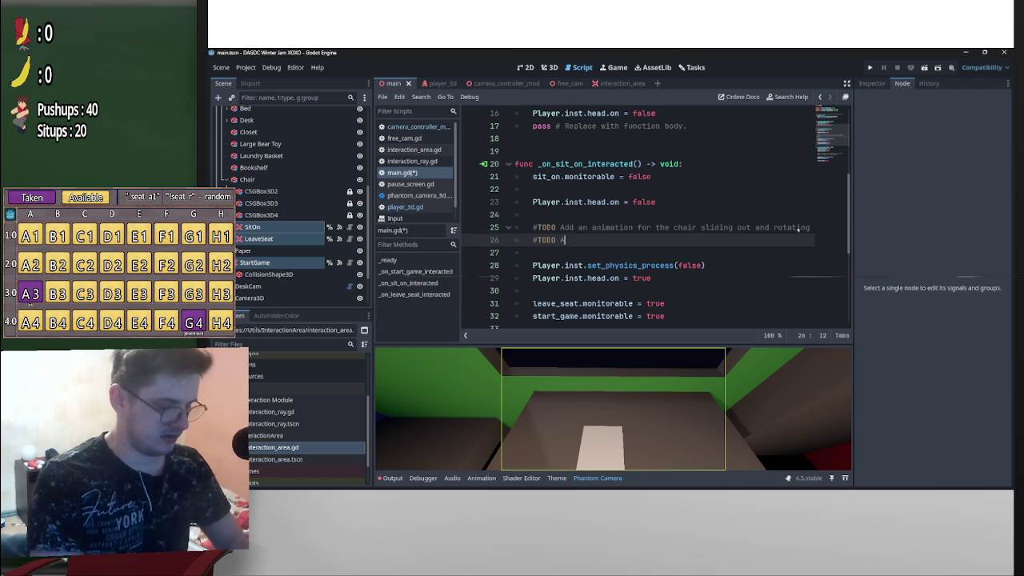
pyautogui.write('dd an animation f')
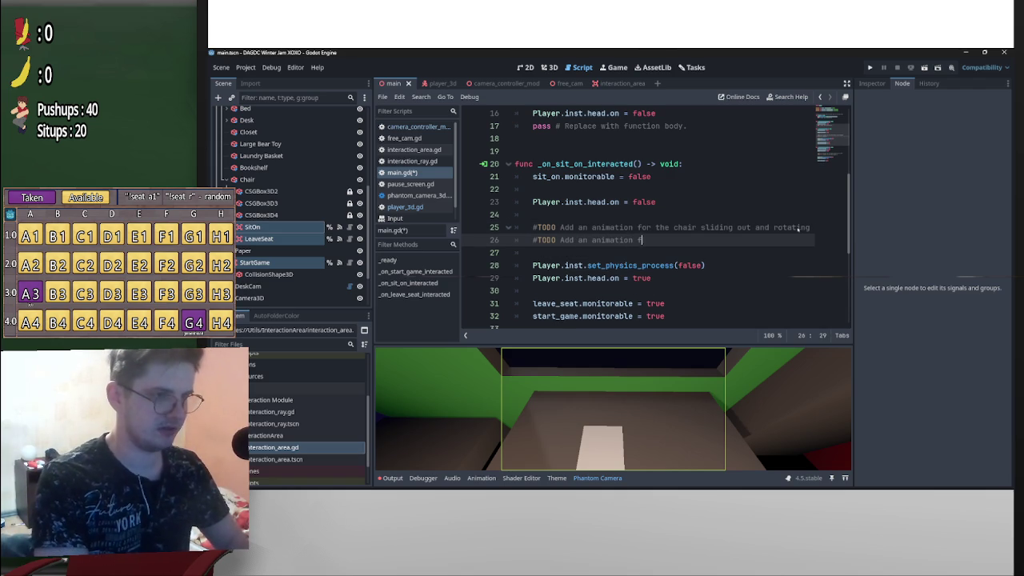
pyautogui.write('or the player ')
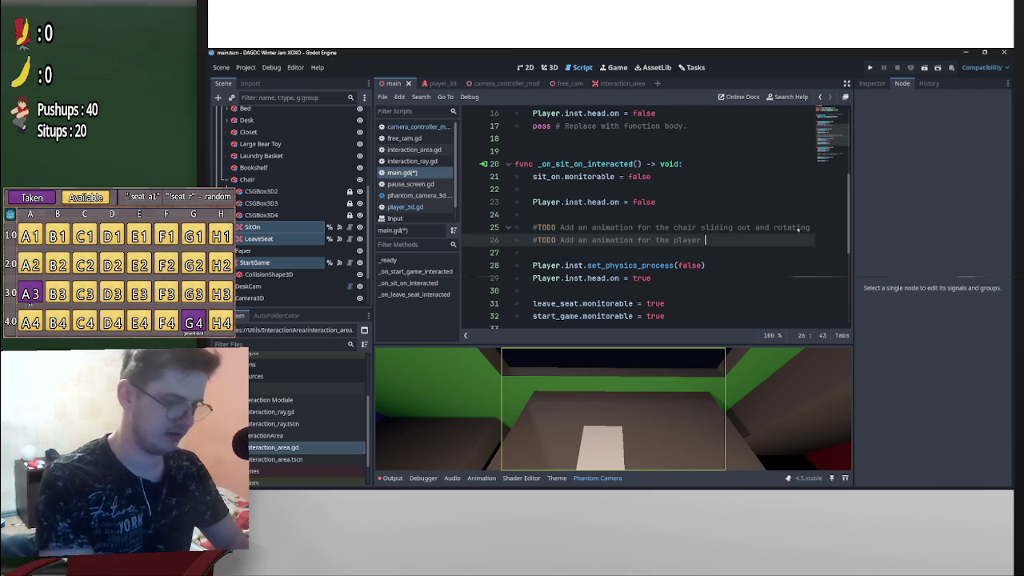
pyautogui.write('sitting on the chair')
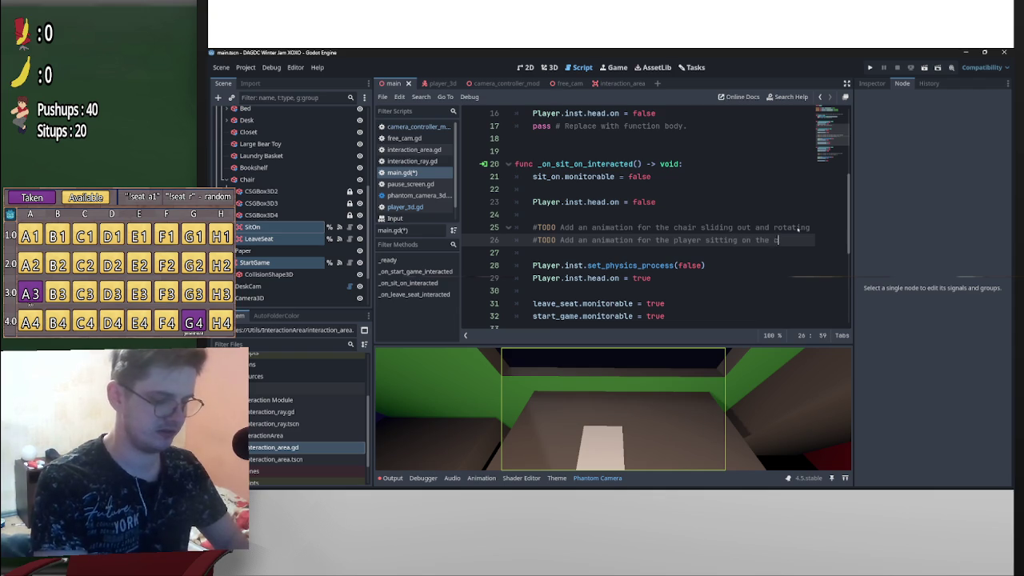
pyautogui.scroll(-4, 797, 230)
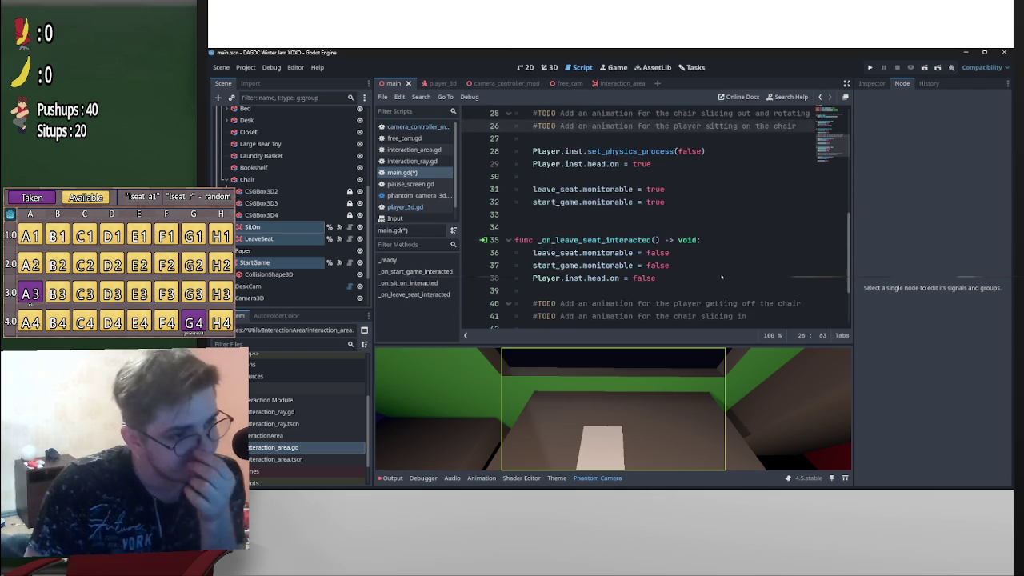
# Insert a blank line above Player.inst.head.on = false in the leave-seat callback and review the script
pyautogui.click(529, 240)
pyautogui.press('Return')
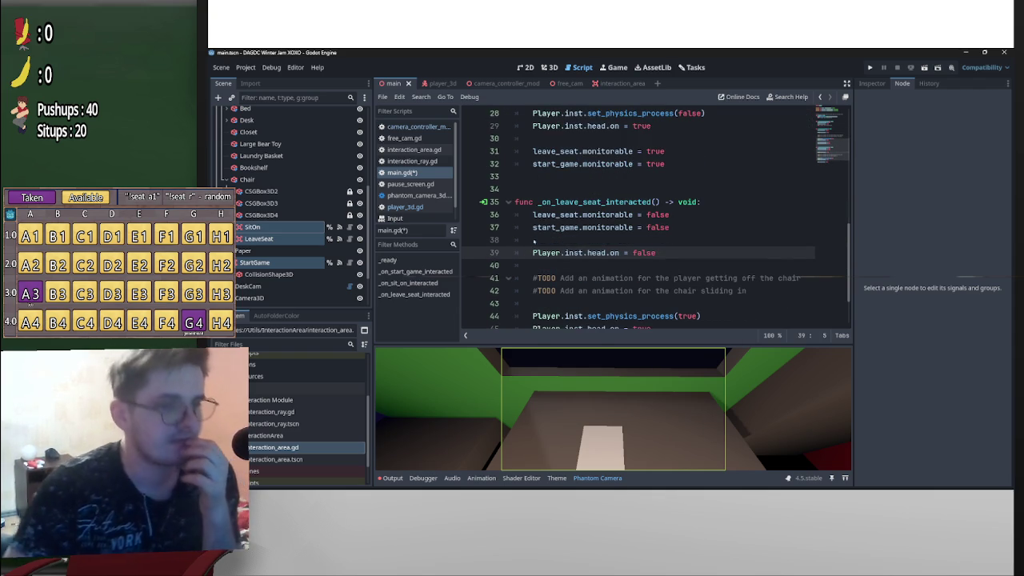
pyautogui.scroll(-2, 640, 235)
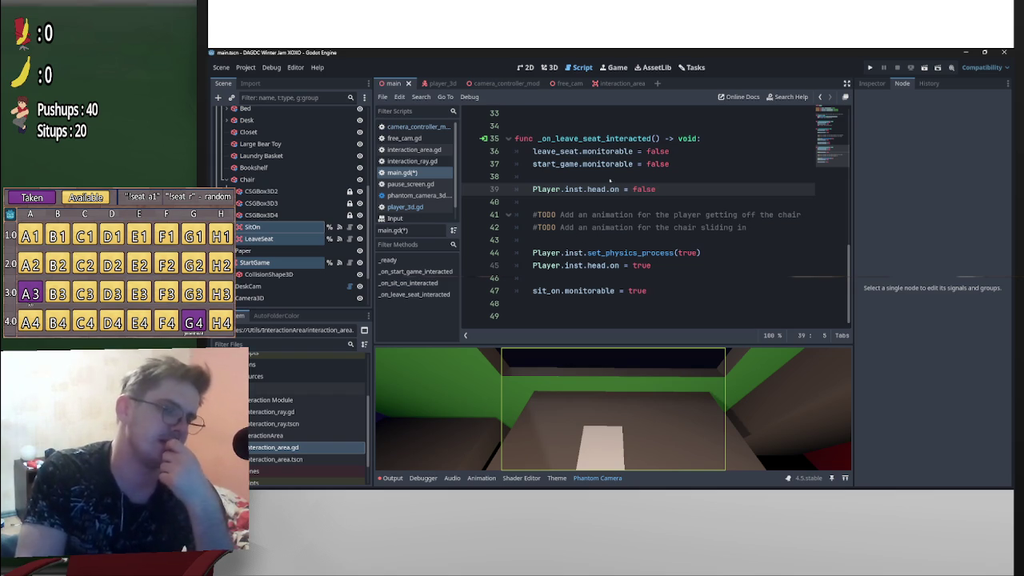
pyautogui.scroll(6, 627, 256)
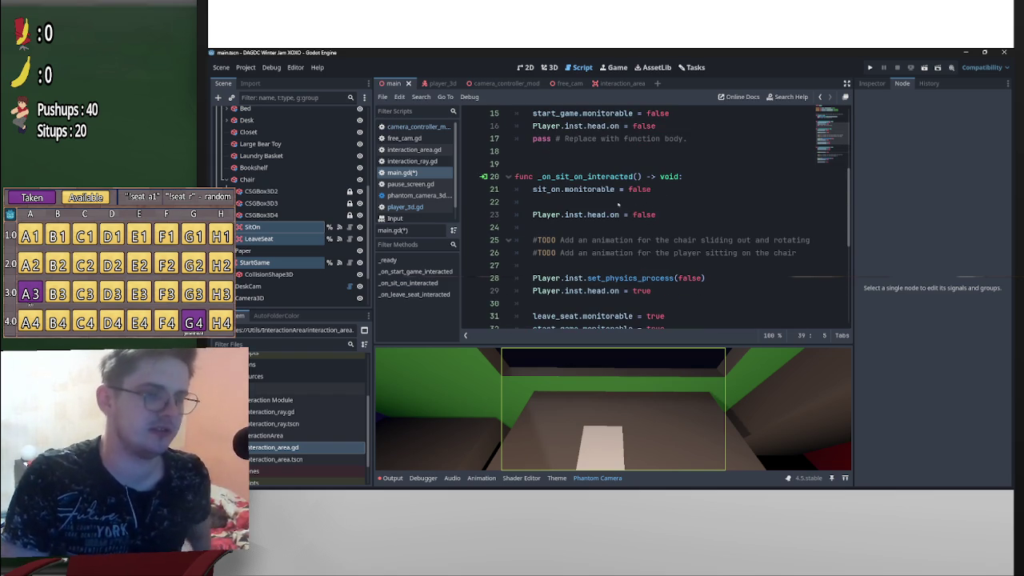
pyautogui.scroll(-2, 618, 205)
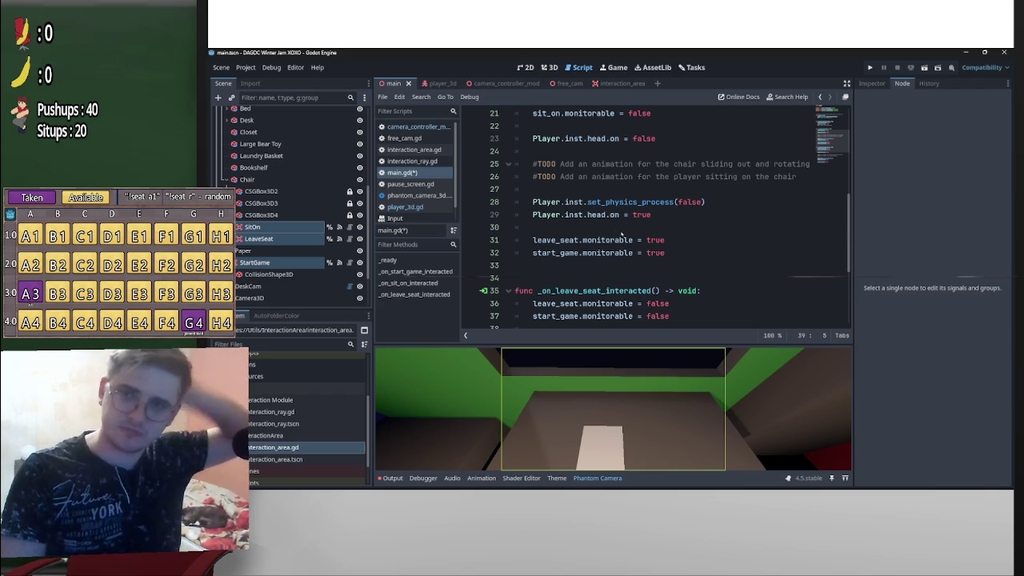
pyautogui.moveTo(633, 242)
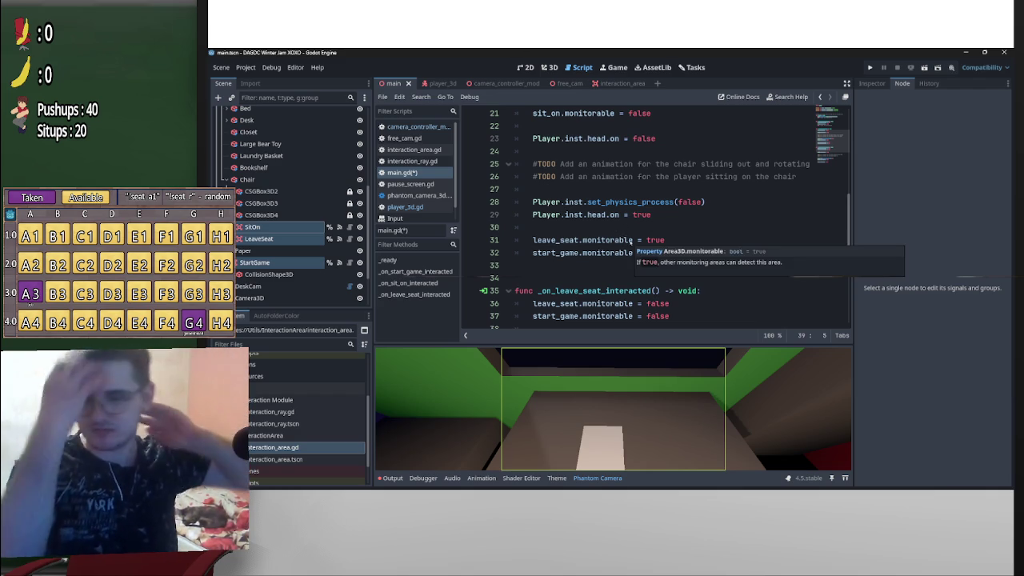
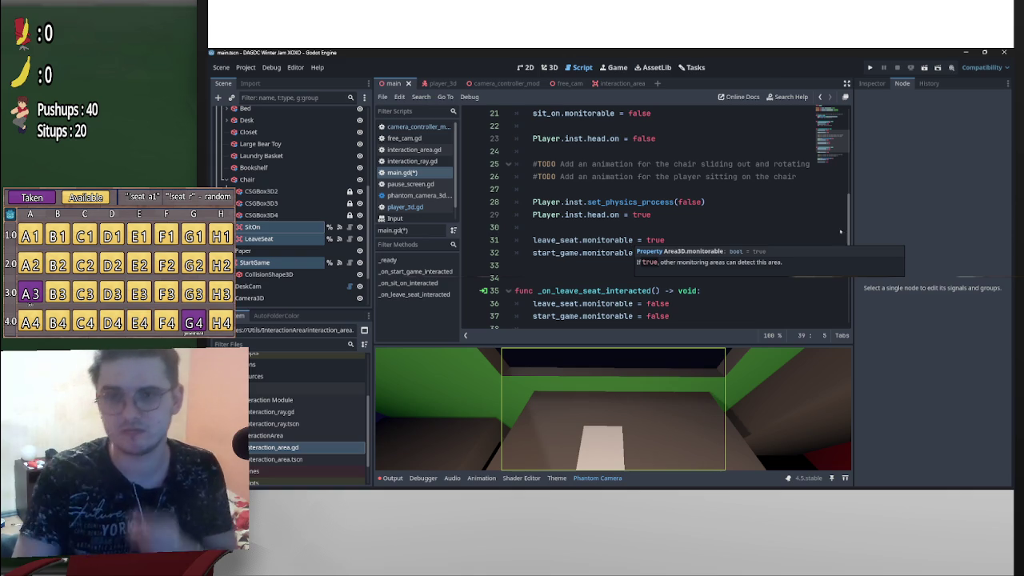
# Look over main.gd, then switch to the player_3d scene and back to main
pyautogui.scroll(-3, 686, 309)
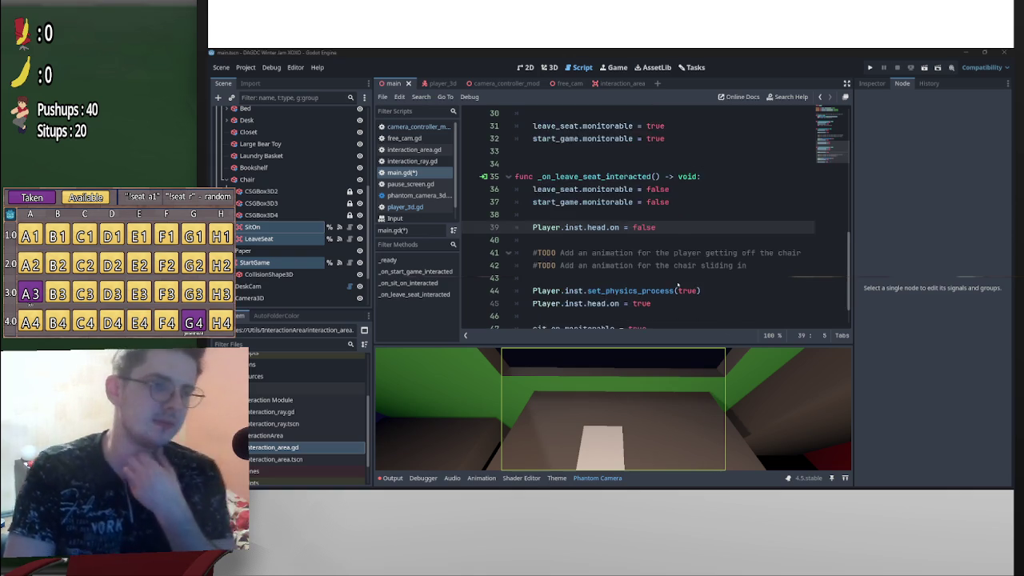
pyautogui.scroll(4, 678, 283)
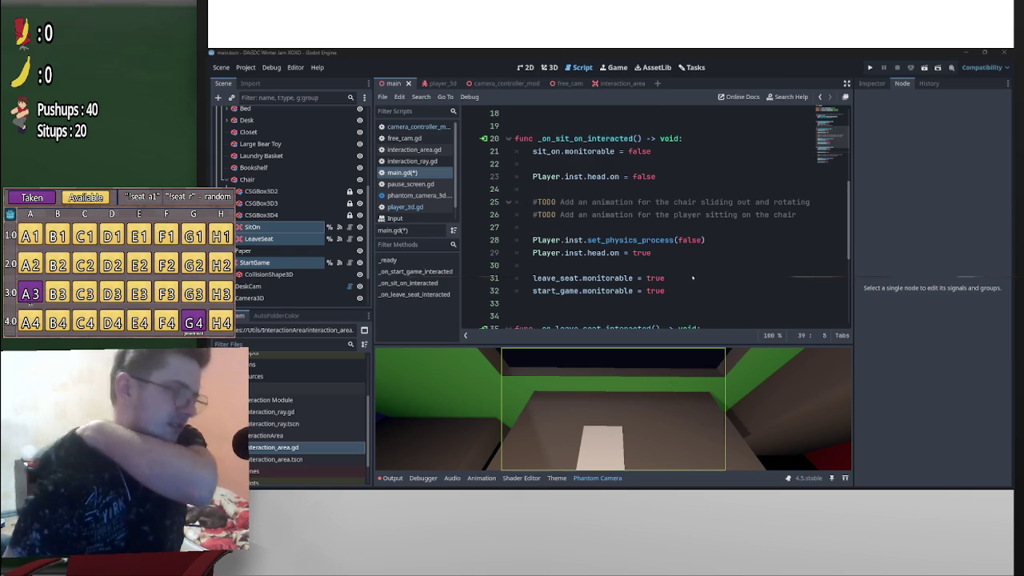
pyautogui.scroll(-2, 687, 301)
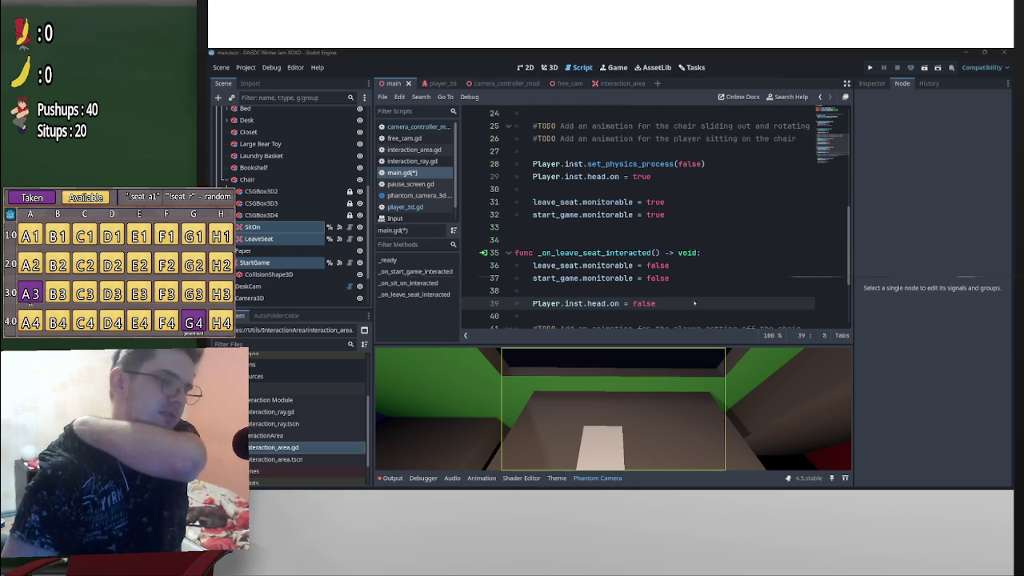
pyautogui.scroll(2, 692, 300)
pyautogui.click(661, 231)
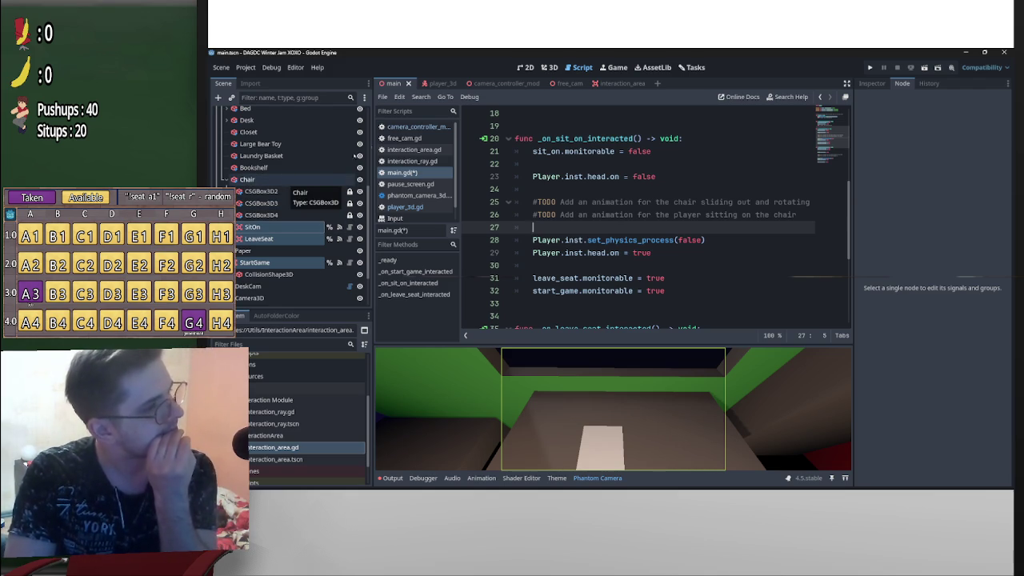
pyautogui.click(429, 84)
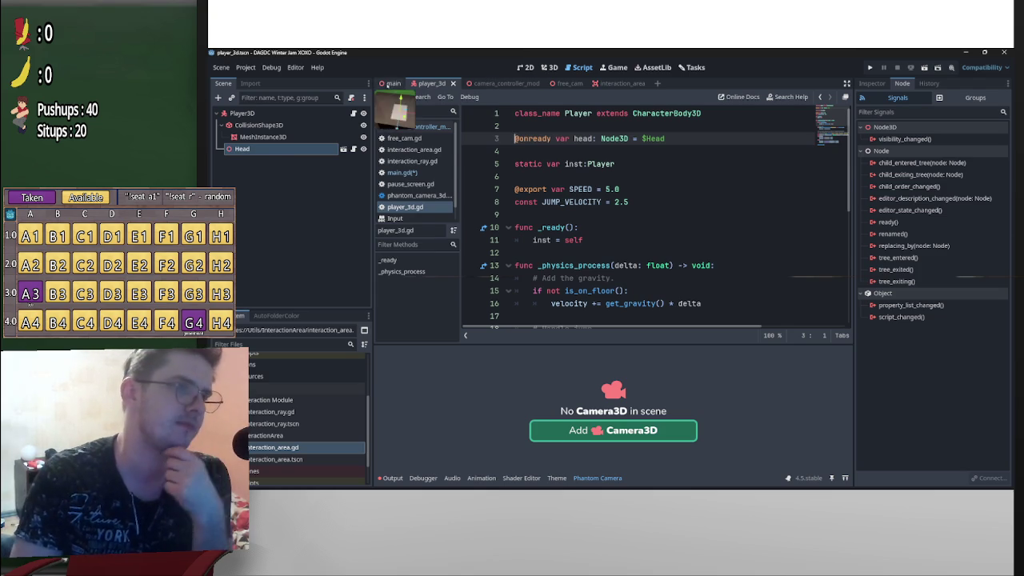
pyautogui.click(392, 83)
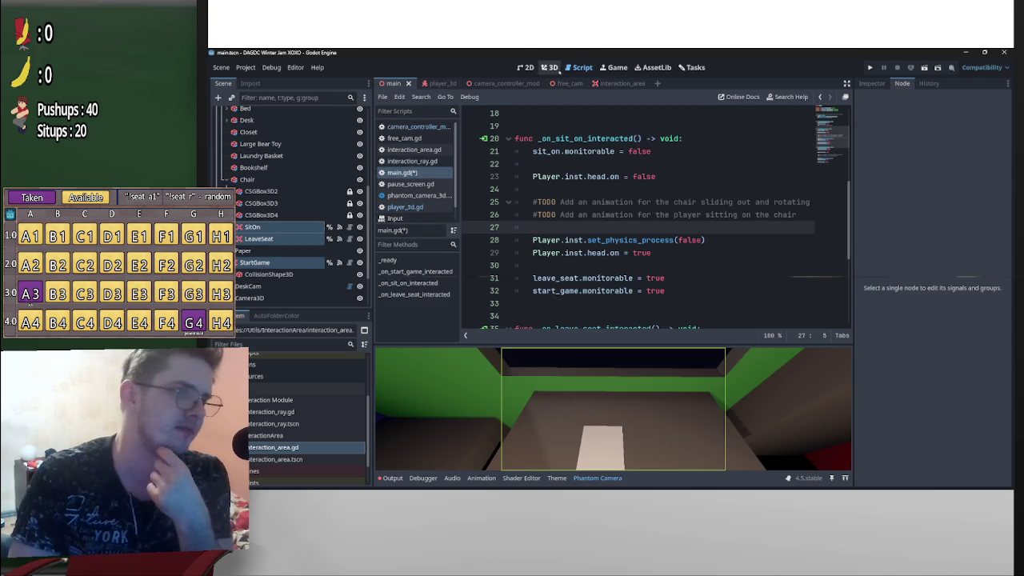
# In the 3D view, add a Marker3D child node under the Chair node
pyautogui.click(548, 67)
pyautogui.moveTo(715, 287); pyautogui.dragTo(381, 277)
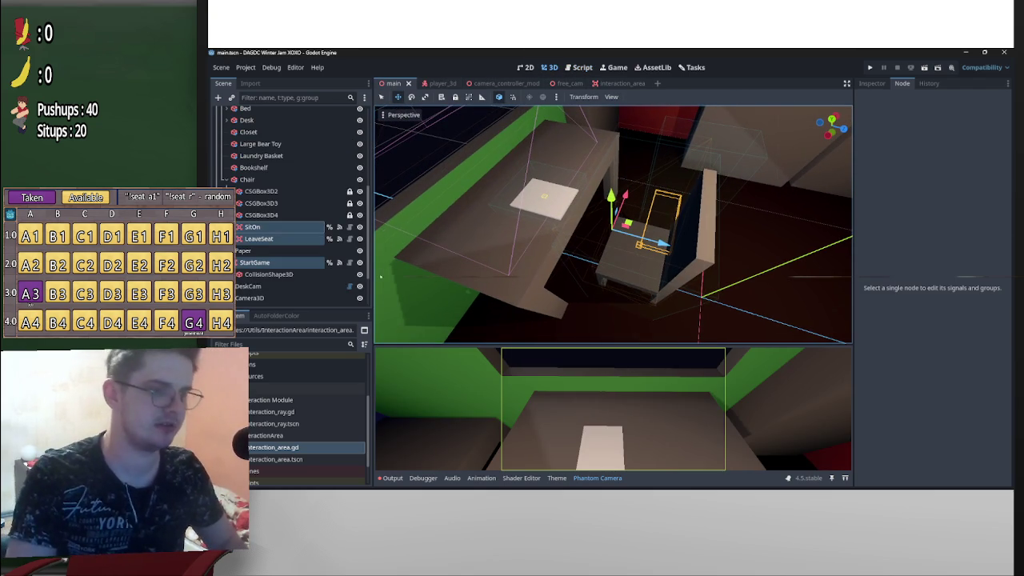
pyautogui.click(264, 180)
pyautogui.rightClick(257, 179)
pyautogui.click(299, 186)
pyautogui.write('coll')
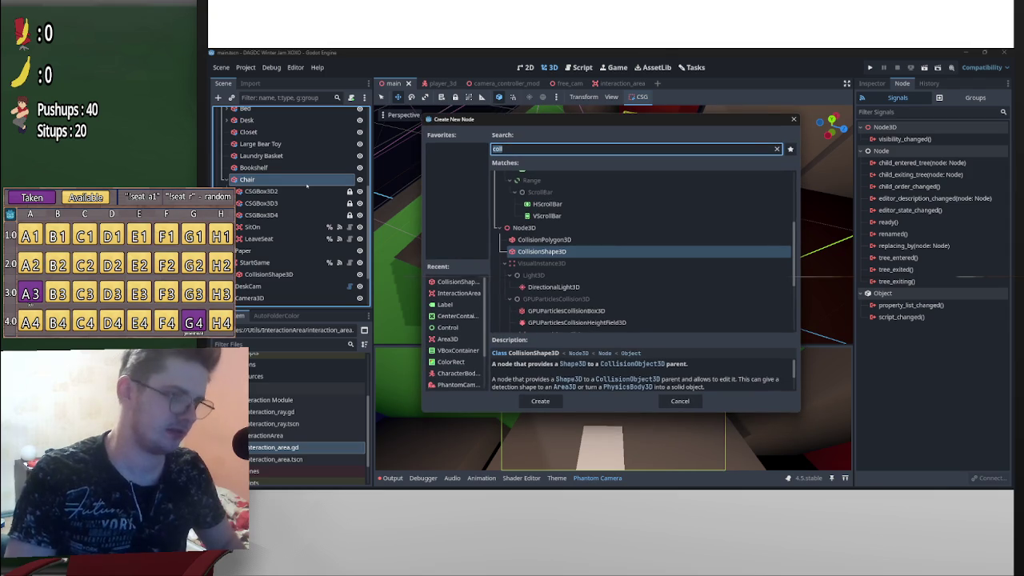
pyautogui.write('mareker')
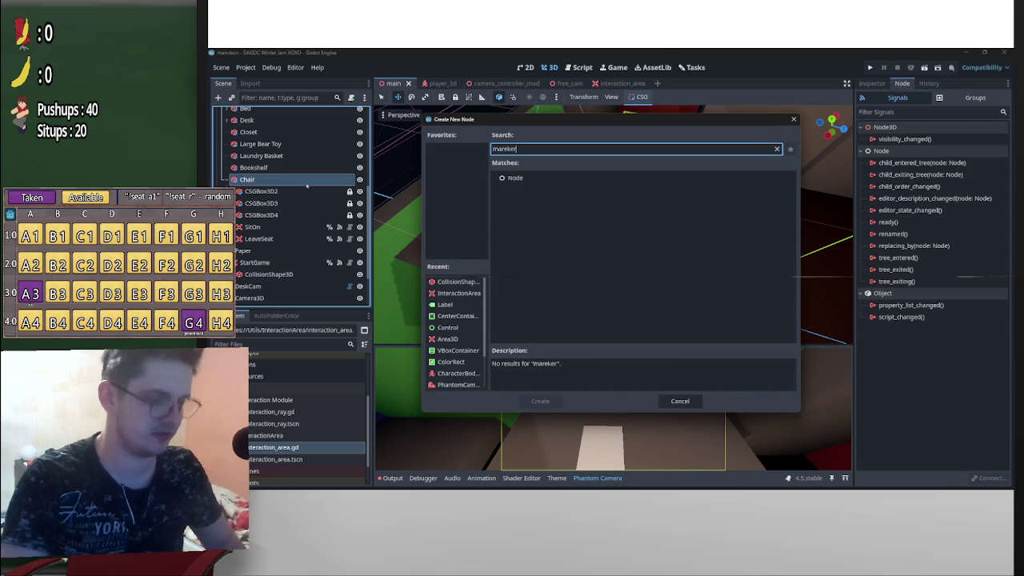
pyautogui.press('BackSpace')
pyautogui.press('BackSpace')
pyautogui.press('BackSpace')
pyautogui.press('BackSpace')
pyautogui.write('ker')
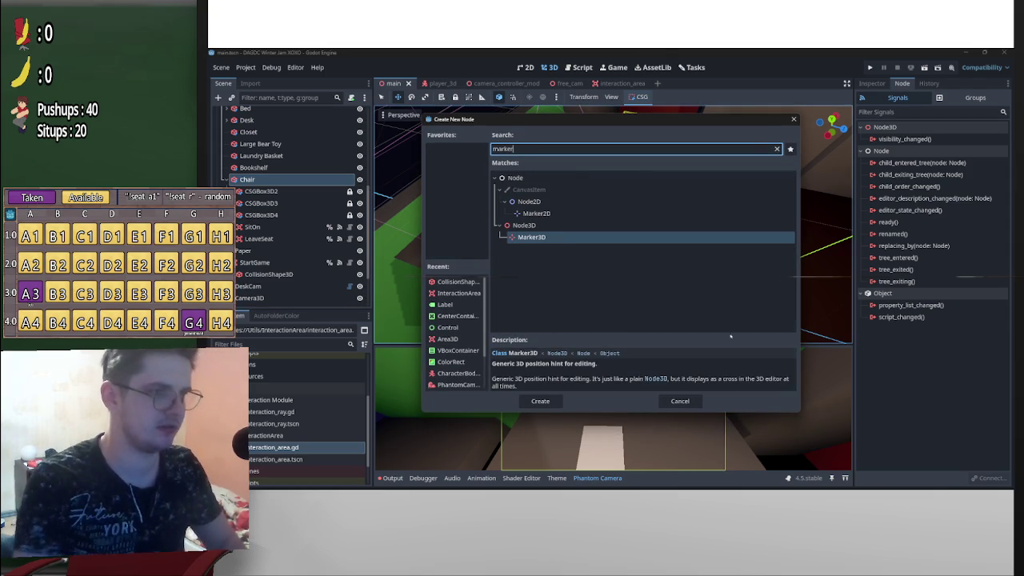
pyautogui.doubleClick(558, 240)
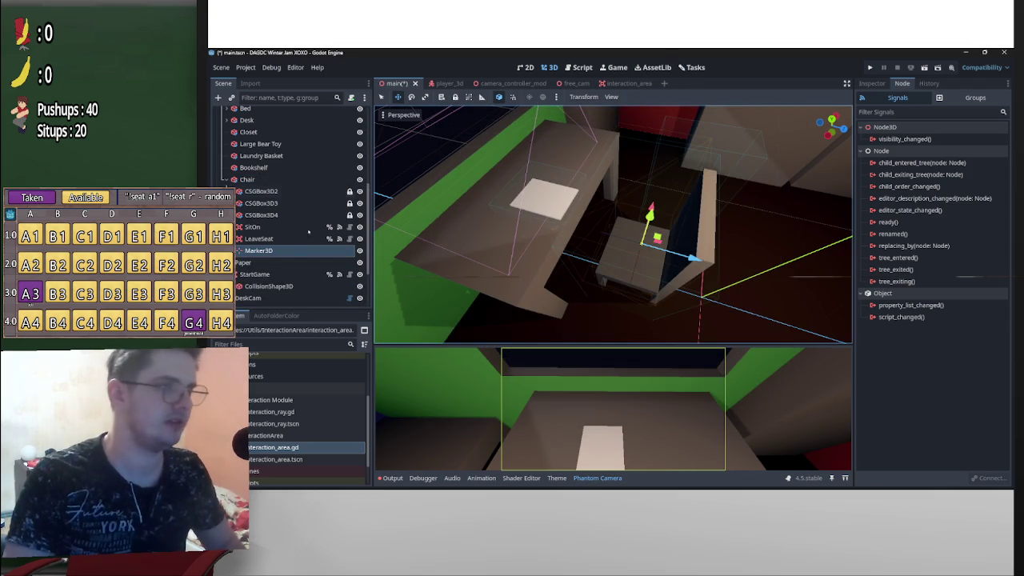
# Rename the marker SitMarker, make it accessible by unique name, and collapse Chair
pyautogui.doubleClick(275, 252)
pyautogui.write('Sit')
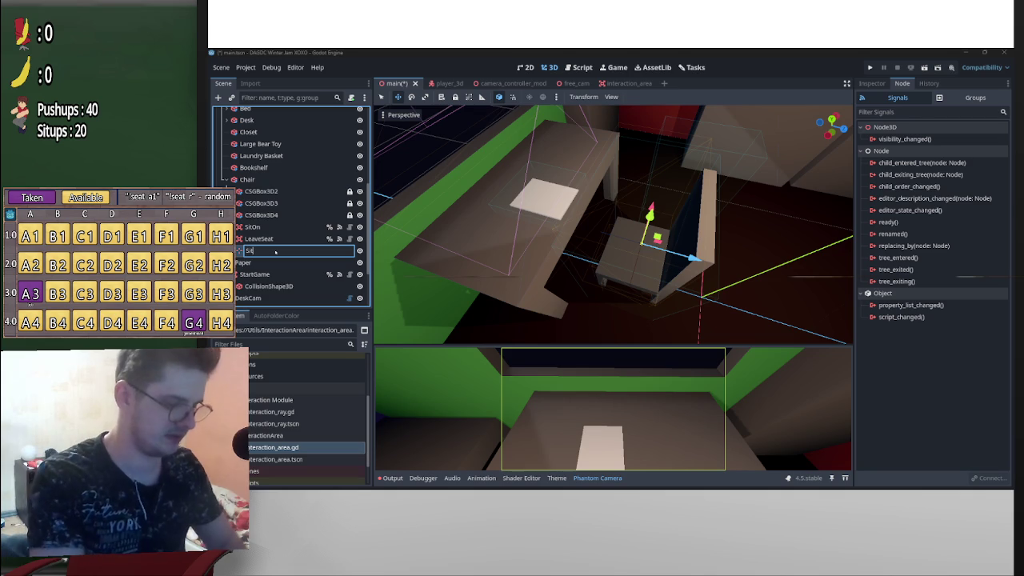
pyautogui.write('Marker')
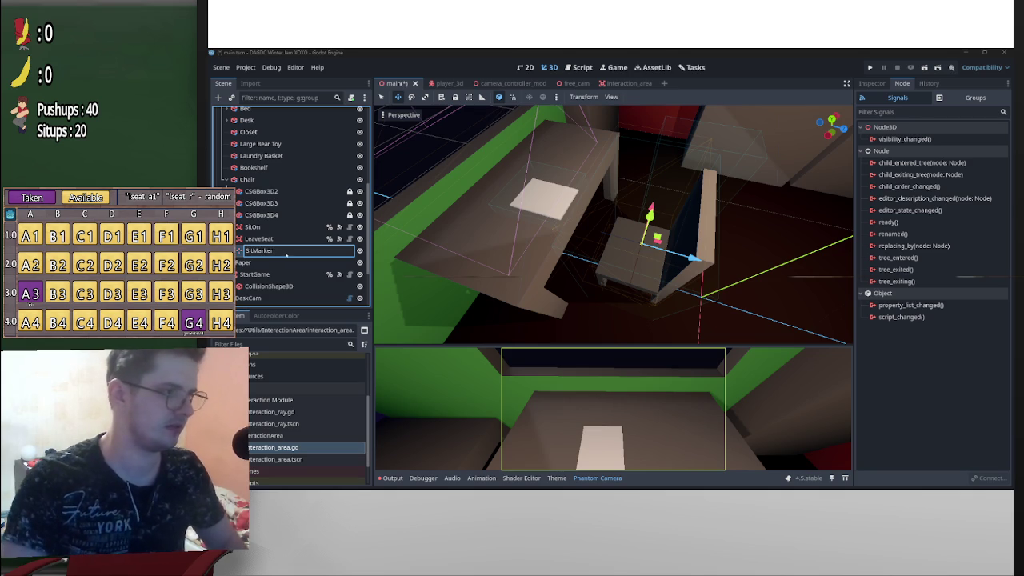
pyautogui.doubleClick(281, 251)
pyautogui.press('Return')
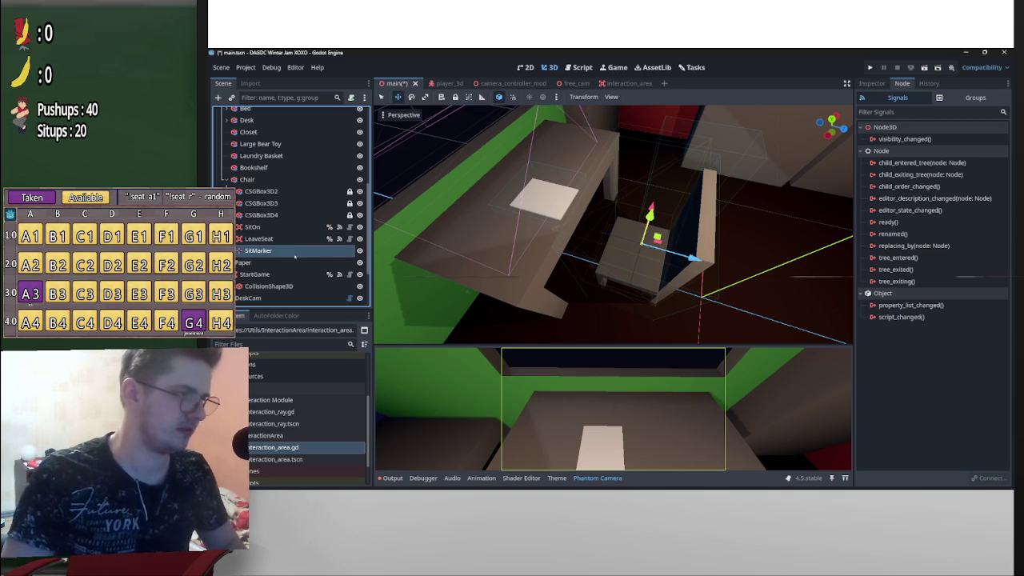
pyautogui.rightClick(296, 250)
pyautogui.click(336, 451)
pyautogui.scroll(-1, 301, 240)
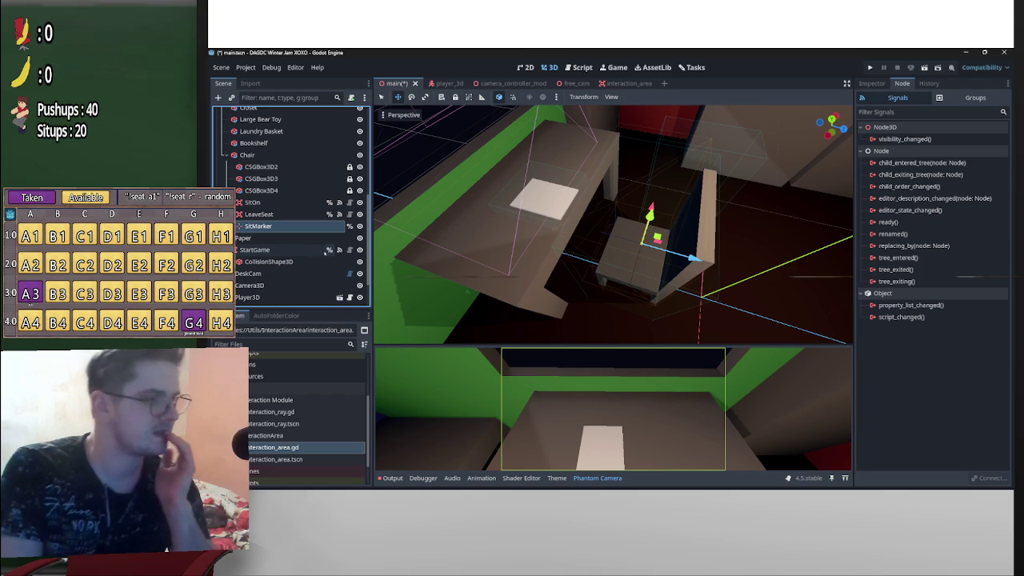
pyautogui.scroll(3, 288, 276)
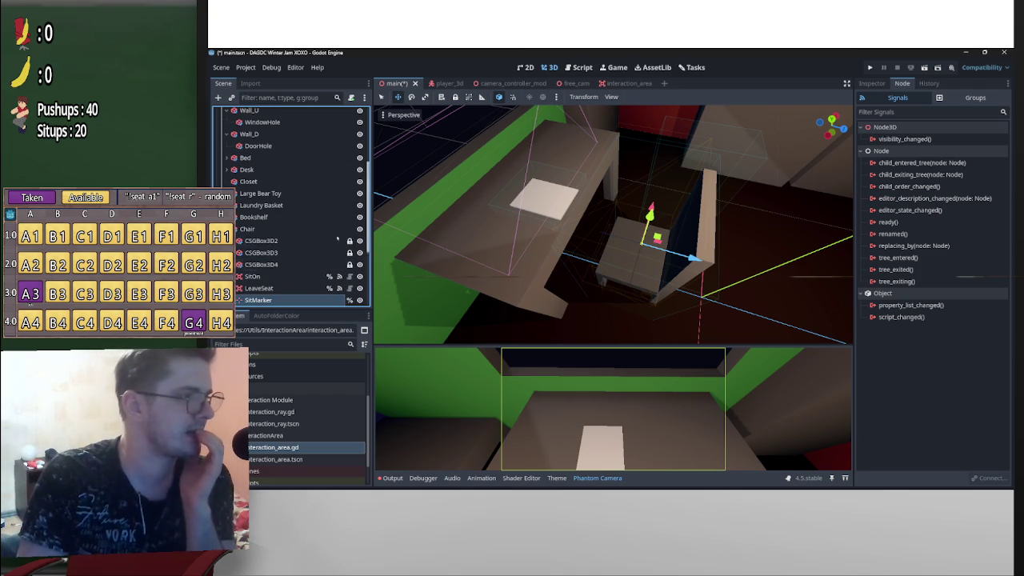
pyautogui.click(230, 229)
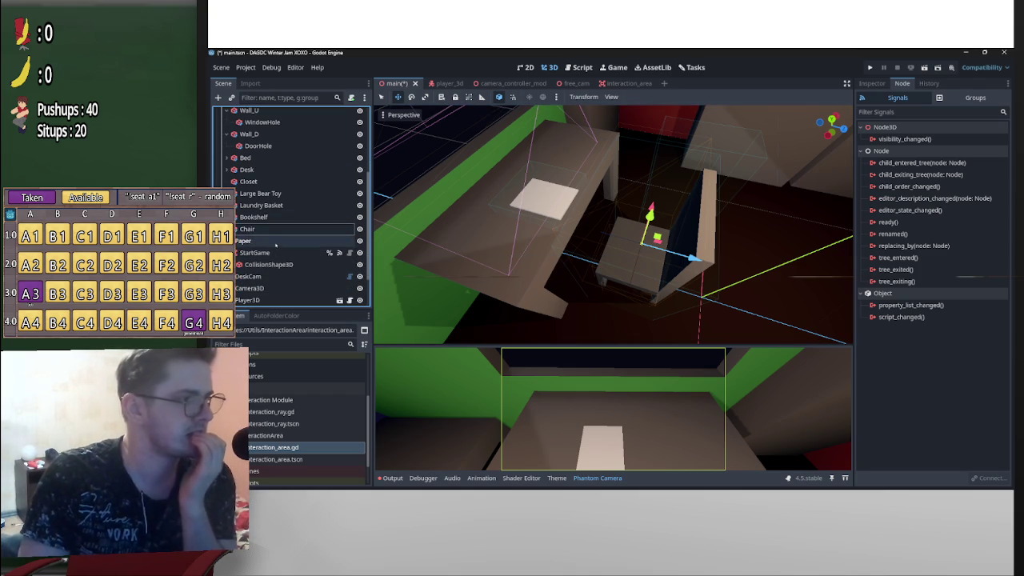
pyautogui.scroll(5, 273, 240)
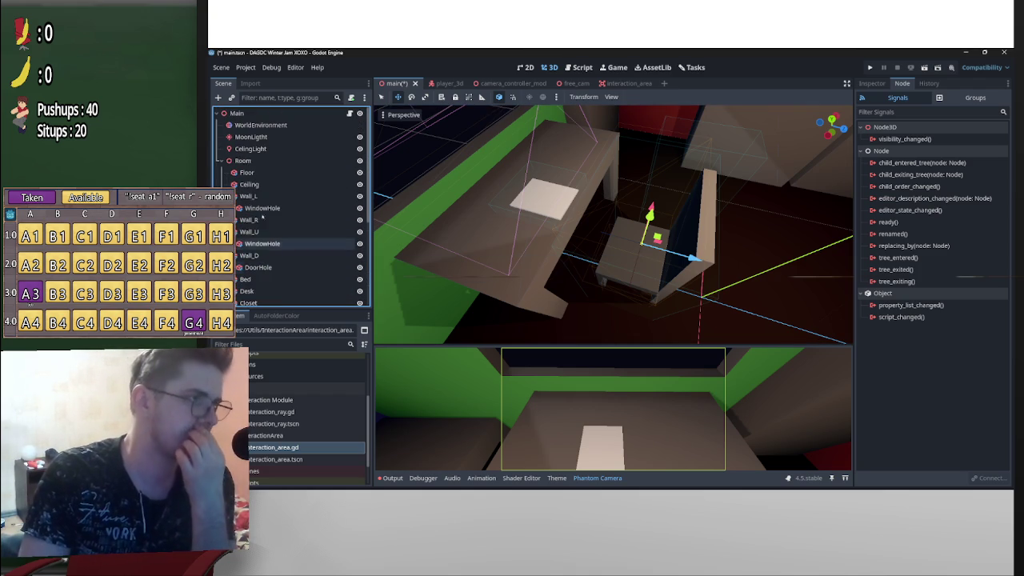
pyautogui.rightClick(240, 161)
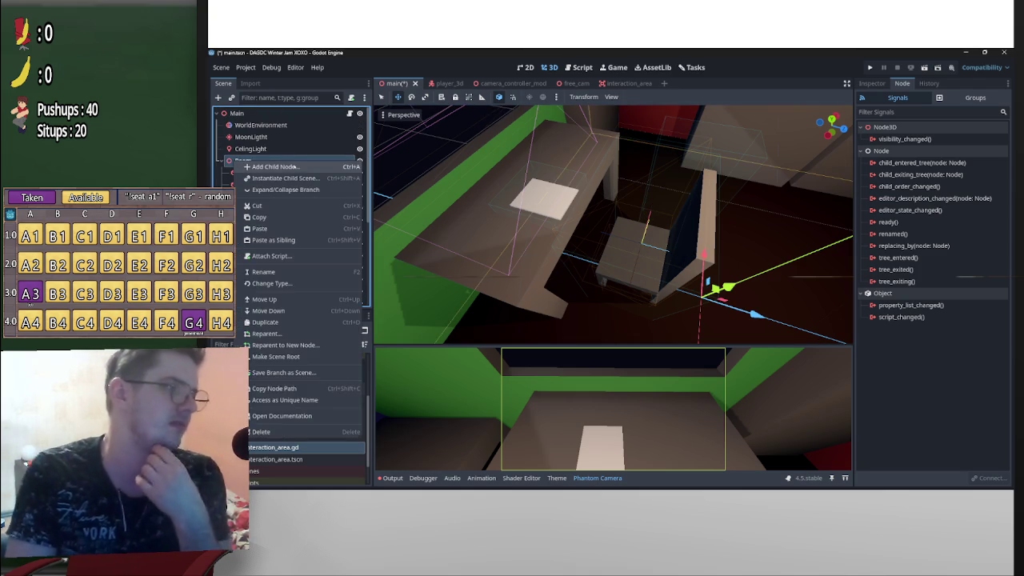
# Add a Marker3D under Room named FloorMarker, accessible by unique name
pyautogui.click(295, 166)
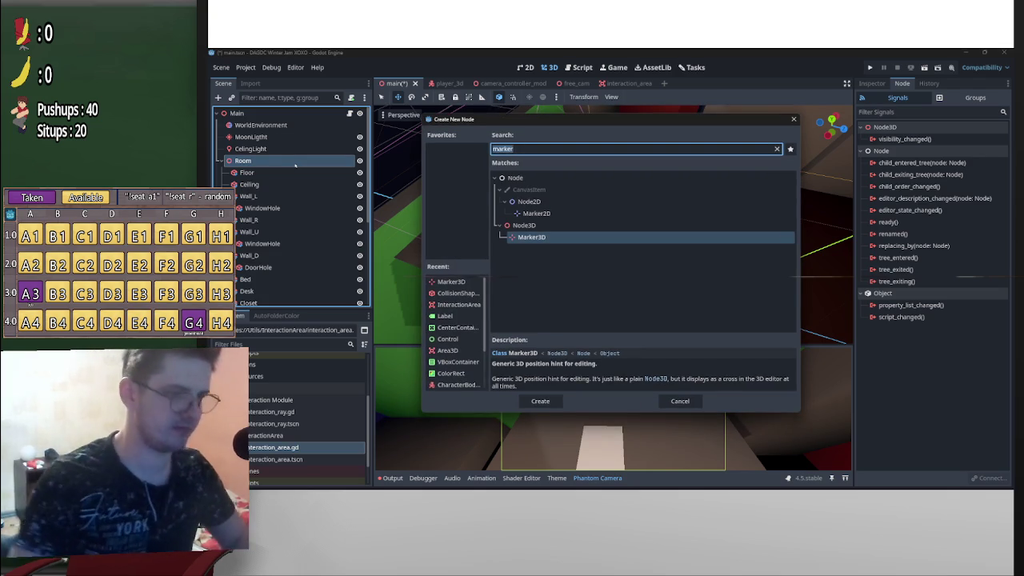
pyautogui.press('Return')
pyautogui.doubleClick(256, 299)
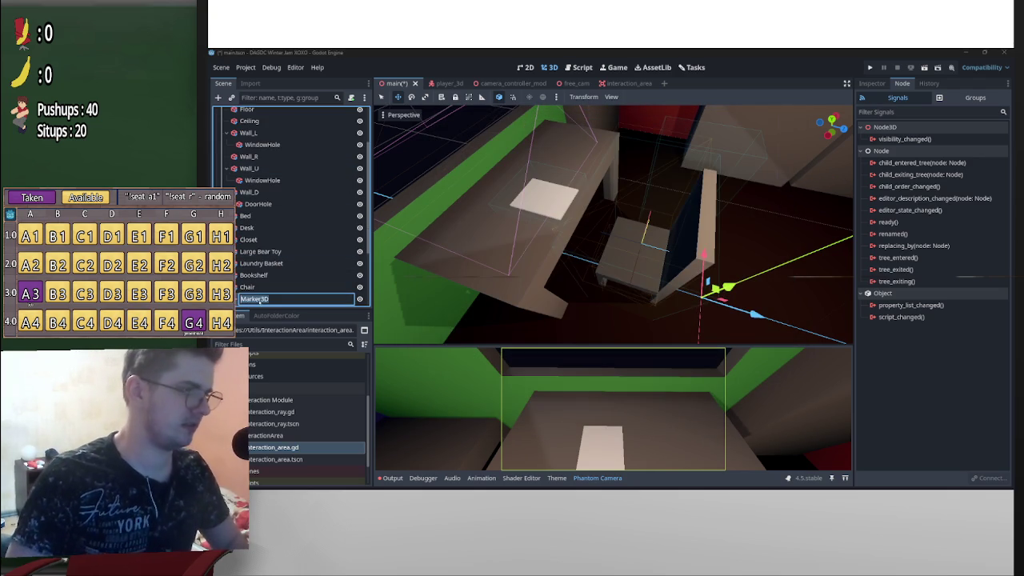
pyautogui.write('Floor')
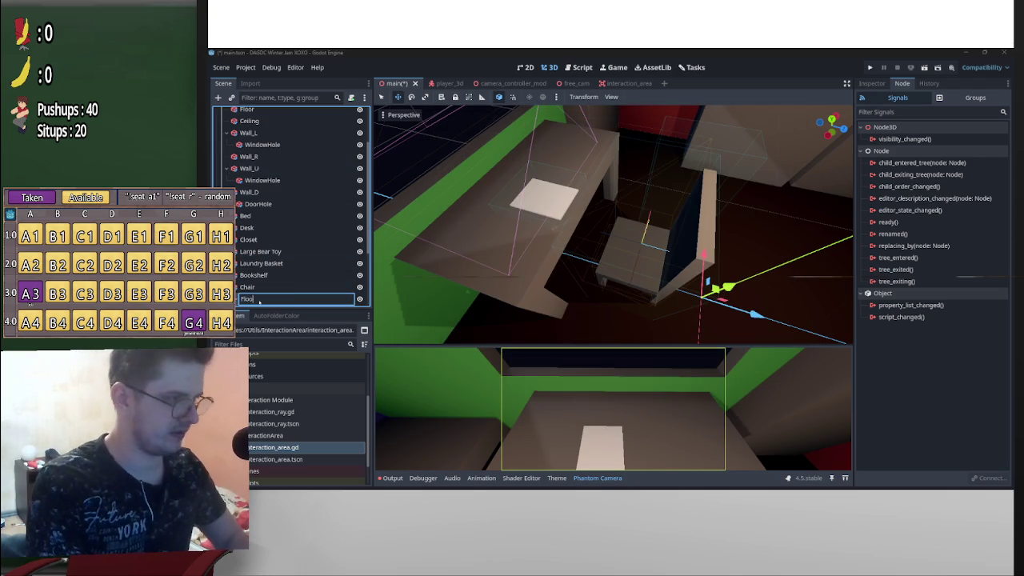
pyautogui.write('Marker')
pyautogui.press('Return')
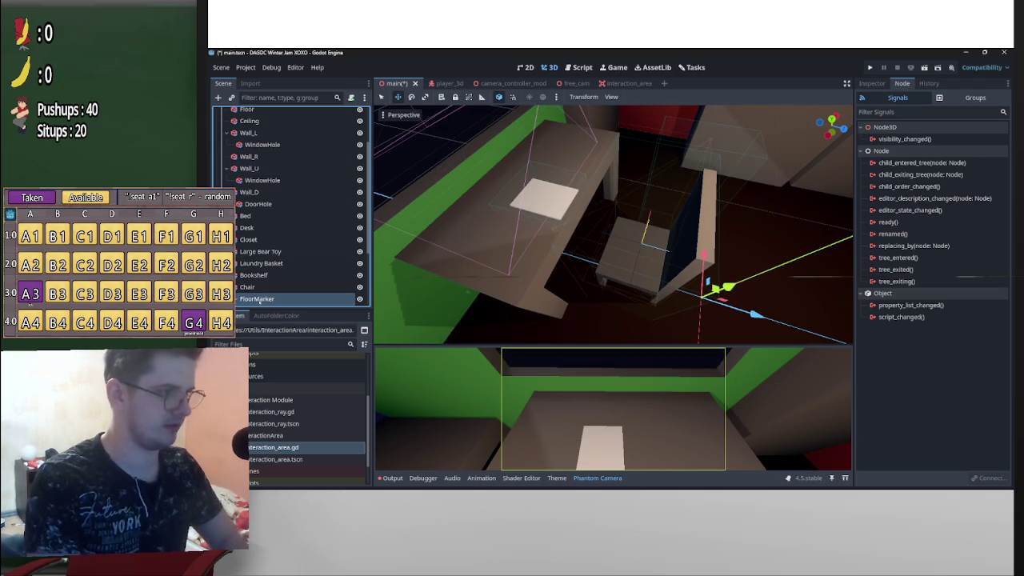
pyautogui.rightClick(259, 300)
pyautogui.click(304, 451)
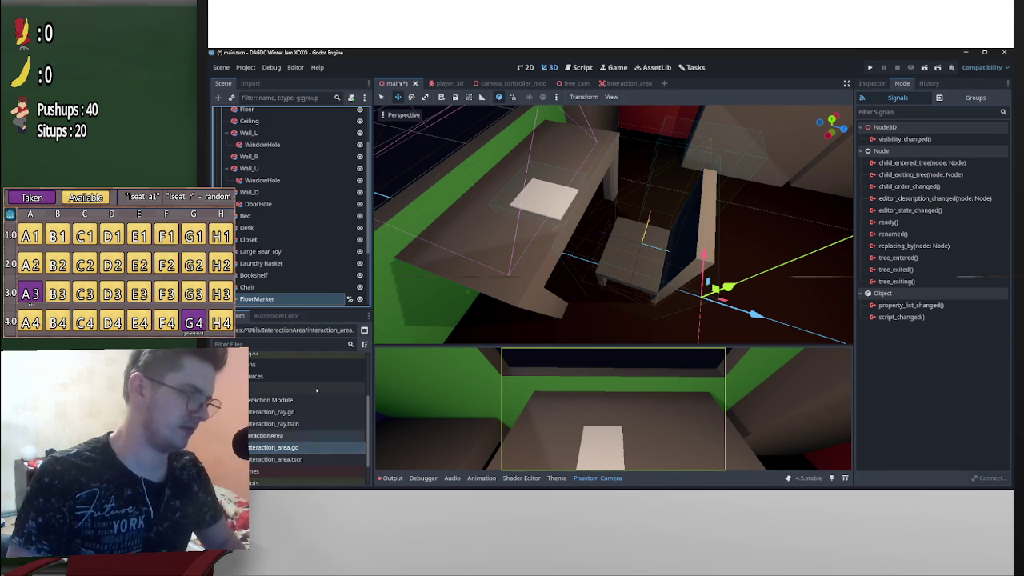
# Position FloorMarker on the floor, moving it across and along its Z axis
pyautogui.press('f')
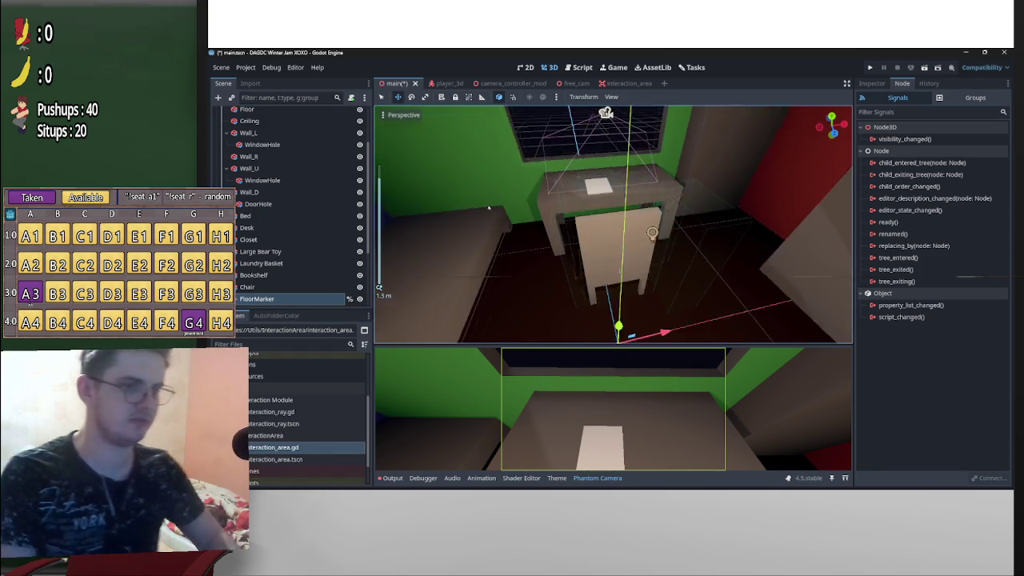
pyautogui.scroll(3, 644, 280)
pyautogui.moveTo(619, 339); pyautogui.dragTo(697, 331)
pyautogui.scroll(-3, 688, 324)
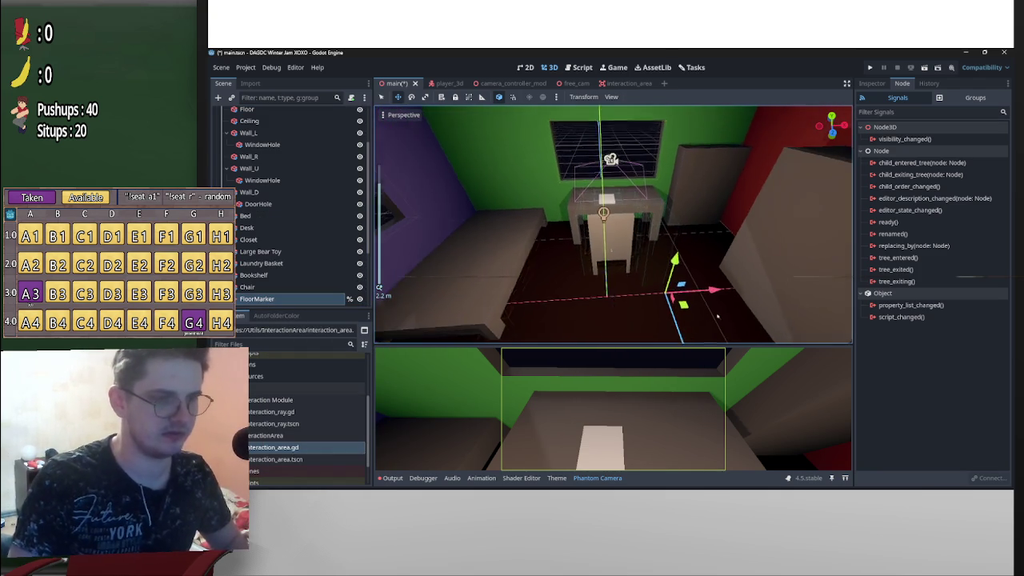
pyautogui.scroll(3, 685, 319)
pyautogui.scroll(-4, 663, 304)
pyautogui.moveTo(664, 300)
pyautogui.mouseDown()
pyautogui.moveTo(656, 274)
pyautogui.moveTo(647, 280)
pyautogui.moveTo(658, 274)
pyautogui.moveTo(603, 293)
pyautogui.moveTo(530, 279)
pyautogui.moveTo(549, 277)
pyautogui.moveTo(532, 271)
pyautogui.moveTo(543, 264)
pyautogui.moveTo(519, 270)
pyautogui.moveTo(572, 286)
pyautogui.moveTo(648, 176)
pyautogui.moveTo(632, 183)
pyautogui.mouseUp()
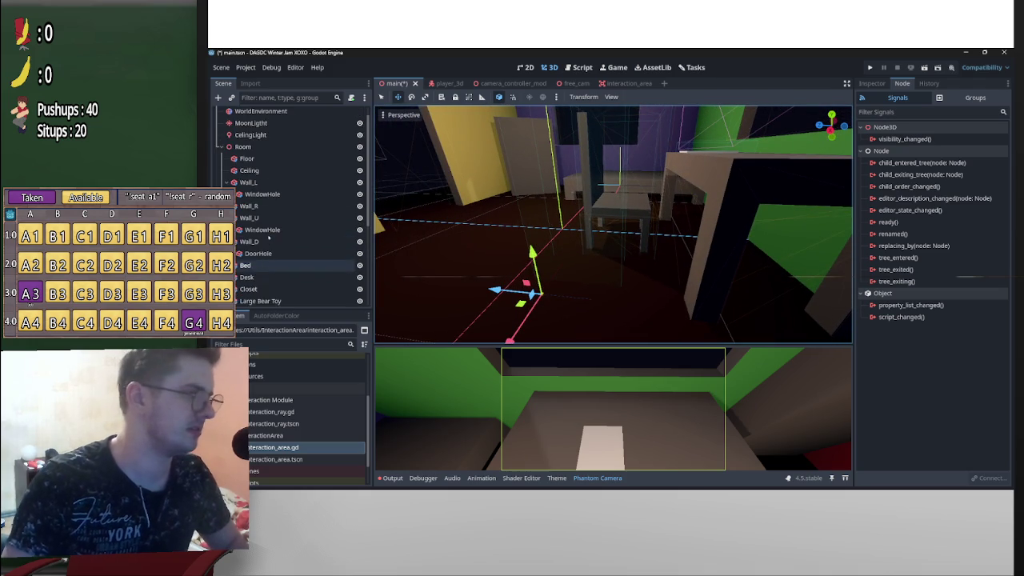
pyautogui.scroll(-3, 275, 251)
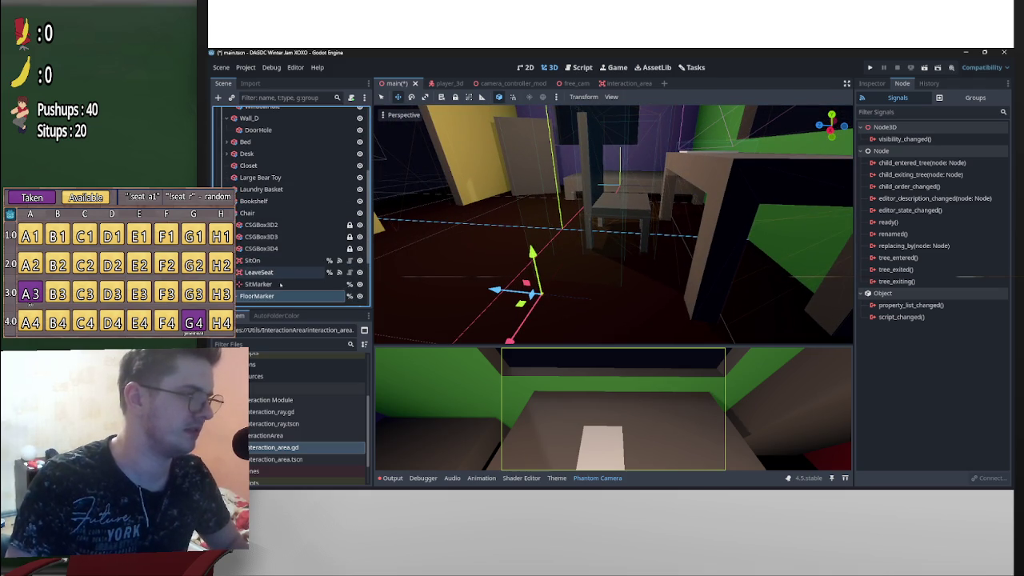
# Lower SitMarker onto the chair seat, nudge it along Z, and save the scene
pyautogui.click(264, 284)
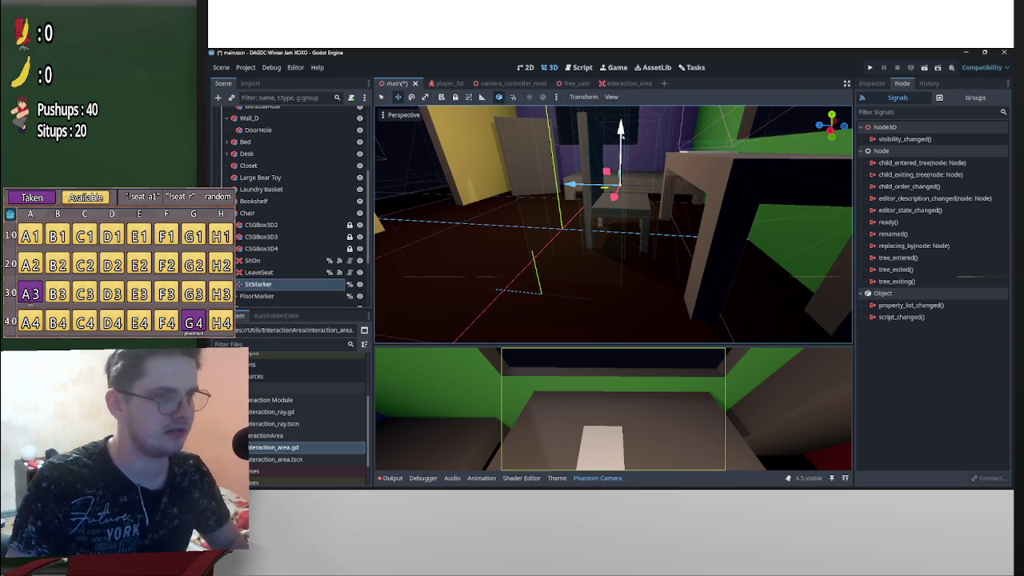
pyautogui.moveTo(621, 156)
pyautogui.mouseDown()
pyautogui.moveTo(620, 140)
pyautogui.moveTo(640, 233)
pyautogui.moveTo(640, 172)
pyautogui.moveTo(636, 224)
pyautogui.mouseUp()
pyautogui.moveTo(563, 221); pyautogui.dragTo(573, 221)
pyautogui.hotkey('ctrl', 's')
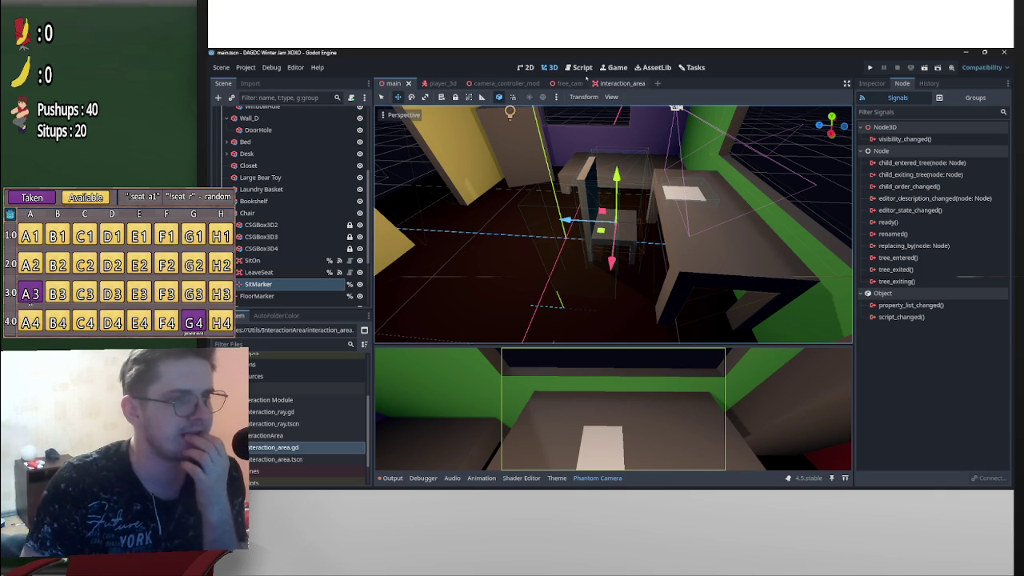
# In main.gd, add a new line 29 starting Player.inst.global_position
pyautogui.click(580, 67)
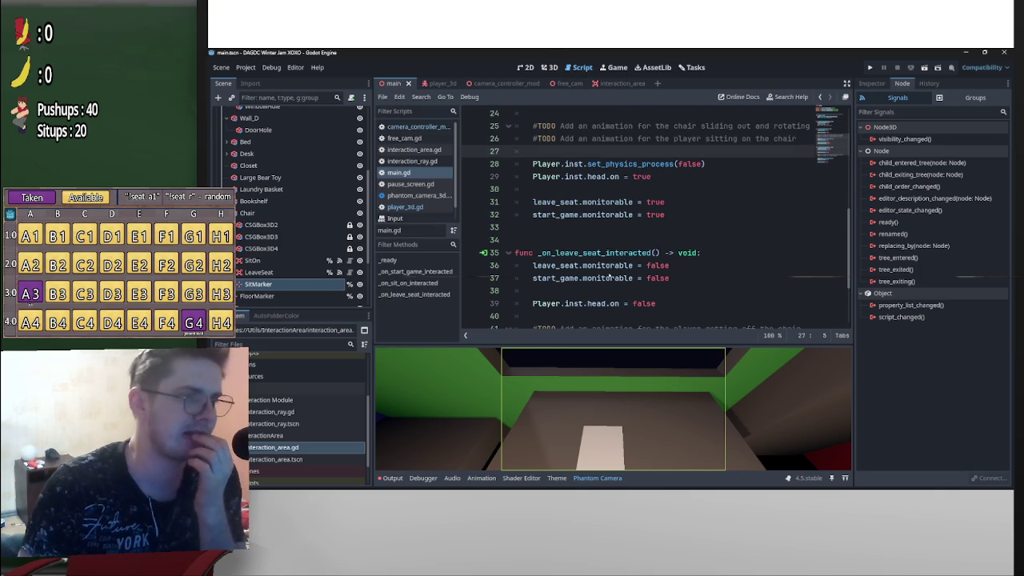
pyautogui.scroll(-2, 626, 261)
pyautogui.scroll(3, 650, 253)
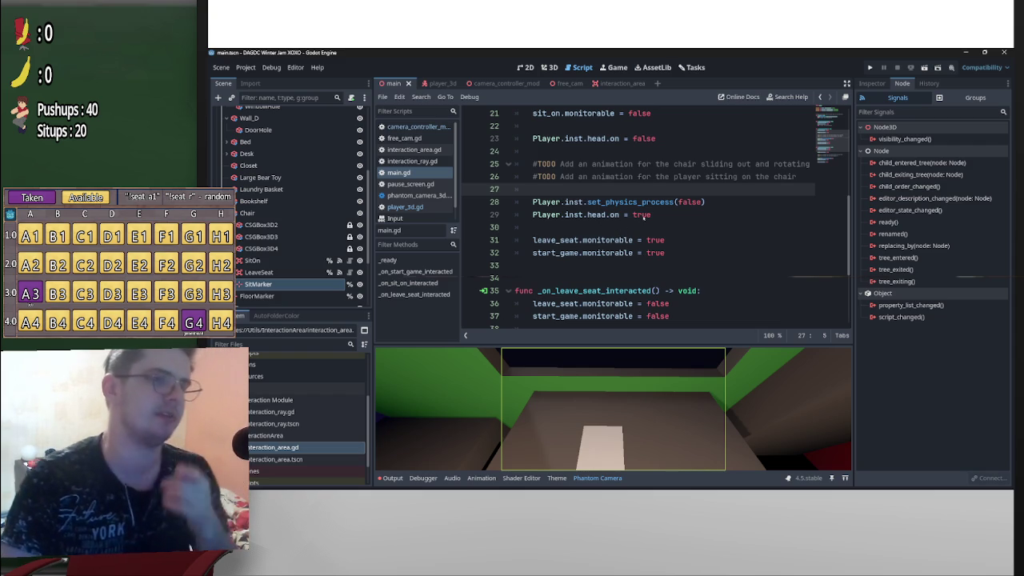
pyautogui.click(725, 203)
pyautogui.press('Return')
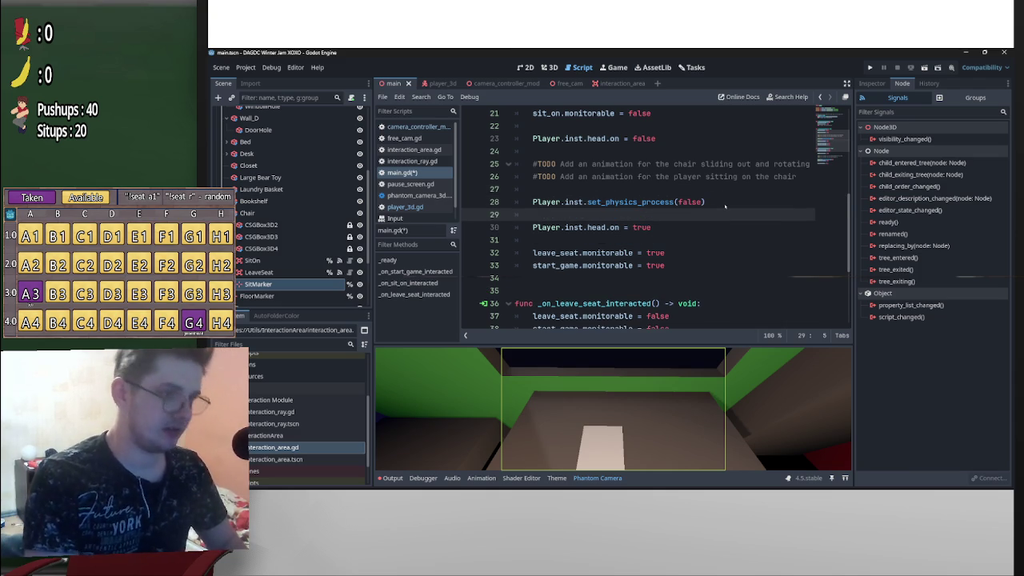
pyautogui.moveTo(586, 202); pyautogui.dragTo(533, 202)
pyautogui.hotkey('ctrl', 'c')
pyautogui.click(640, 214)
pyautogui.hotkey('ctrl', 'v')
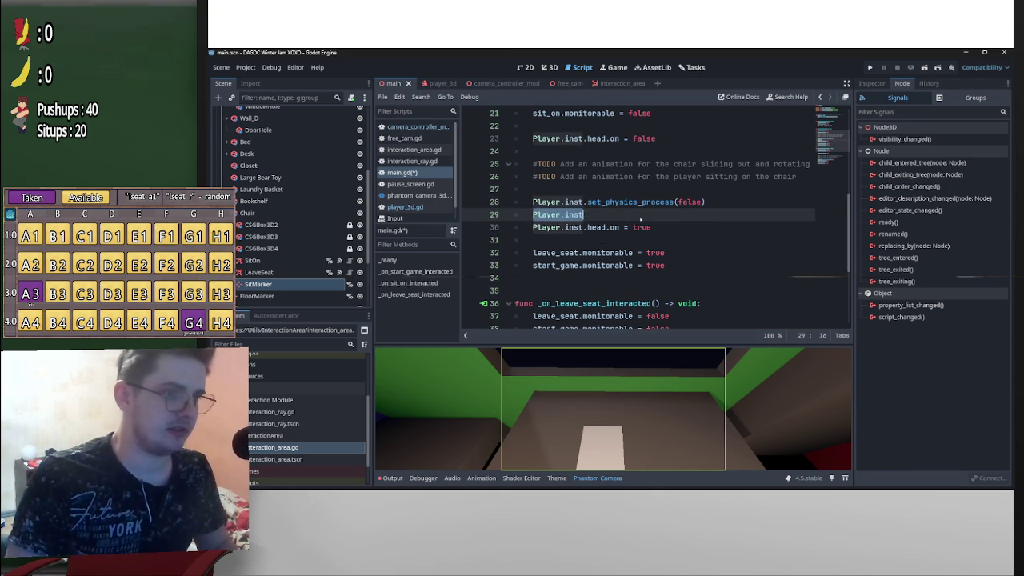
pyautogui.write('.glob')
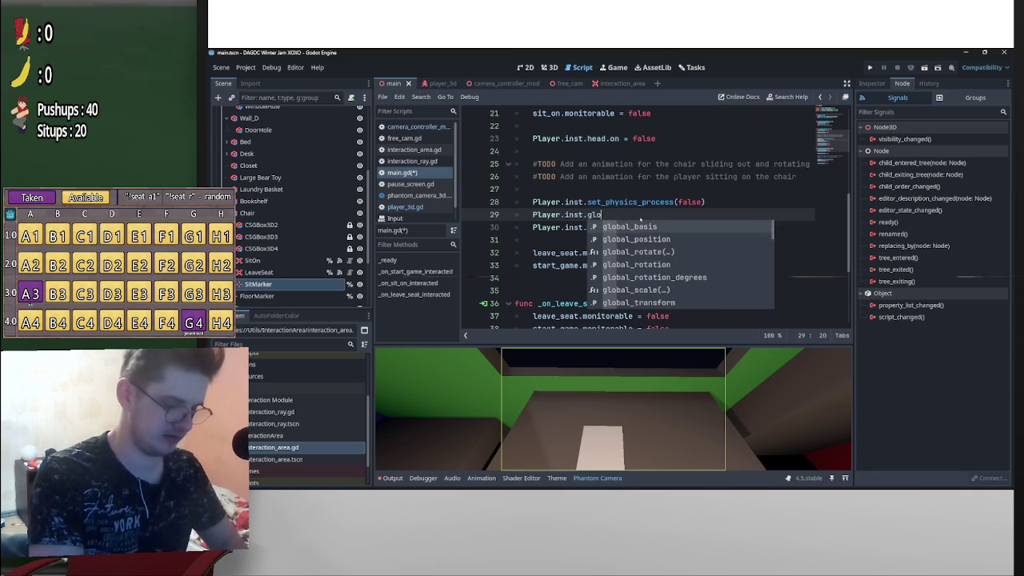
pyautogui.press('Return')
# Drag SitMarker and FloorMarker into the script as references below the variable declarations
pyautogui.scroll(5, 639, 233)
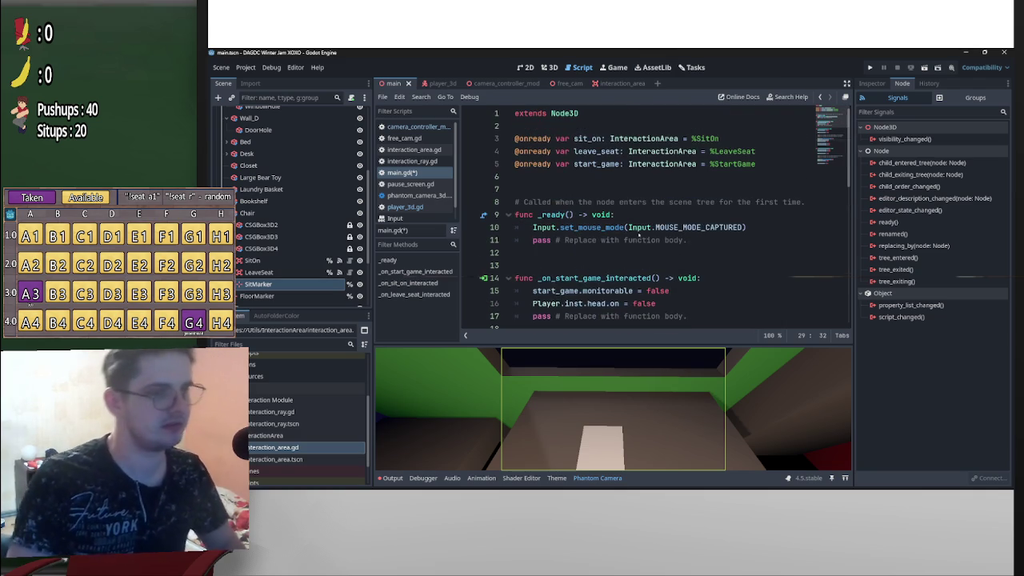
pyautogui.click(637, 176)
pyautogui.press('Return')
pyautogui.press('Return')
pyautogui.press('Up')
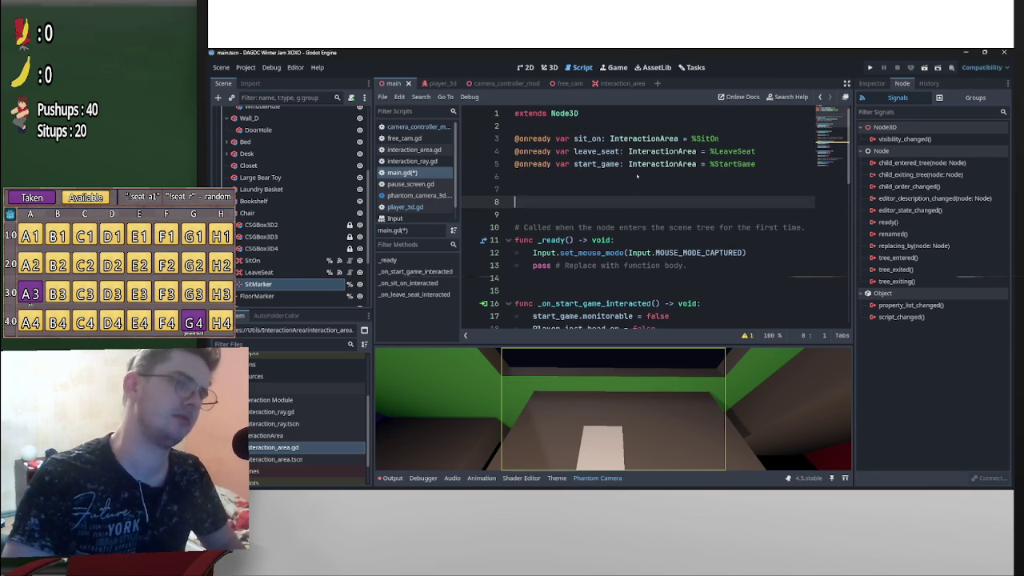
pyautogui.press('Up')
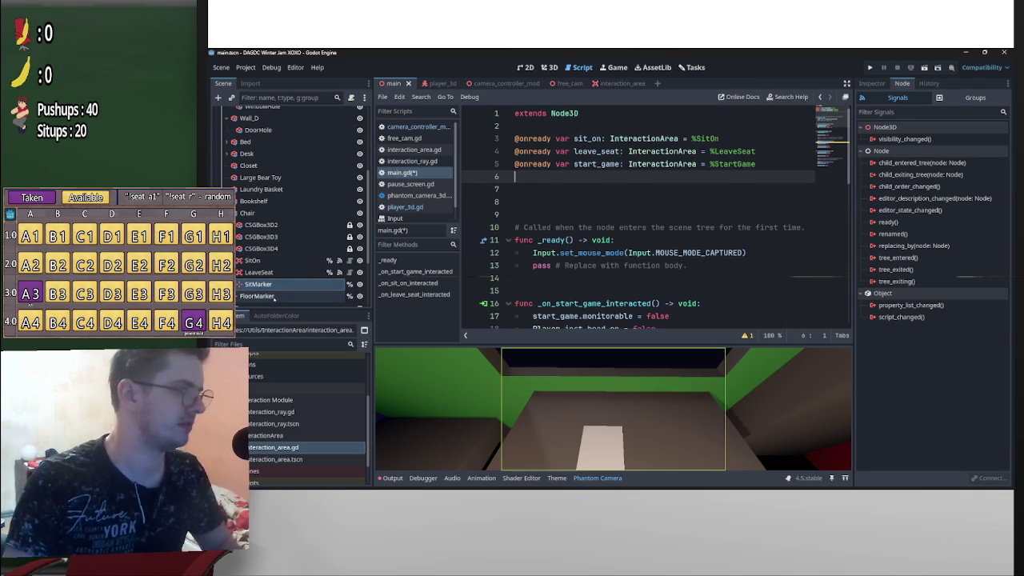
pyautogui.keyDown('ctrl'); pyautogui.click(256, 296); pyautogui.keyUp('ctrl')
pyautogui.moveTo(256, 296); pyautogui.dragTo(627, 181)
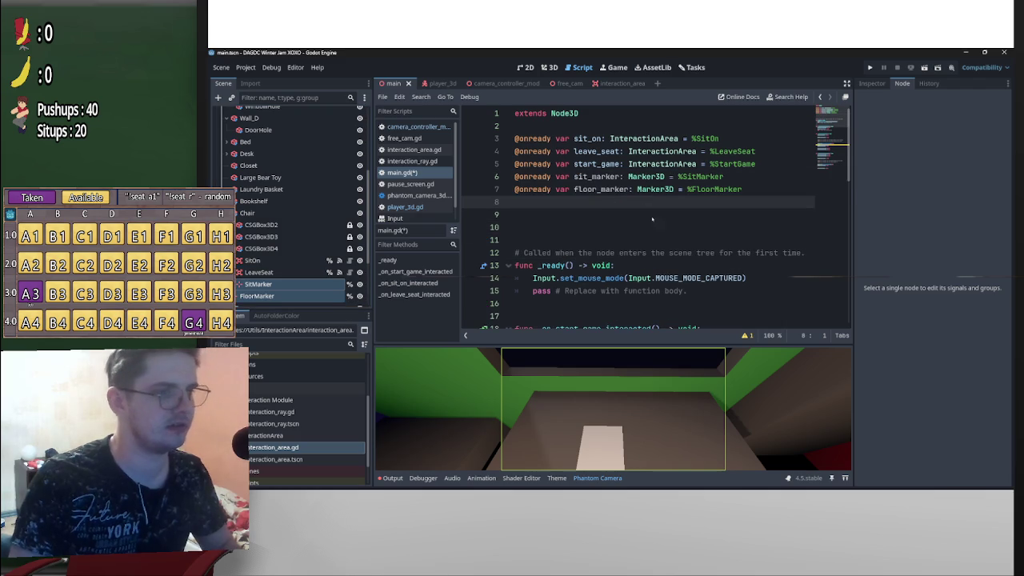
pyautogui.press('BackSpace')
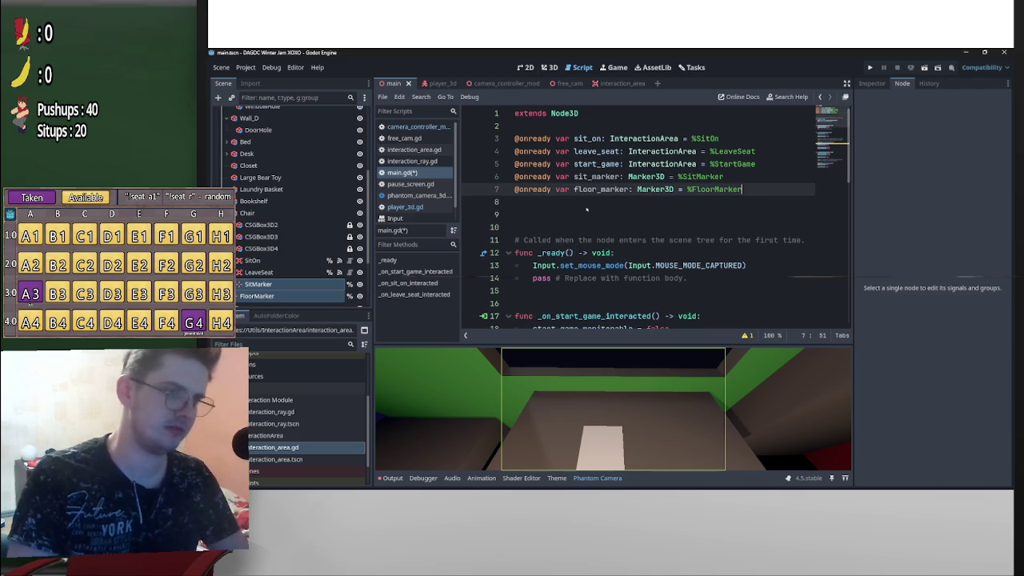
pyautogui.press('Delete')
pyautogui.press('Down')
pyautogui.press('Down')
pyautogui.scroll(-4, 613, 246)
pyautogui.scroll(-3, 613, 245)
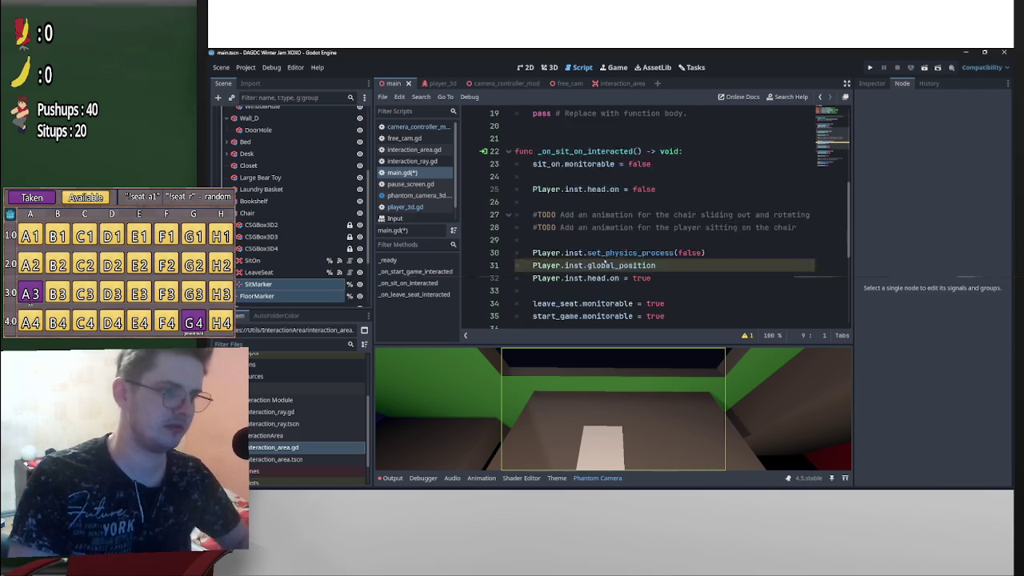
# Complete the sit line as Player.inst.global_position = sit_marker.global_position and copy it
pyautogui.click(670, 229)
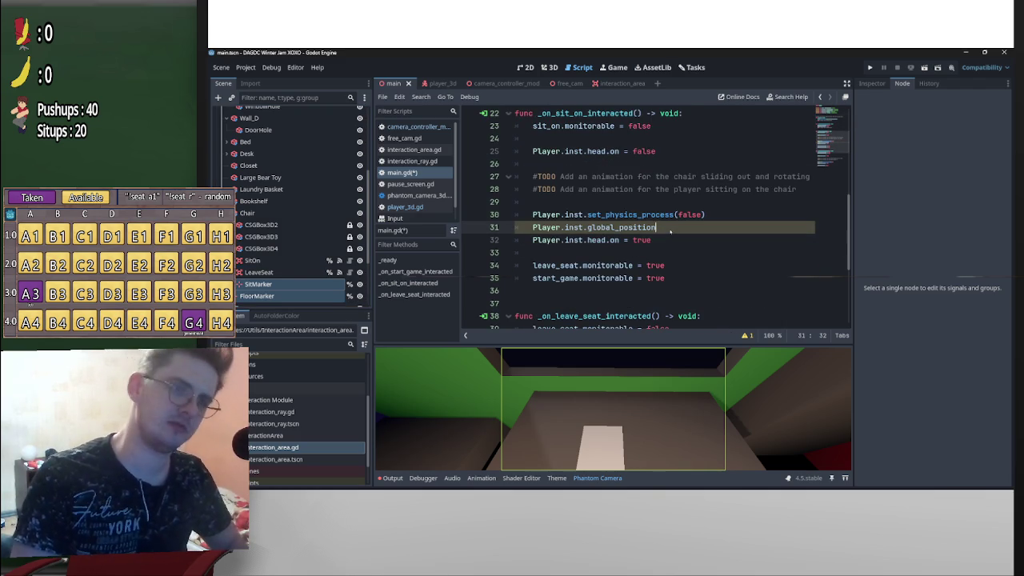
pyautogui.write('=sit_marker')
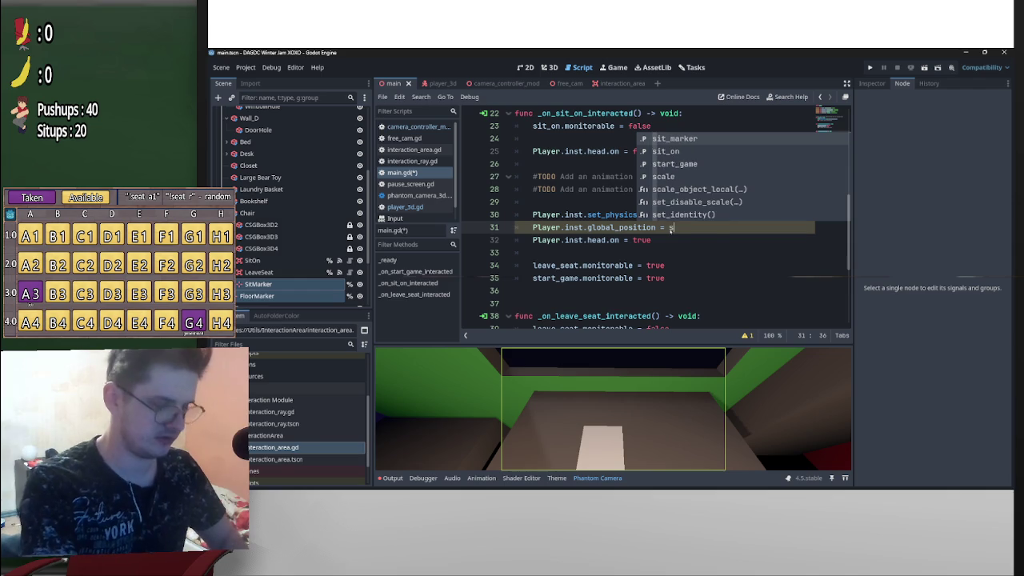
pyautogui.write('.')
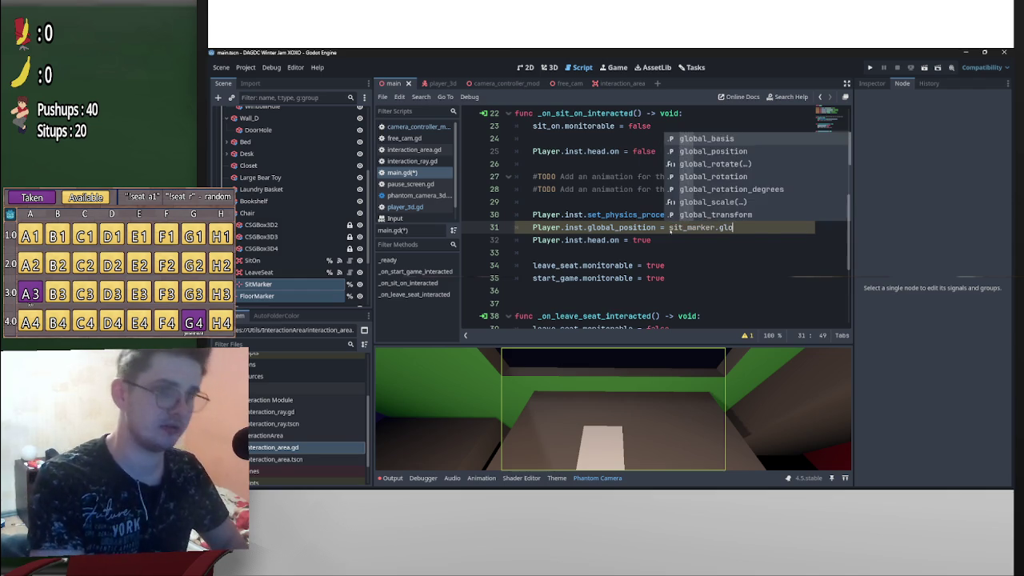
pyautogui.write('glo')
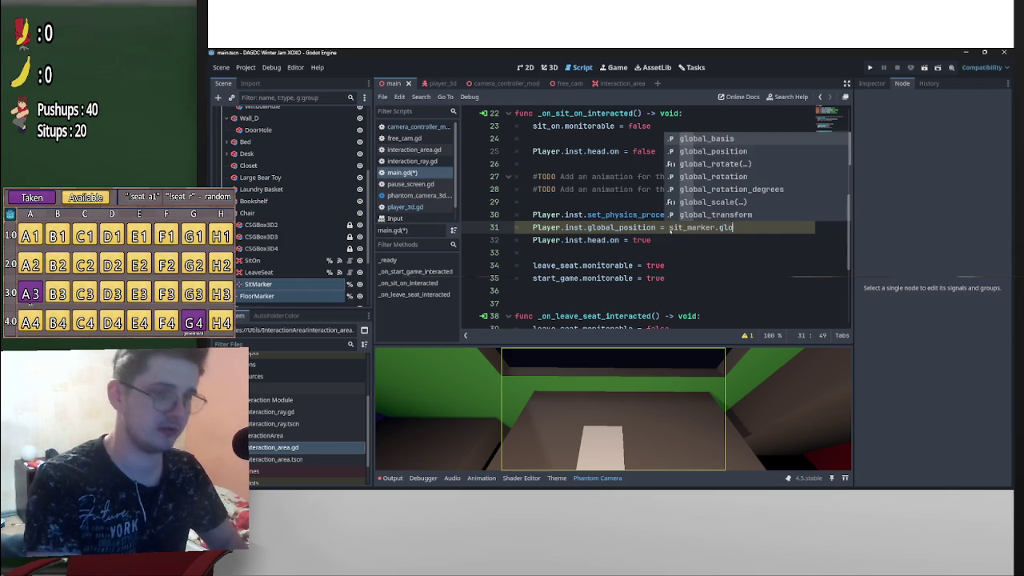
pyautogui.press('Down')
pyautogui.press('Return')
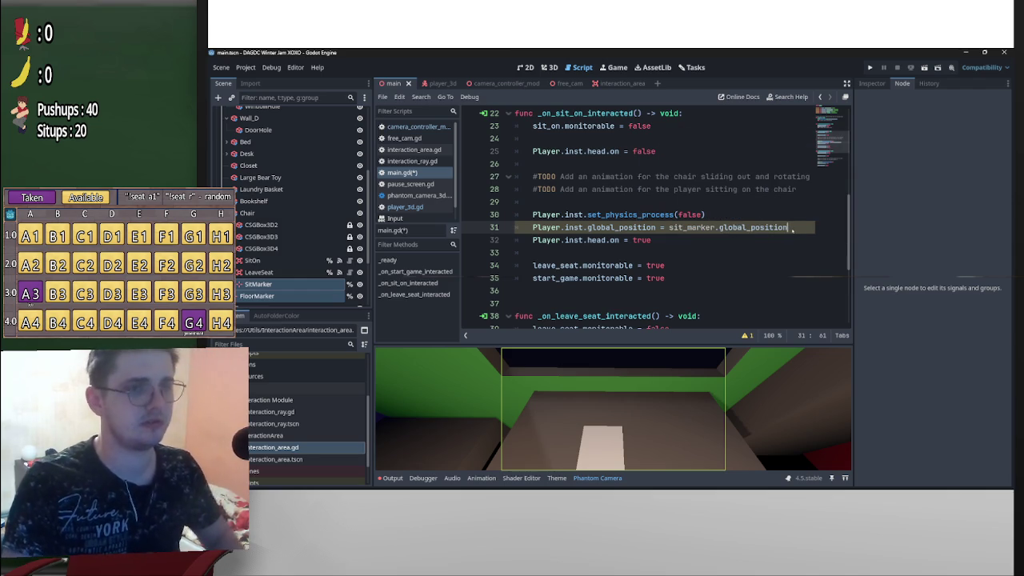
pyautogui.hotkey('ctrl', 'shift', 'Left')
pyautogui.hotkey('shift', 'Home')
pyautogui.hotkey('shift', 'Home')
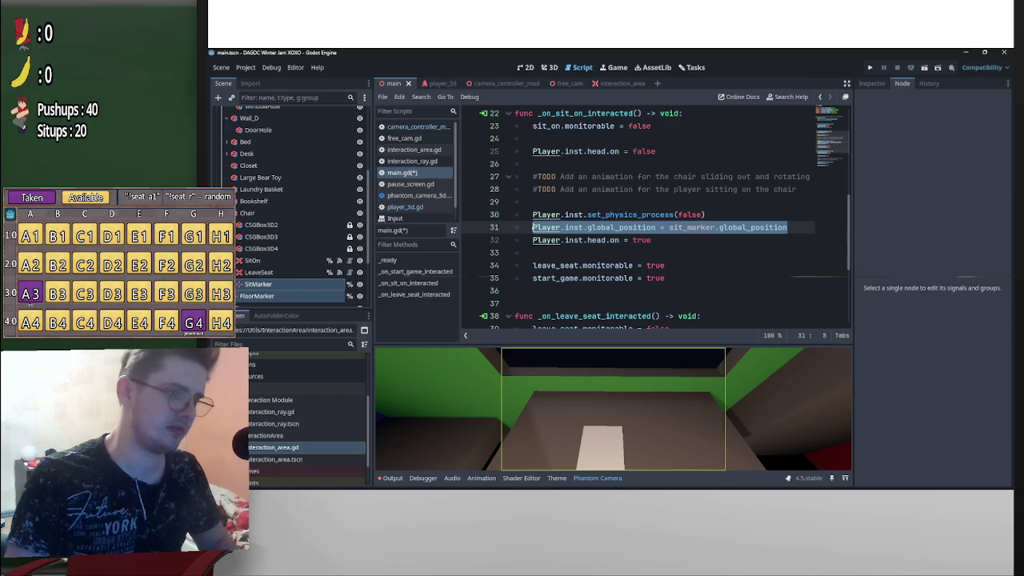
pyautogui.scroll(-4, 611, 278)
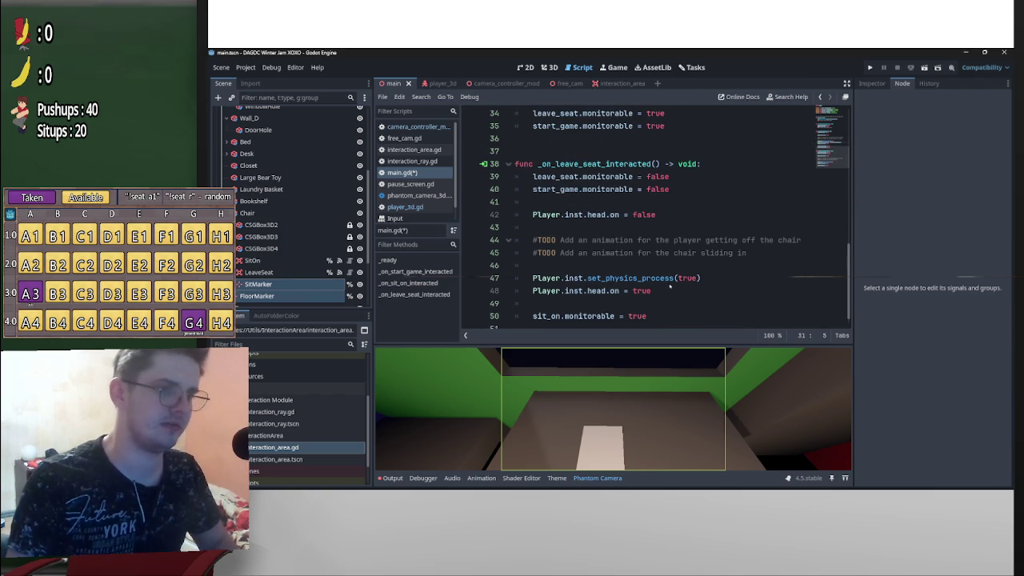
# Paste that line into the leave-seat function using floor_marker instead, and save main.gd
pyautogui.click(619, 265)
pyautogui.press('Return')
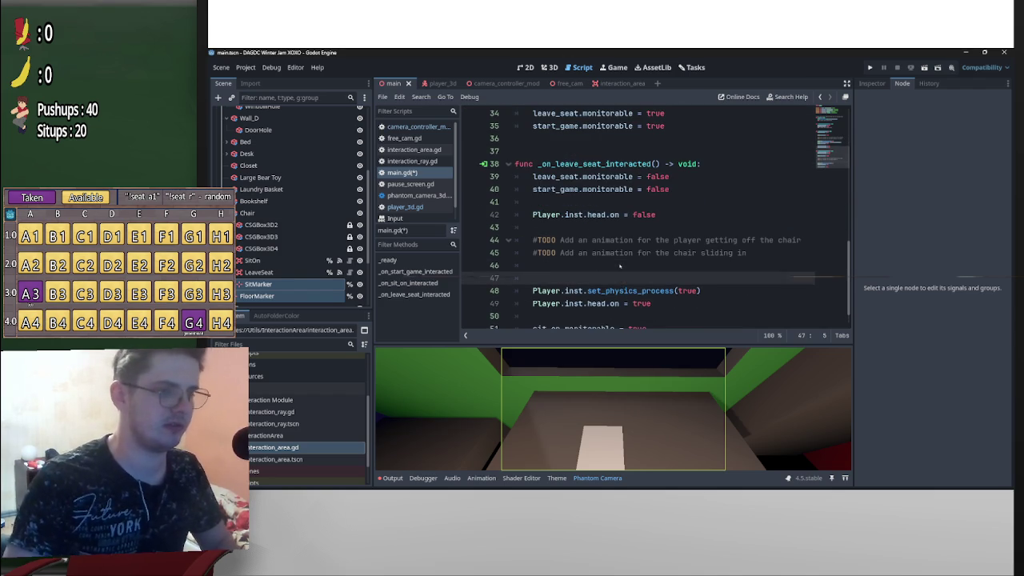
pyautogui.press('Up')
pyautogui.hotkey('ctrl', 'v')
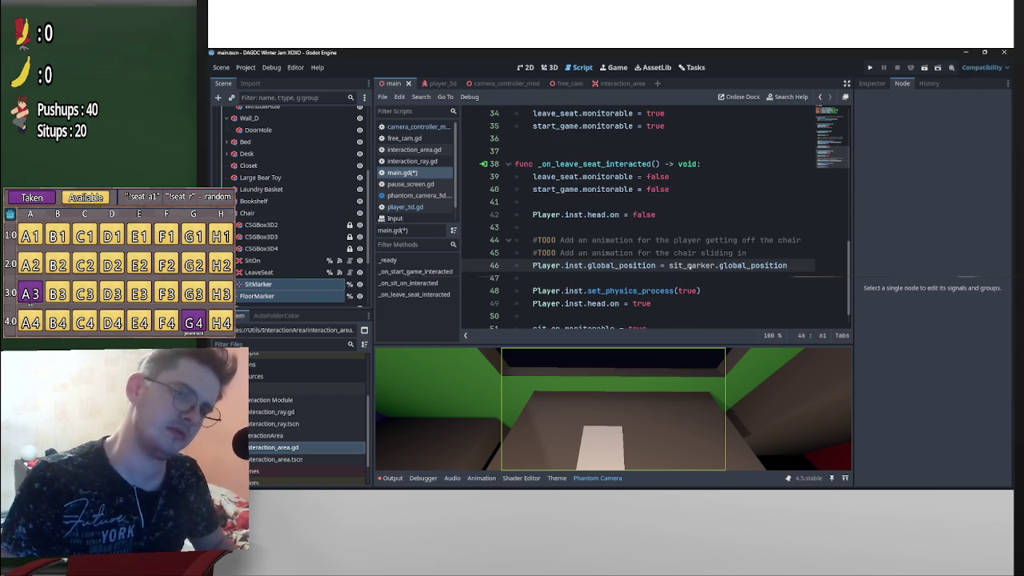
pyautogui.moveTo(686, 265); pyautogui.dragTo(668, 265)
pyautogui.write('f')
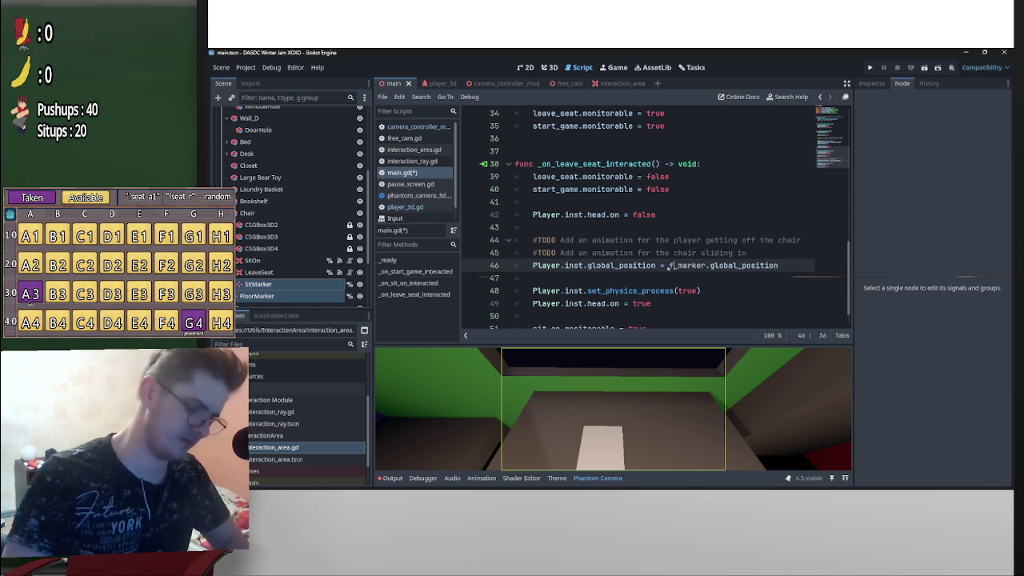
pyautogui.write('loor_')
pyautogui.click(776, 144)
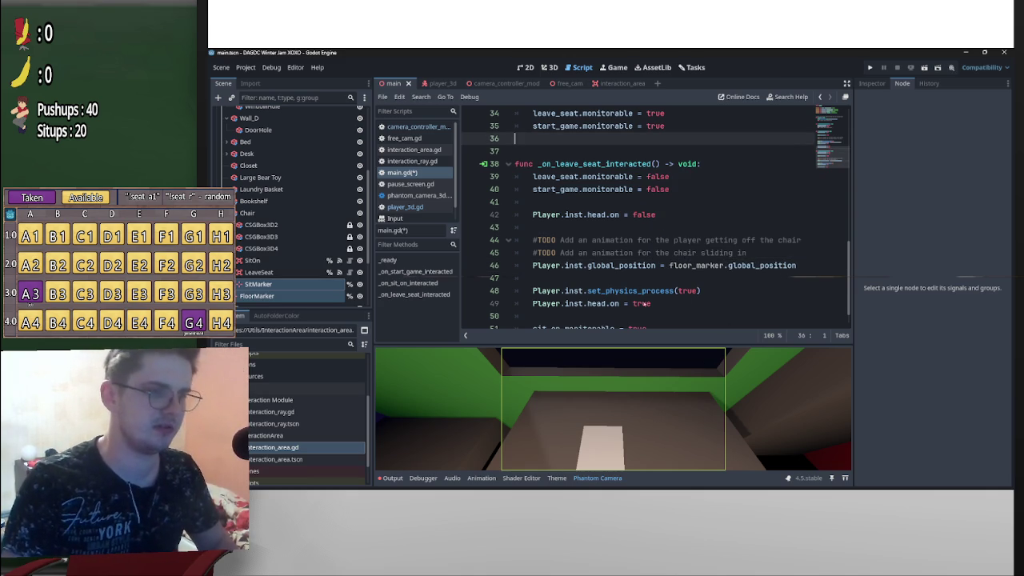
pyautogui.hotkey('ctrl', 's')
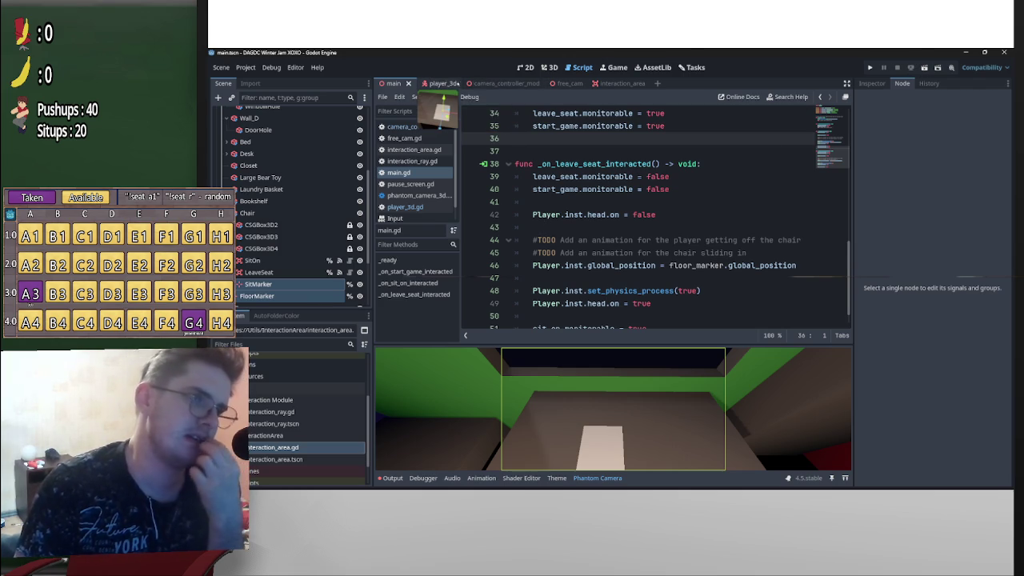
# Add the interaction_ray scene as a child of Head in camera_controller_mod and save
pyautogui.click(488, 83)
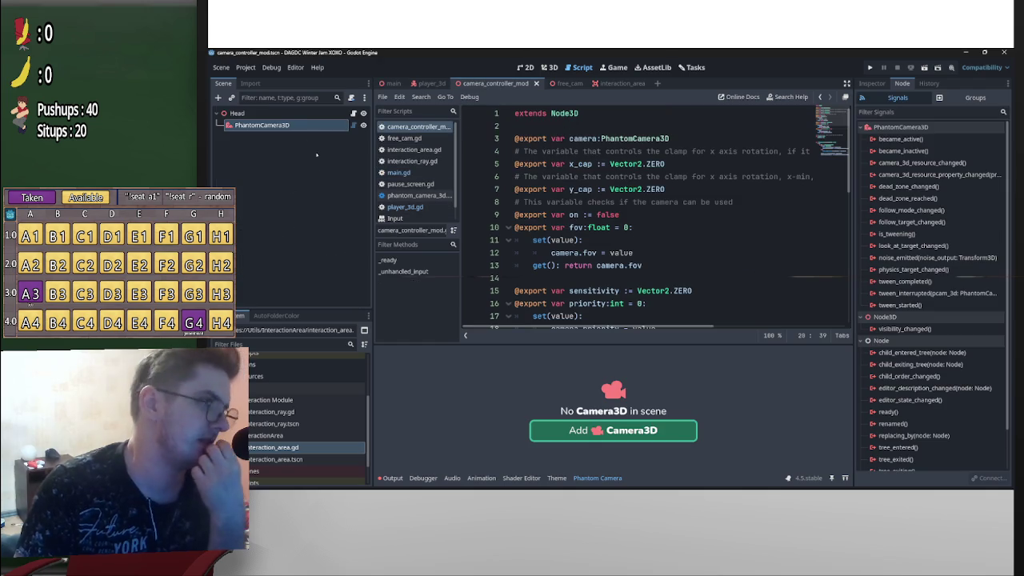
pyautogui.click(238, 113)
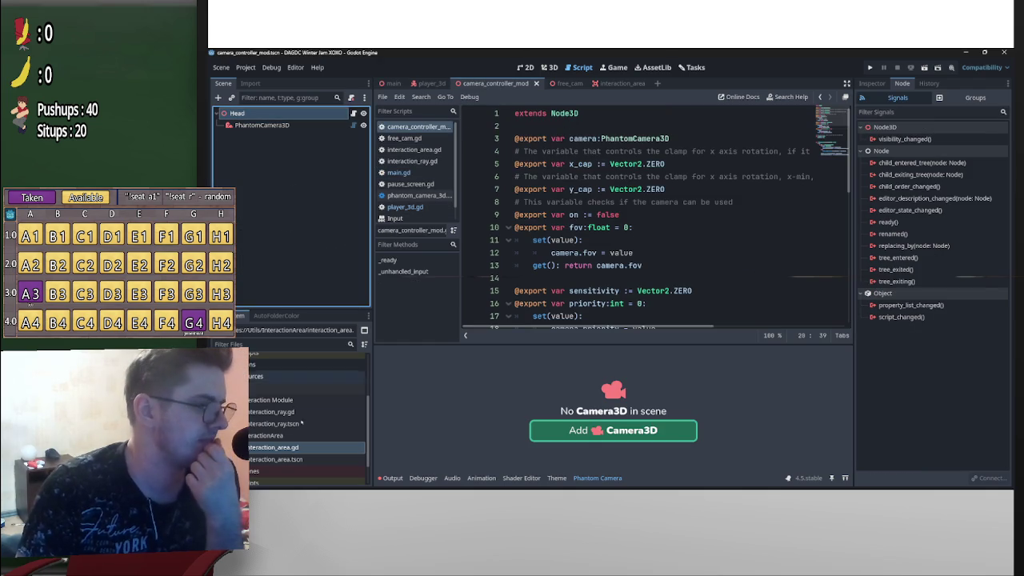
pyautogui.click(548, 67)
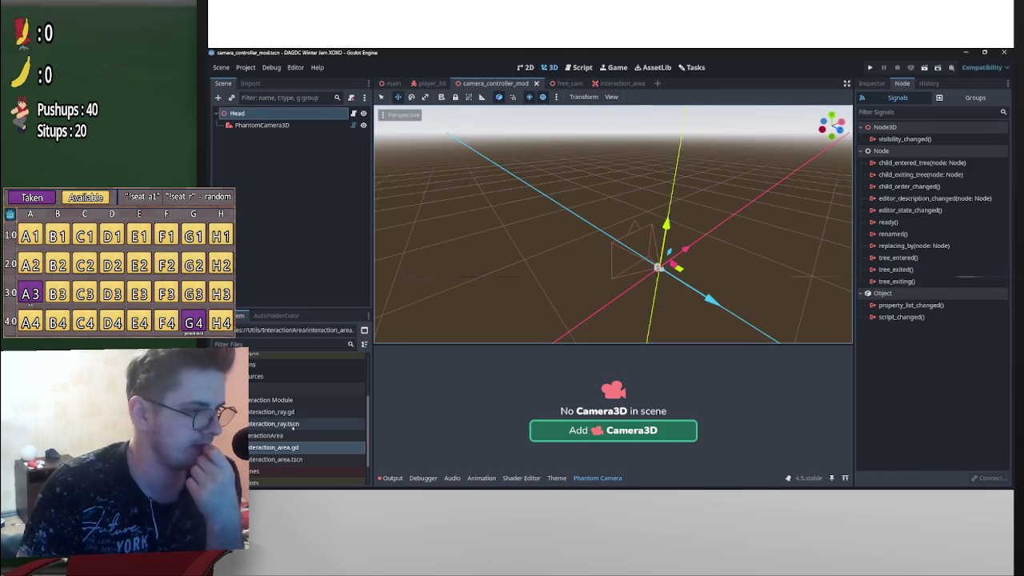
pyautogui.moveTo(292, 427); pyautogui.dragTo(276, 120)
pyautogui.moveTo(608, 240)
pyautogui.mouseDown()
pyautogui.moveTo(549, 241)
pyautogui.moveTo(663, 263)
pyautogui.moveTo(701, 302)
pyautogui.moveTo(756, 293)
pyautogui.moveTo(738, 247)
pyautogui.moveTo(611, 271)
pyautogui.moveTo(583, 260)
pyautogui.mouseUp()
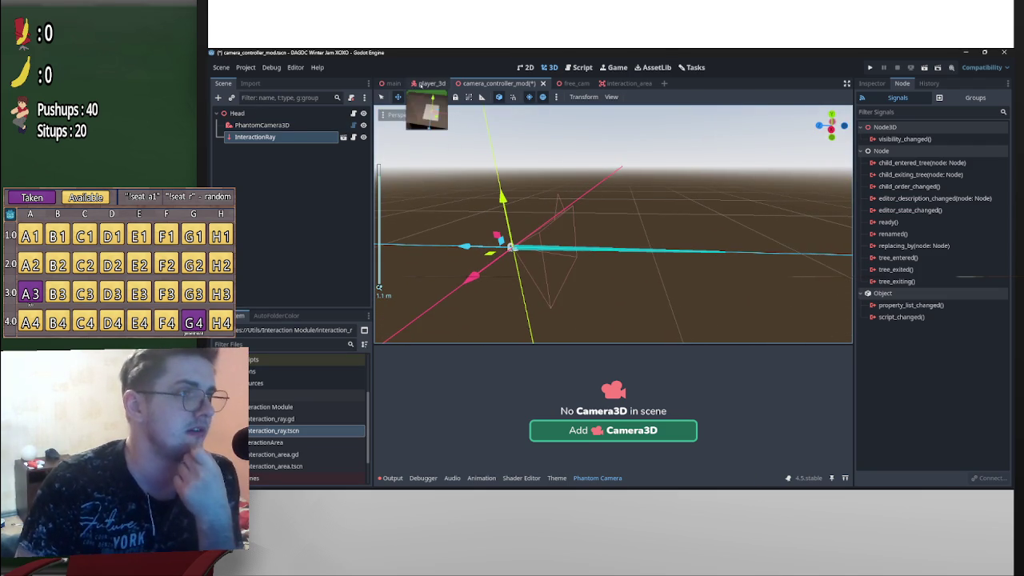
pyautogui.click(430, 83)
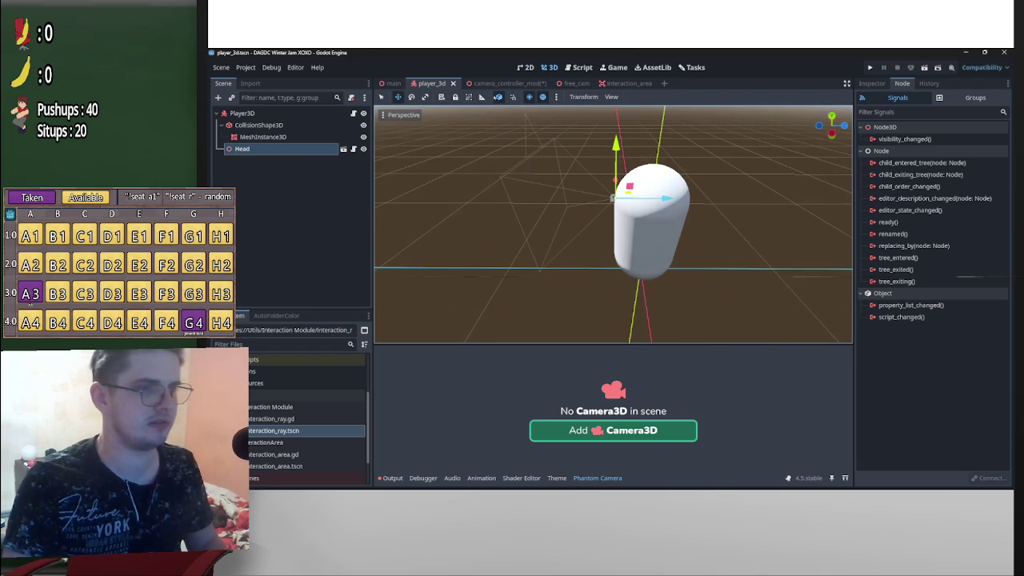
pyautogui.hotkey('ctrl', 's')
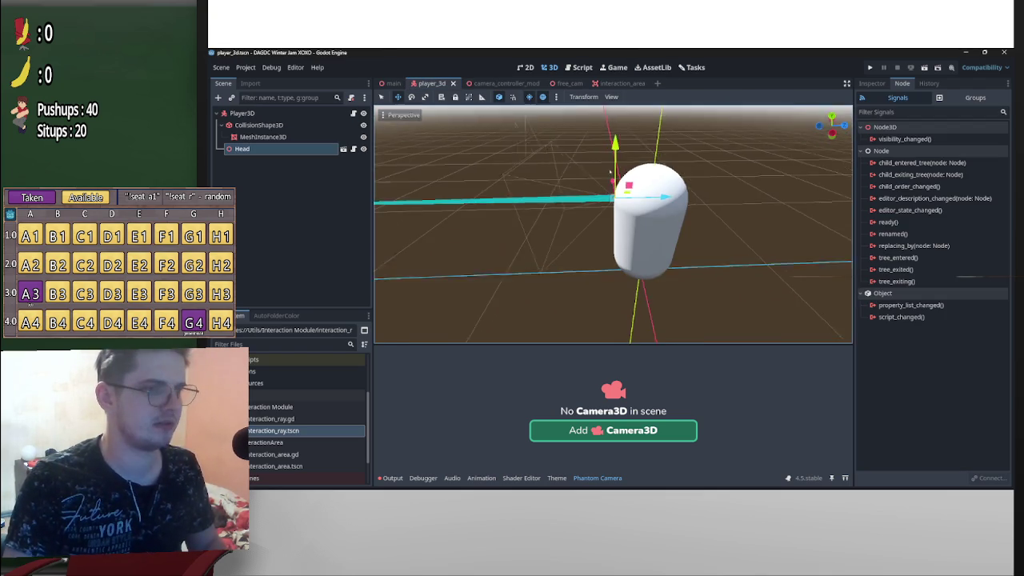
pyautogui.click(496, 83)
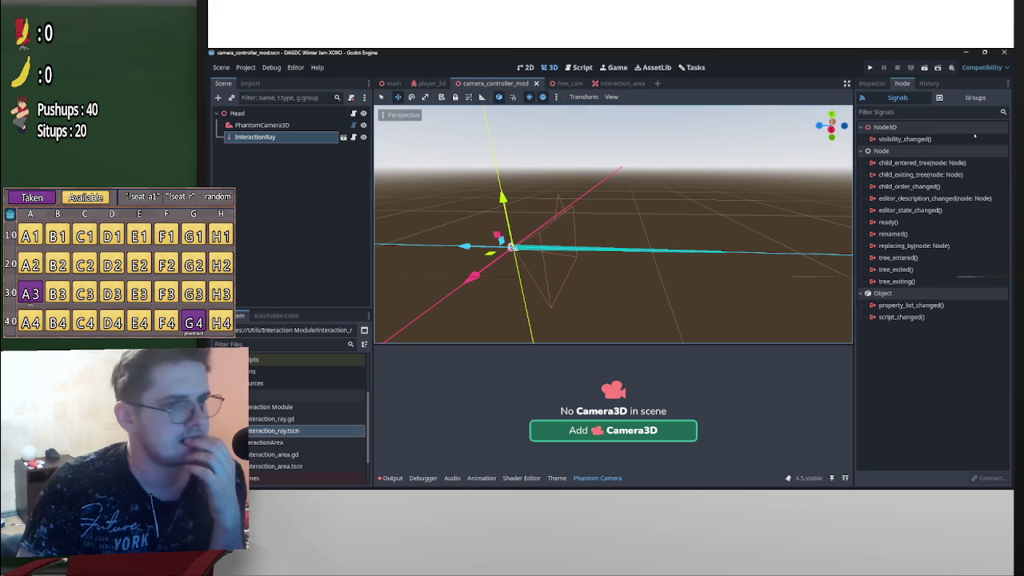
# Set the InteractionRay's Target Position z to -0.6 and save the scene
pyautogui.click(872, 83)
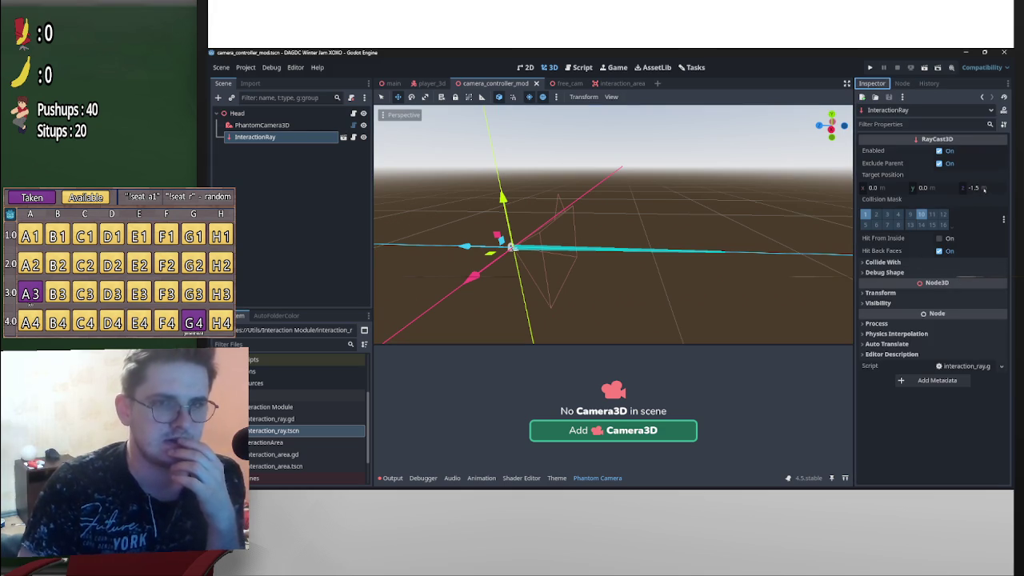
pyautogui.click(983, 188)
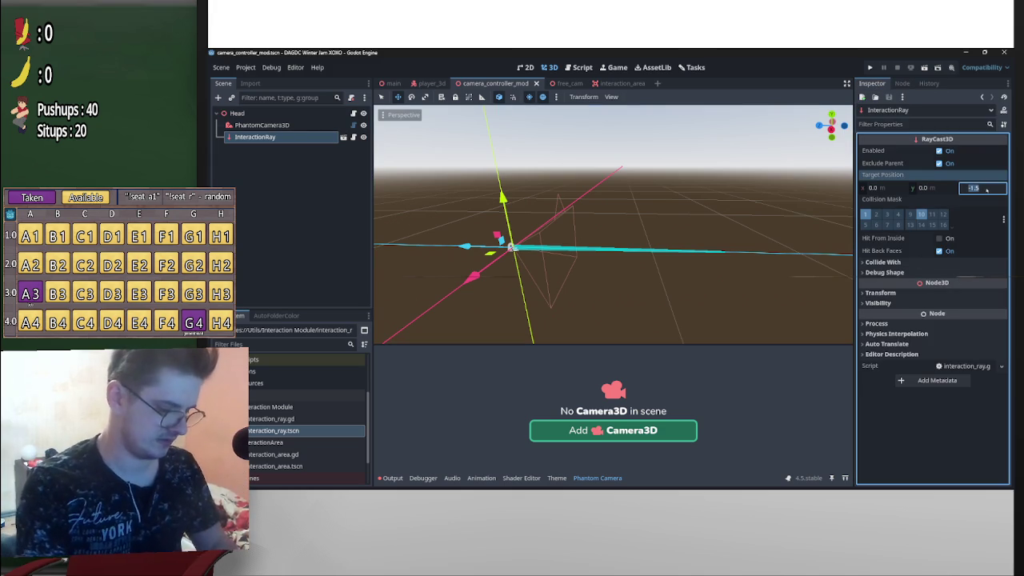
pyautogui.write('0.6')
pyautogui.press('Return')
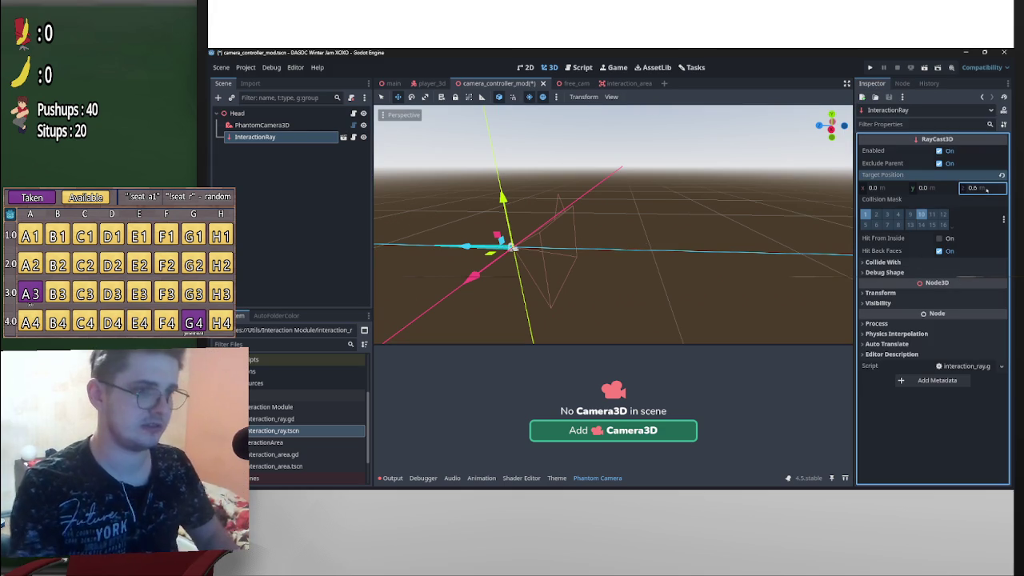
pyautogui.click(986, 188)
pyautogui.write('-0.6')
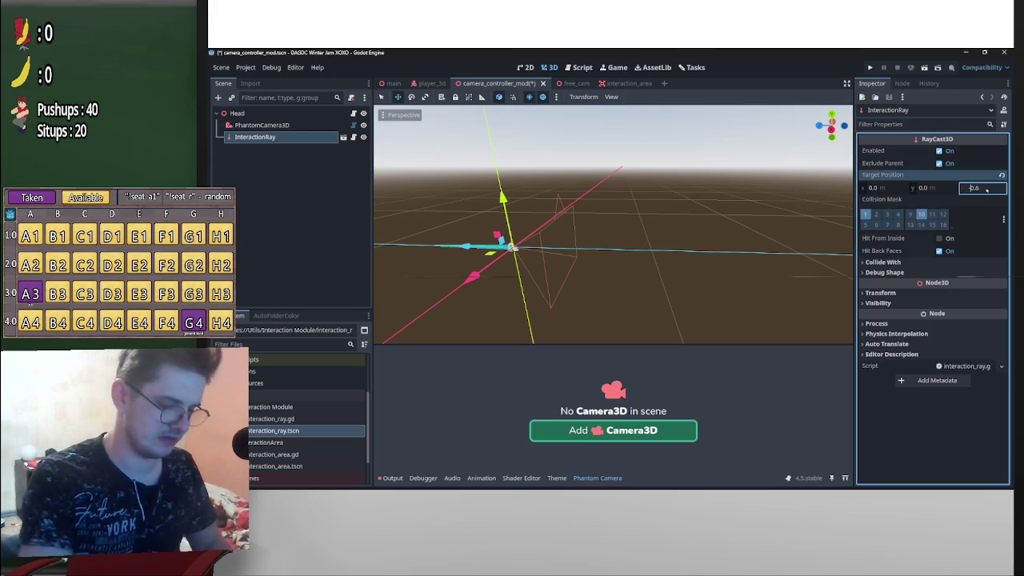
pyautogui.press('Return')
pyautogui.hotkey('ctrl', 's')
# Verify the -0.6 z target, then return through player_3d to the main bedroom scene
pyautogui.click(427, 83)
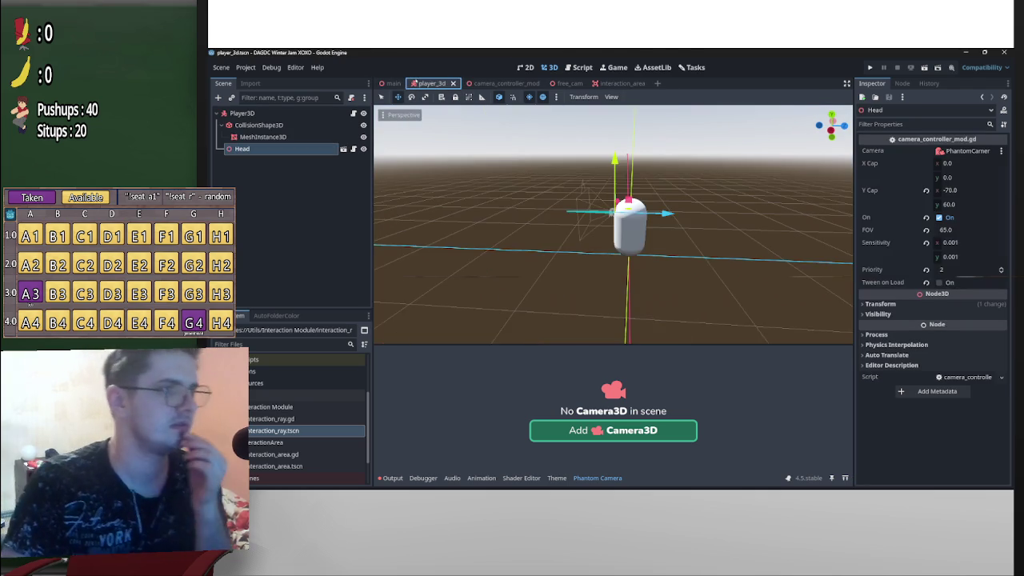
pyautogui.click(496, 83)
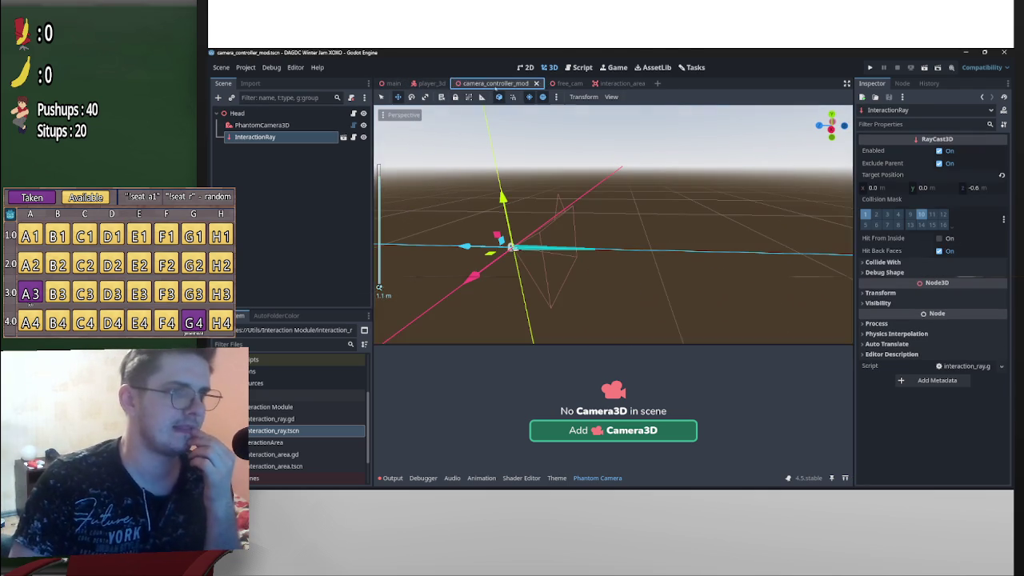
pyautogui.click(984, 188)
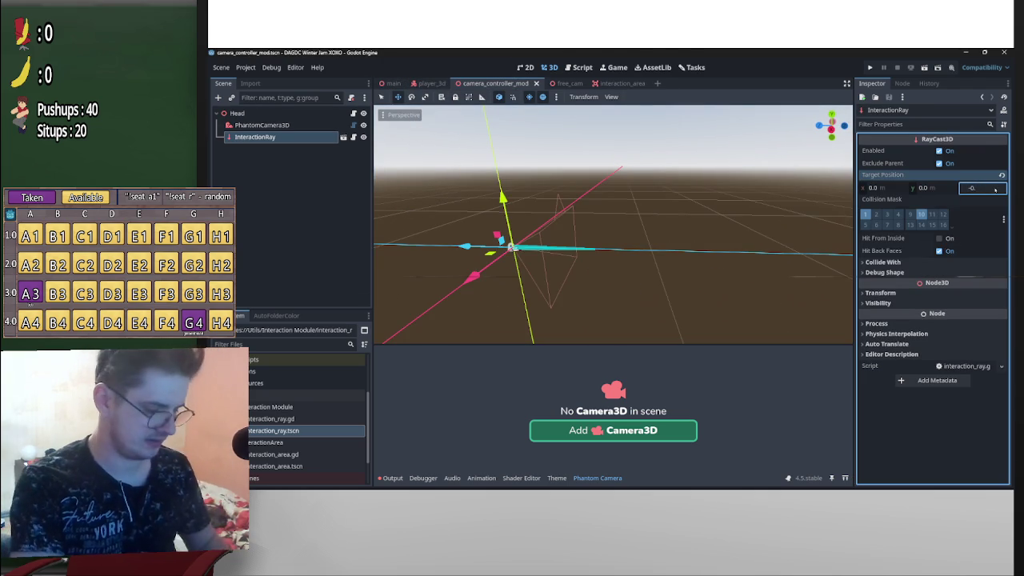
pyautogui.write('4')
pyautogui.click(429, 83)
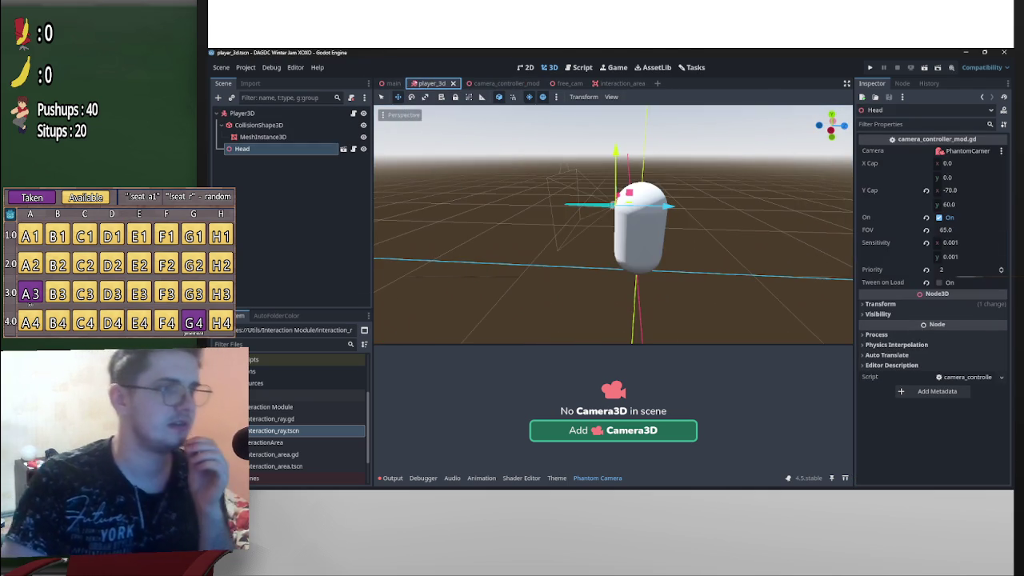
pyautogui.click(392, 83)
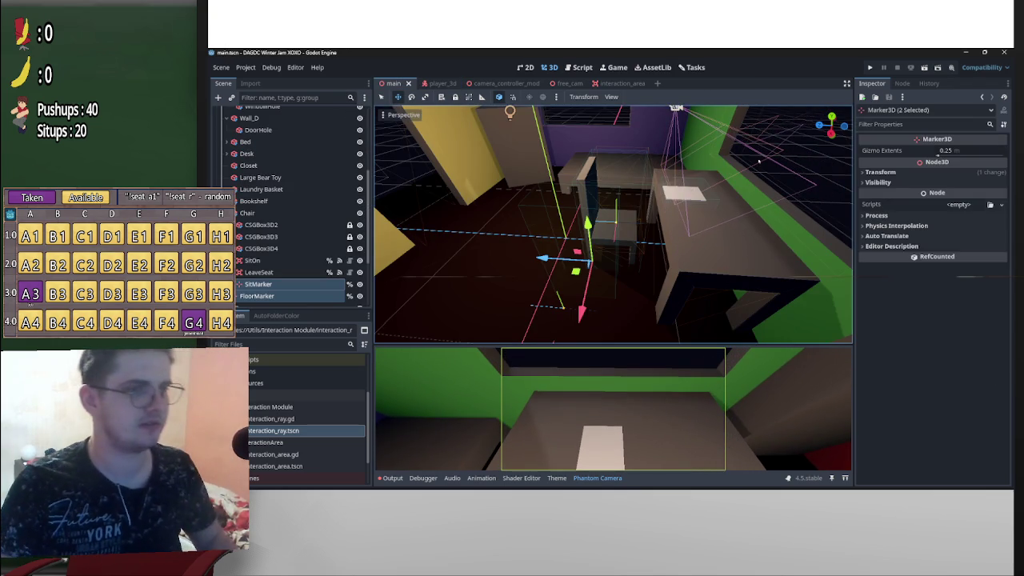
# Run the game with F5, then select the CenterContainer type on pause_screen.gd line 4
pyautogui.press('F5')
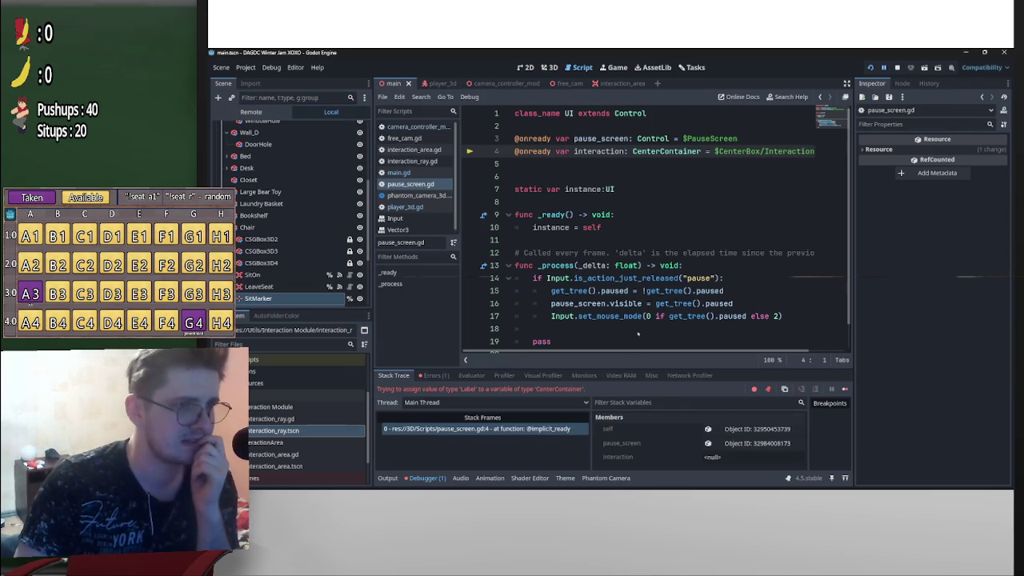
pyautogui.moveTo(612, 353)
pyautogui.mouseDown()
pyautogui.moveTo(678, 348)
pyautogui.moveTo(582, 343)
pyautogui.mouseUp()
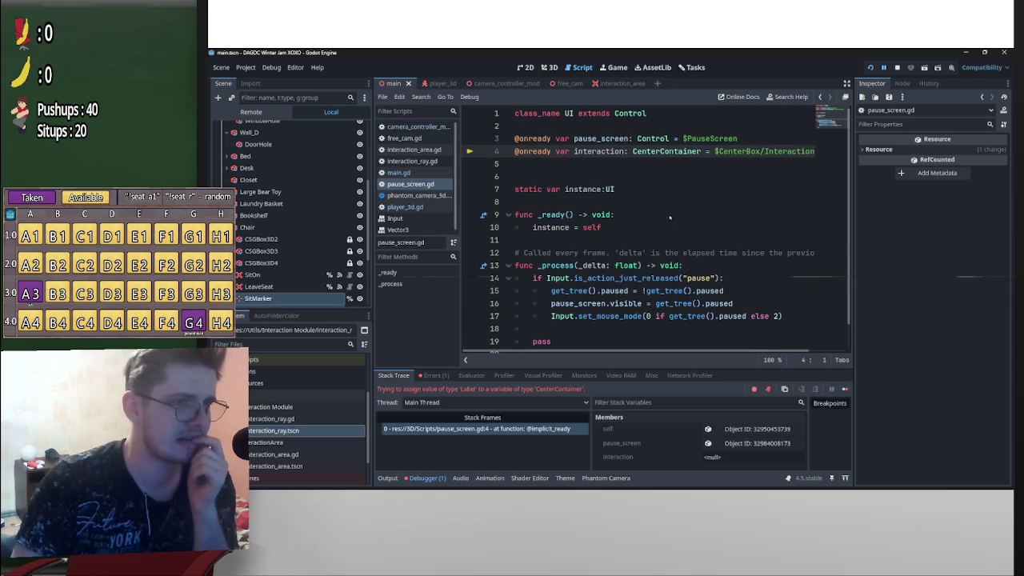
pyautogui.moveTo(704, 152); pyautogui.dragTo(632, 151)
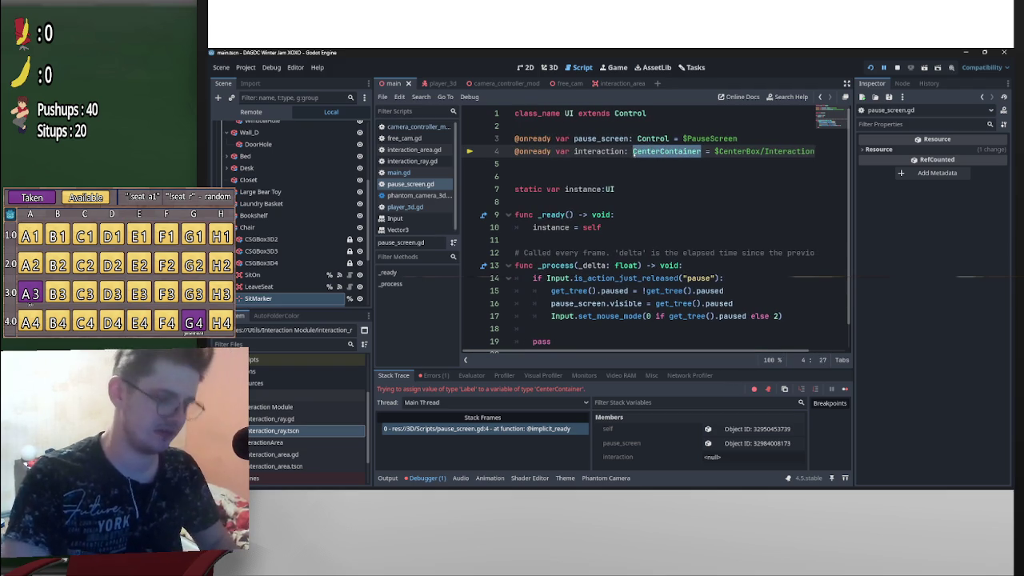
# Change the variable's type to Label and give CenterContainer the Full Rect anchor preset
pyautogui.write('Label')
pyautogui.press('F8')
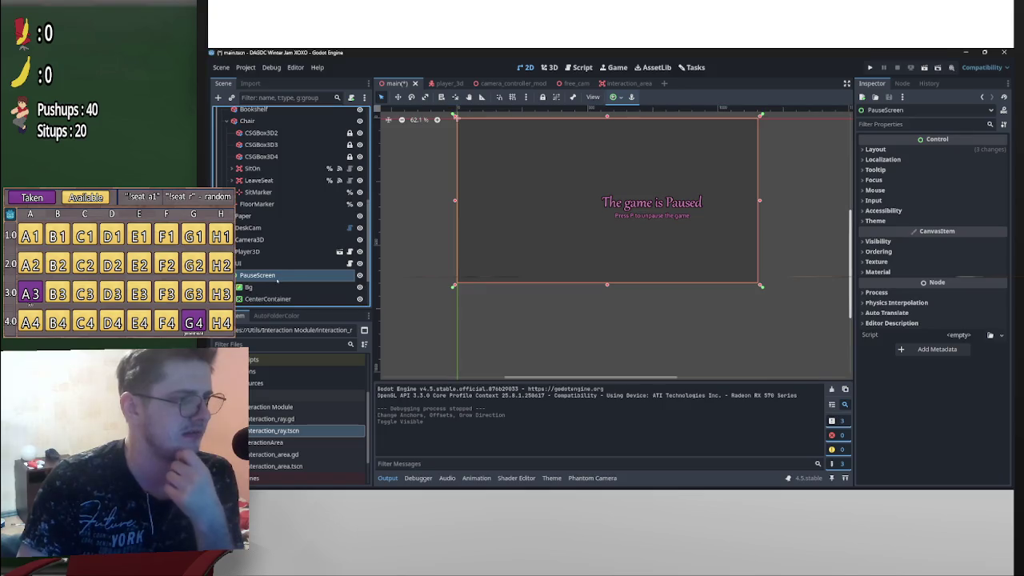
pyautogui.scroll(-1, 277, 279)
pyautogui.click(268, 262)
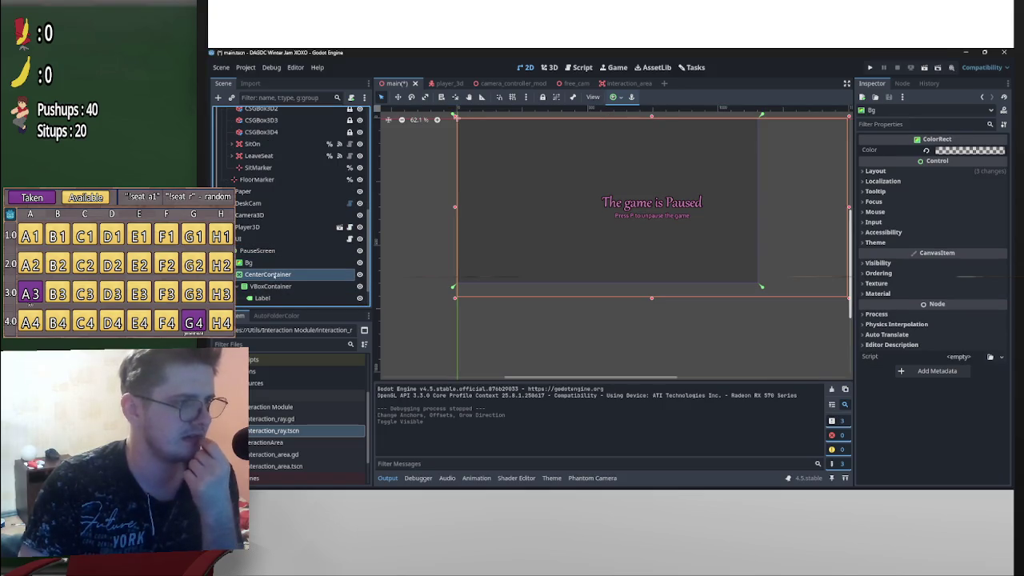
pyautogui.click(273, 274)
pyautogui.scroll(-3, 687, 236)
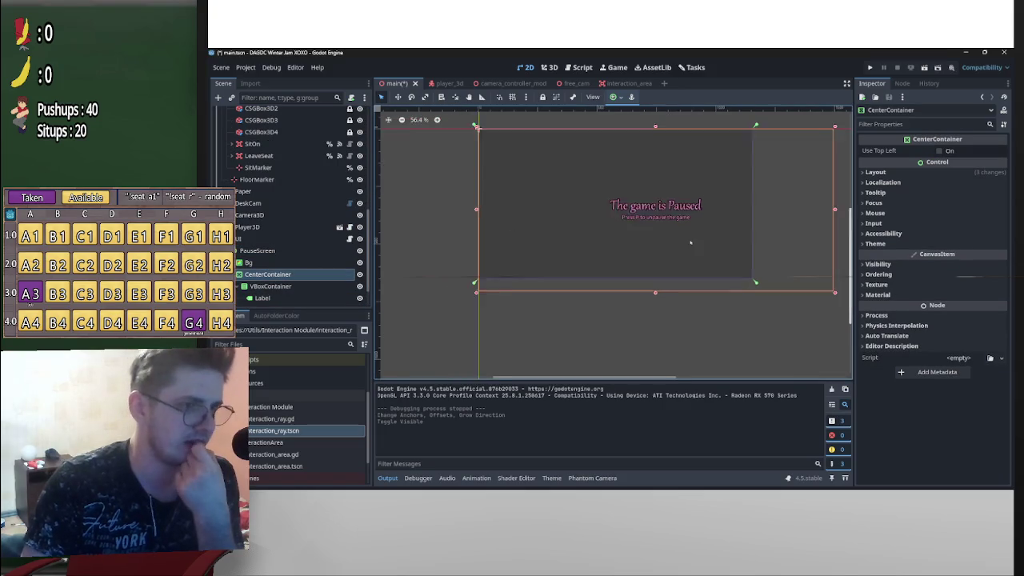
pyautogui.click(613, 96)
pyautogui.click(660, 172)
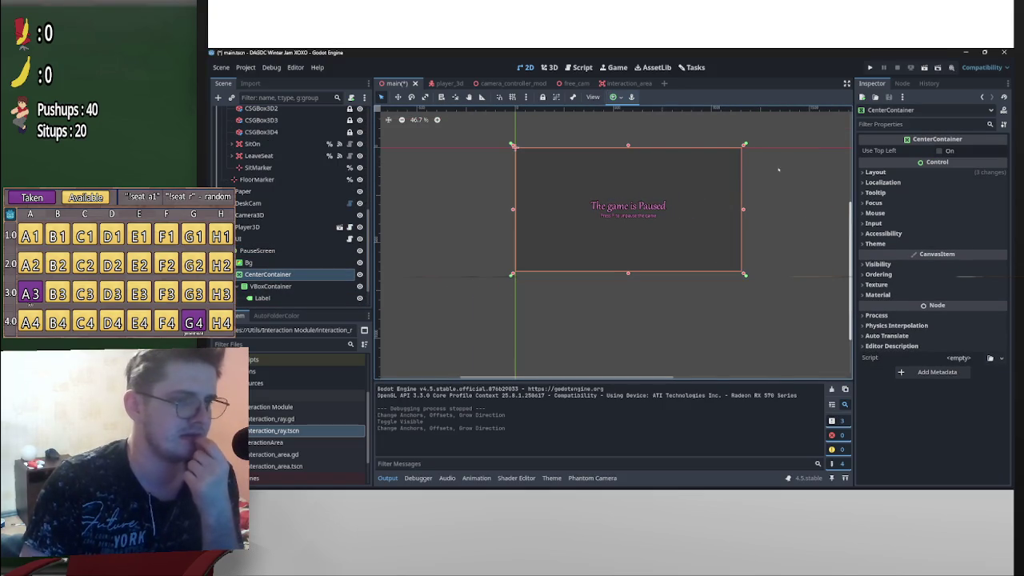
# Apply the Full Rect anchor preset to CenterBox and save the main scene
pyautogui.click(270, 286)
pyautogui.scroll(-1, 284, 277)
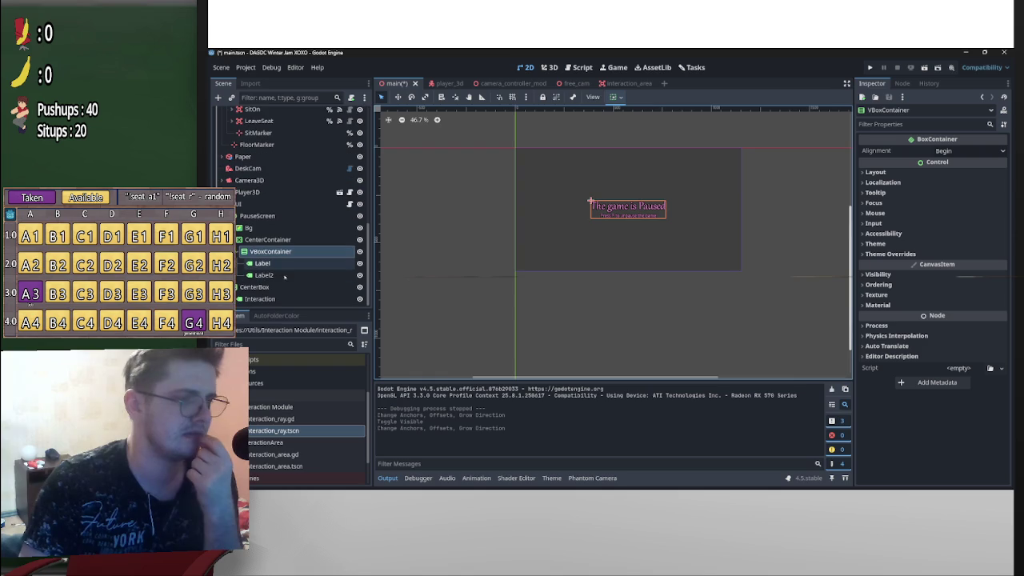
pyautogui.click(248, 227)
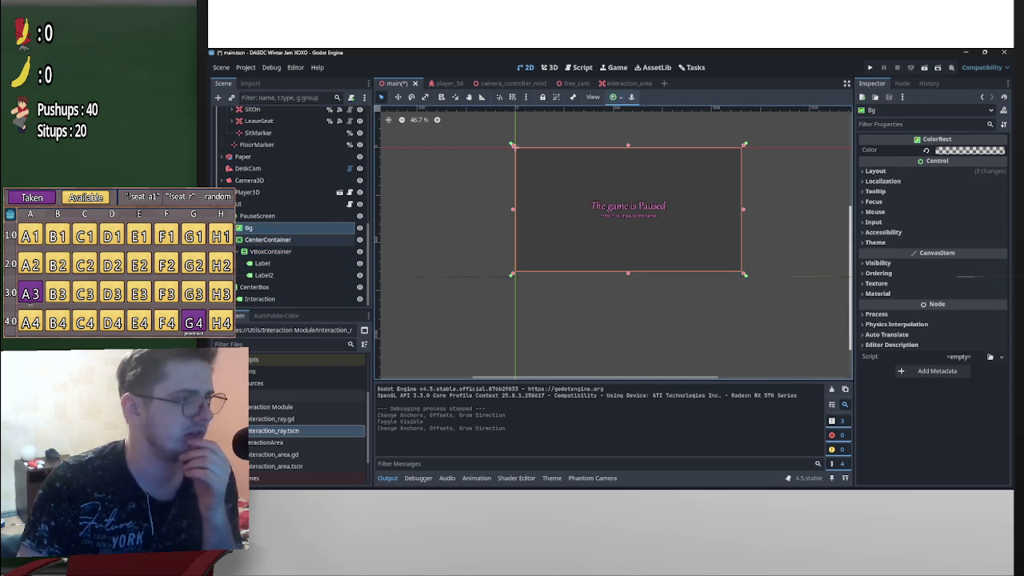
pyautogui.scroll(1, 296, 276)
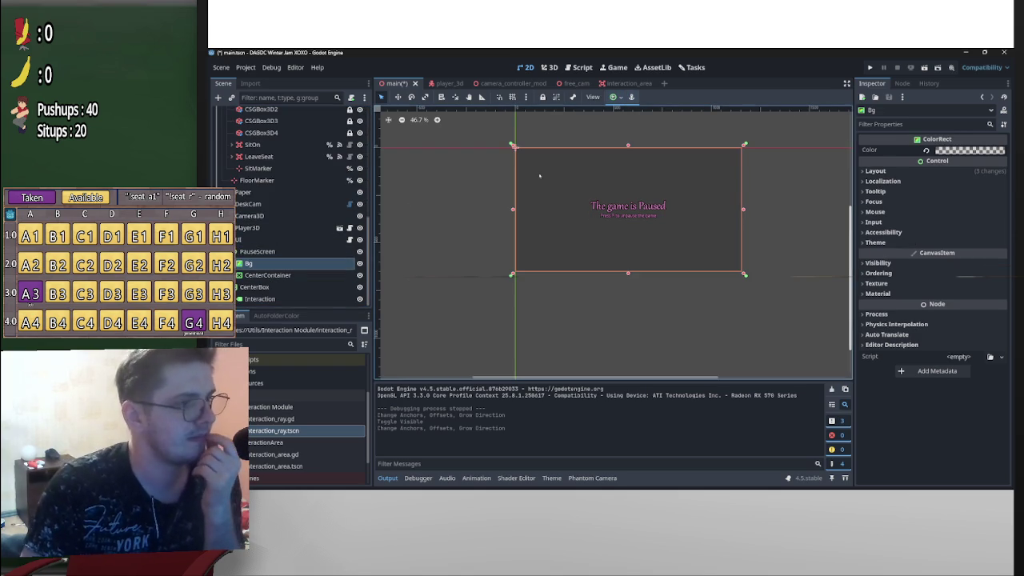
pyautogui.click(254, 287)
pyautogui.click(613, 97)
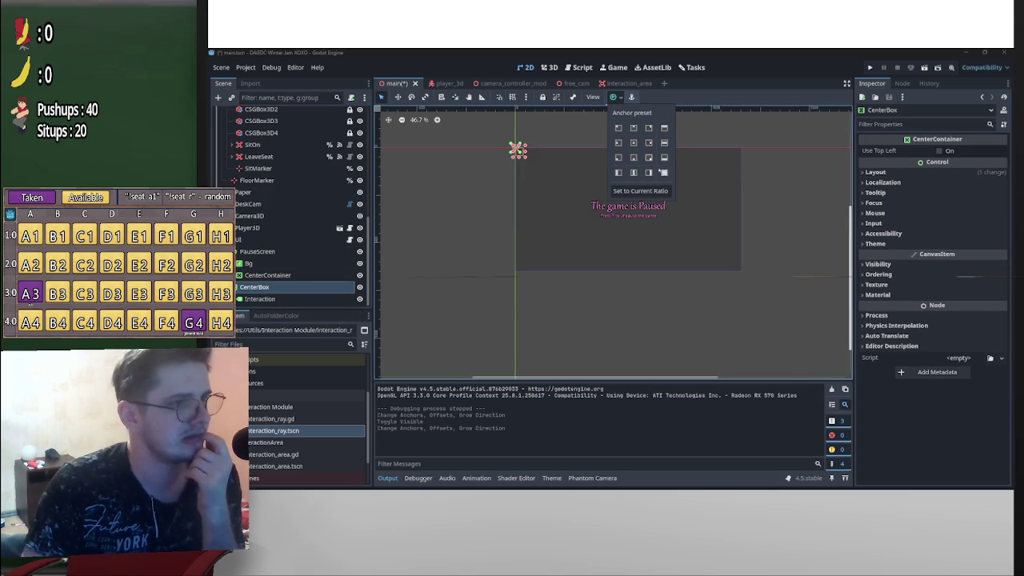
pyautogui.click(663, 172)
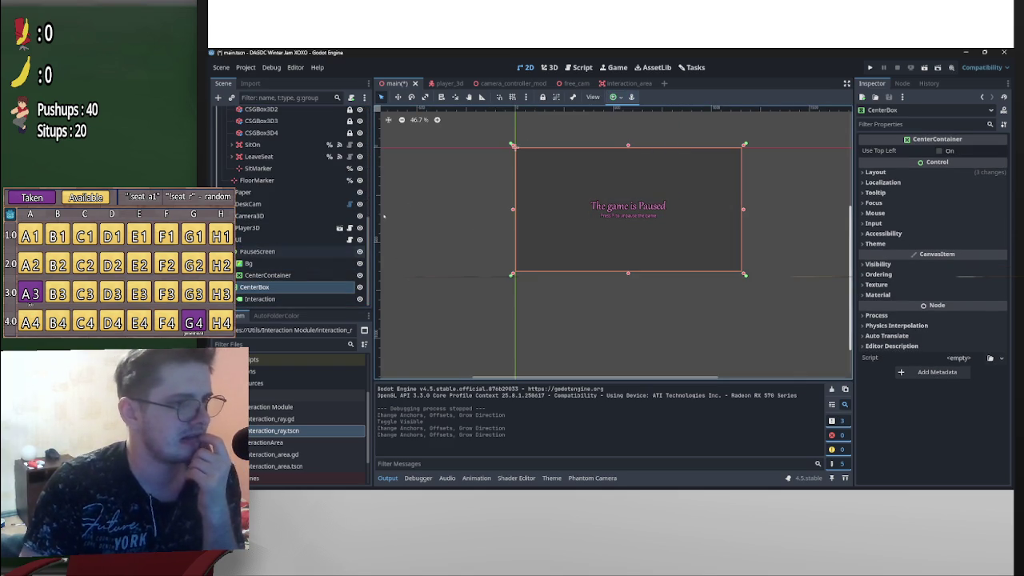
pyautogui.click(458, 166)
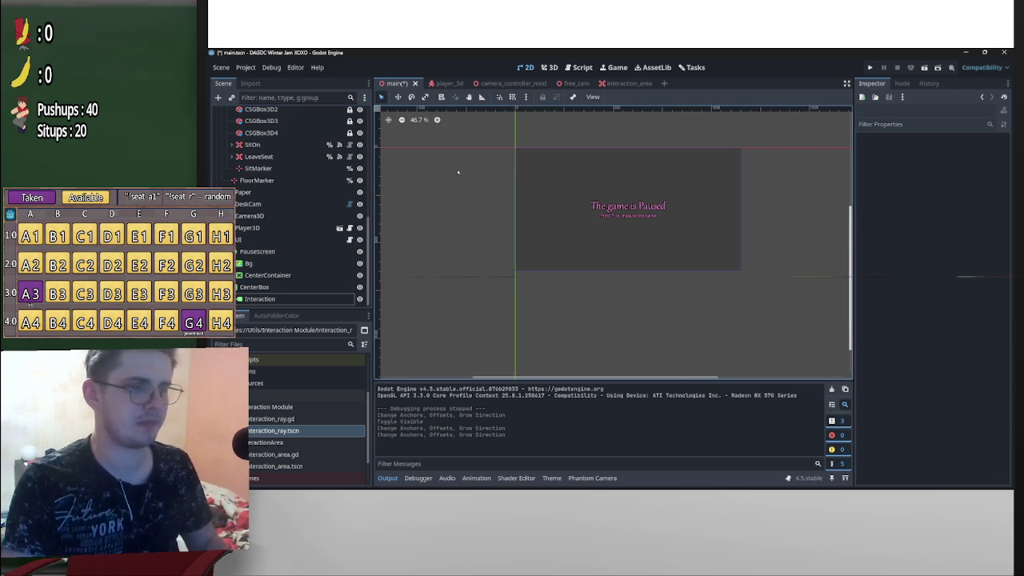
pyautogui.hotkey('ctrl', 's')
pyautogui.scroll(4, 272, 229)
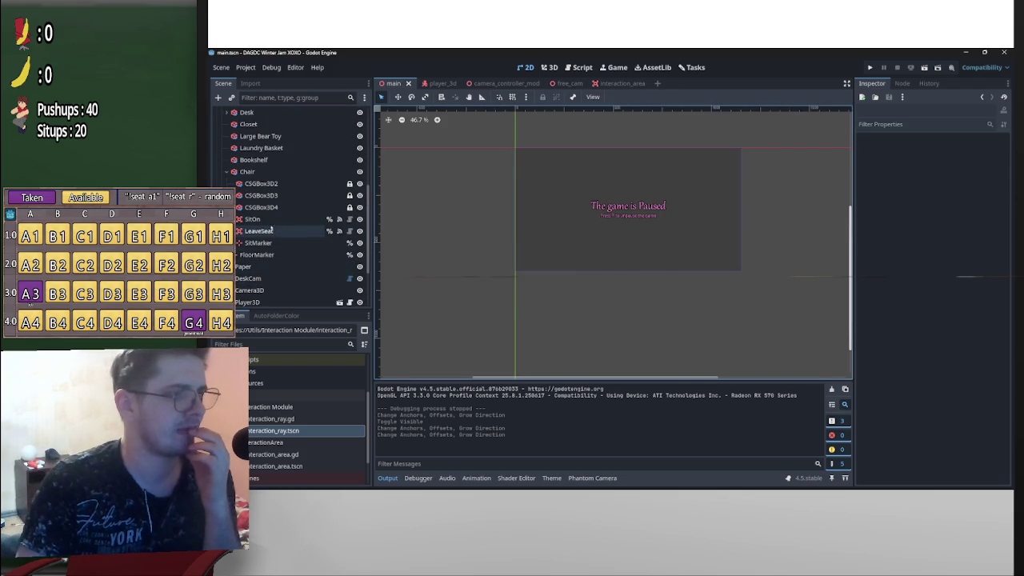
# Change the LeaveSeat interaction area's UI text to 'Leave Chair'
pyautogui.click(263, 219)
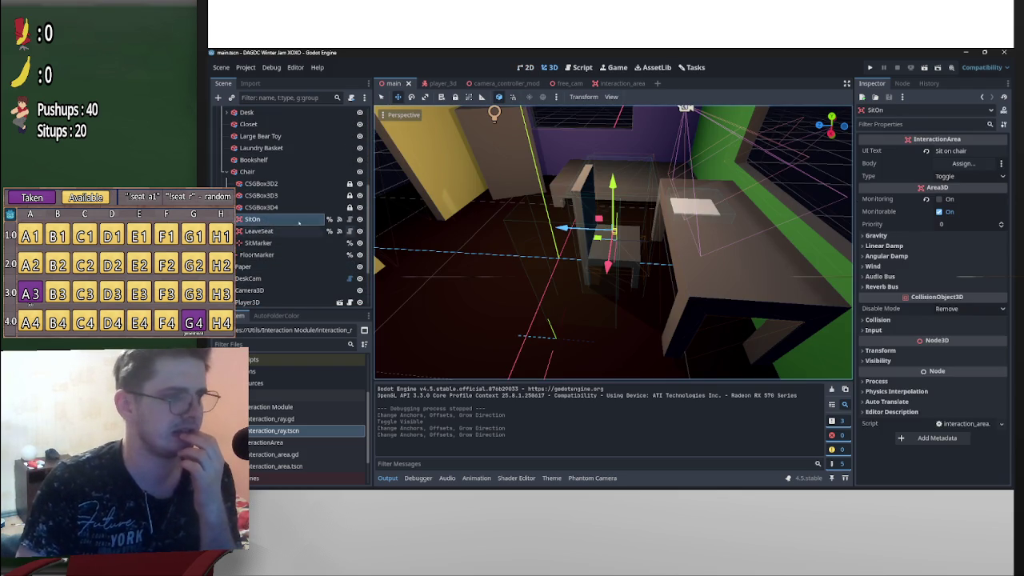
pyautogui.click(258, 231)
pyautogui.click(960, 150)
pyautogui.hotkey('ctrl', 'a')
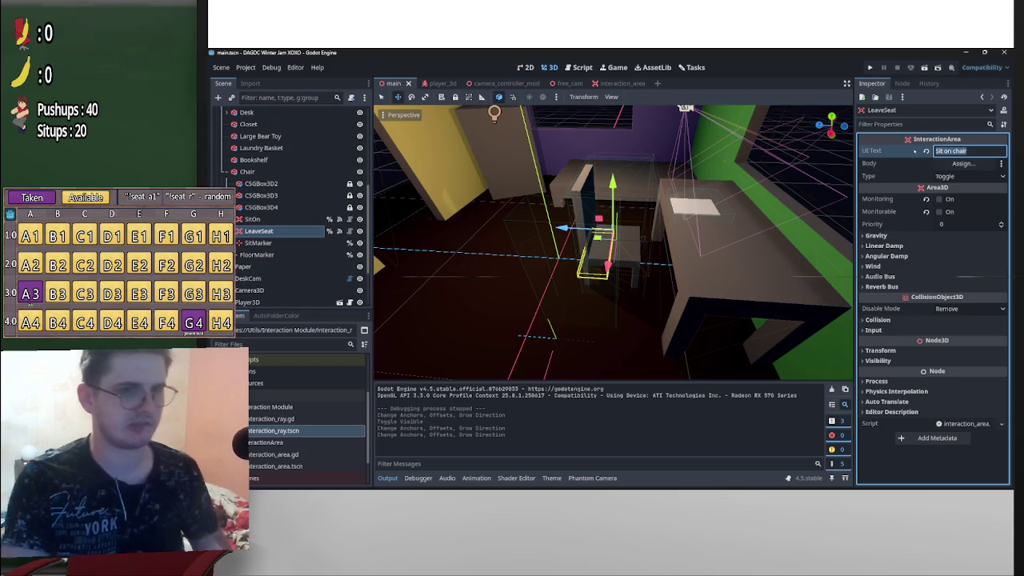
pyautogui.write('Leave')
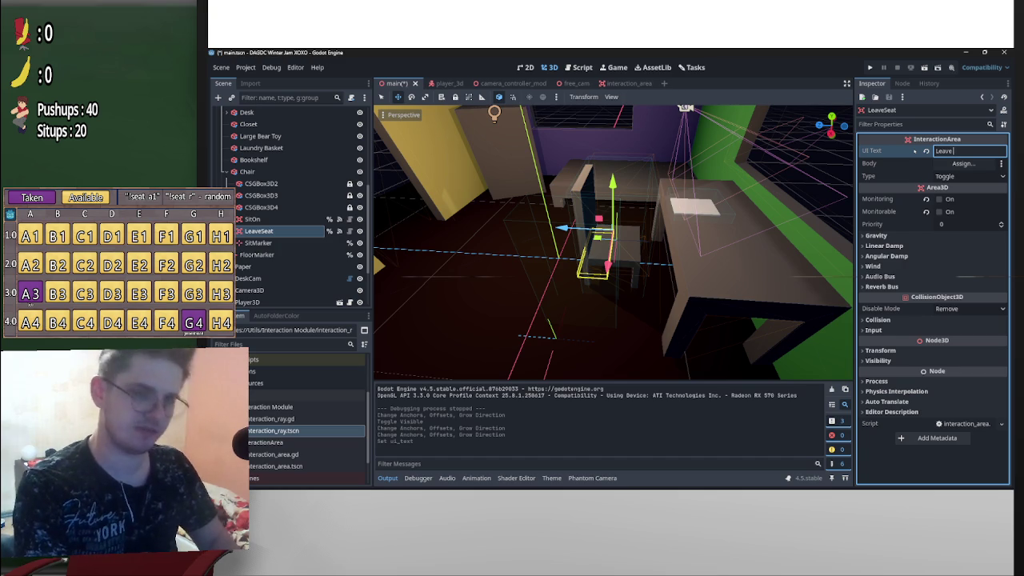
pyautogui.write(' Chair')
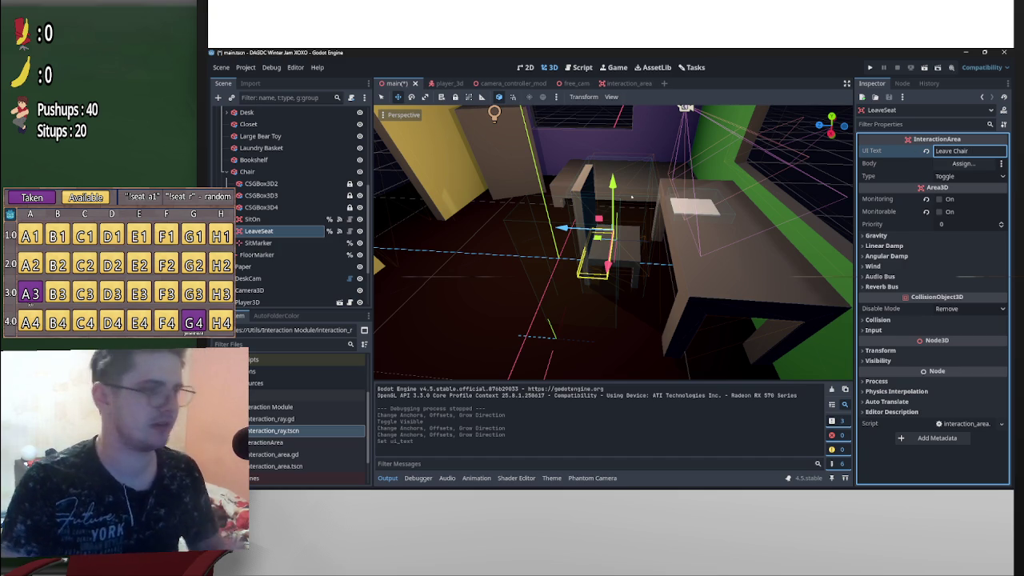
pyautogui.scroll(3, 276, 293)
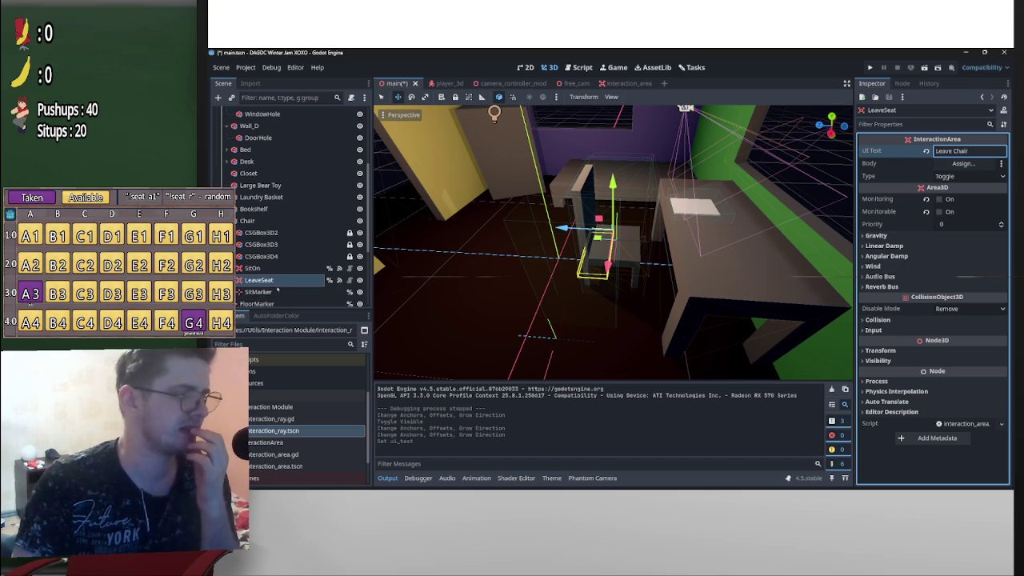
pyautogui.scroll(-1, 280, 288)
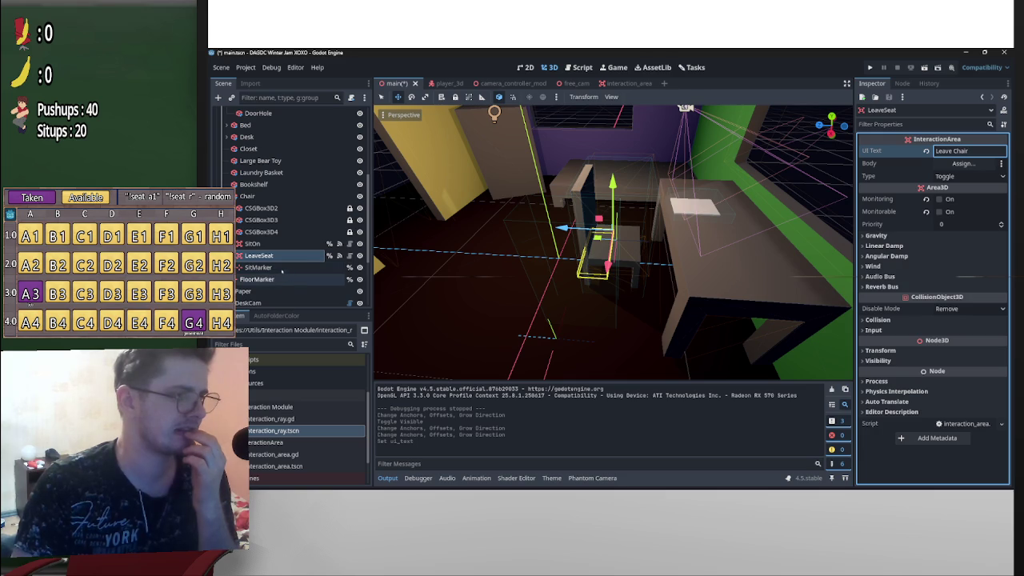
pyautogui.scroll(-2, 250, 277)
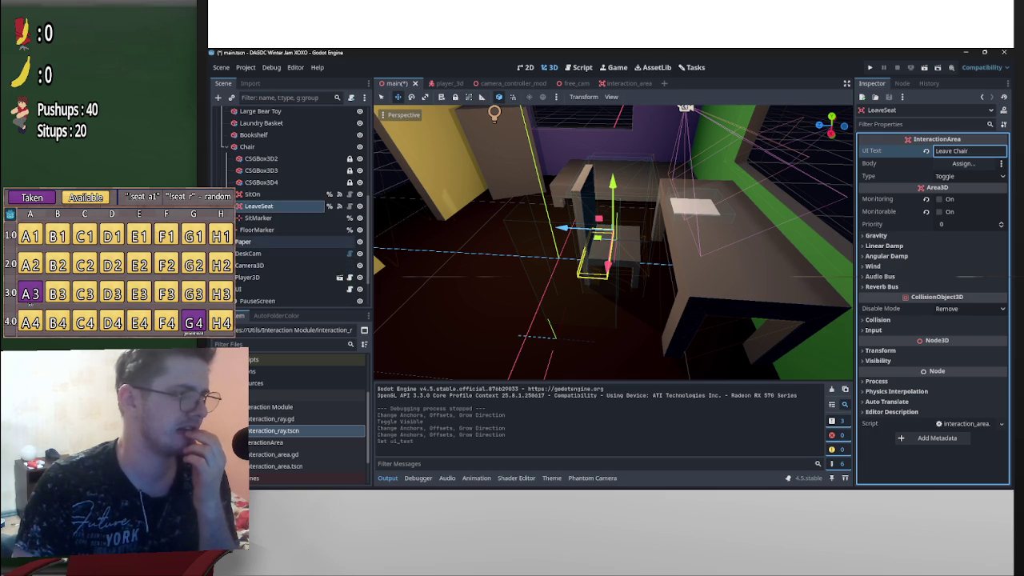
# Set the StartGame area's UI text to 'Start game' and save the main scene
pyautogui.click(228, 240)
pyautogui.click(254, 252)
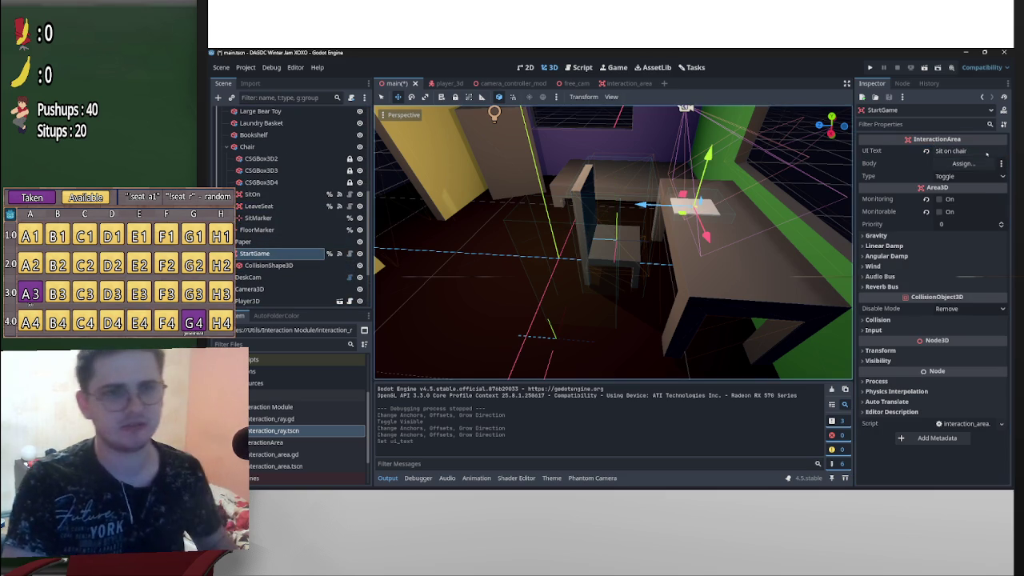
pyautogui.click(960, 151)
pyautogui.write('Start')
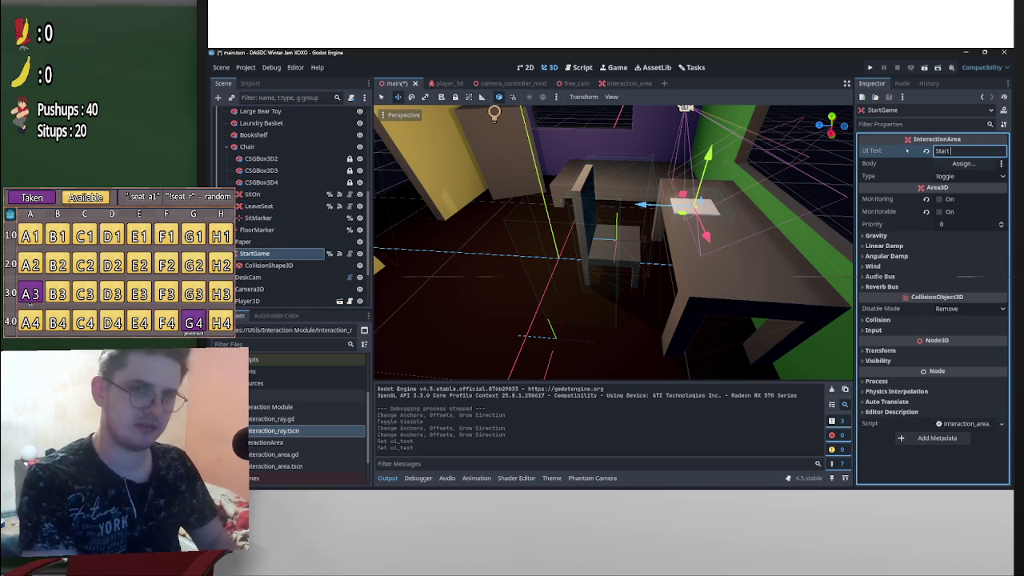
pyautogui.write(' game')
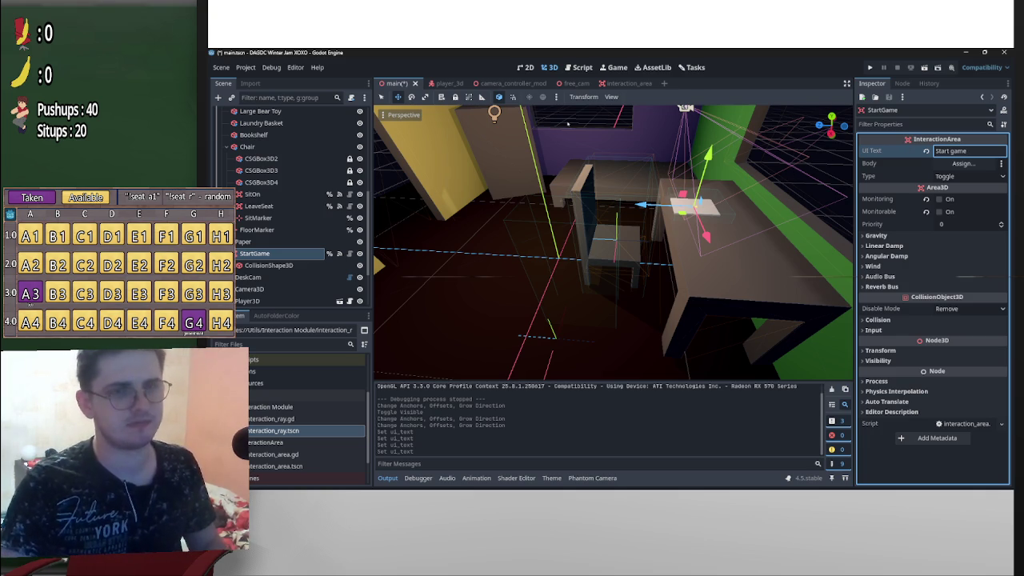
pyautogui.hotkey('ctrl', 's')
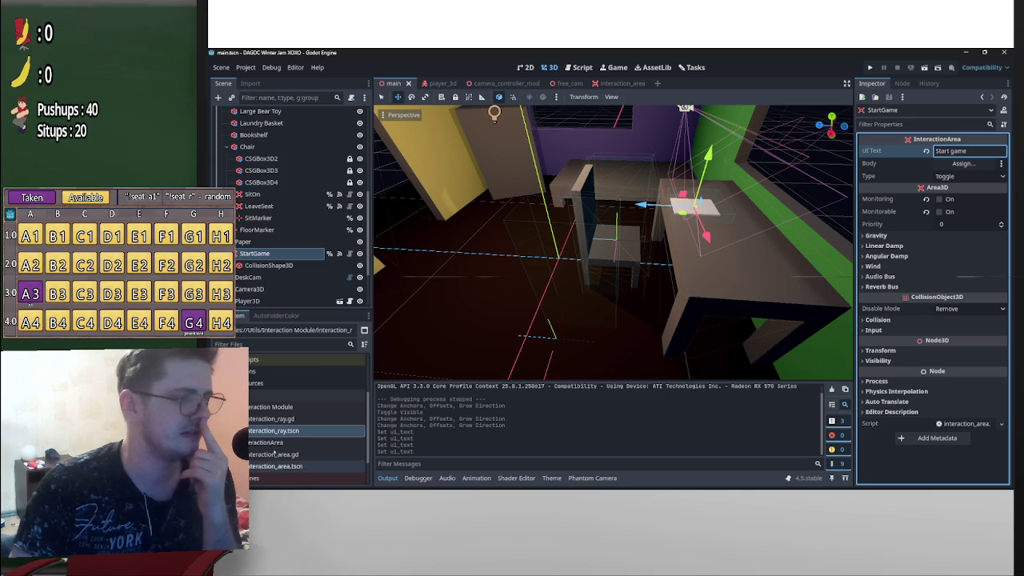
# Open interaction_ray.gd from FileSystem and select its release function block
pyautogui.doubleClick(292, 418)
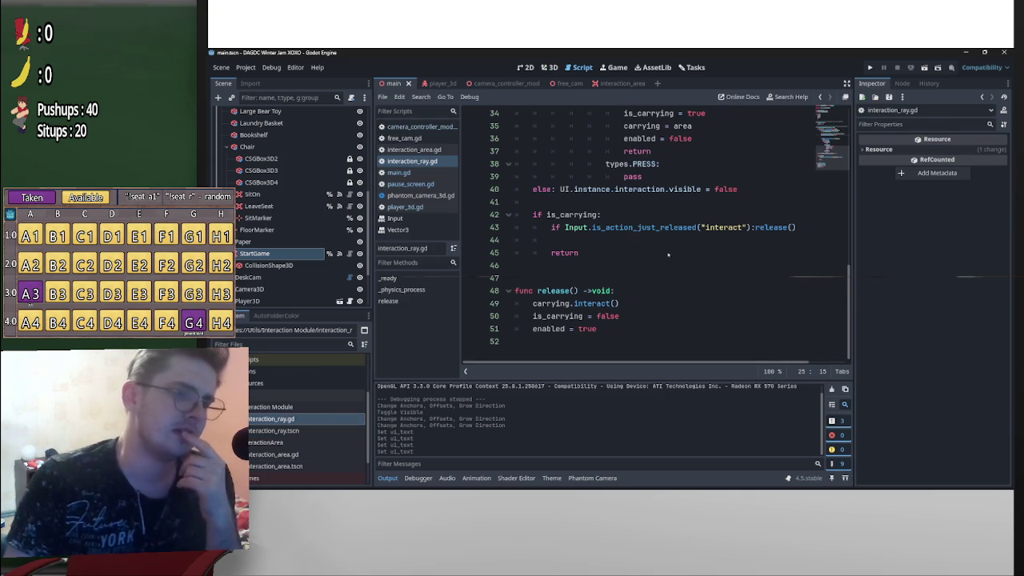
pyautogui.scroll(1, 644, 294)
pyautogui.scroll(-1, 643, 295)
pyautogui.scroll(2, 644, 298)
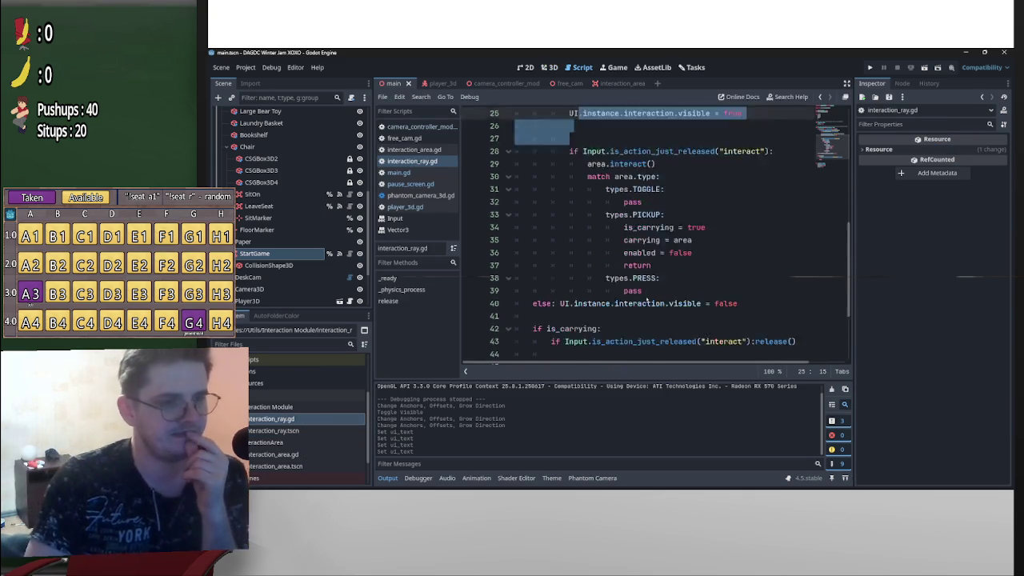
pyautogui.scroll(-2, 647, 301)
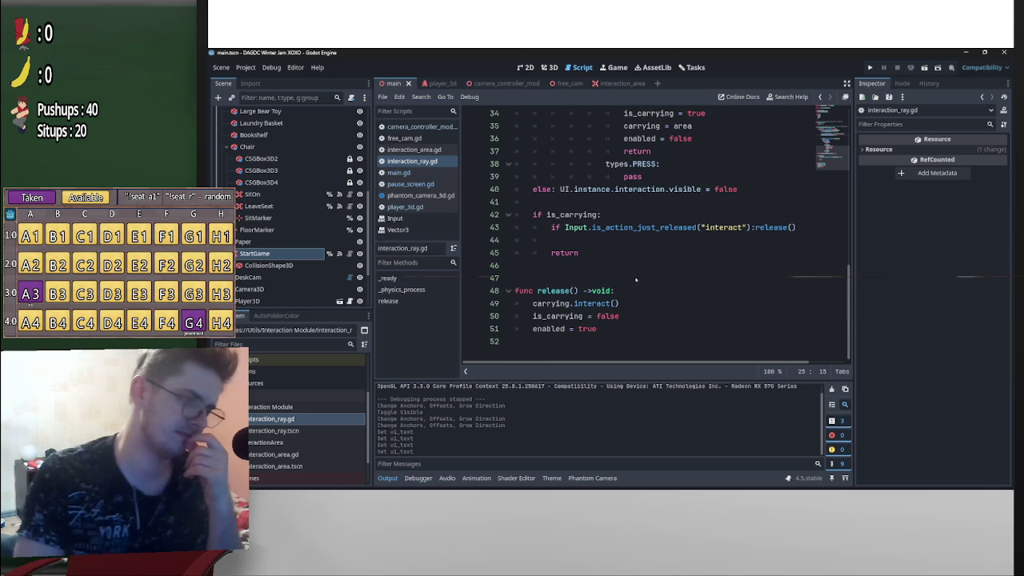
pyautogui.scroll(1, 636, 279)
pyautogui.scroll(2, 632, 296)
pyautogui.scroll(-3, 616, 339)
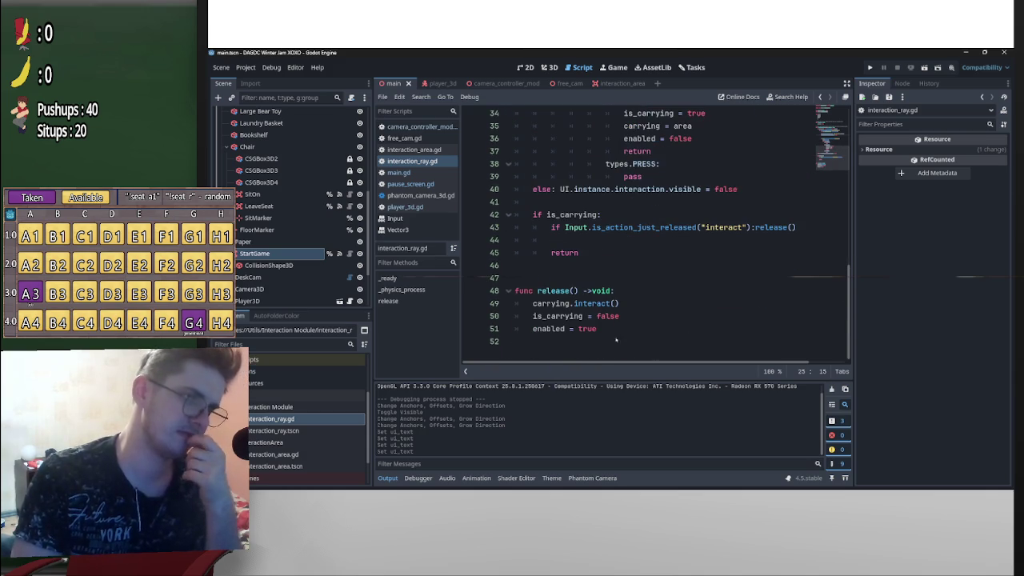
pyautogui.moveTo(604, 337)
pyautogui.mouseDown()
pyautogui.moveTo(529, 317)
pyautogui.moveTo(509, 281)
pyautogui.mouseUp()
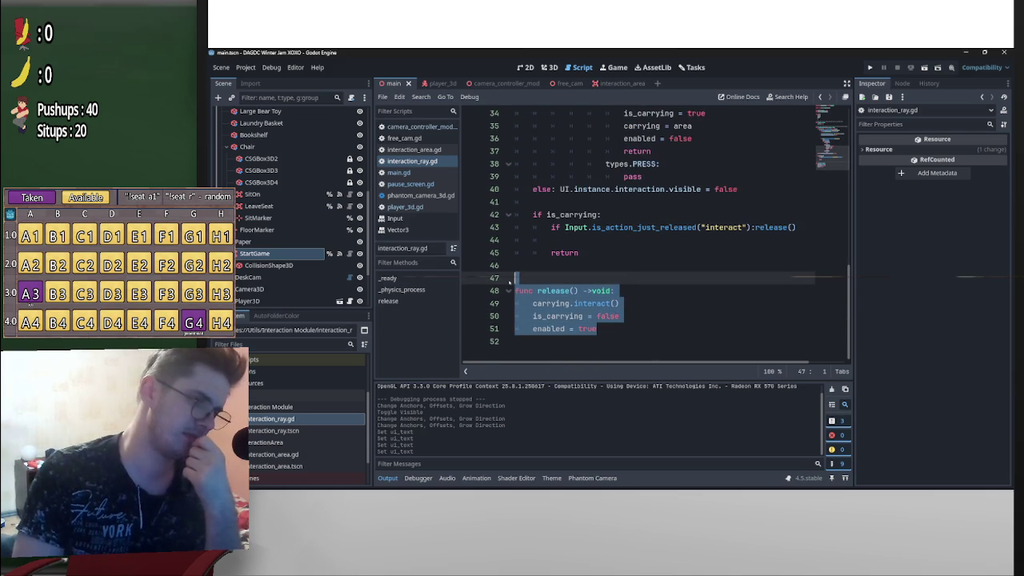
# Select the match area.type block on lines 30–39 of interaction_ray.gd
pyautogui.scroll(2, 520, 284)
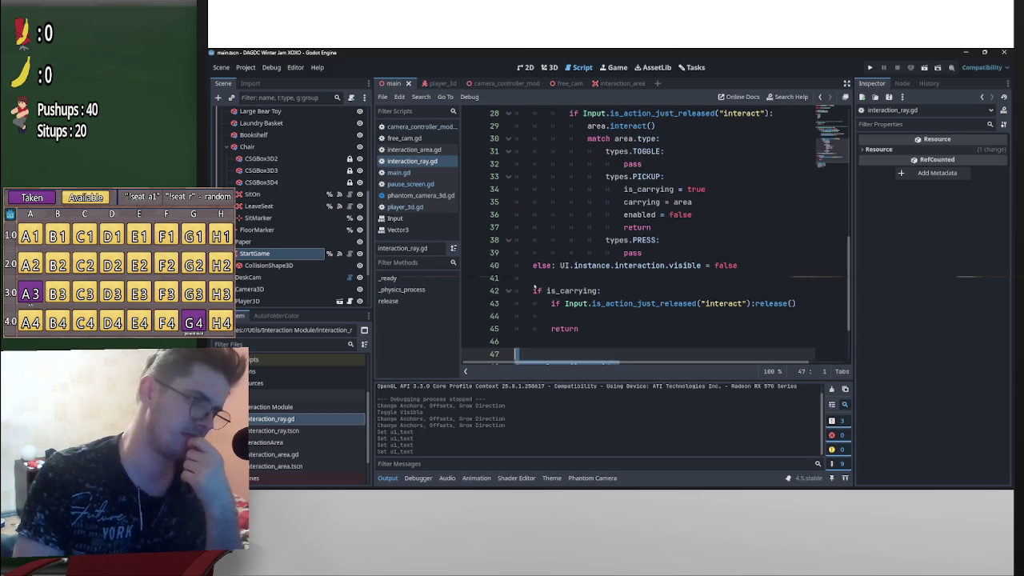
pyautogui.scroll(3, 578, 277)
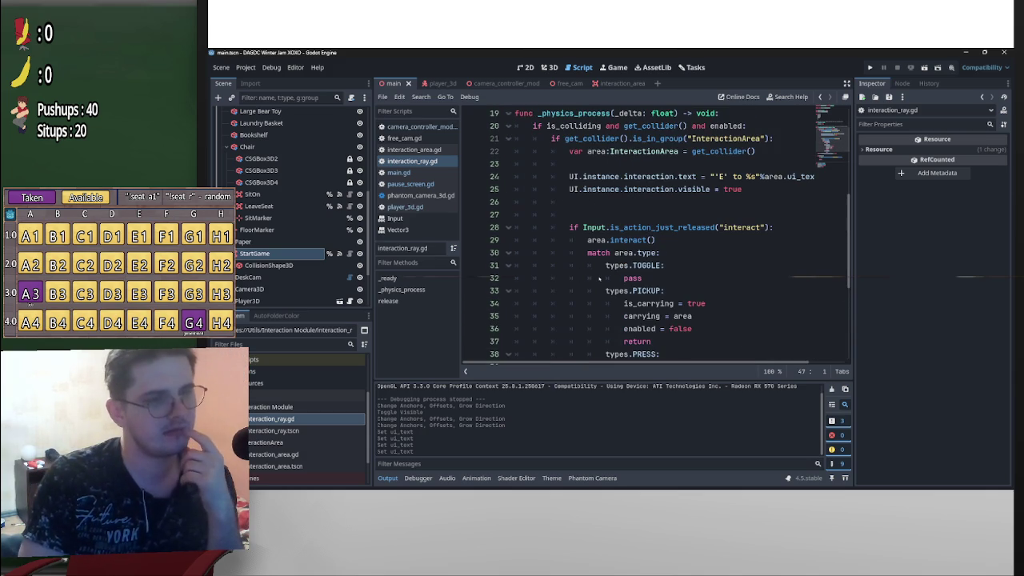
pyautogui.scroll(1, 598, 278)
pyautogui.scroll(-1, 599, 277)
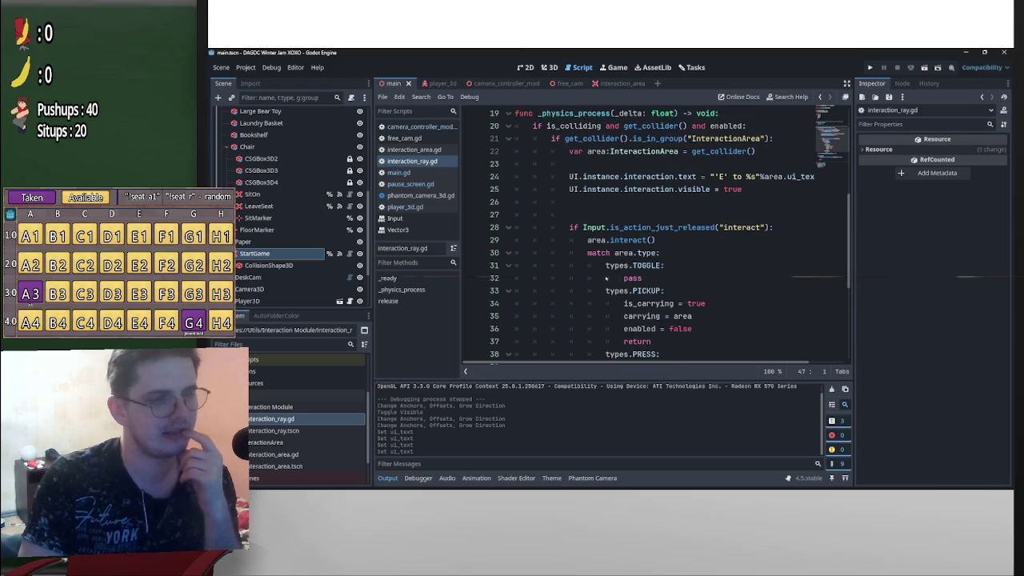
pyautogui.scroll(2, 604, 277)
pyautogui.scroll(-1, 612, 278)
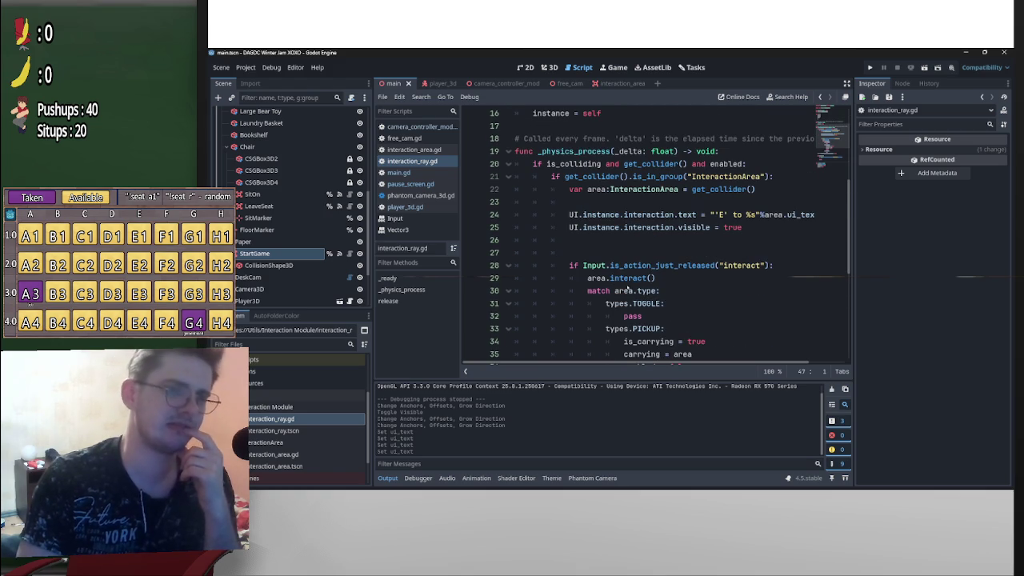
pyautogui.scroll(-1, 707, 300)
pyautogui.scroll(-1, 707, 300)
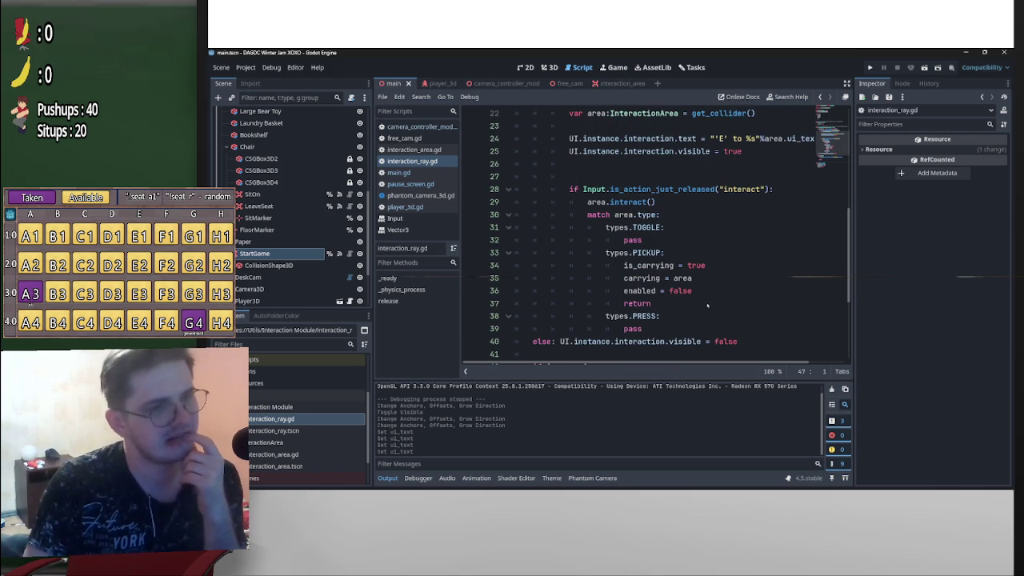
pyautogui.click(668, 331)
pyautogui.moveTo(665, 335)
pyautogui.mouseDown()
pyautogui.moveTo(571, 303)
pyautogui.moveTo(516, 240)
pyautogui.moveTo(604, 227)
pyautogui.moveTo(532, 215)
pyautogui.mouseUp()
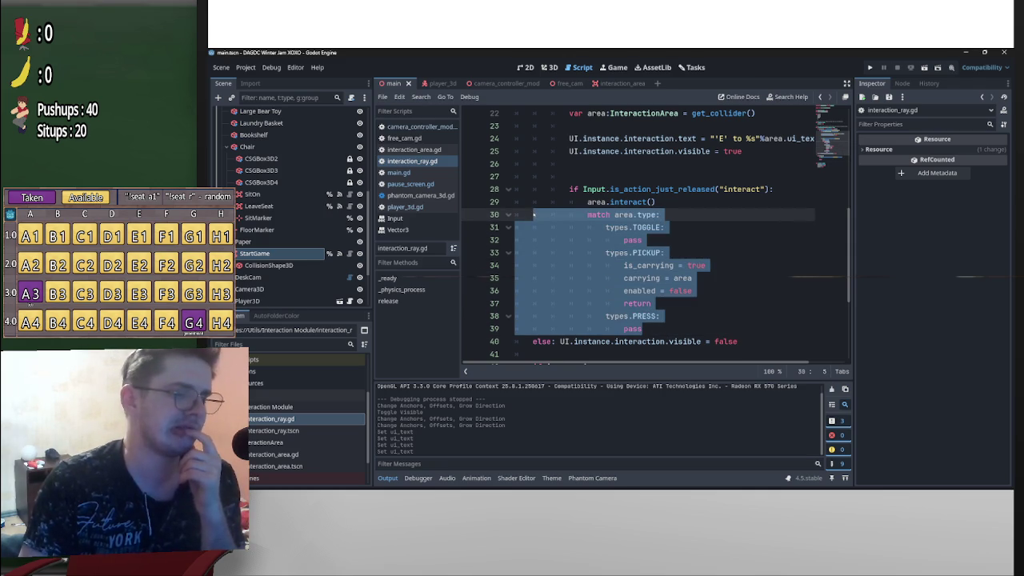
# Confirm the SitOn area's Type stays Toggle, then reselect lines 30–39
pyautogui.click(268, 194)
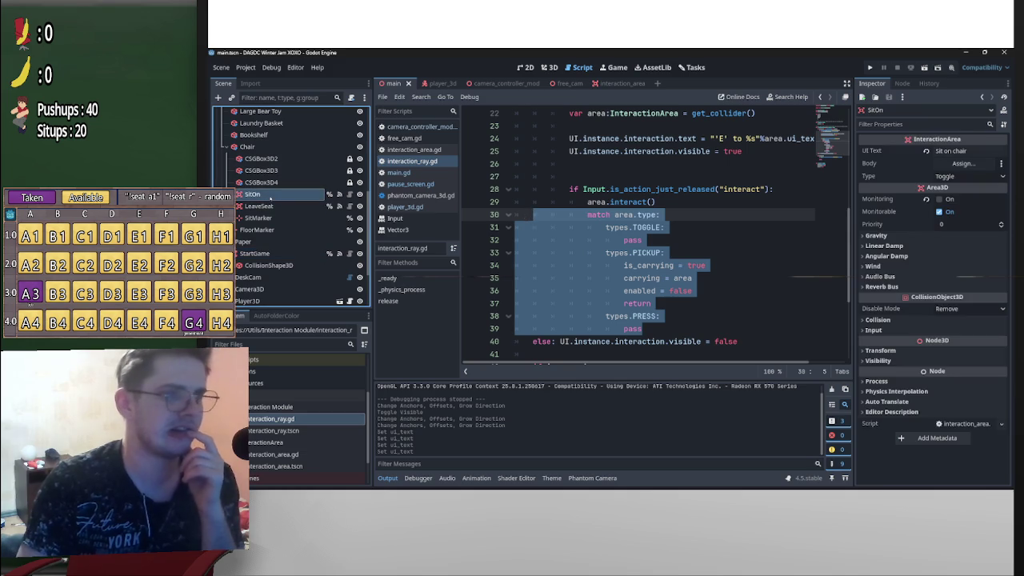
pyautogui.click(984, 176)
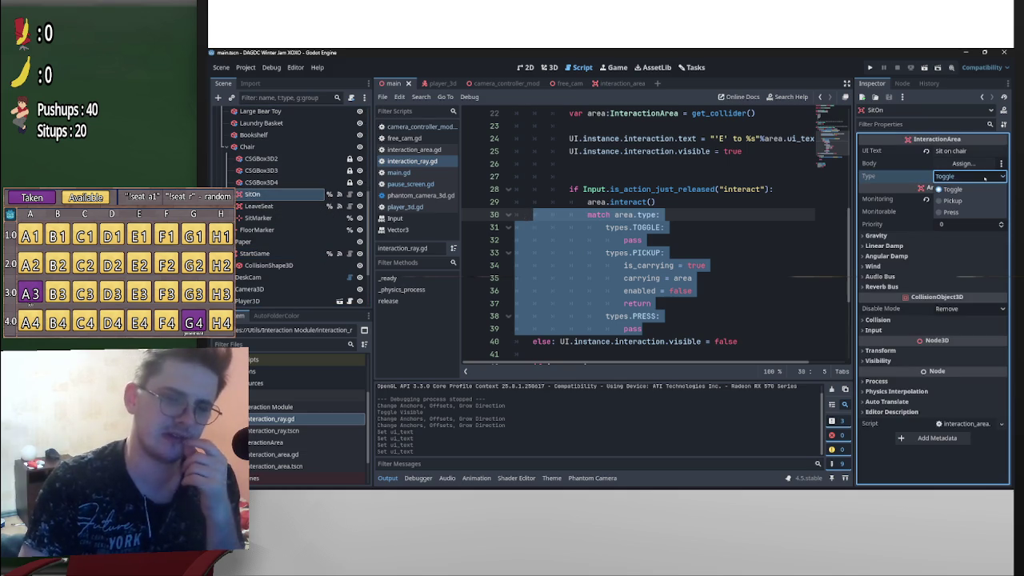
pyautogui.click(979, 181)
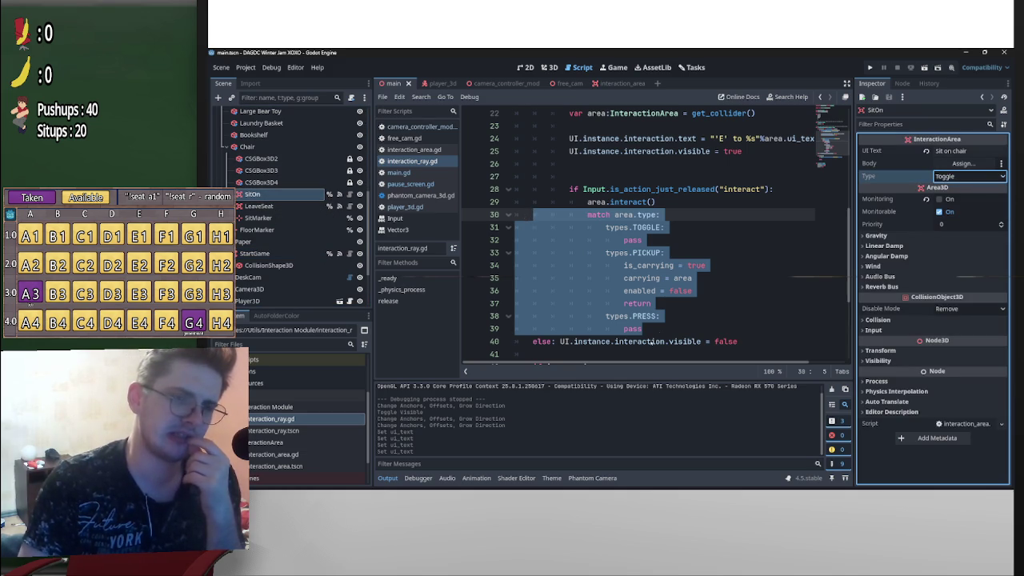
pyautogui.moveTo(643, 328)
pyautogui.mouseDown()
pyautogui.moveTo(576, 320)
pyautogui.moveTo(528, 230)
pyautogui.moveTo(475, 221)
pyautogui.mouseUp()
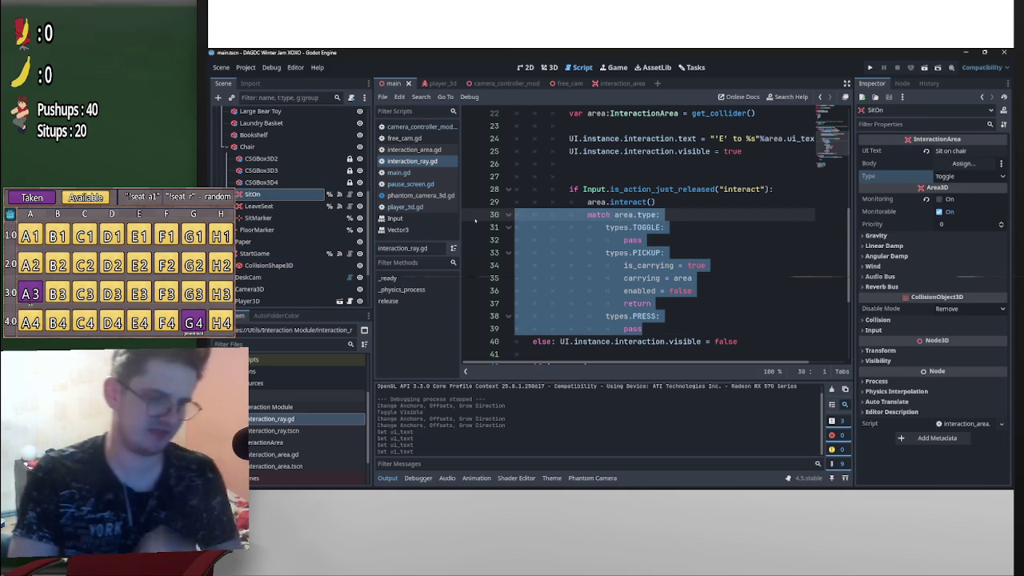
# Delete the match area.type block, the is_carrying release check and func release()
pyautogui.press('Delete')
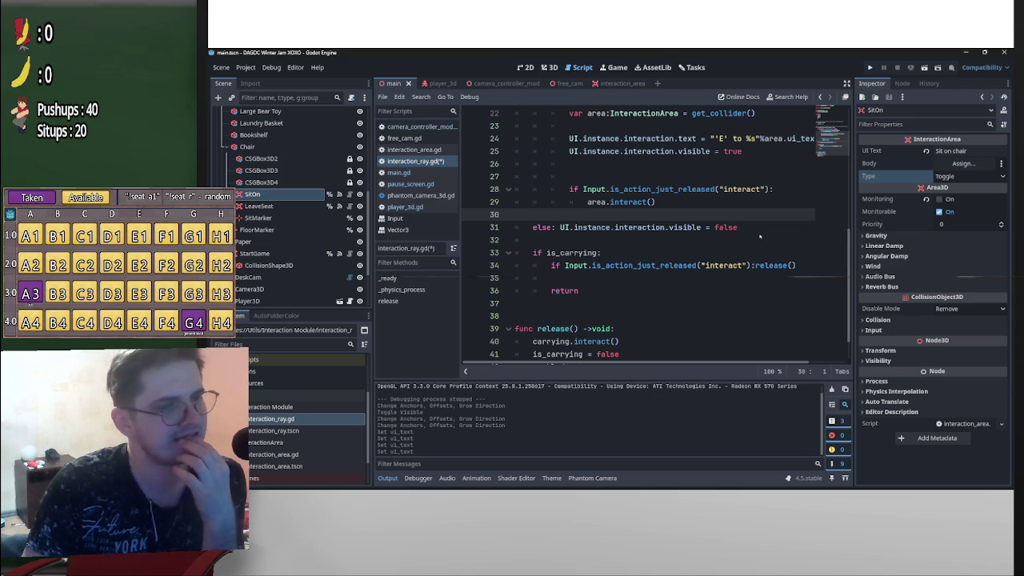
pyautogui.scroll(1, 755, 240)
pyautogui.scroll(-1, 754, 295)
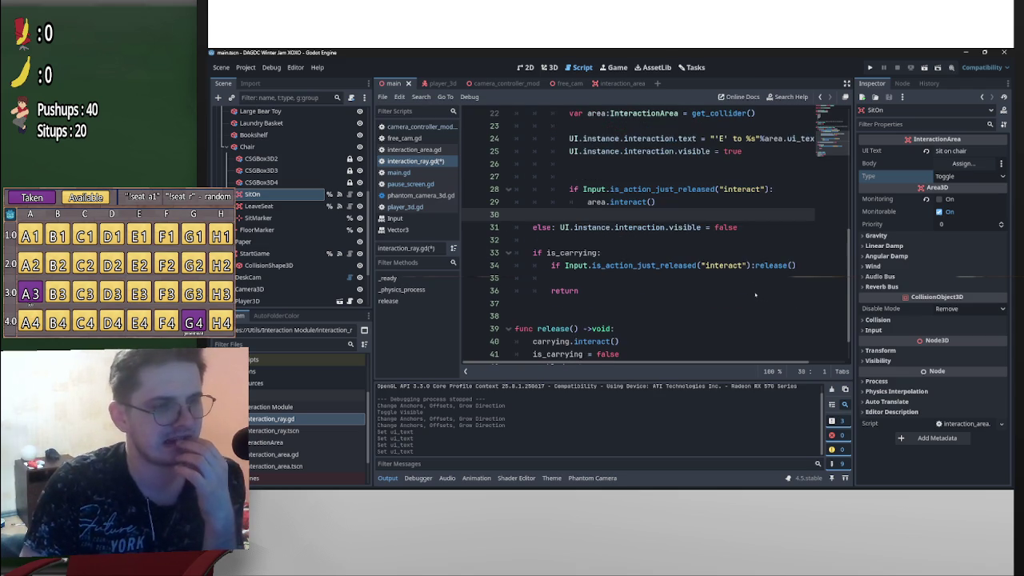
pyautogui.scroll(-1, 754, 295)
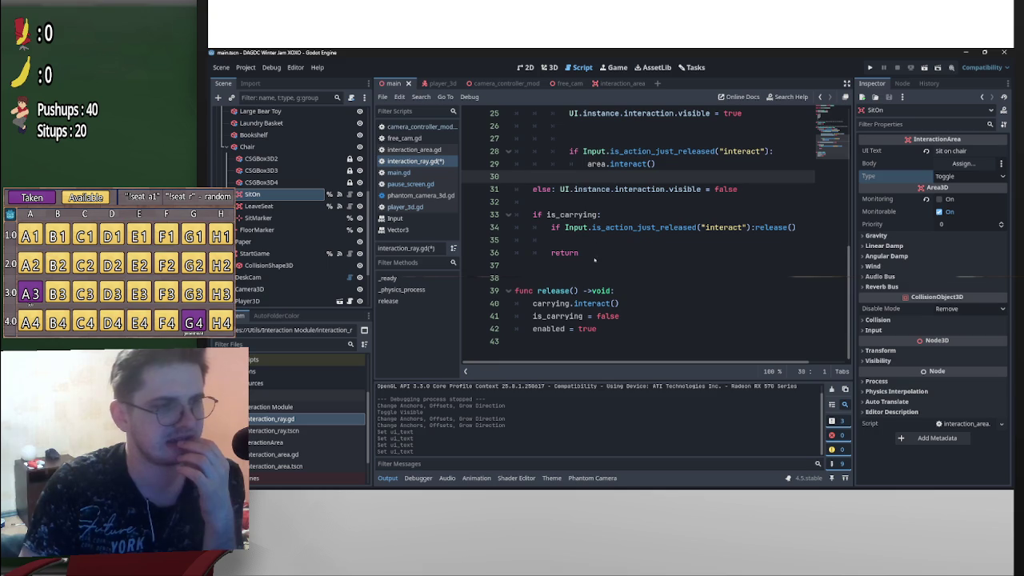
pyautogui.moveTo(595, 257); pyautogui.dragTo(503, 219)
pyautogui.press('BackSpace')
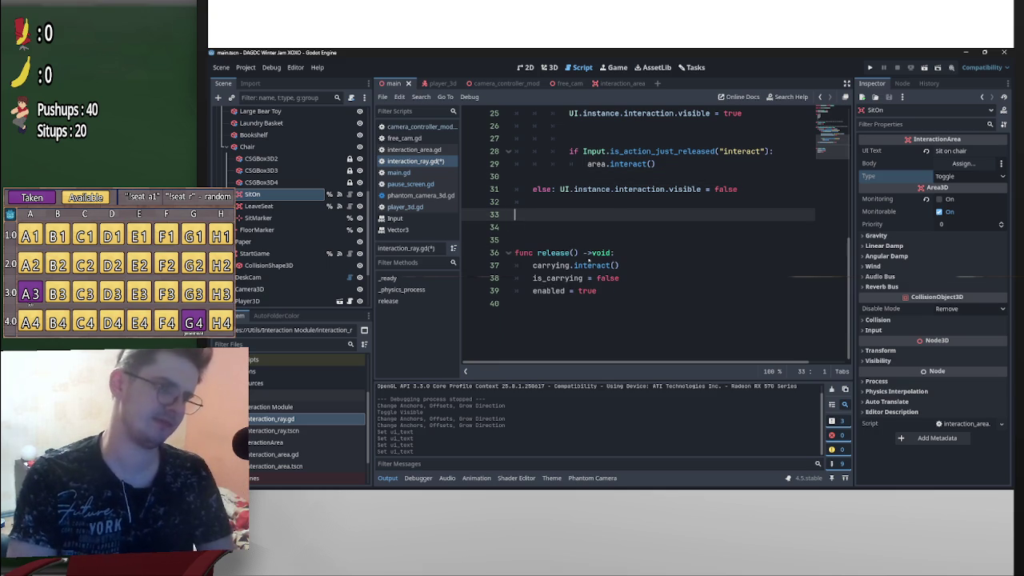
pyautogui.moveTo(620, 299); pyautogui.dragTo(516, 227)
pyautogui.press('BackSpace')
# Remove the is_carrying and carrying variable declarations and save interaction_ray.gd
pyautogui.scroll(8, 600, 265)
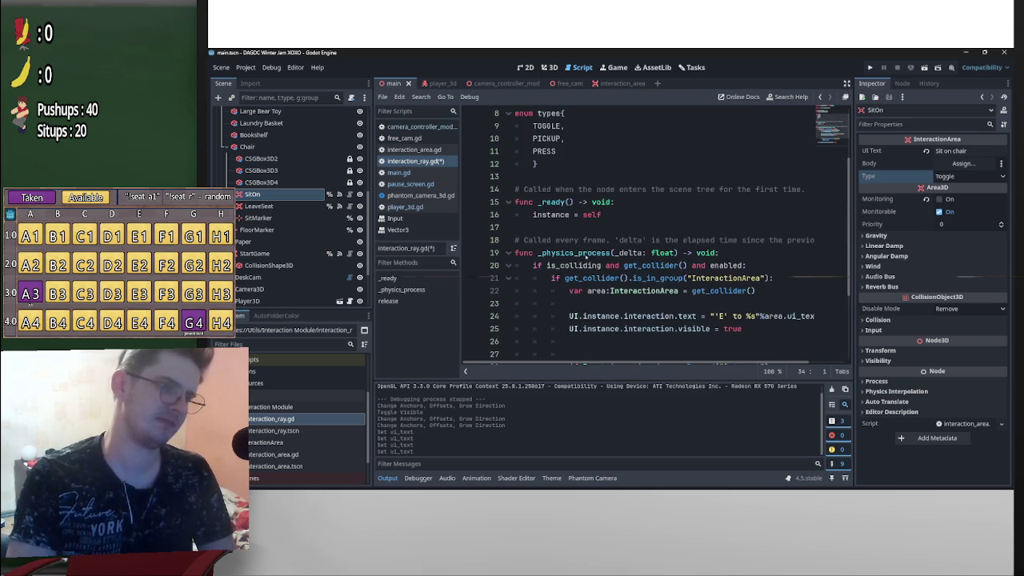
pyautogui.scroll(1, 601, 266)
pyautogui.click(672, 164)
pyautogui.hotkey('shift', 'Up')
pyautogui.press('BackSpace')
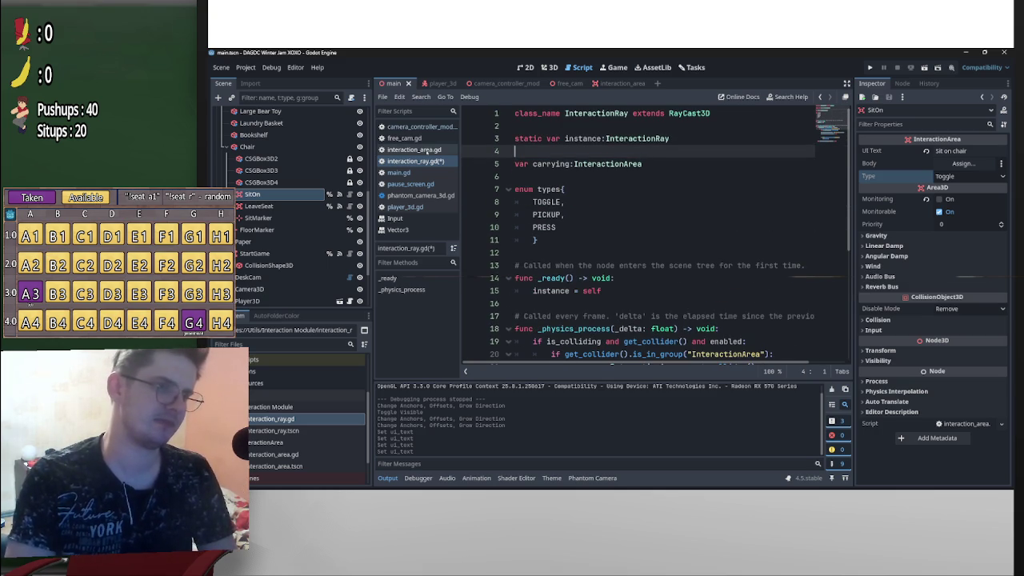
pyautogui.click(672, 164)
pyautogui.hotkey('shift', 'Home')
pyautogui.press('BackSpace')
pyautogui.press('BackSpace')
pyautogui.press('BackSpace')
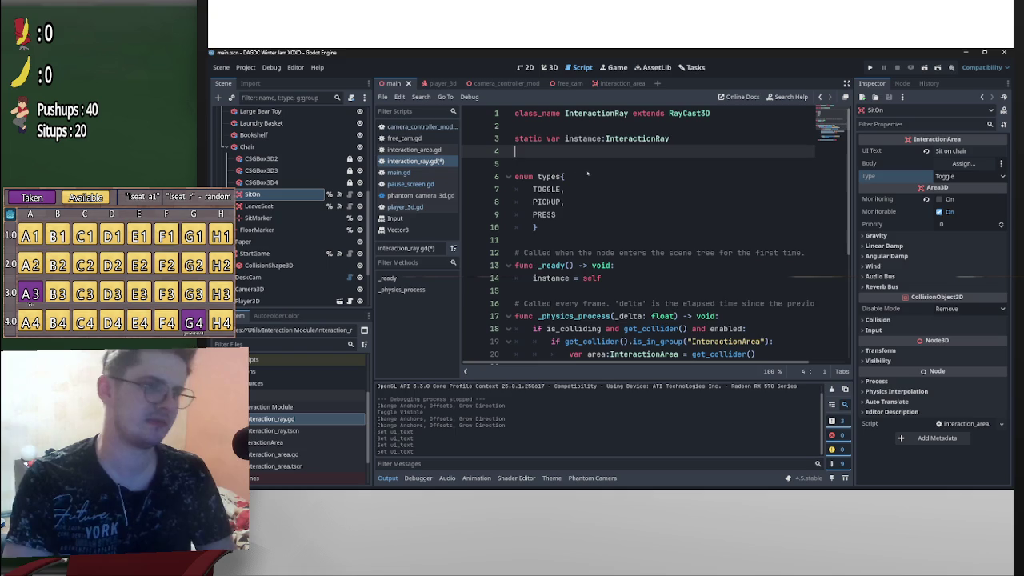
pyautogui.scroll(-4, 646, 178)
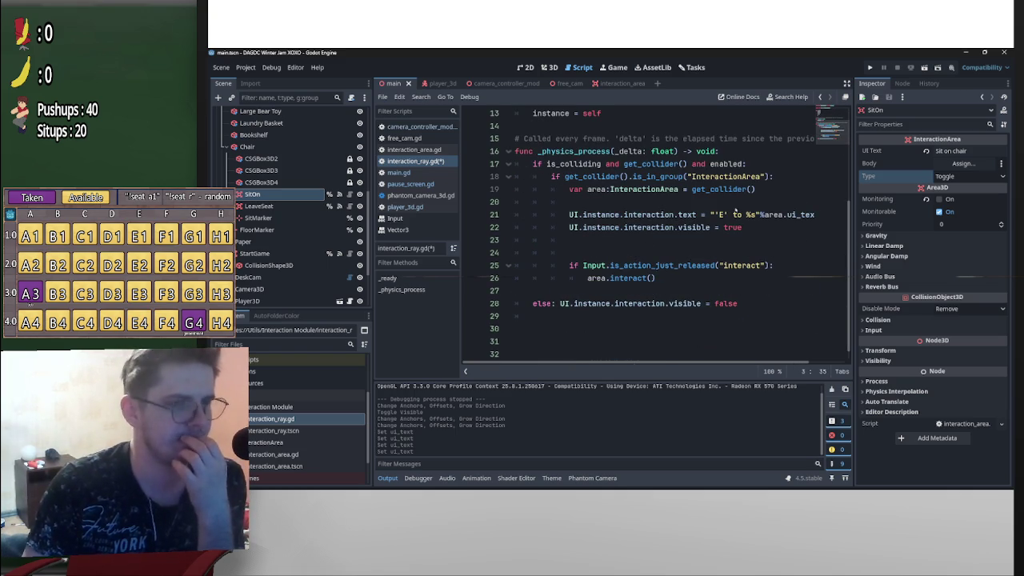
pyautogui.click(732, 292)
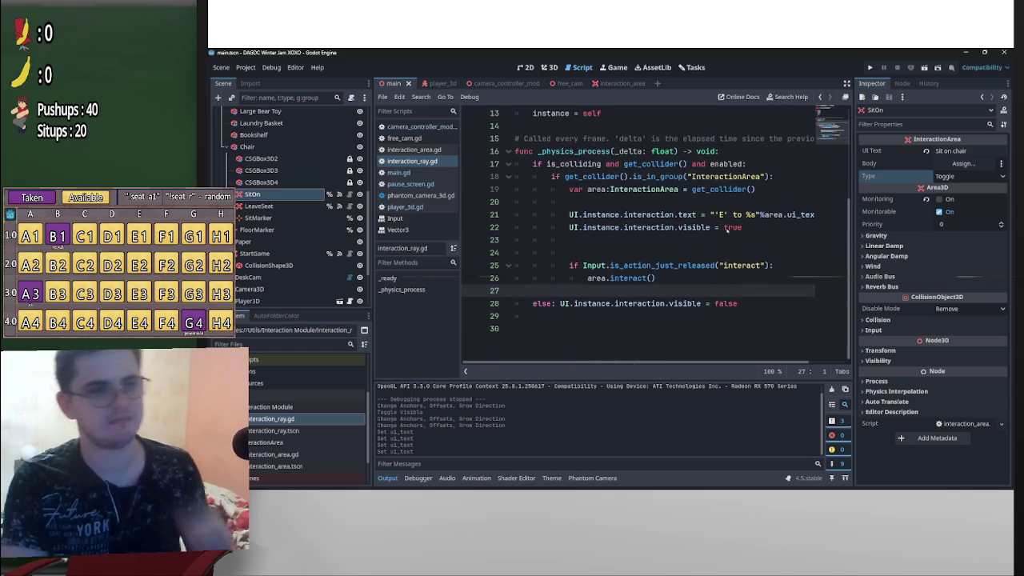
pyautogui.hotkey('ctrl', 's')
# Launch a test run of the game with F5, pause it, then stop it with F8
pyautogui.press('F5')
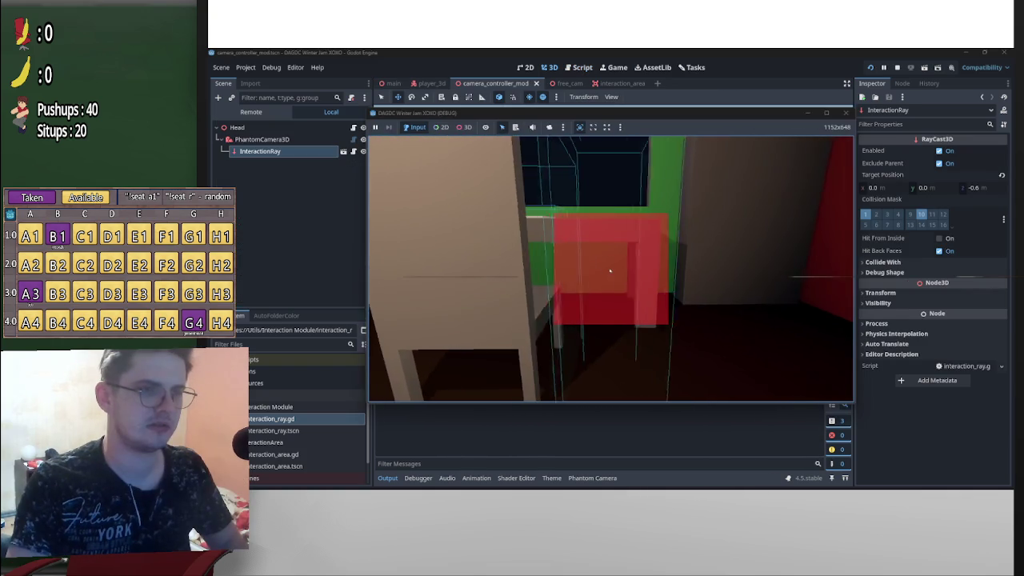
pyautogui.press('p')
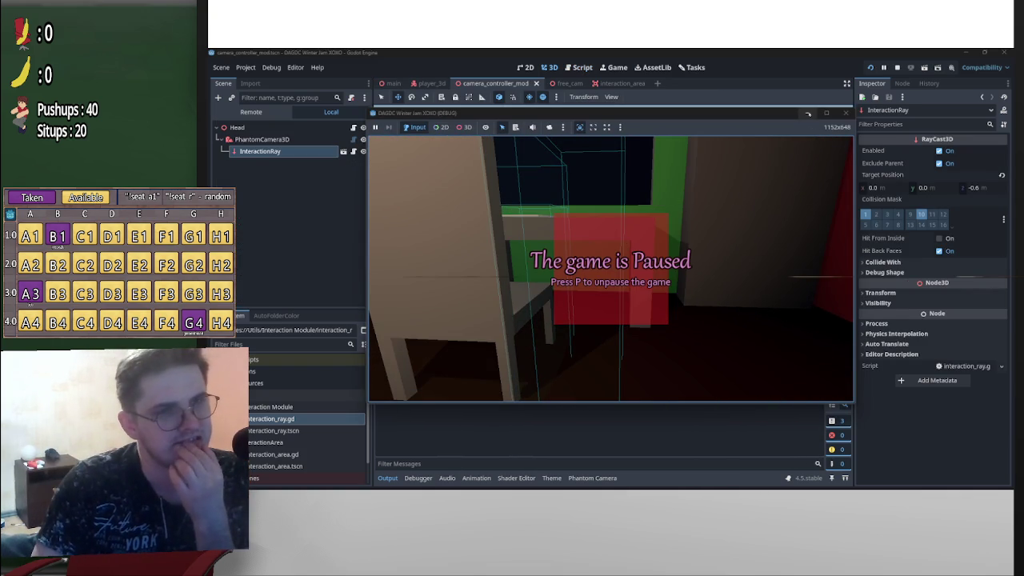
pyautogui.press('F8')
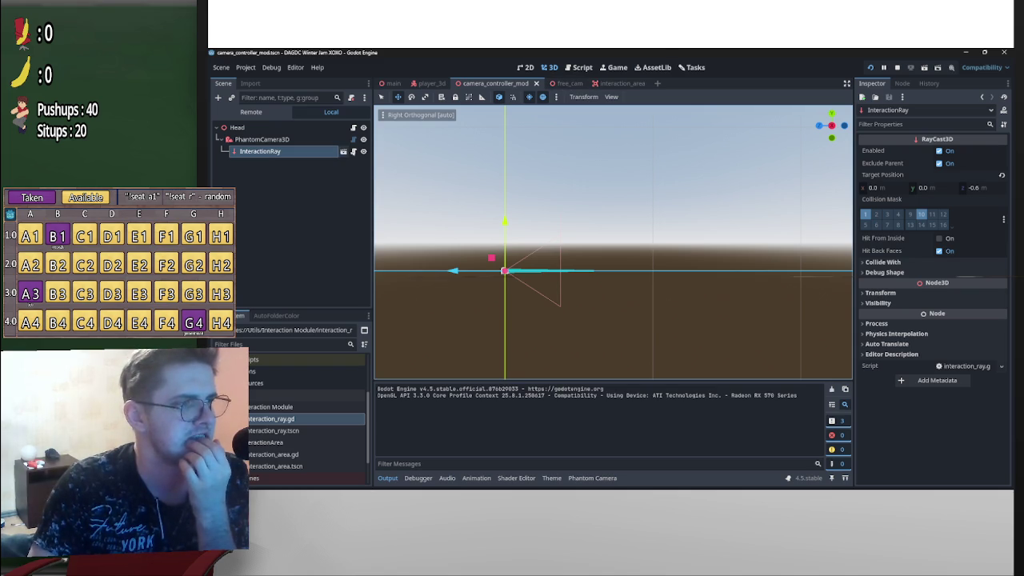
# Open InteractionRay's script, then switch to the interaction_area scene and its InteractionArea script
pyautogui.click(343, 151)
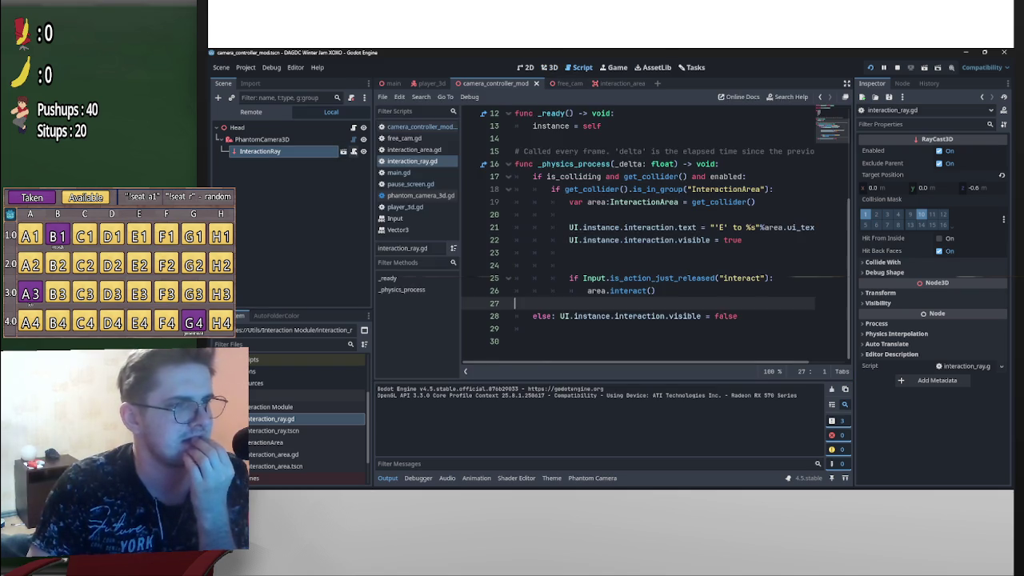
pyautogui.moveTo(695, 203)
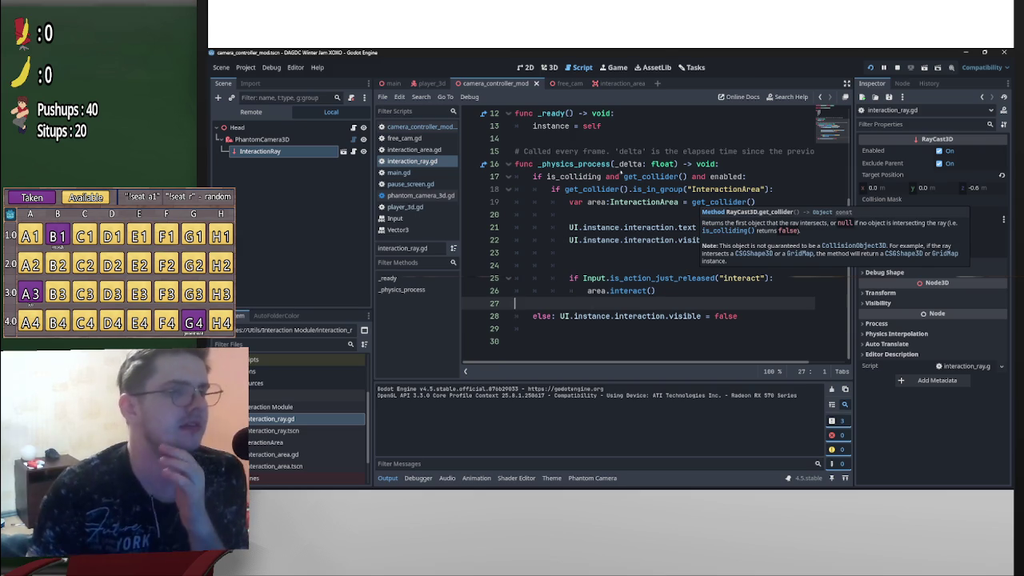
pyautogui.click(611, 84)
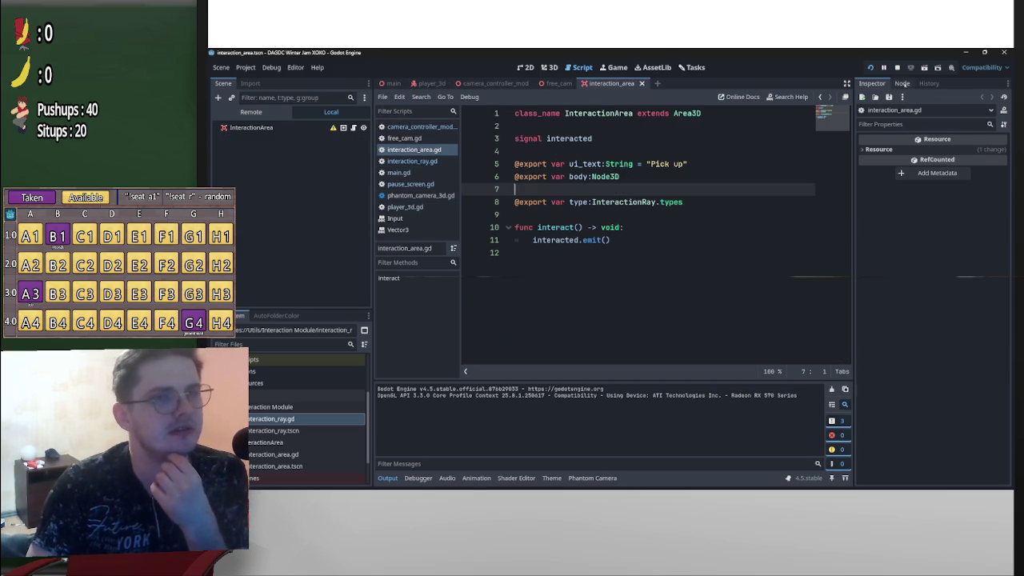
# Check InteractionArea's signals and its InteractionArea group in the Node dock, then open the free_cam scene
pyautogui.click(901, 83)
pyautogui.click(871, 83)
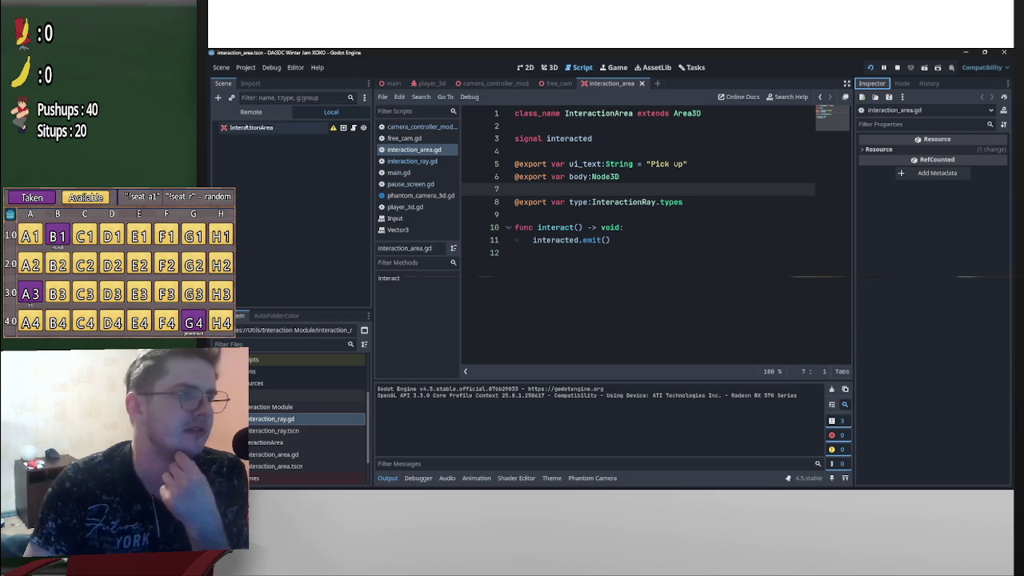
pyautogui.click(256, 127)
pyautogui.click(901, 83)
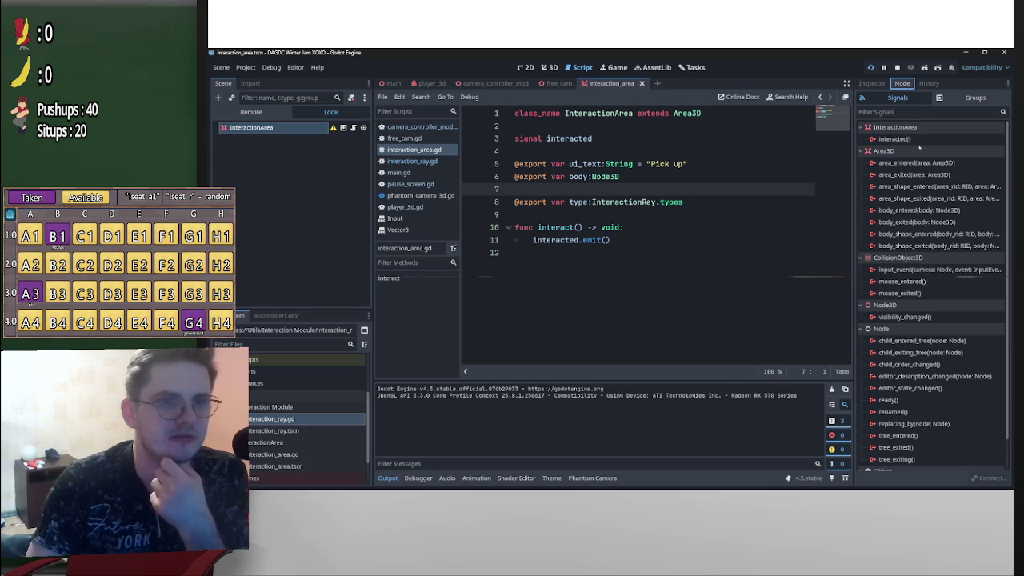
pyautogui.click(958, 100)
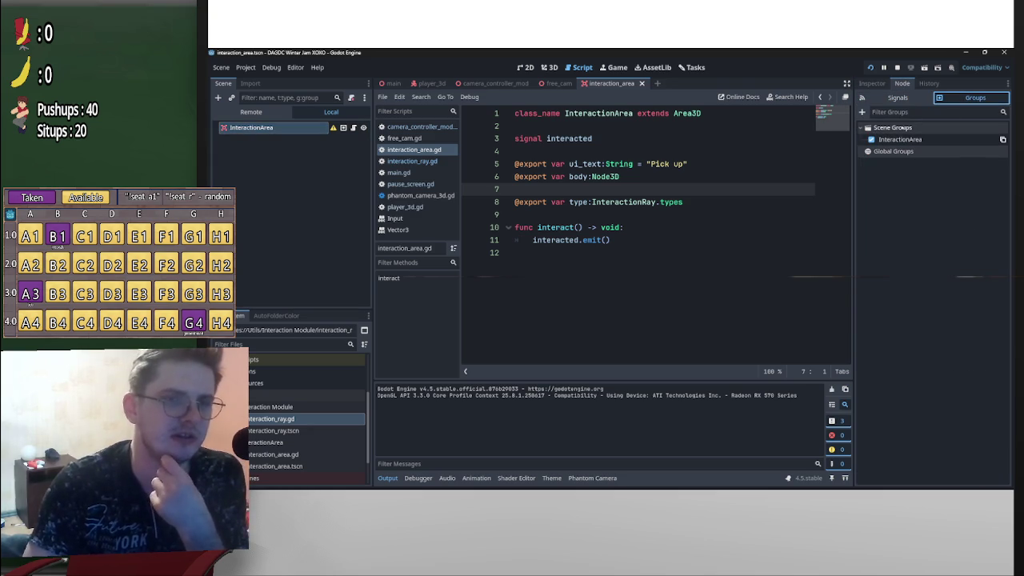
pyautogui.click(552, 83)
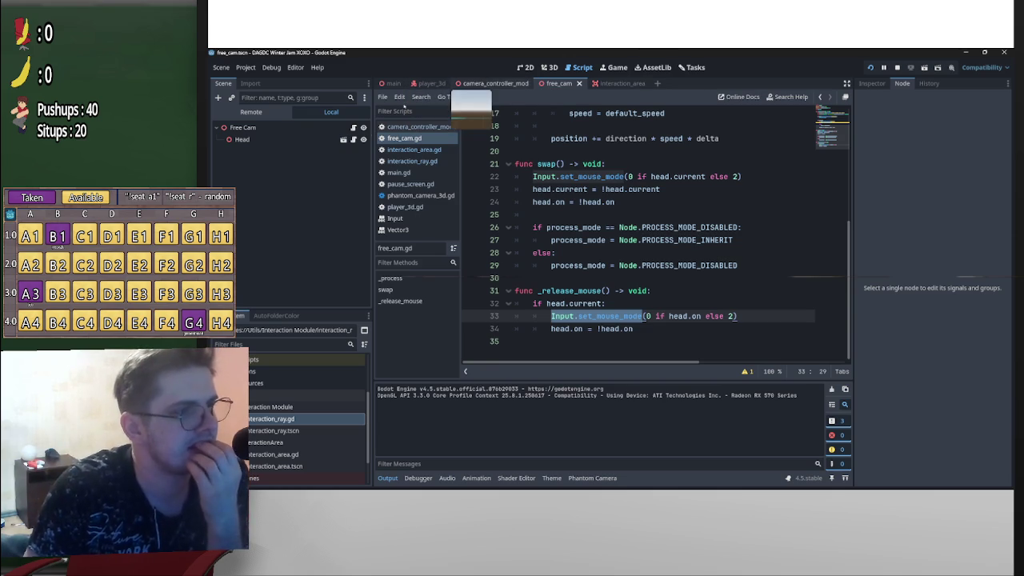
# Read through interaction_ray.gd, then open Head's camera_controller_mod.tscn scene
pyautogui.click(412, 161)
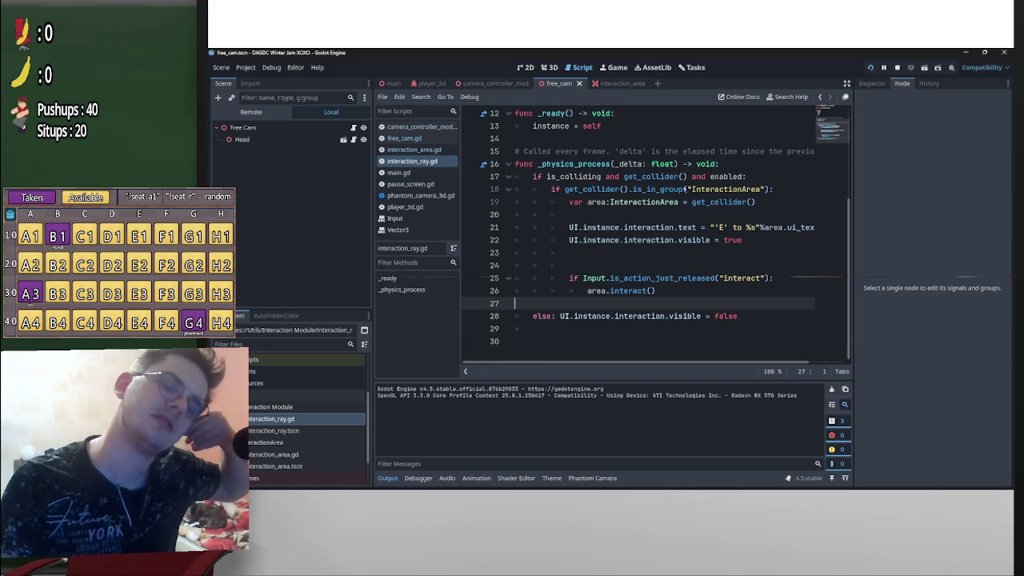
pyautogui.scroll(4, 704, 202)
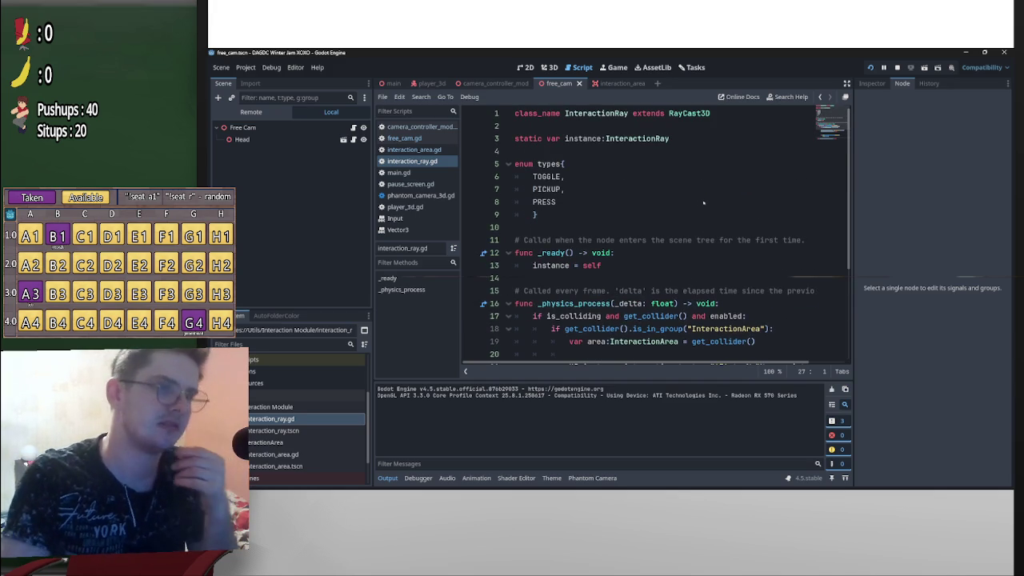
pyautogui.scroll(-1, 767, 250)
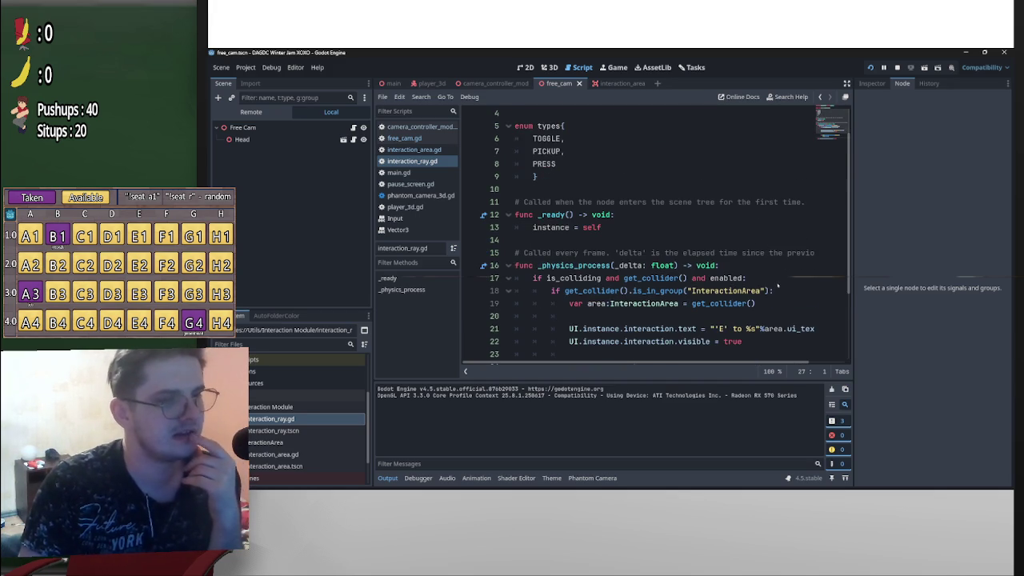
pyautogui.scroll(-2, 775, 283)
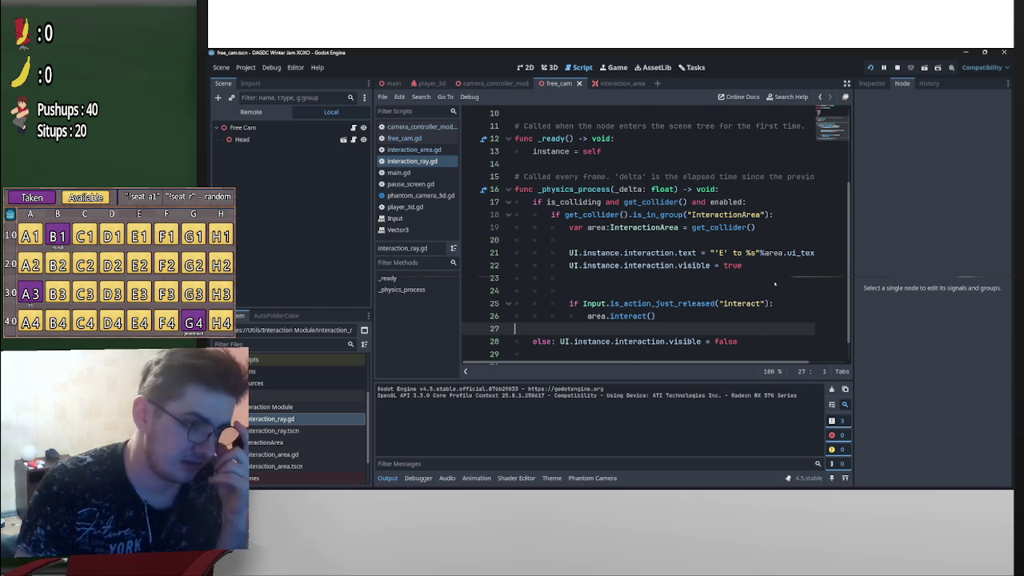
pyautogui.scroll(3, 773, 281)
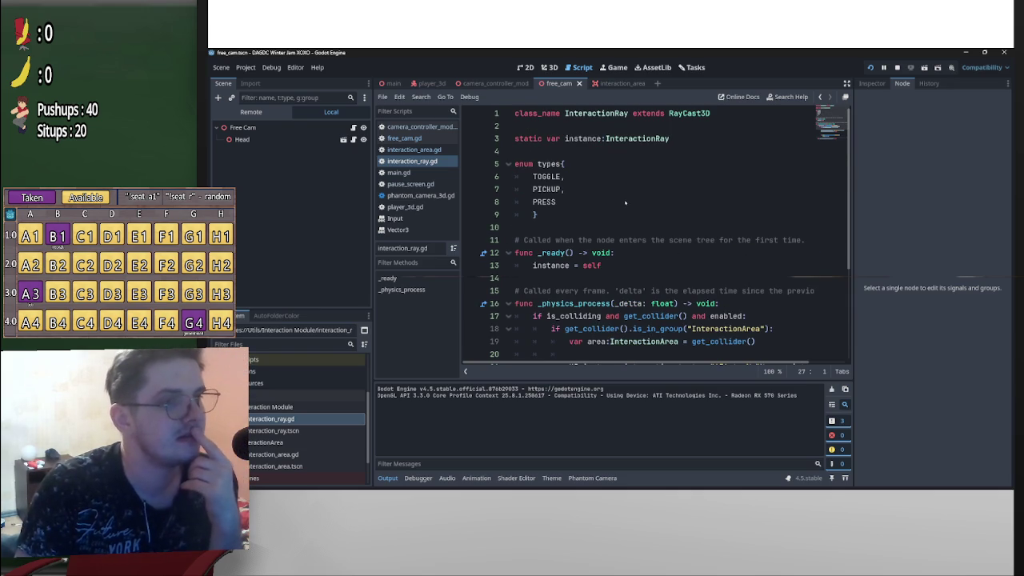
pyautogui.scroll(-4, 625, 202)
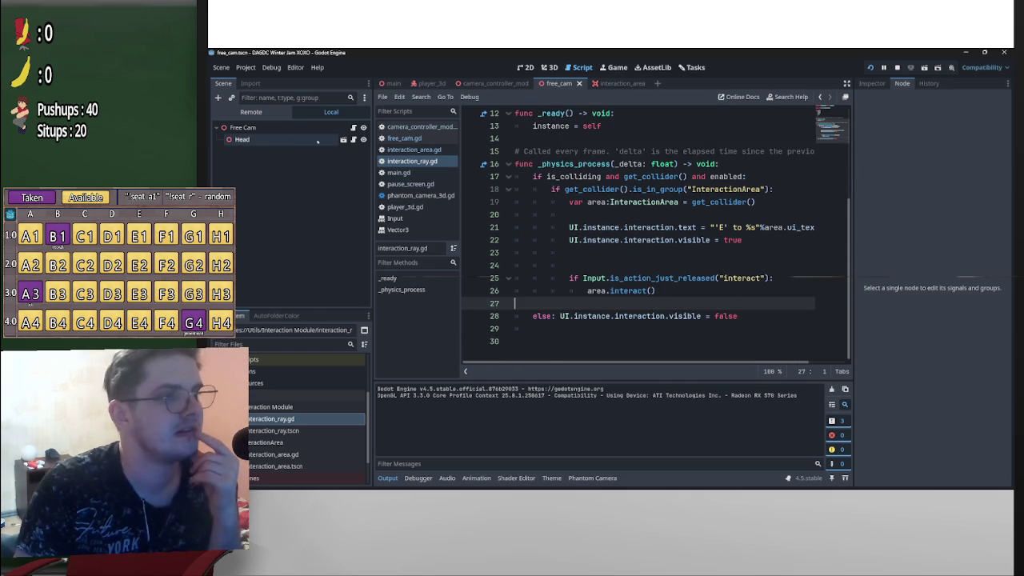
pyautogui.click(343, 140)
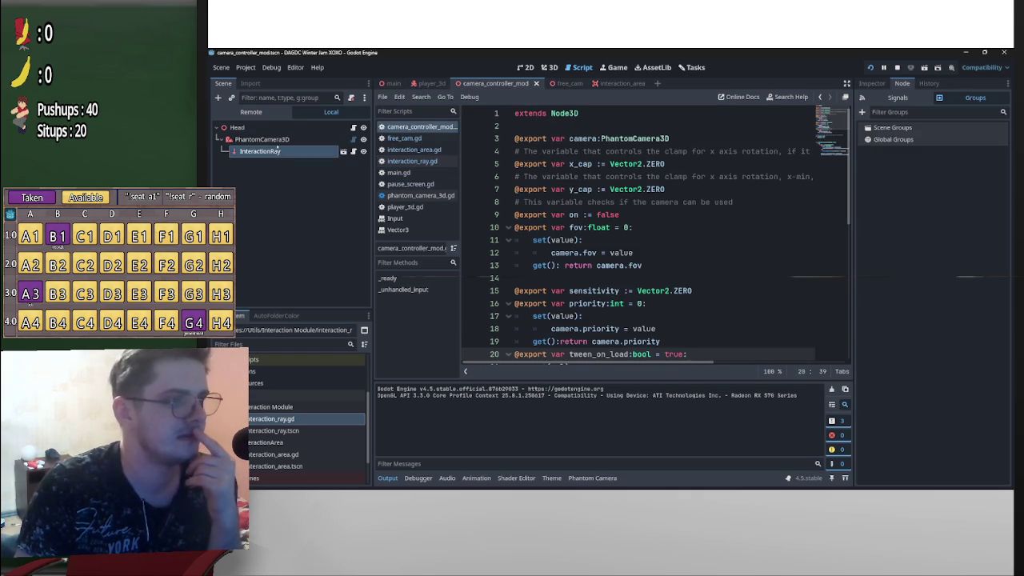
# Inspect InteractionRay's raycast properties, then return to the interaction_area scene
pyautogui.click(276, 147)
pyautogui.click(867, 84)
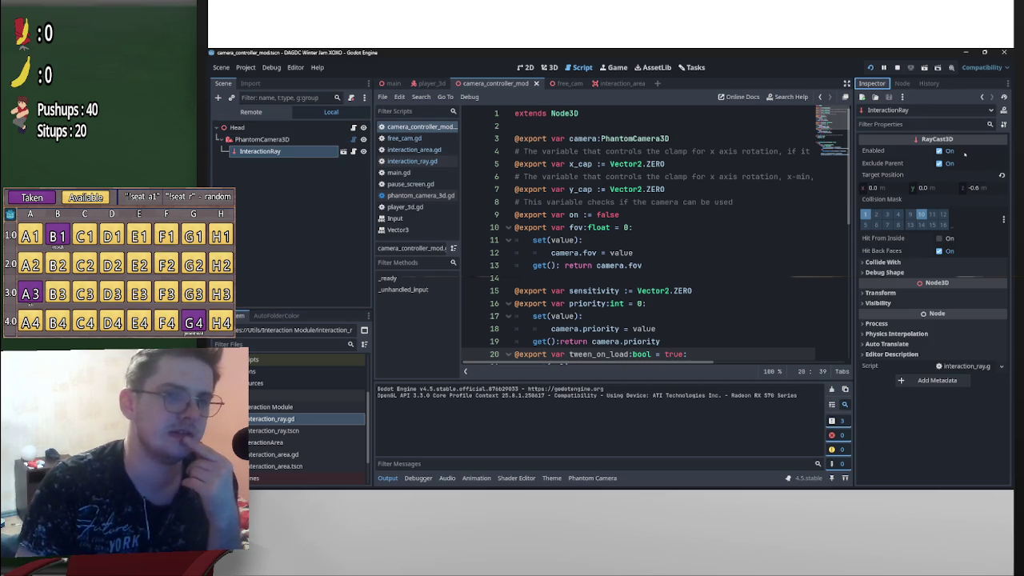
pyautogui.click(615, 83)
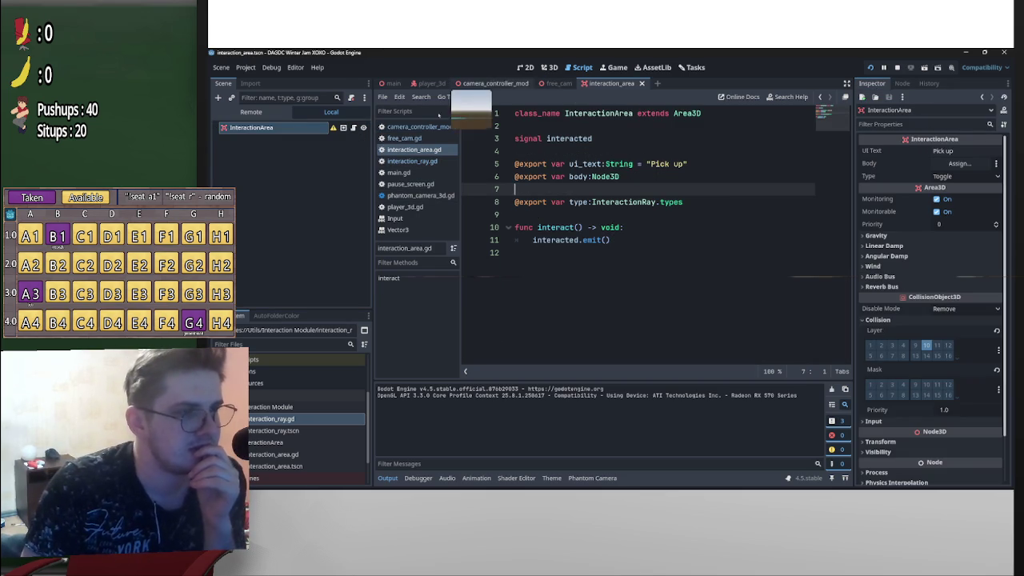
# Show interaction_ray.gd and put the caret before the group check on line 18
pyautogui.click(412, 161)
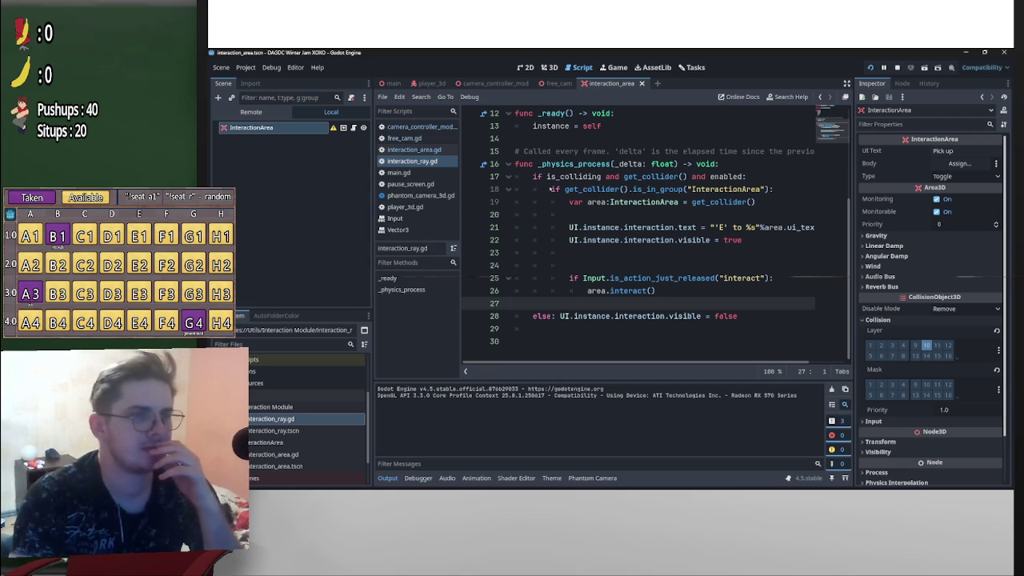
pyautogui.click(552, 189)
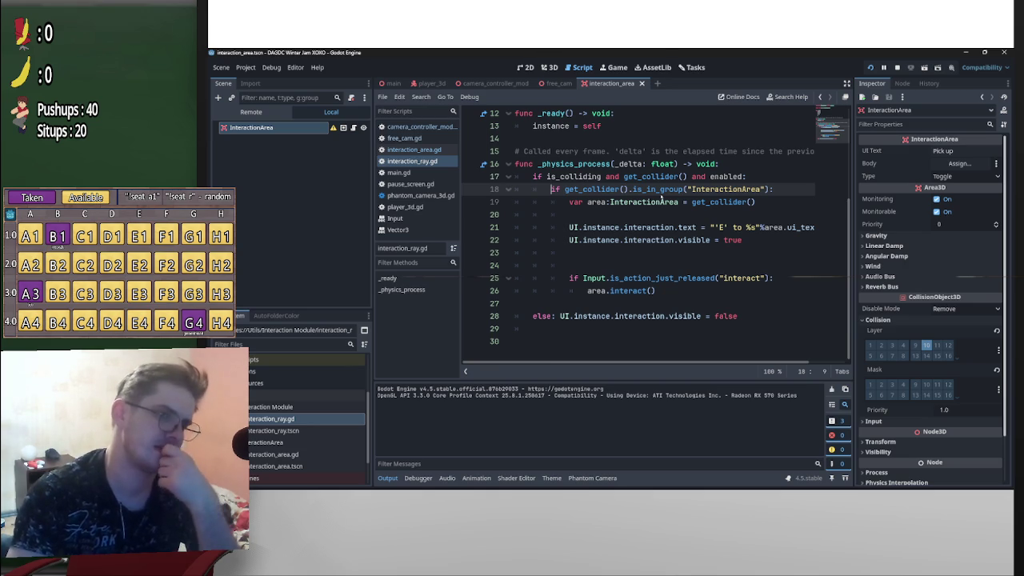
# Insert print("Hola") above the group check, save the script, and run the project
pyautogui.hotkey('ctrl', 'shift', 'Return')
pyautogui.write('print')
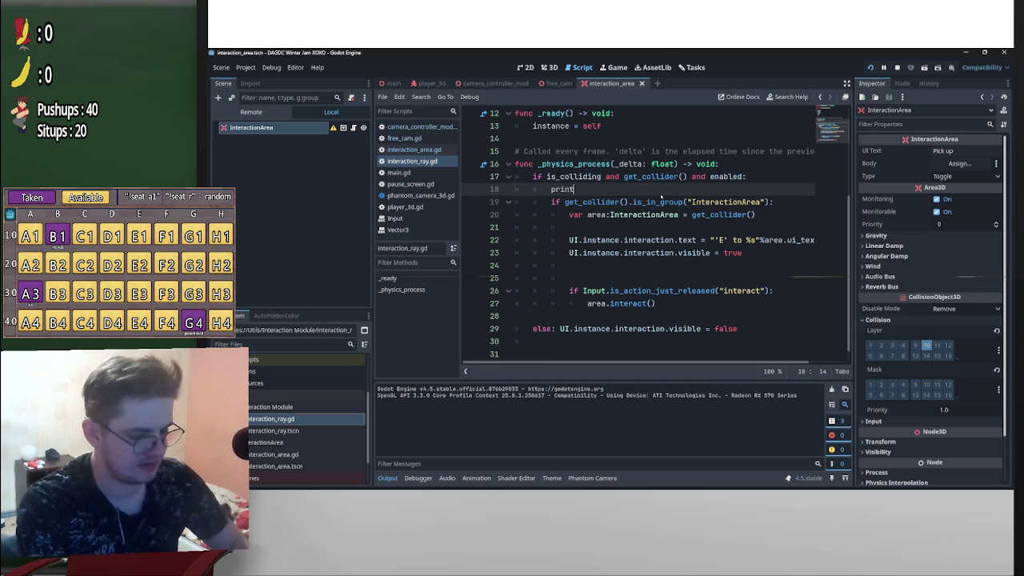
pyautogui.write('()')
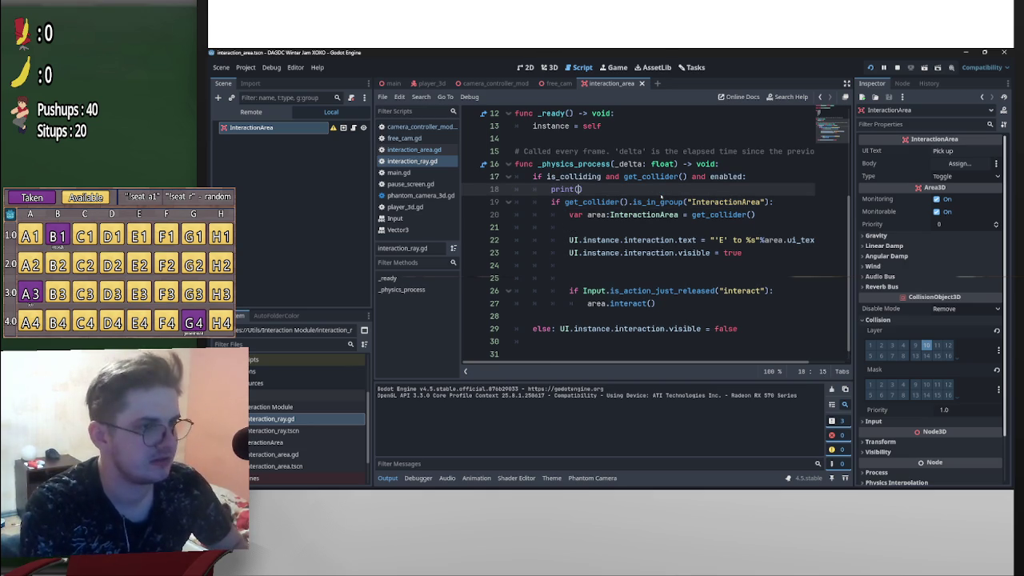
pyautogui.write('"Hola')
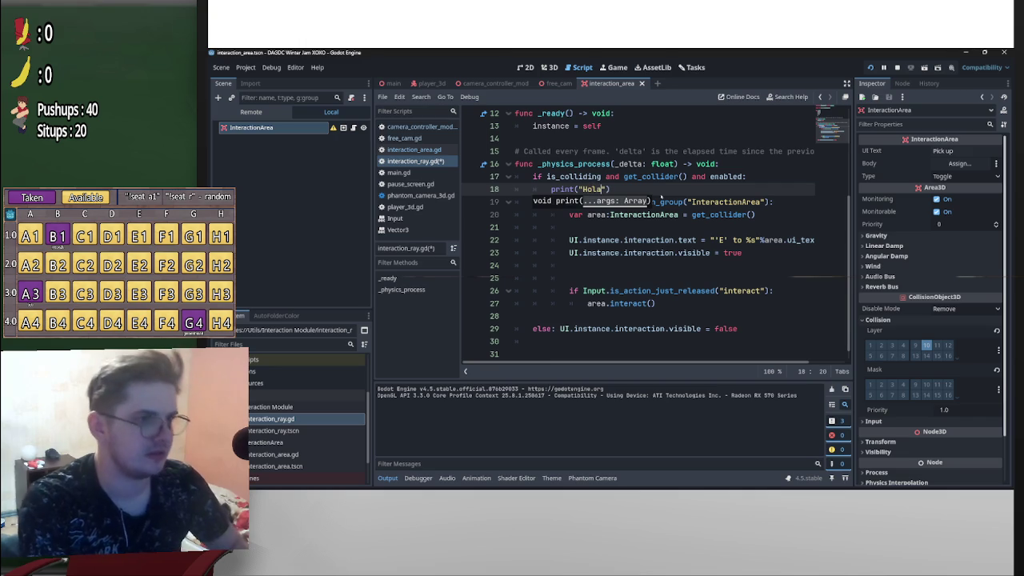
pyautogui.hotkey('ctrl', 's')
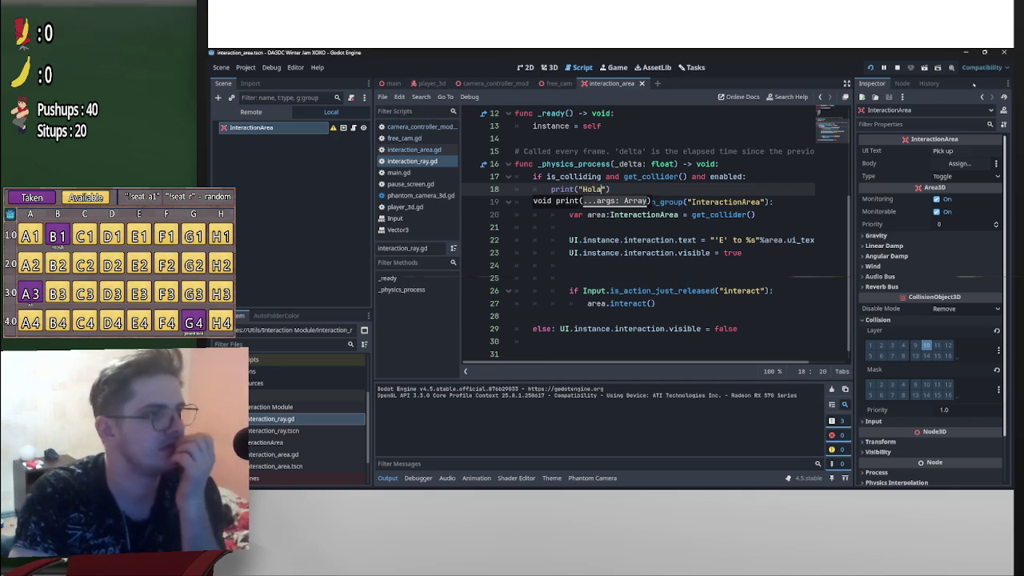
pyautogui.click(872, 67)
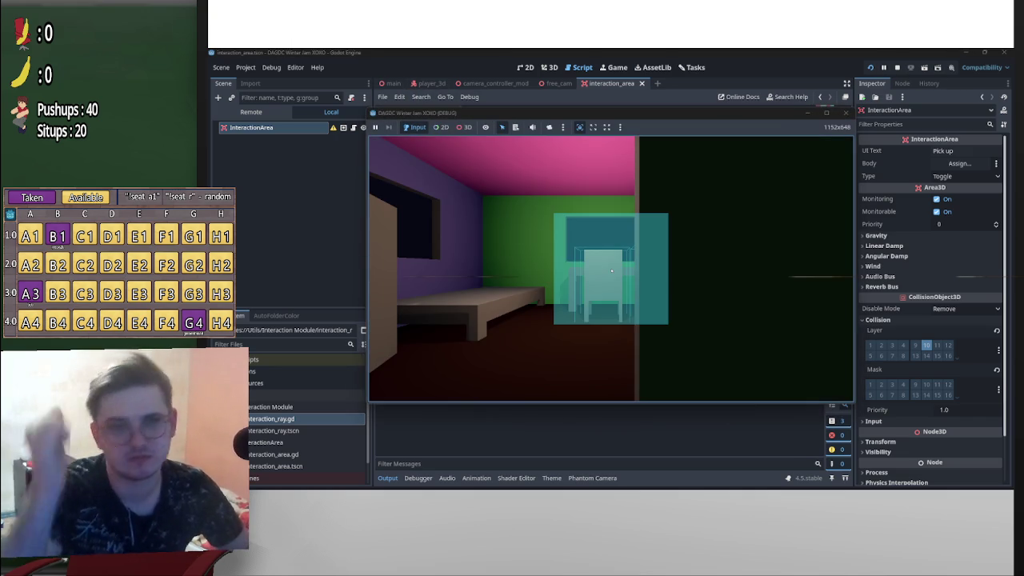
# Move around the chair in the running game, pause it, and hide the game window
pyautogui.press('p')
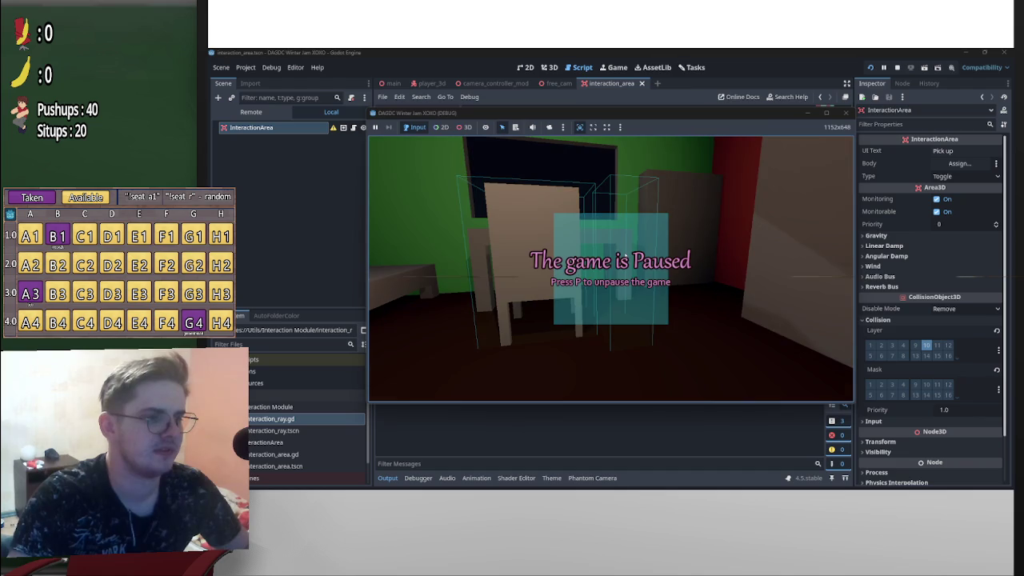
pyautogui.moveTo(676, 115); pyautogui.dragTo(677, 85)
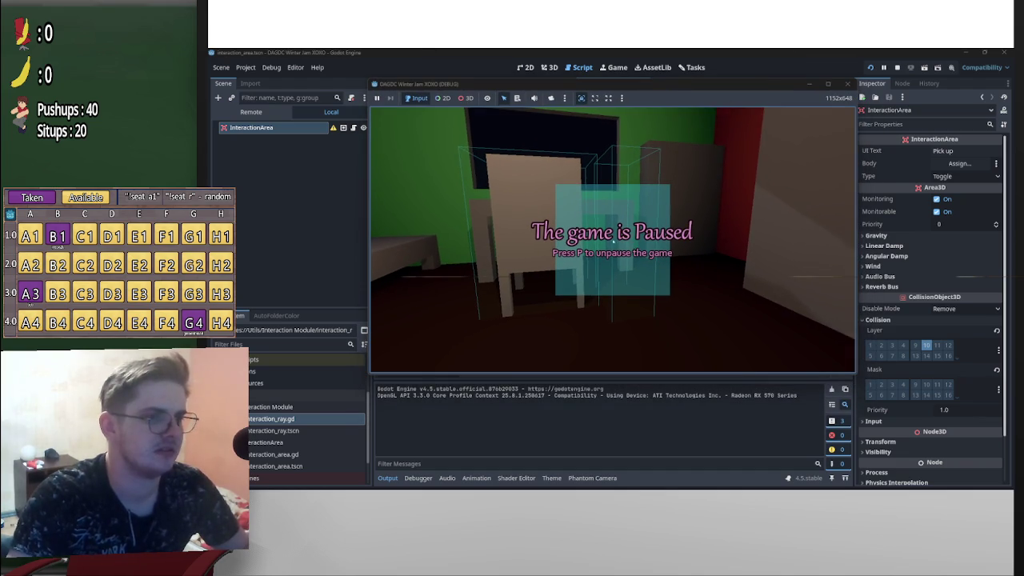
pyautogui.press('p')
pyautogui.press('s')
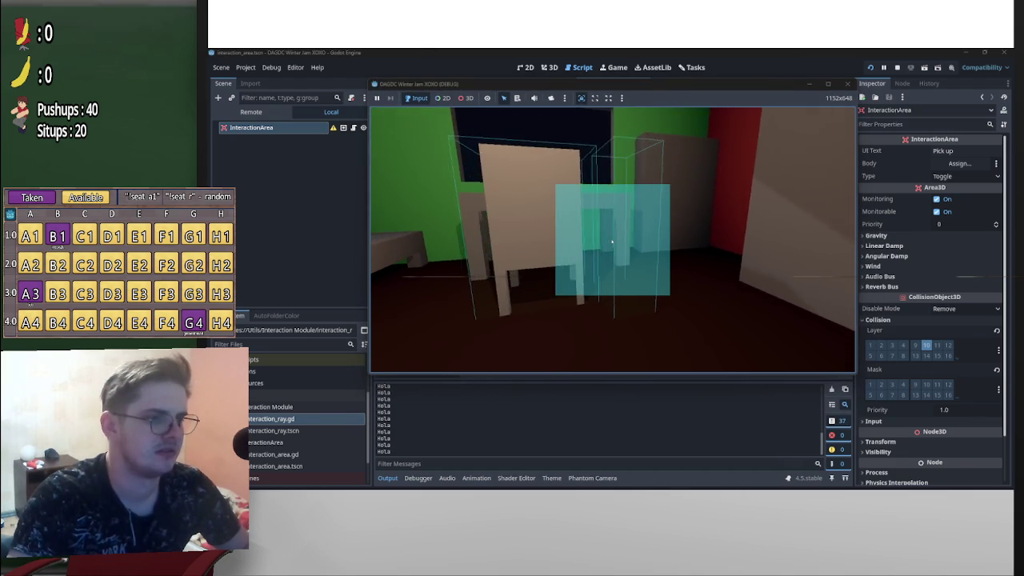
pyautogui.press('a')
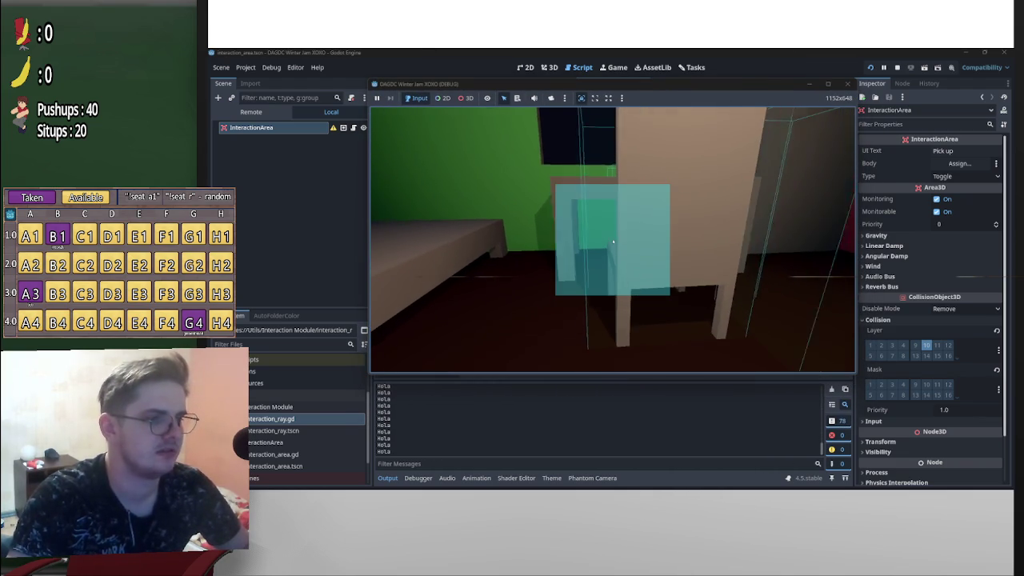
pyautogui.press('a')
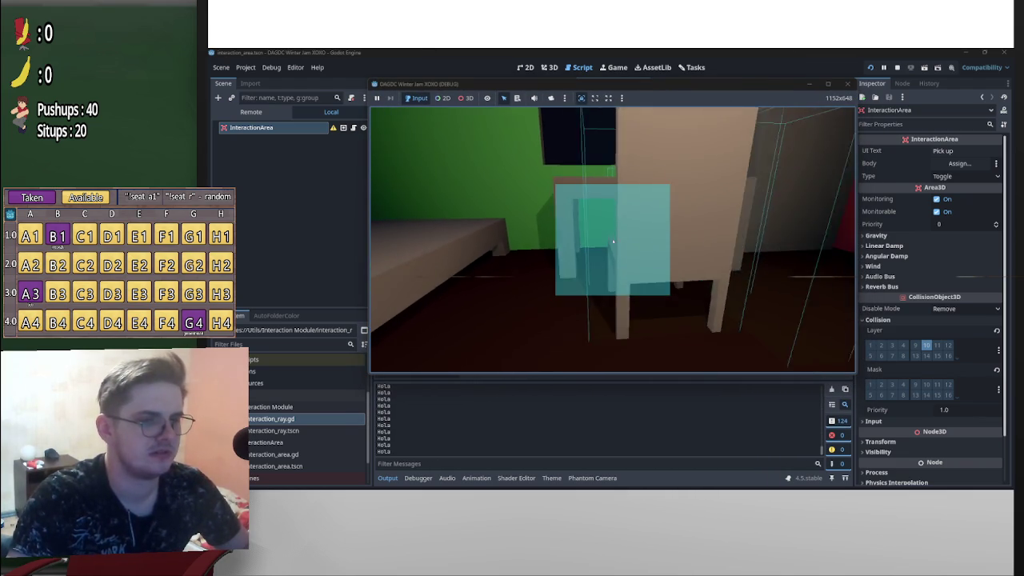
pyautogui.press('p')
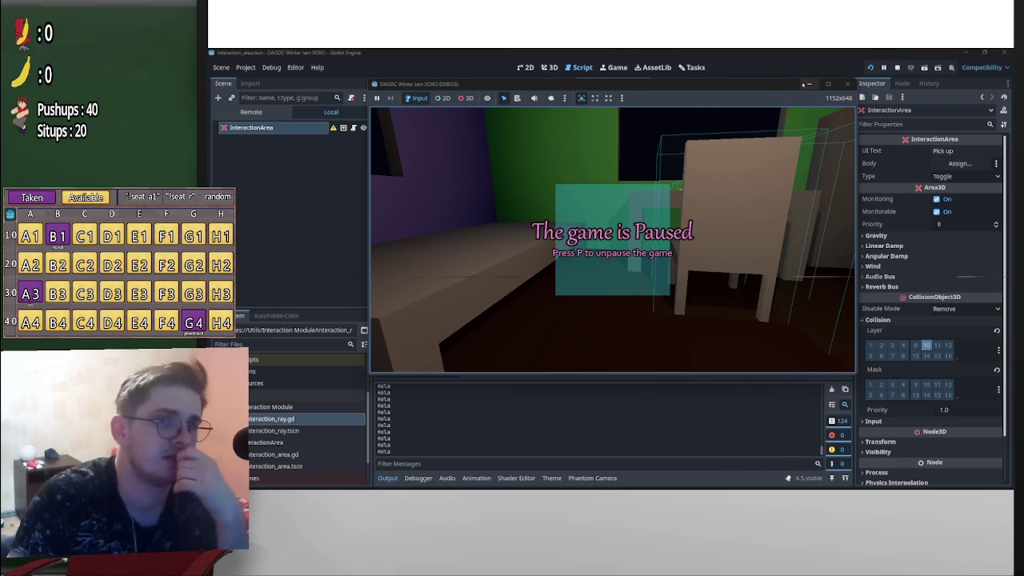
pyautogui.click(808, 83)
# Move the debug print into the InteractionArea group check as print("Hola2"), then save and return to the game
pyautogui.click(701, 214)
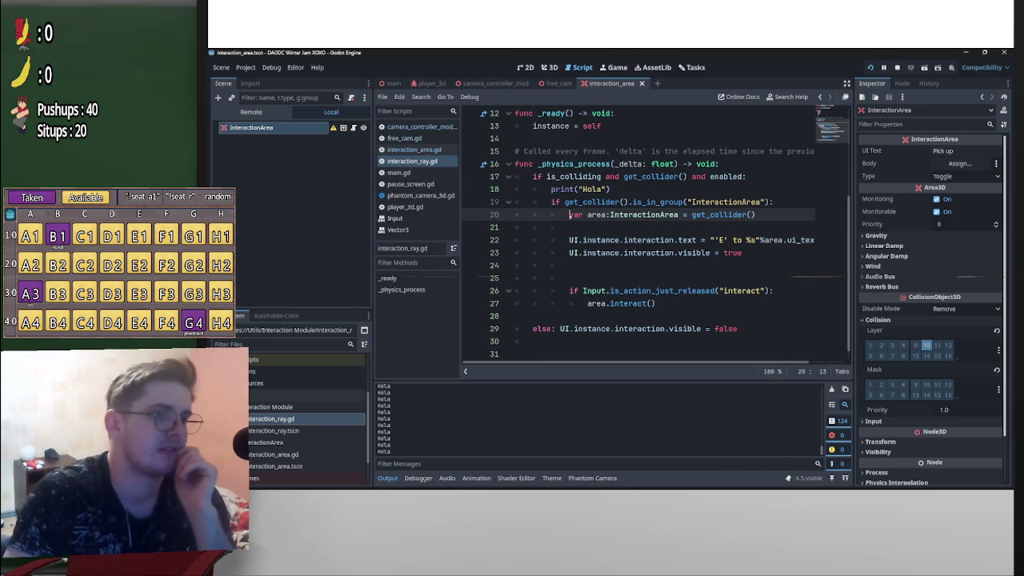
pyautogui.press('Return')
pyautogui.press('Up')
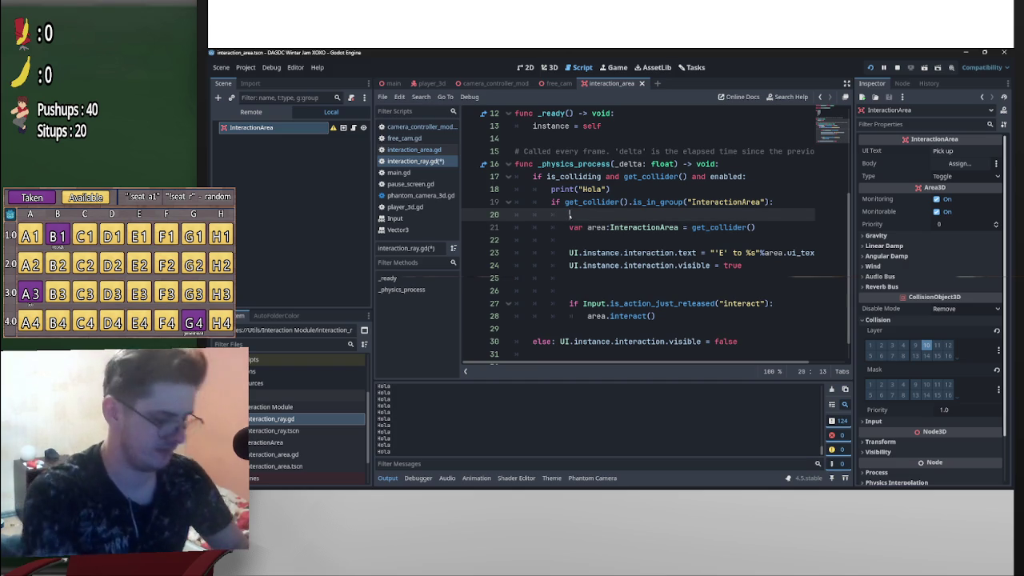
pyautogui.moveTo(550, 189)
pyautogui.mouseDown()
pyautogui.moveTo(612, 189)
pyautogui.moveTo(600, 215)
pyautogui.moveTo(489, 191)
pyautogui.mouseUp()
pyautogui.click(623, 214)
pyautogui.write('2')
pyautogui.press('BackSpace')
pyautogui.press('BackSpace')
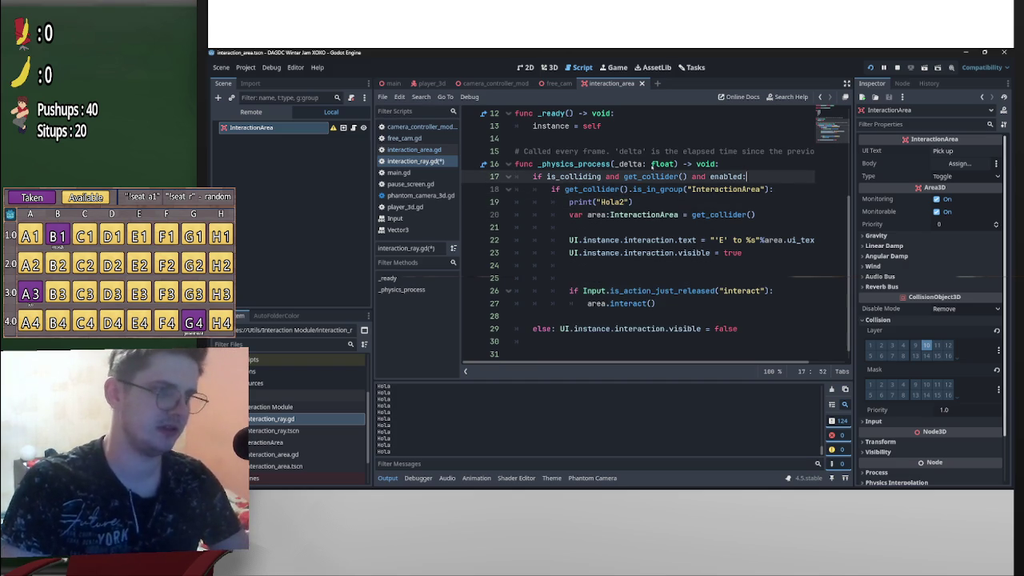
pyautogui.hotkey('ctrl', 's')
pyautogui.hotkey('alt', 'Tab')
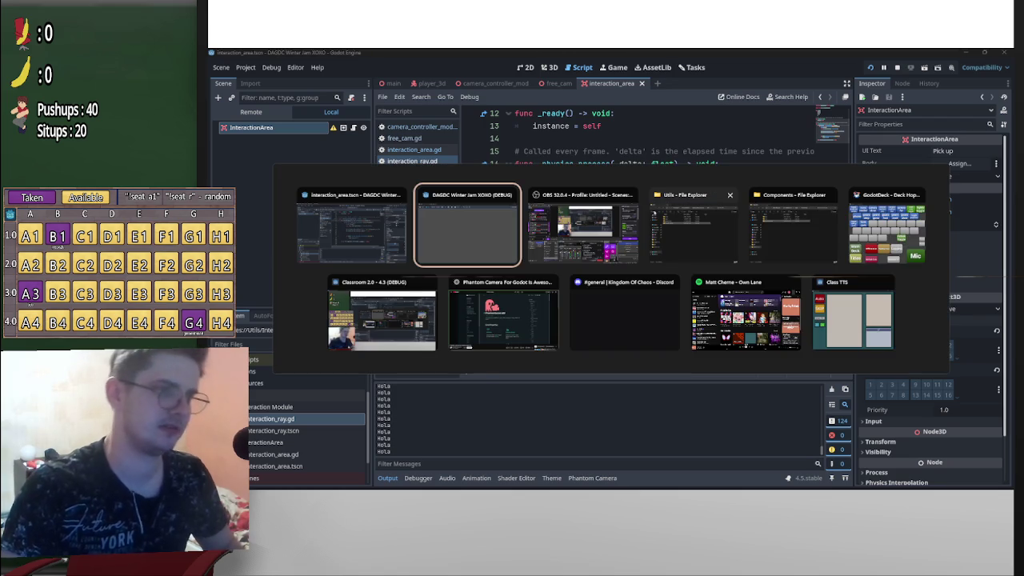
pyautogui.press('p')
pyautogui.press('w')
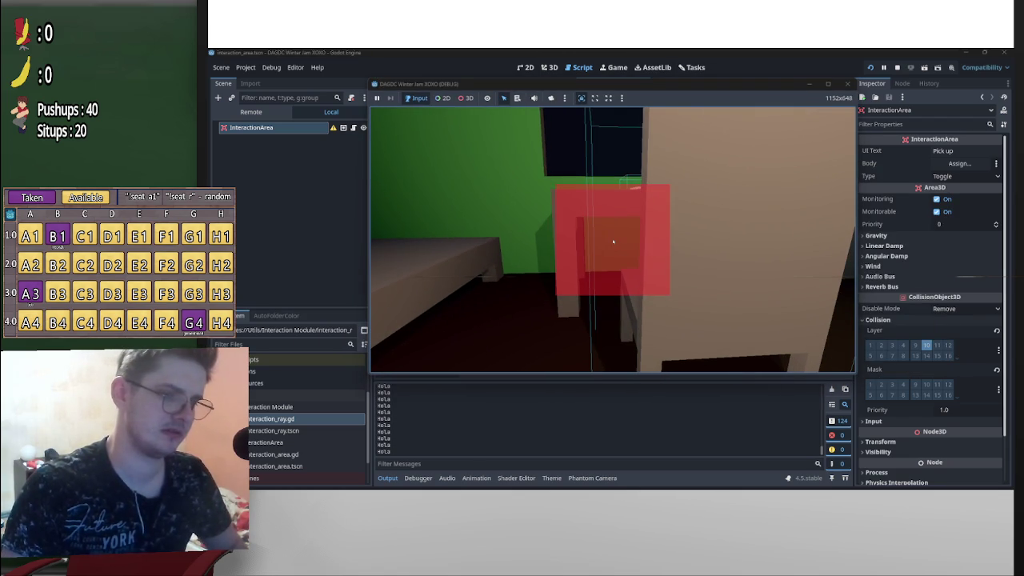
pyautogui.press('s')
pyautogui.press('w')
pyautogui.press('s')
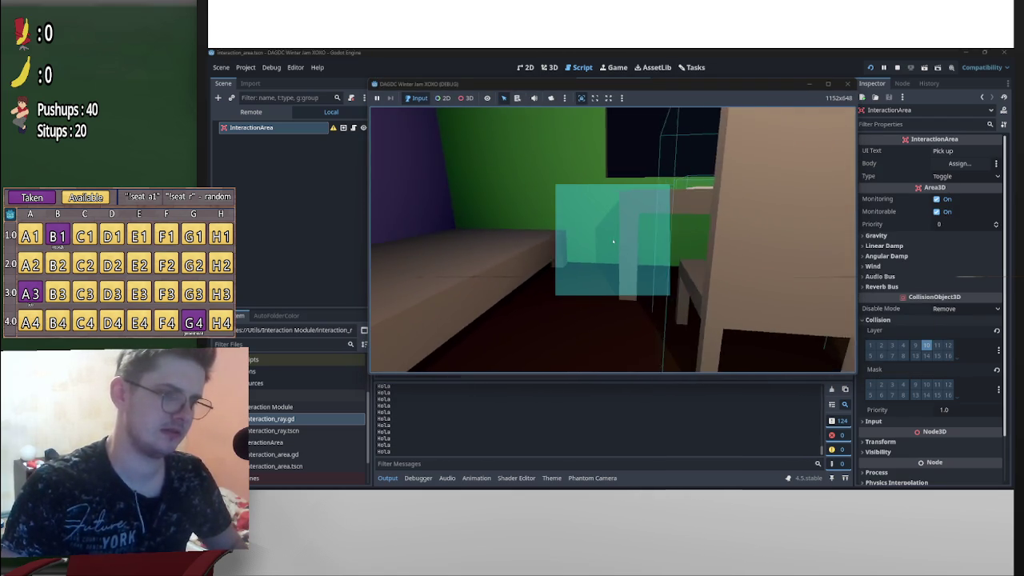
pyautogui.hotkey('alt', 'Tab')
pyautogui.hotkey('alt', 'Tab')
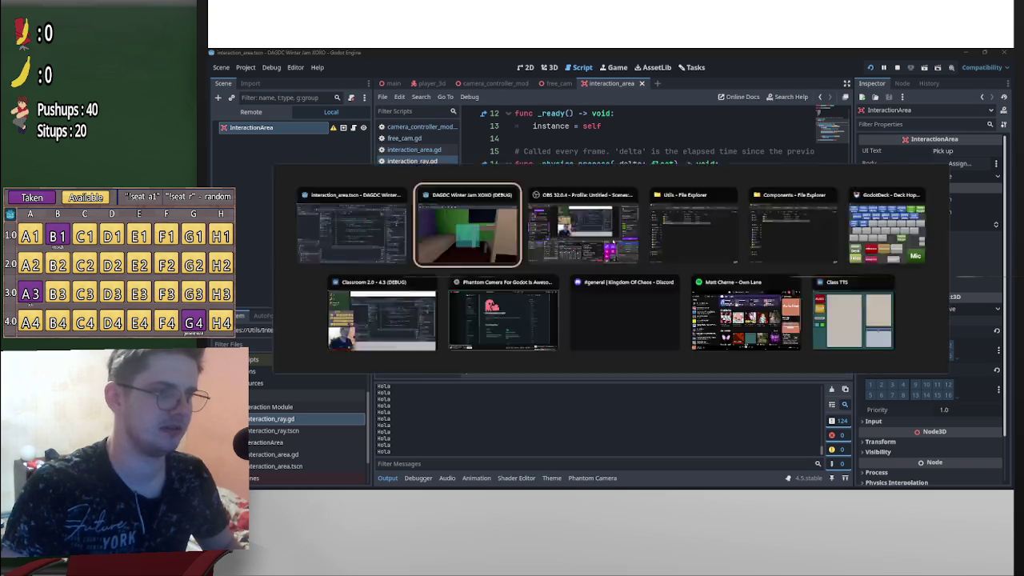
pyautogui.press('w')
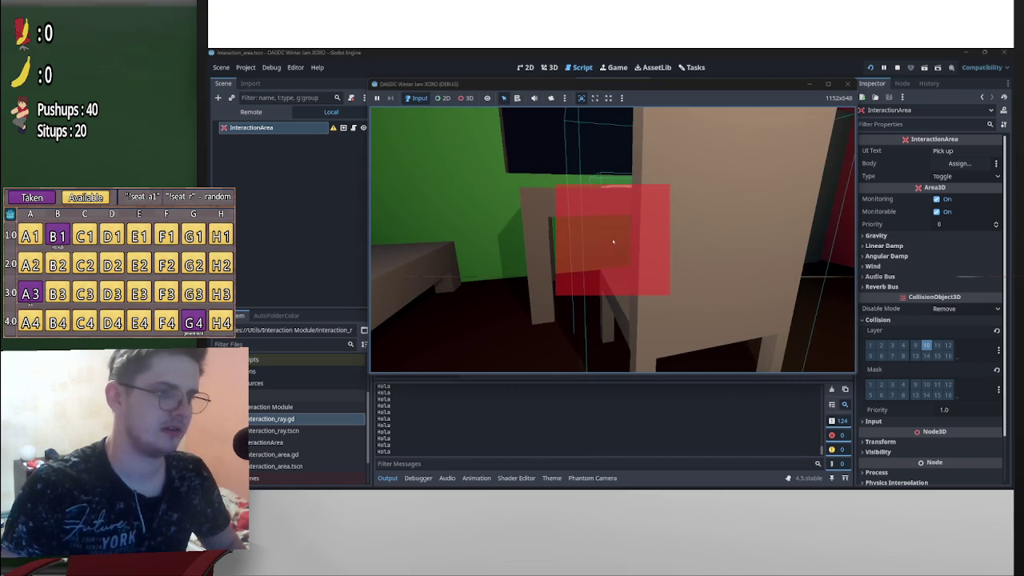
pyautogui.press('s')
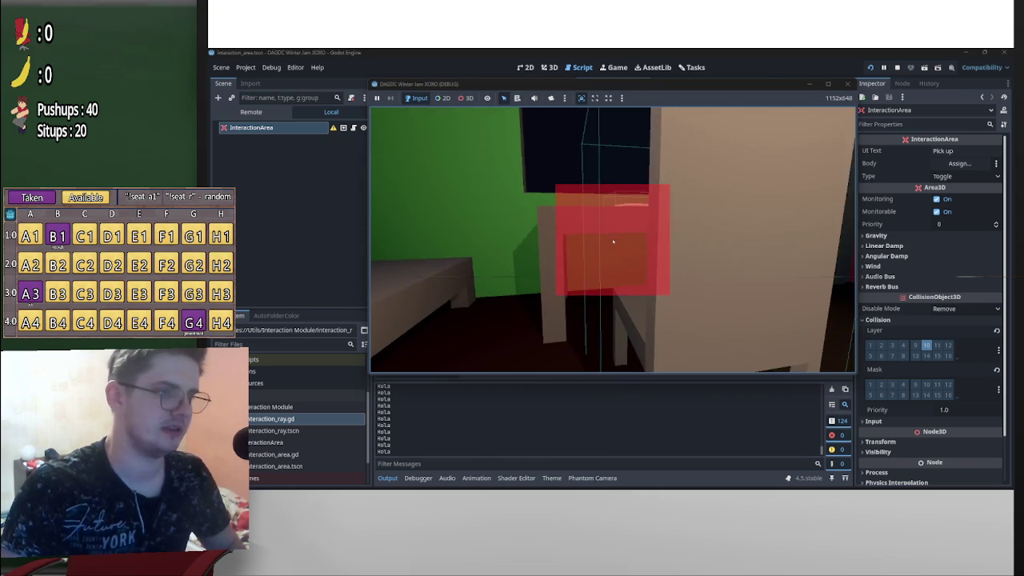
pyautogui.press('p')
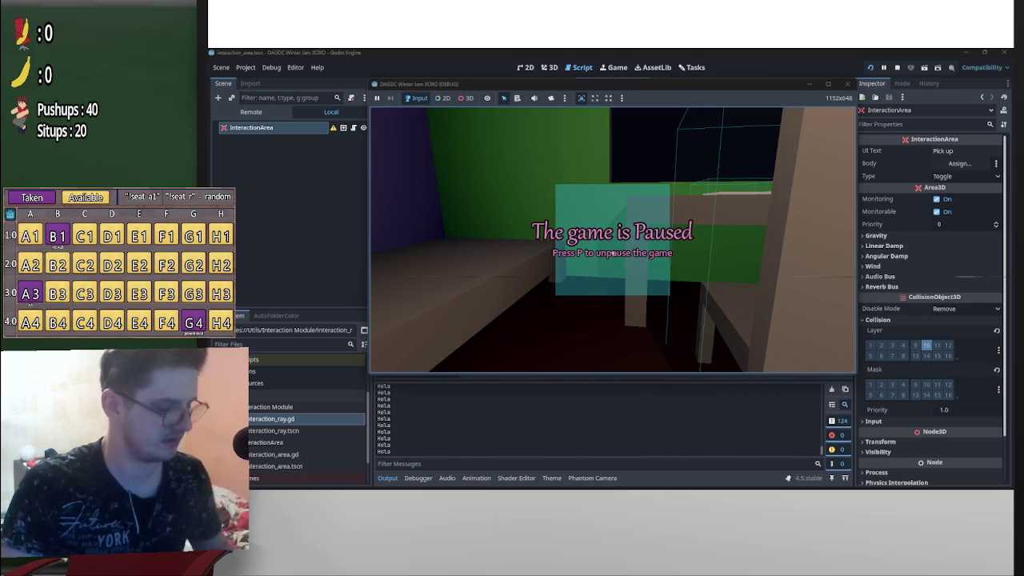
pyautogui.hotkey('alt', 'Tab')
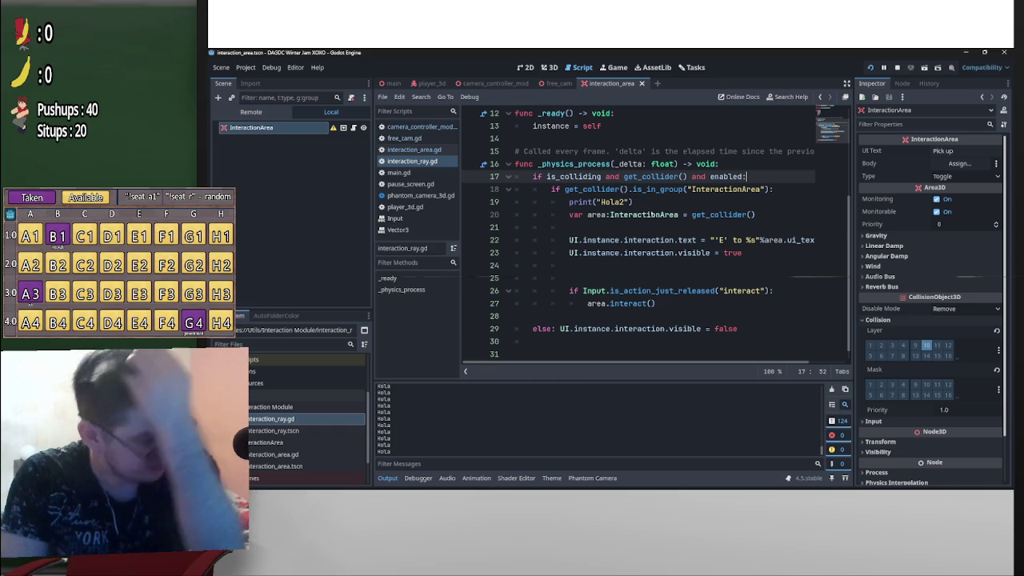
# Check which groups the SitOn interaction area node belongs to in main
pyautogui.click(389, 85)
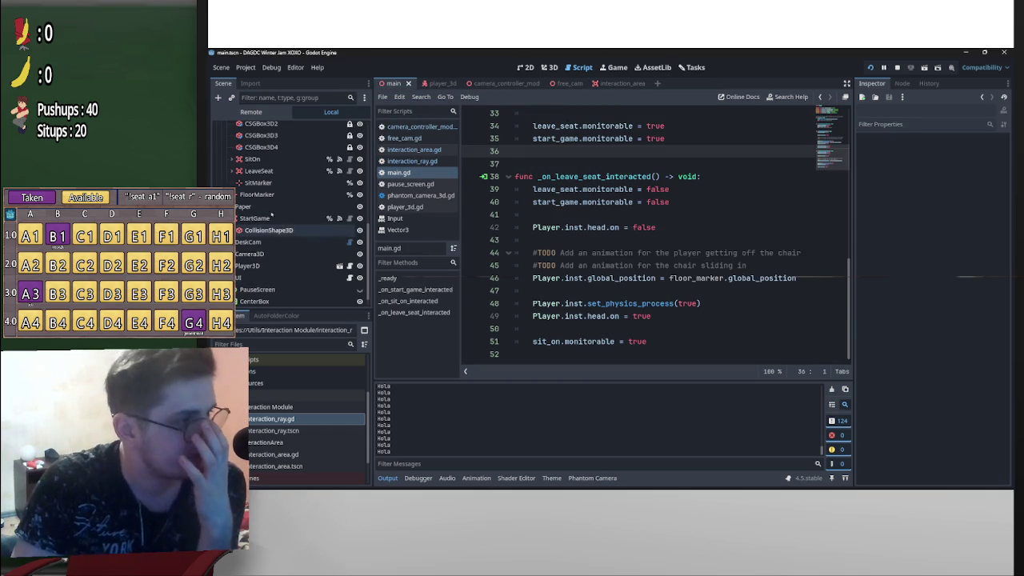
pyautogui.scroll(1, 276, 213)
pyautogui.click(252, 181)
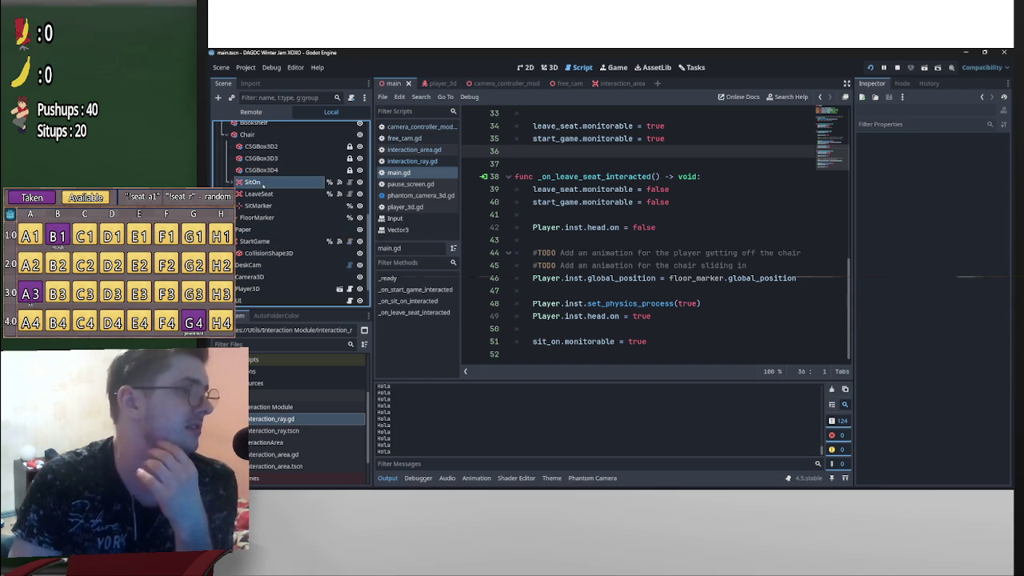
pyautogui.click(901, 83)
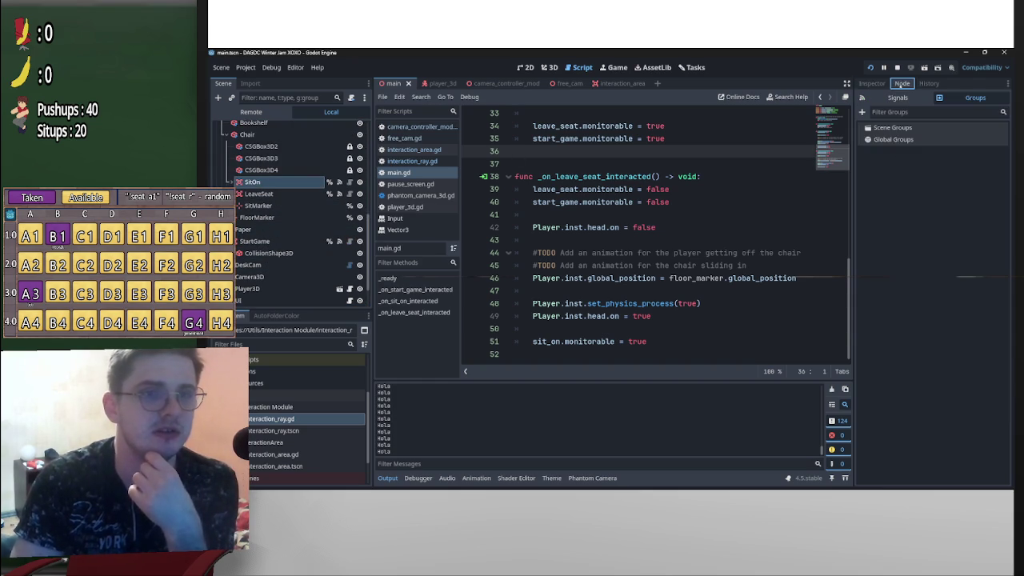
pyautogui.click(902, 130)
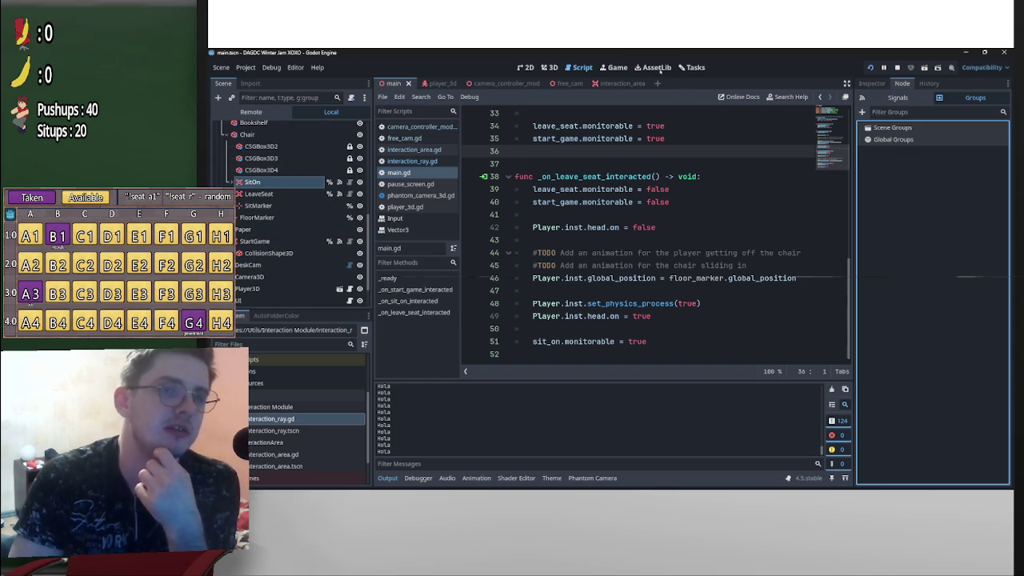
# In the interaction_area scene, convert InteractionArea to a global group and run the game
pyautogui.click(615, 83)
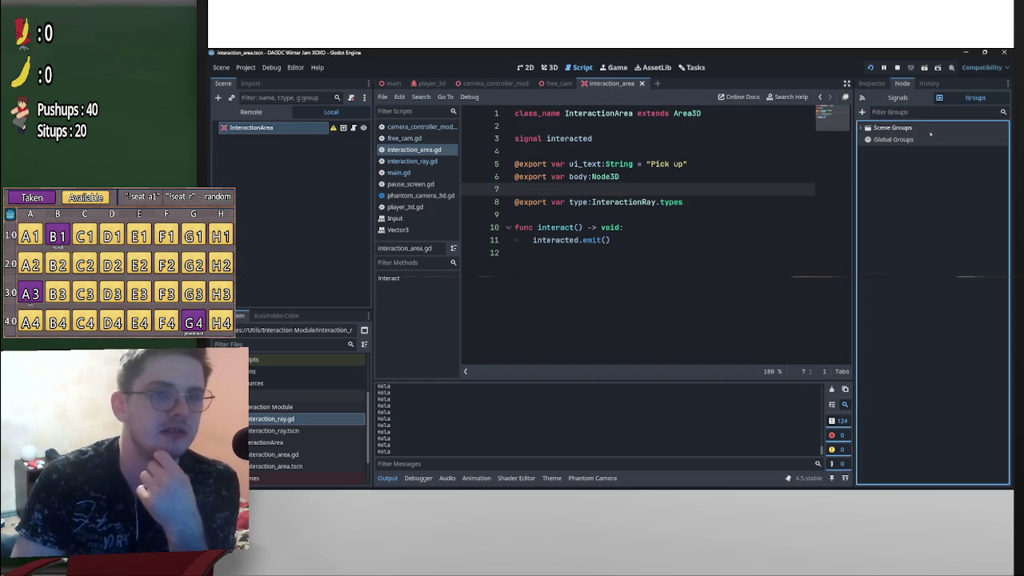
pyautogui.click(971, 146)
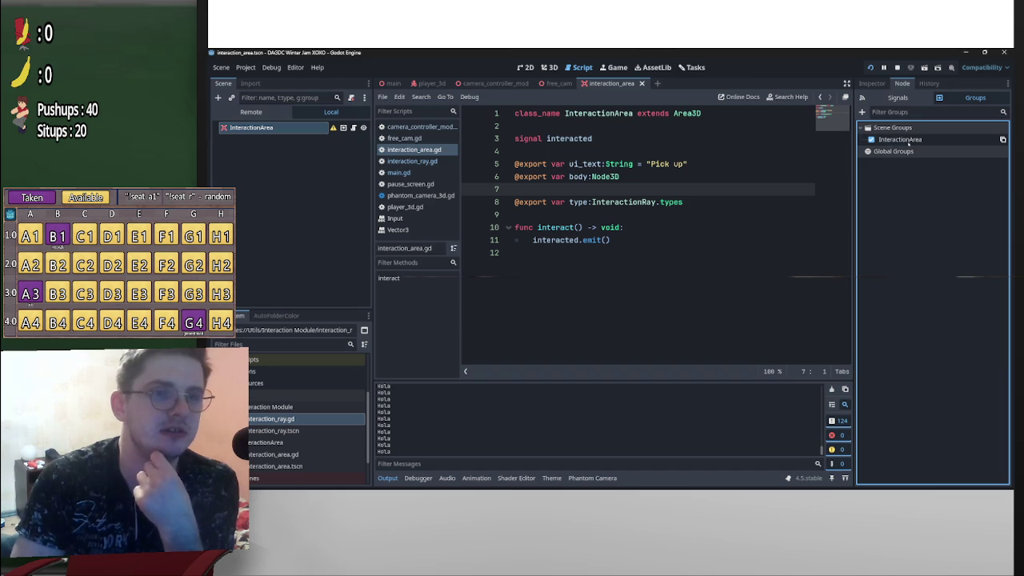
pyautogui.click(871, 140)
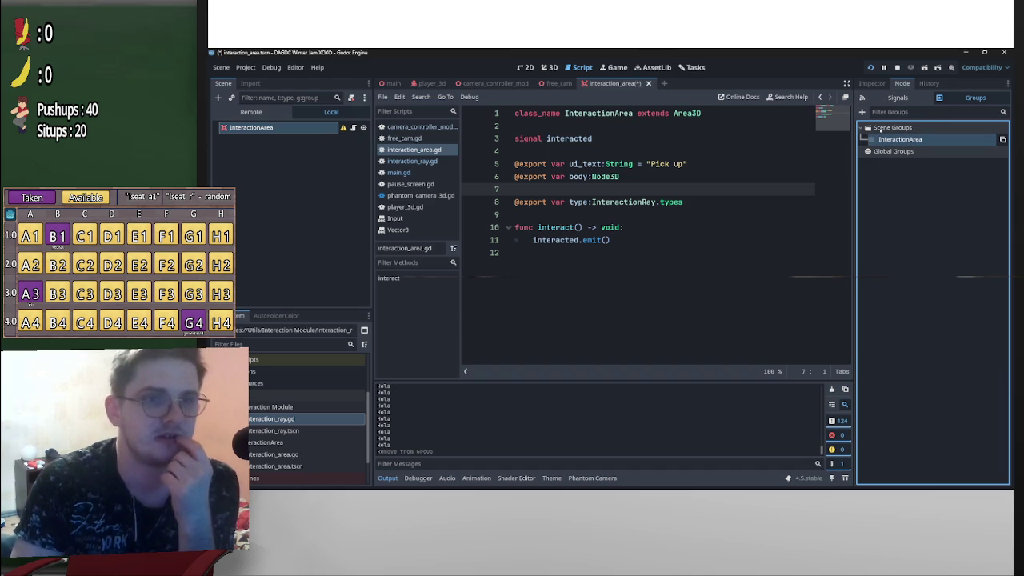
pyautogui.click(862, 112)
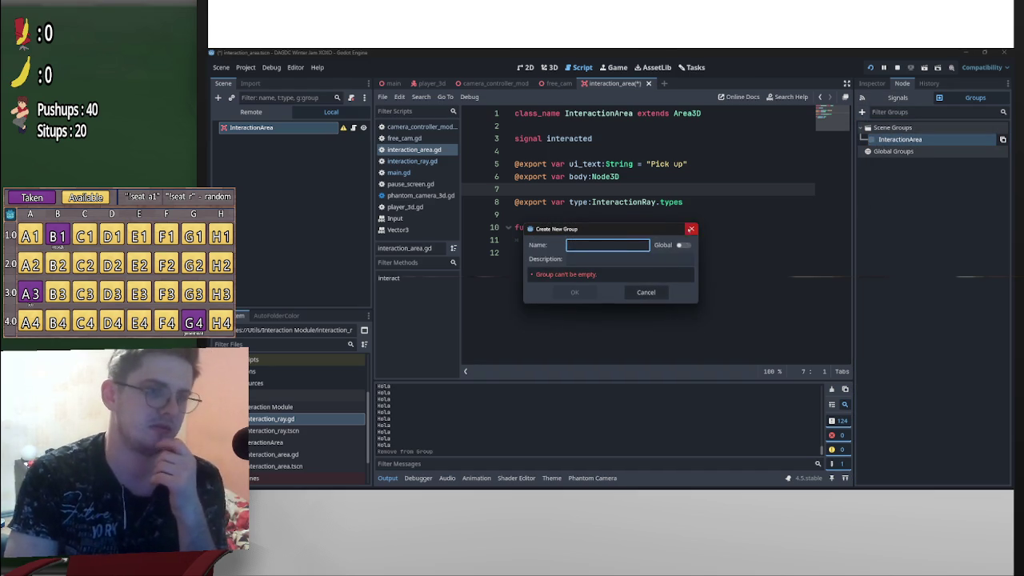
pyautogui.click(691, 229)
pyautogui.rightClick(900, 141)
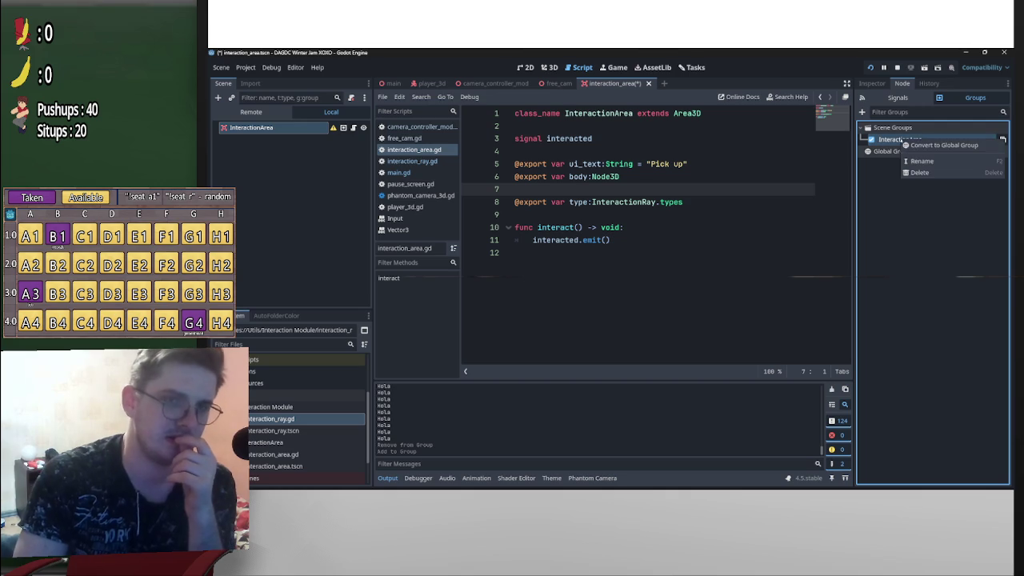
pyautogui.click(944, 145)
pyautogui.press('F5')
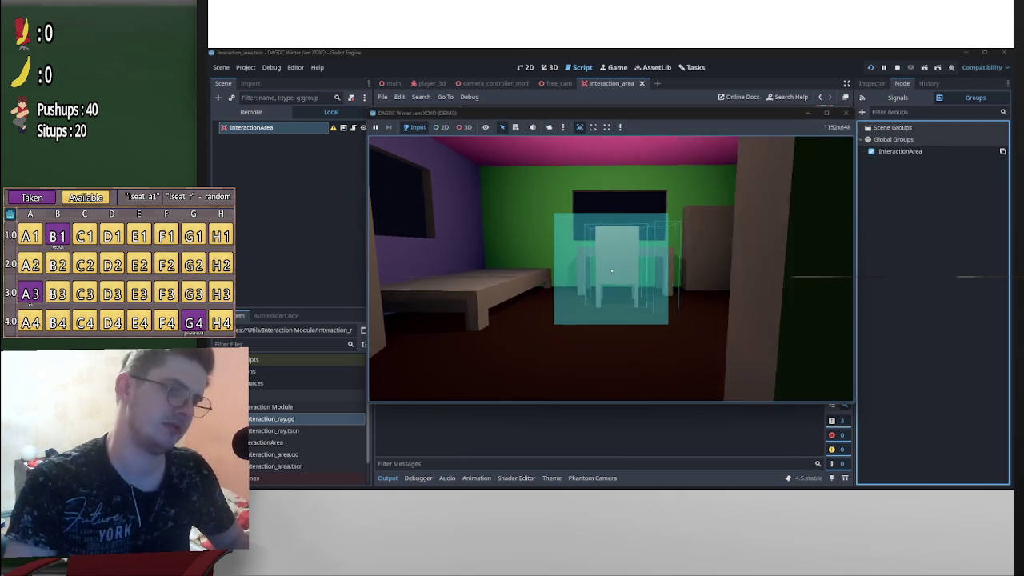
# Walk around the room to face the chair, pause with P, and stop with F8
pyautogui.press('w')
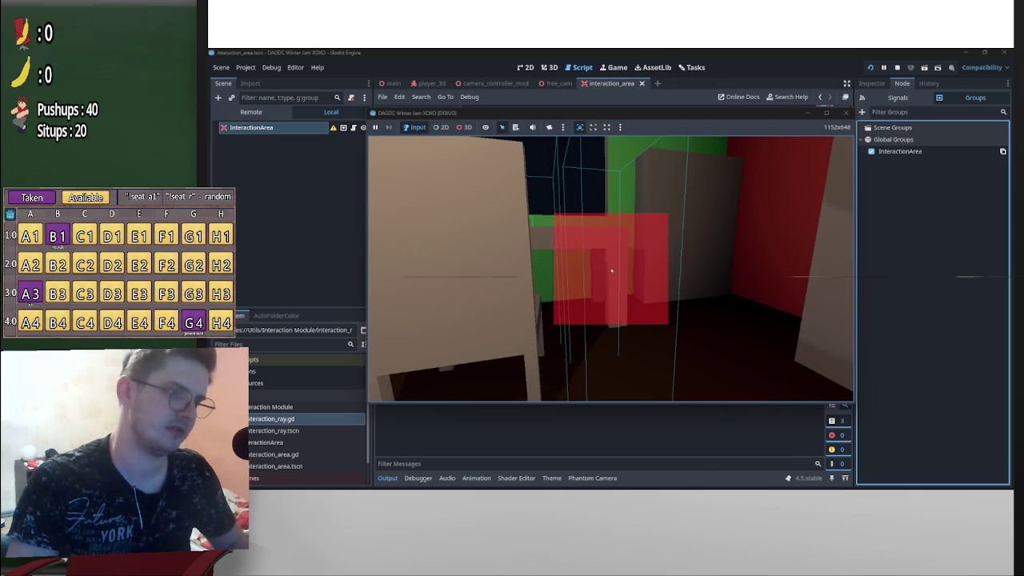
pyautogui.press('w')
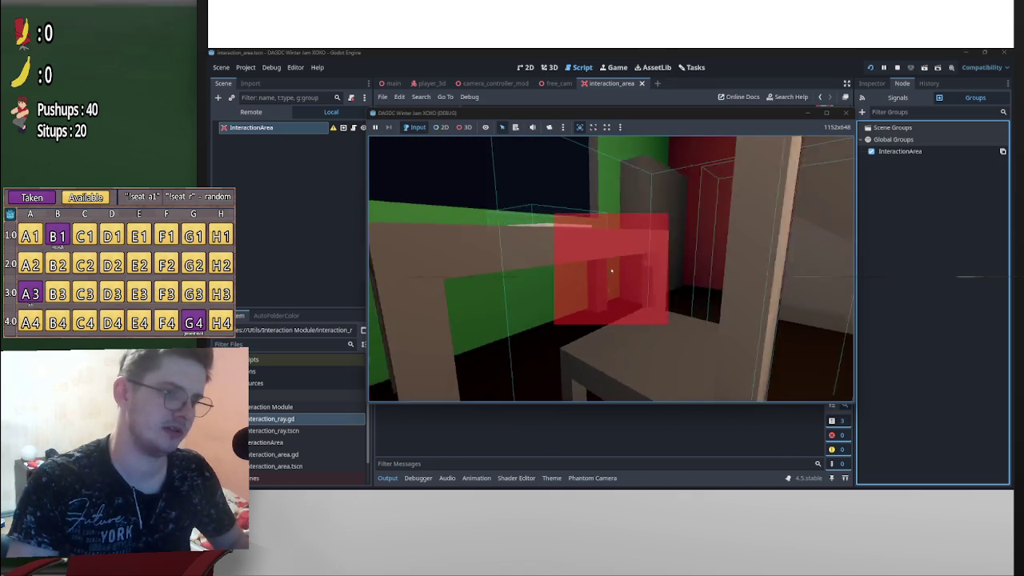
pyautogui.press('w')
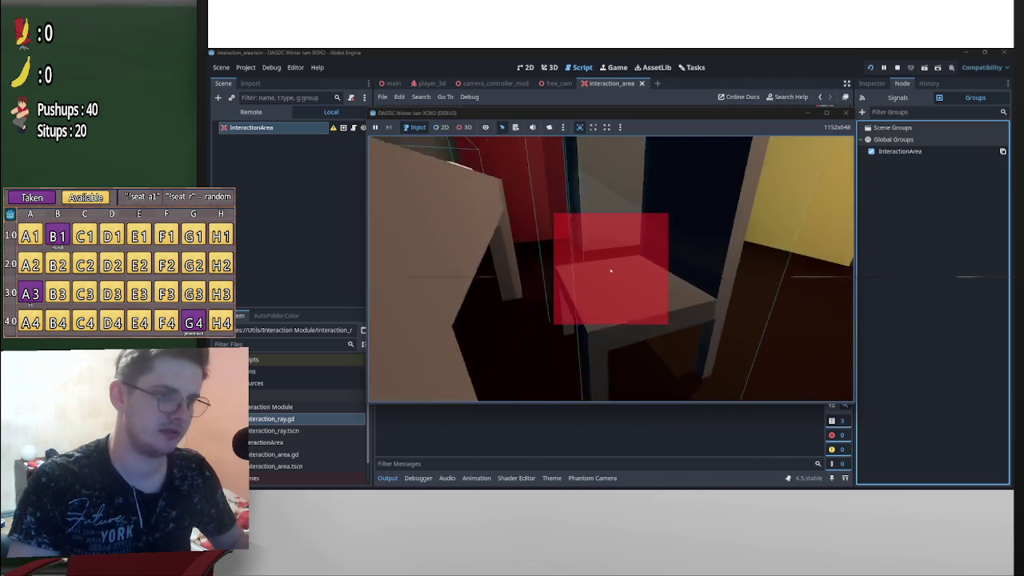
pyautogui.press('w')
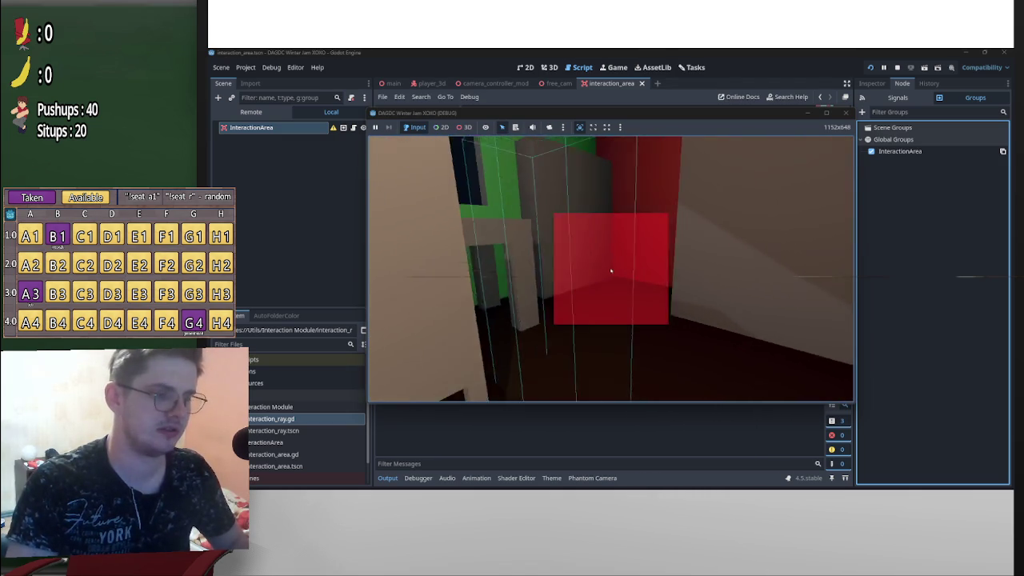
pyautogui.press('p')
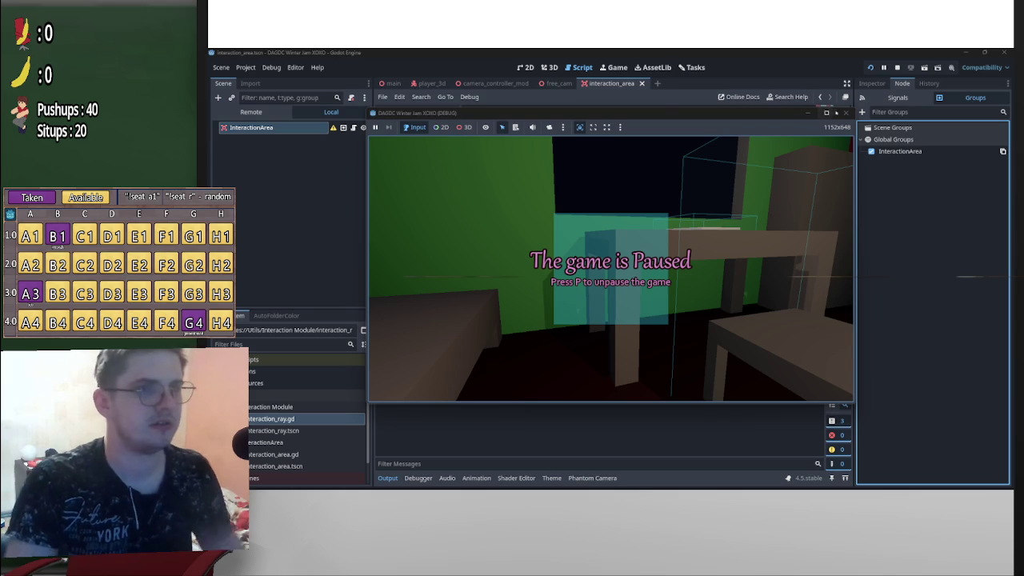
pyautogui.press('F8')
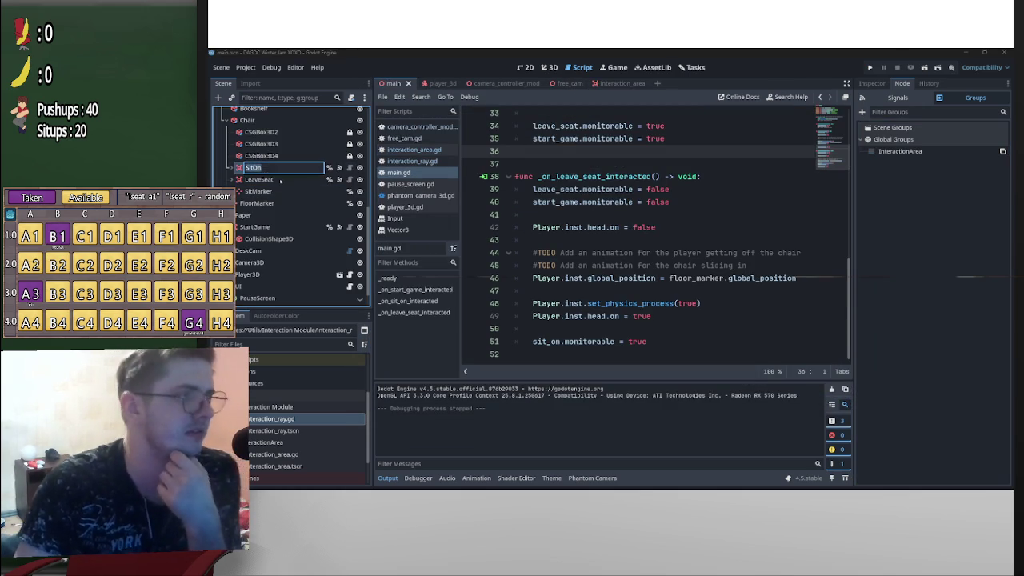
# Add SitOn, LeaveSeat and StartGame to the InteractionArea group, save the scene, and run the project
pyautogui.keyDown('ctrl'); pyautogui.click(280, 180); pyautogui.keyUp('ctrl')
pyautogui.keyDown('ctrl'); pyautogui.click(264, 226); pyautogui.keyUp('ctrl')
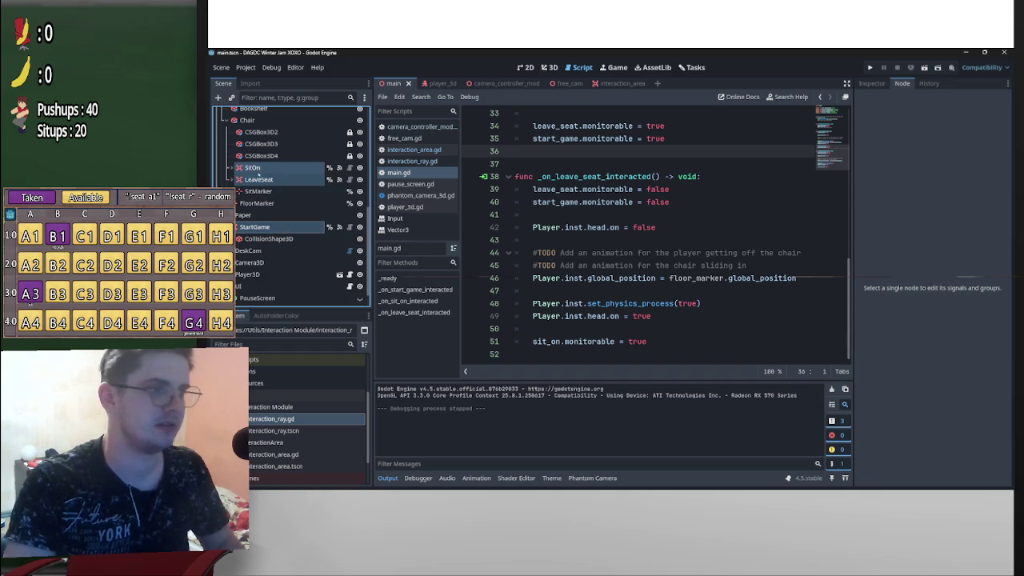
pyautogui.click(909, 152)
pyautogui.click(258, 179)
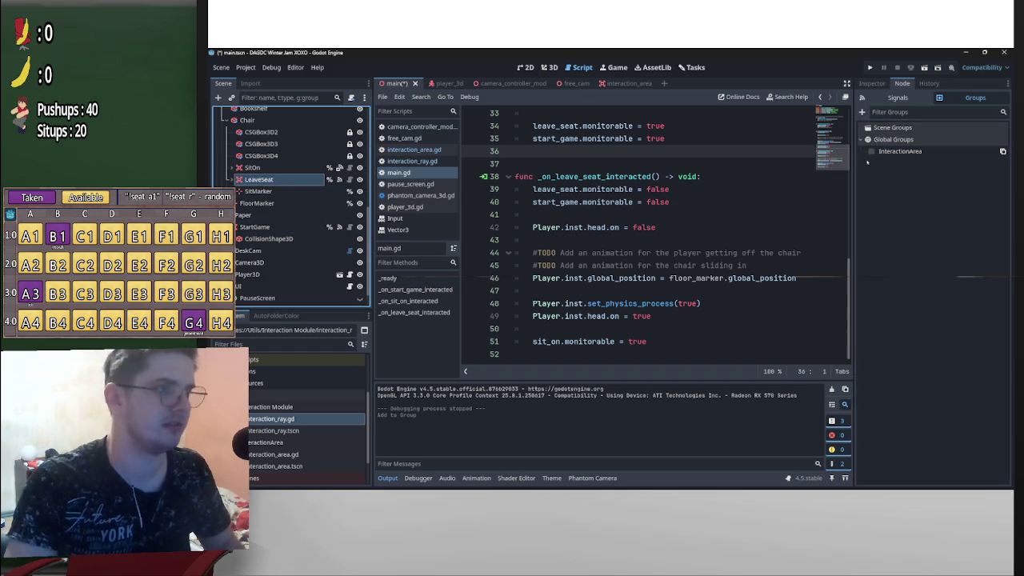
pyautogui.click(909, 152)
pyautogui.click(256, 227)
pyautogui.click(910, 152)
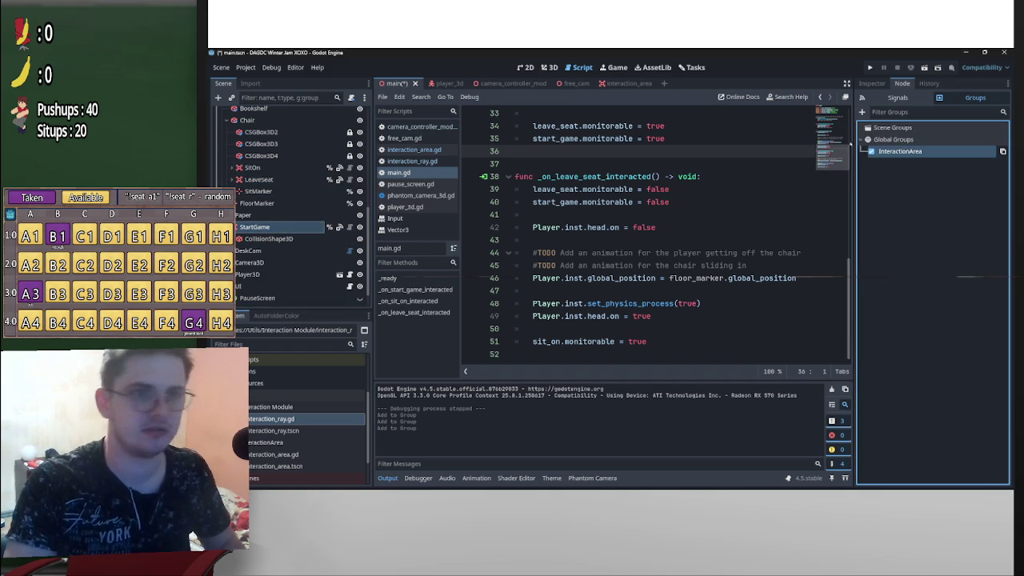
pyautogui.hotkey('ctrl', 's')
pyautogui.click(871, 68)
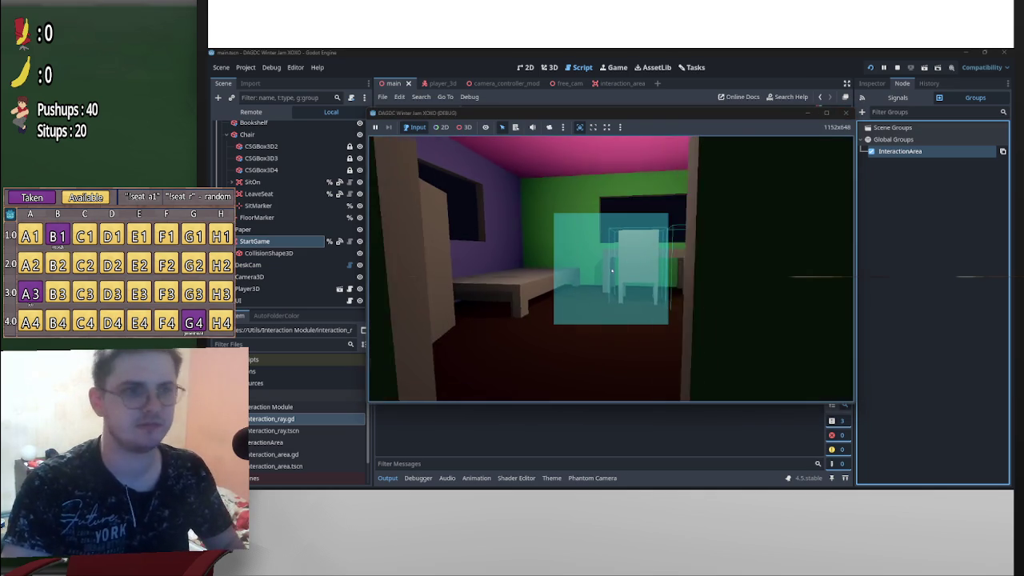
# Sit on and leave the chair with E, walk toward the desk, pause, and stop the game
pyautogui.press('e')
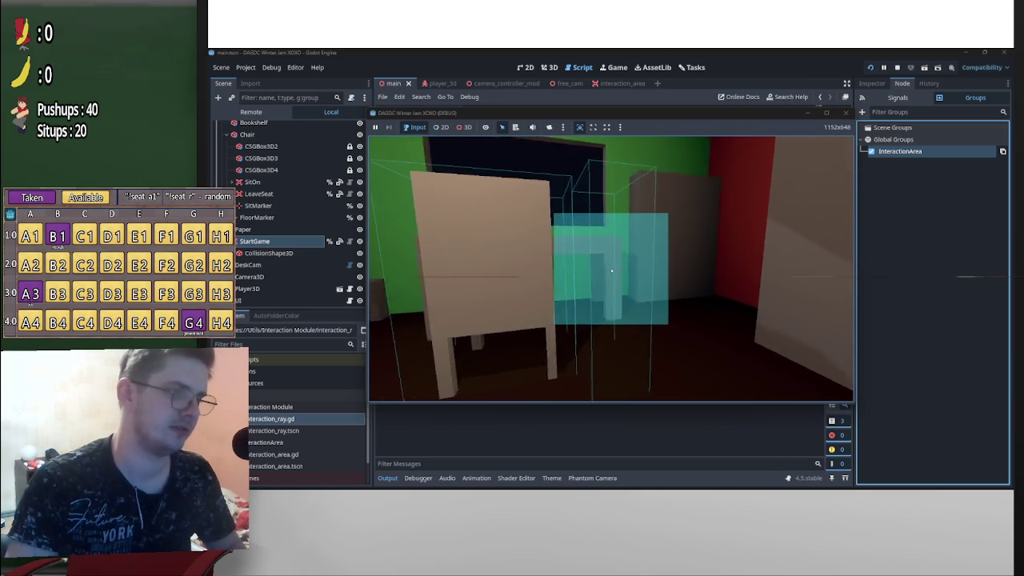
pyautogui.press('e')
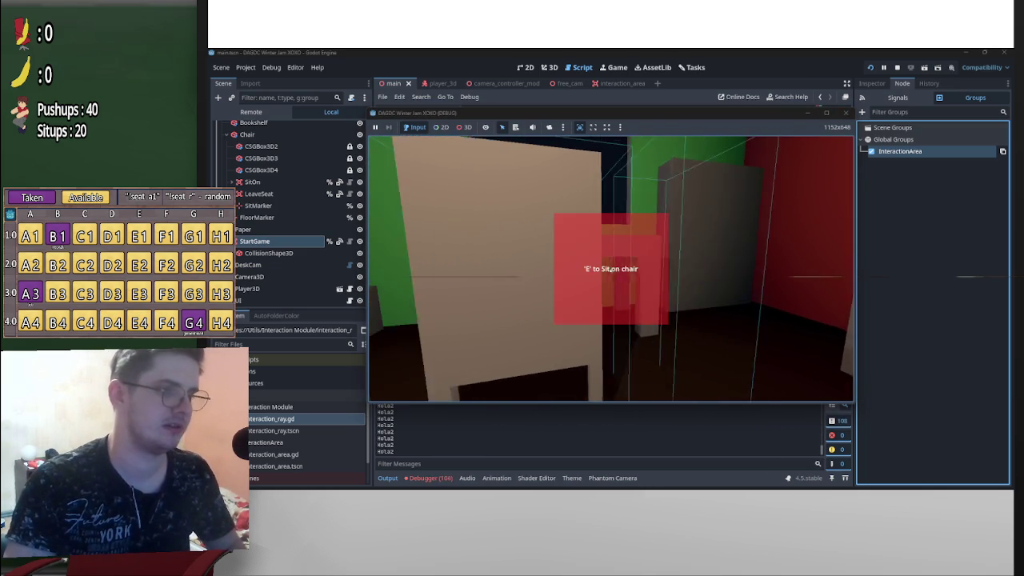
pyautogui.press('w')
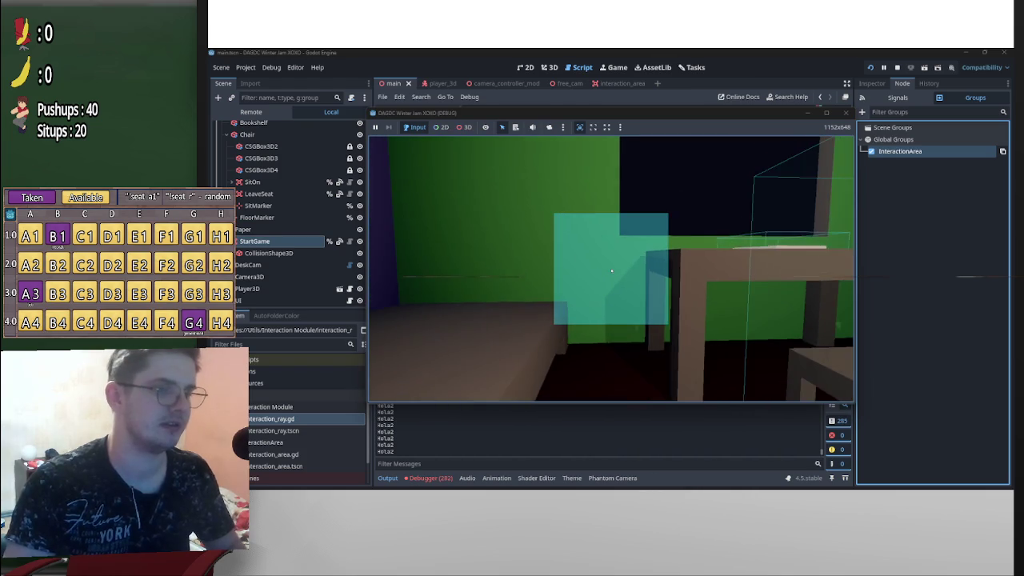
pyautogui.press('p')
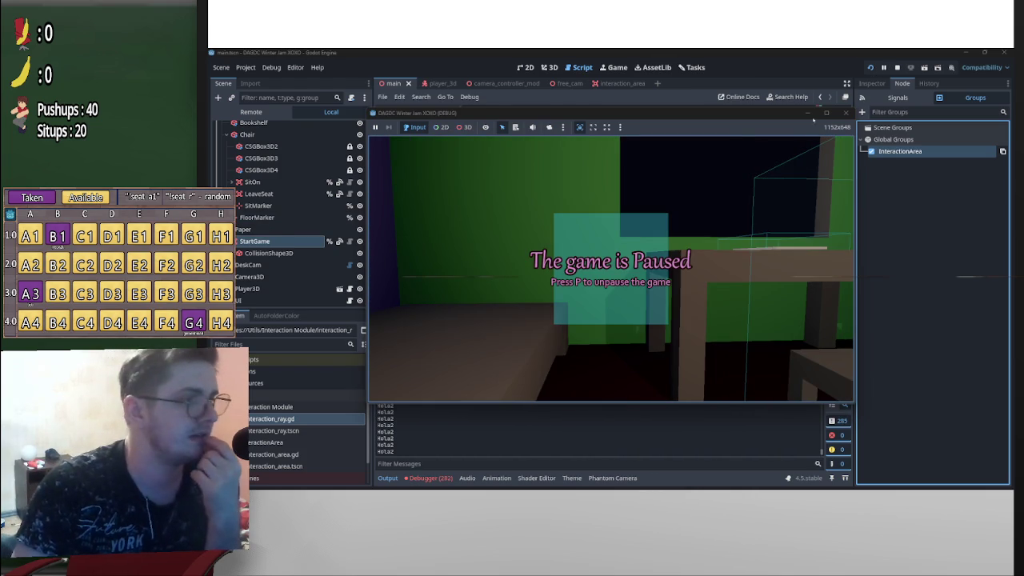
pyautogui.press('F8')
# Inspect the SitOn, LeaveSeat and StartGame area properties, including SitOn's collision settings
pyautogui.scroll(2, 296, 240)
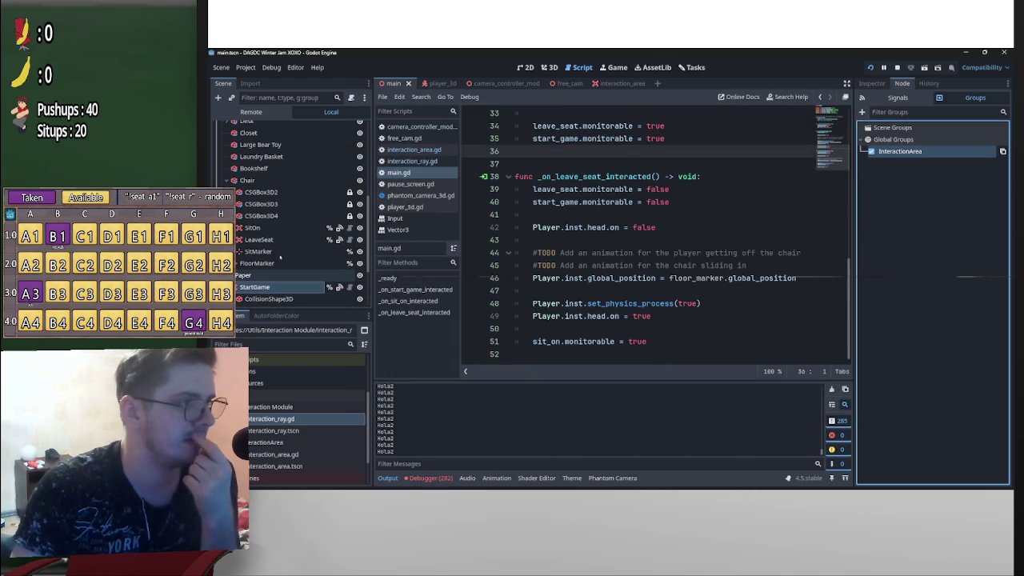
pyautogui.click(272, 228)
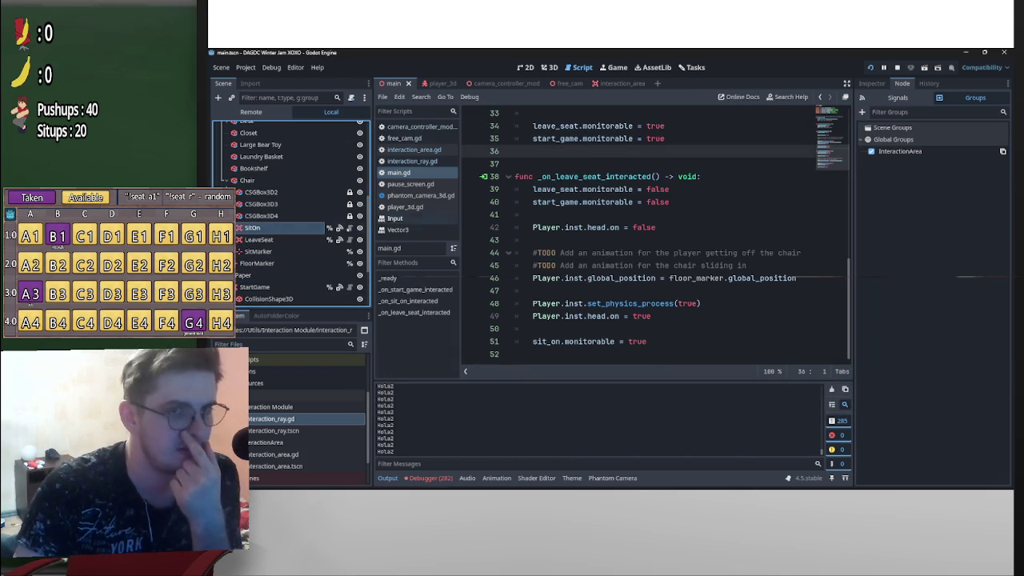
pyautogui.click(871, 84)
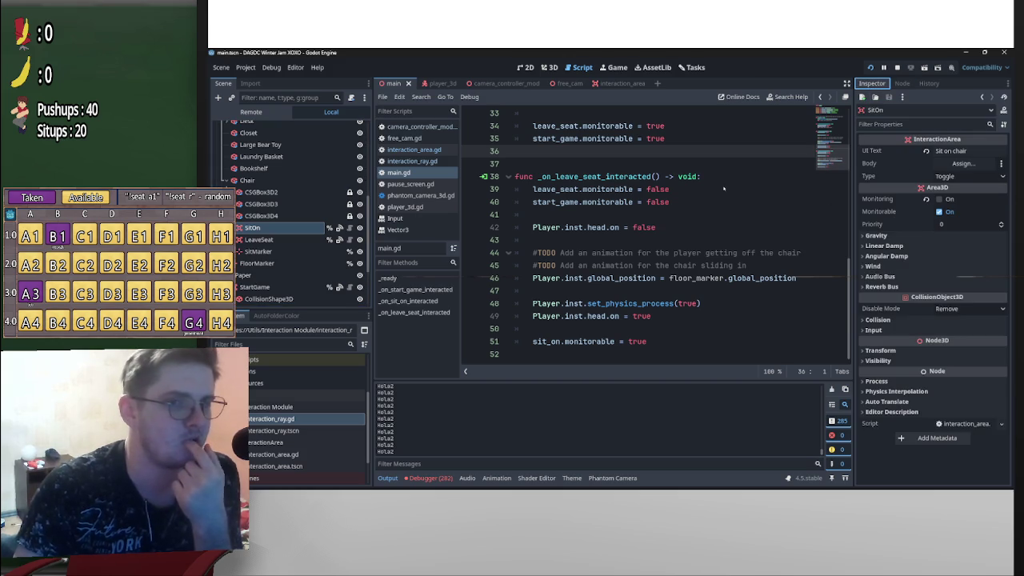
pyautogui.click(276, 240)
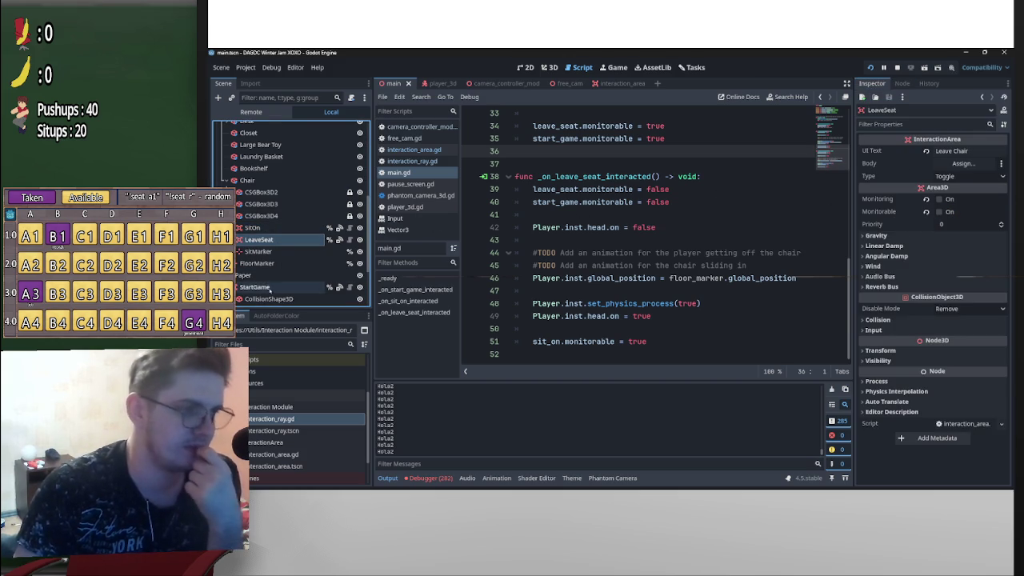
pyautogui.click(264, 287)
pyautogui.click(267, 229)
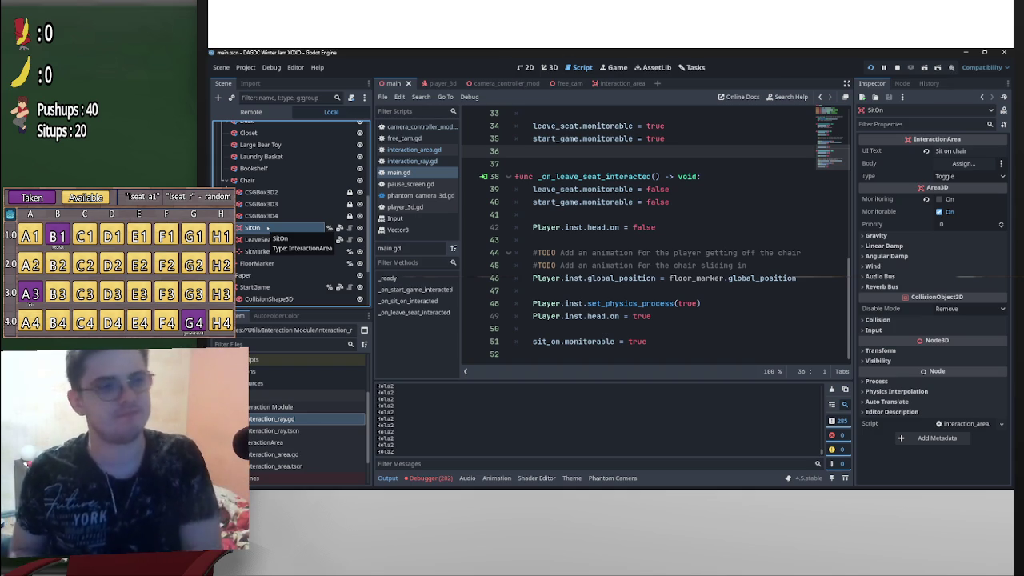
pyautogui.scroll(8, 608, 242)
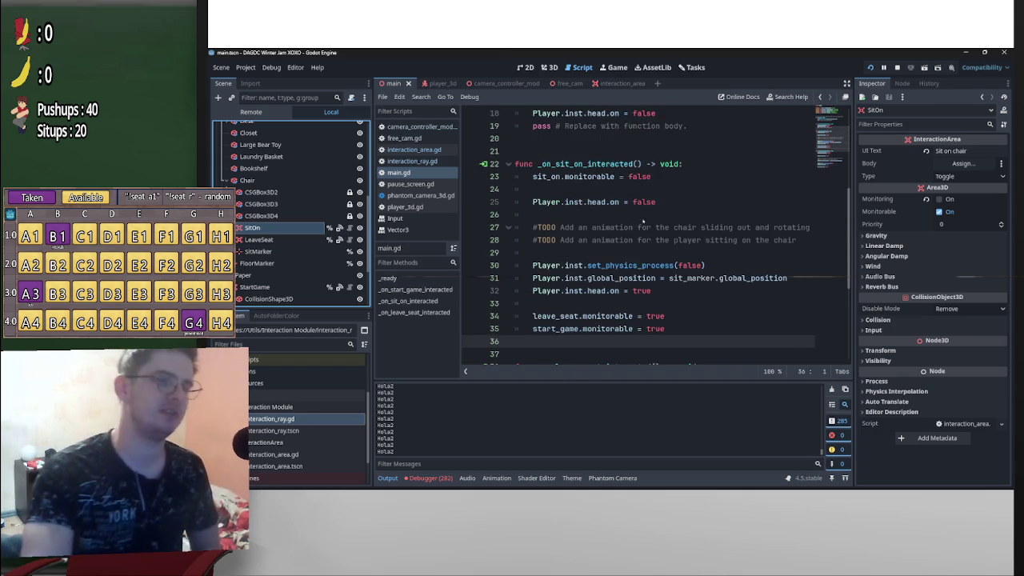
pyautogui.scroll(-3, 640, 237)
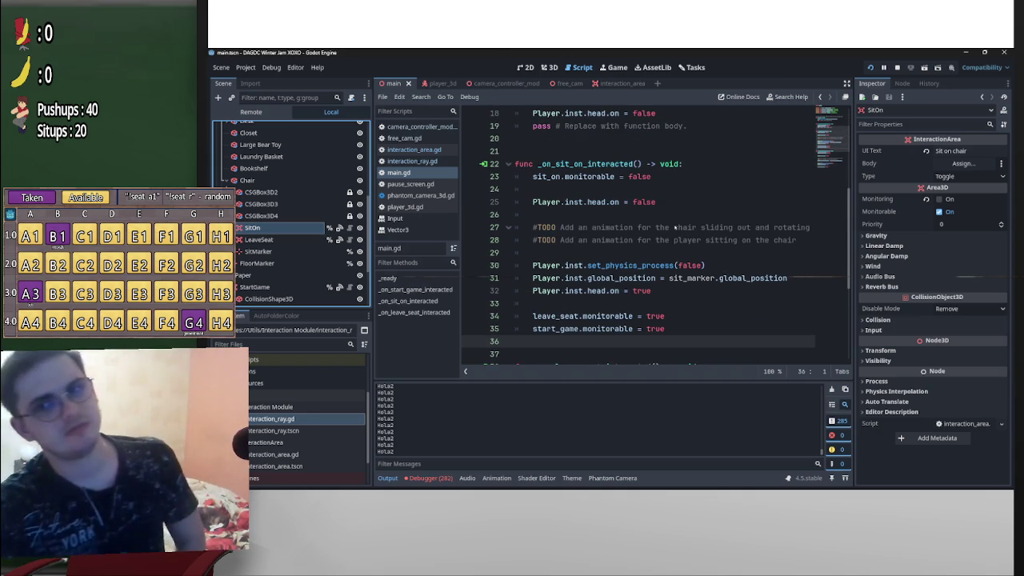
pyautogui.scroll(2, 672, 250)
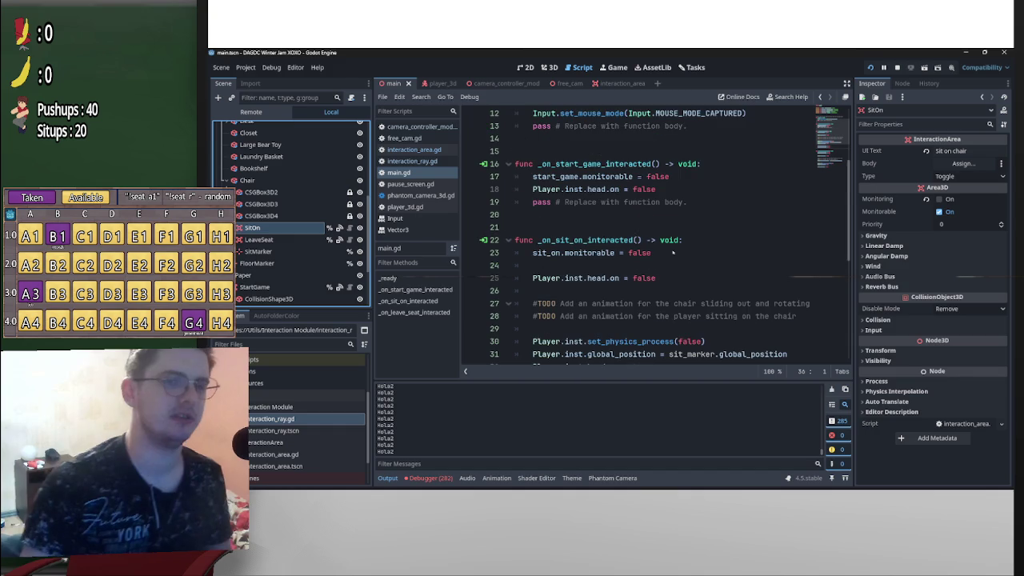
pyautogui.click(907, 321)
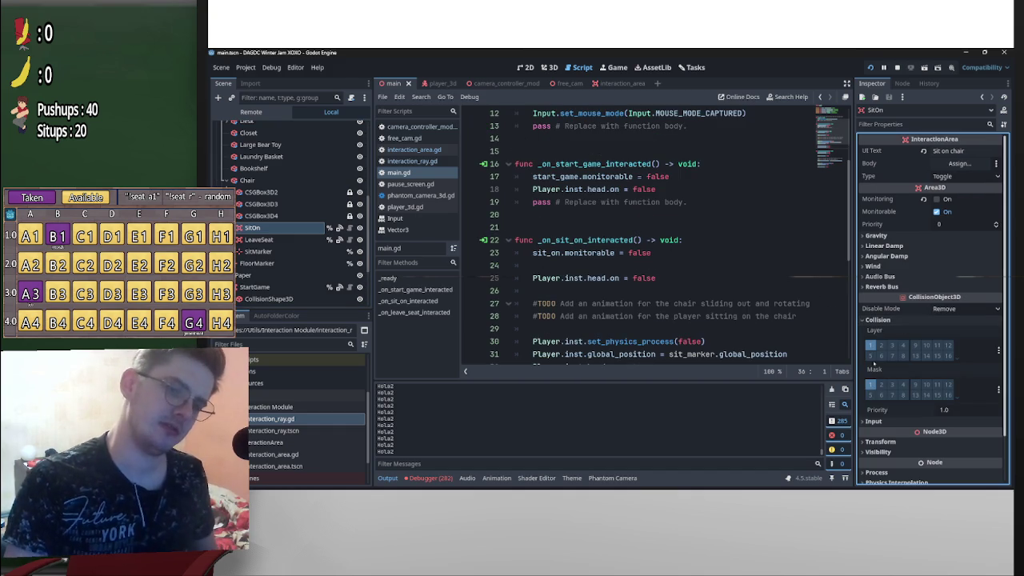
pyautogui.click(900, 321)
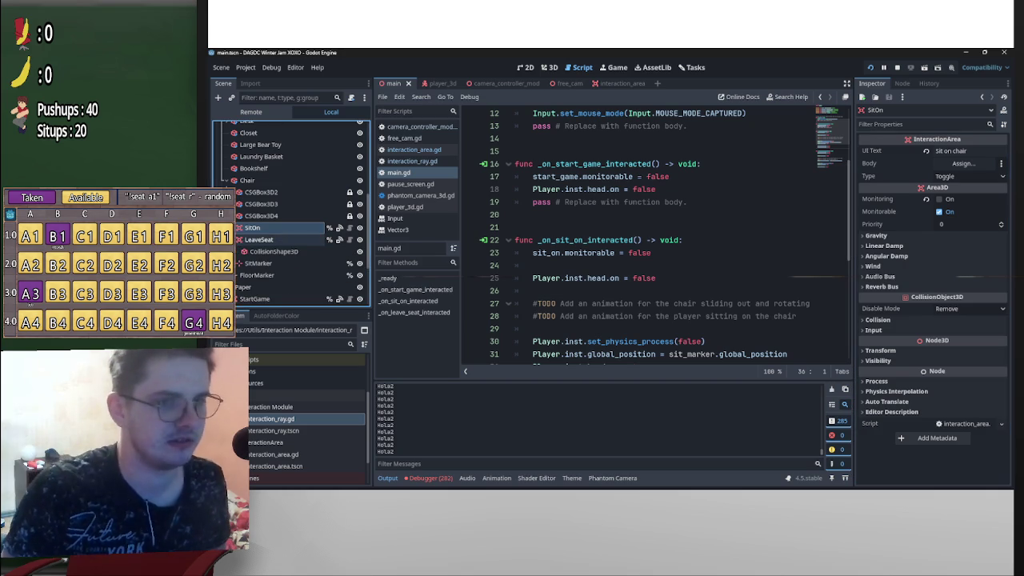
# Turn on Monitorable for the LeaveSeat and StartGame interaction areas
pyautogui.click(260, 239)
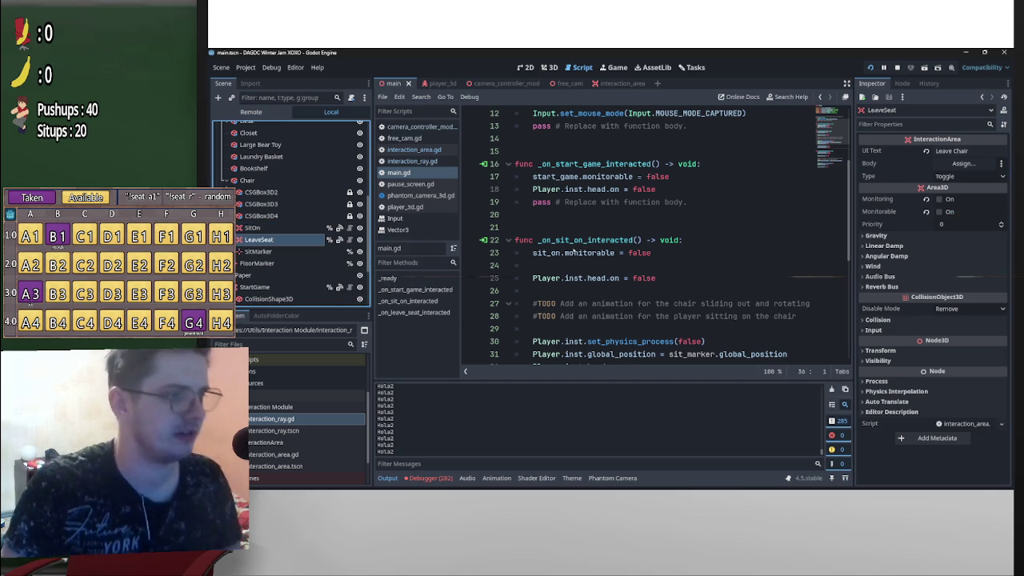
pyautogui.click(944, 211)
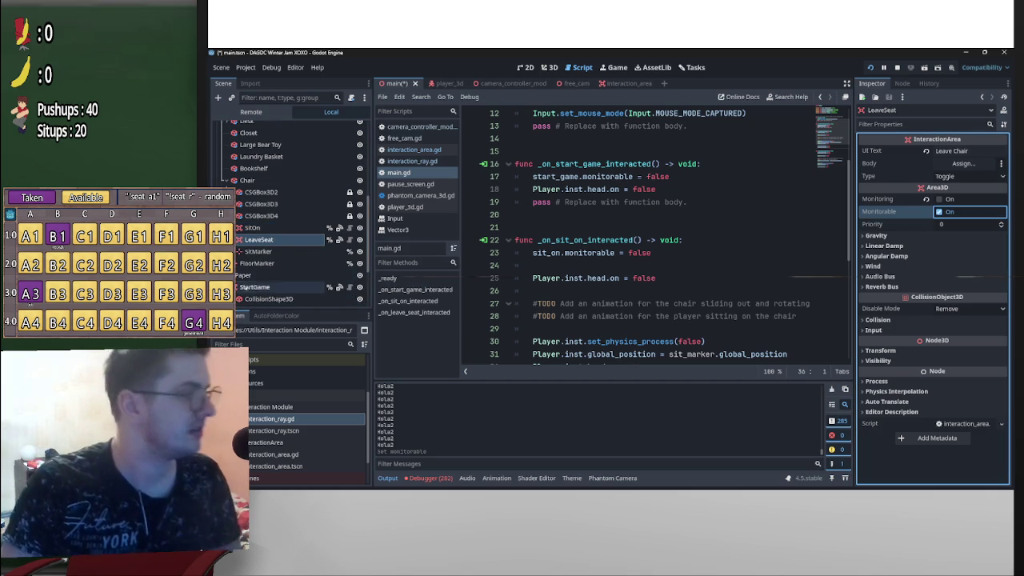
pyautogui.click(254, 286)
pyautogui.click(944, 211)
pyautogui.scroll(-2, 681, 307)
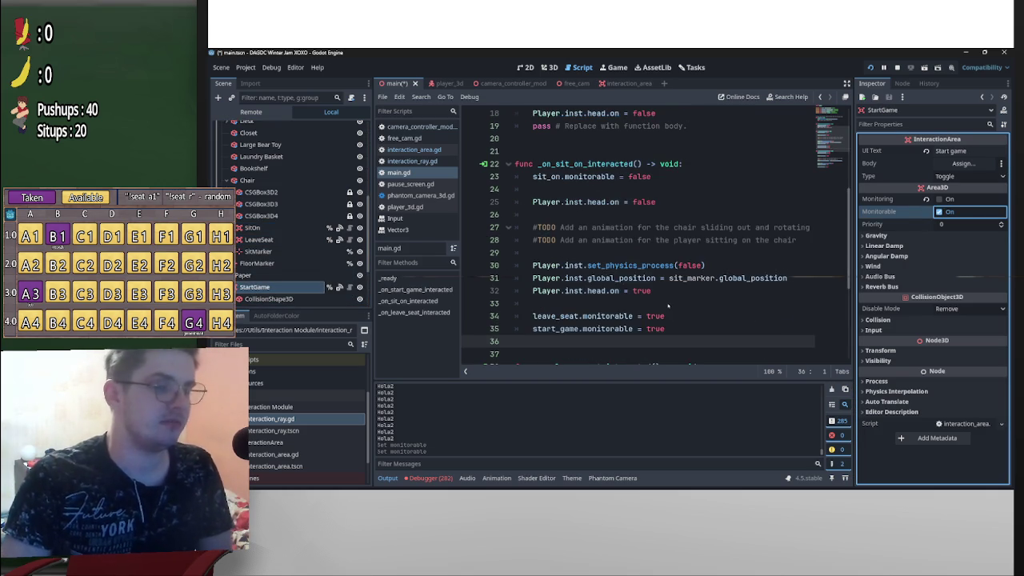
pyautogui.scroll(1, 668, 305)
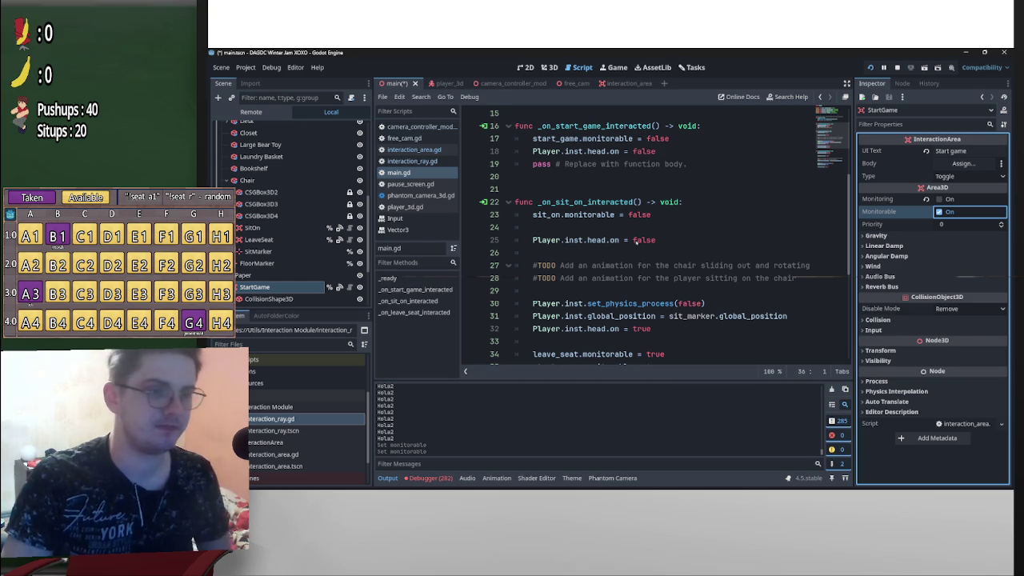
pyautogui.scroll(-1, 621, 228)
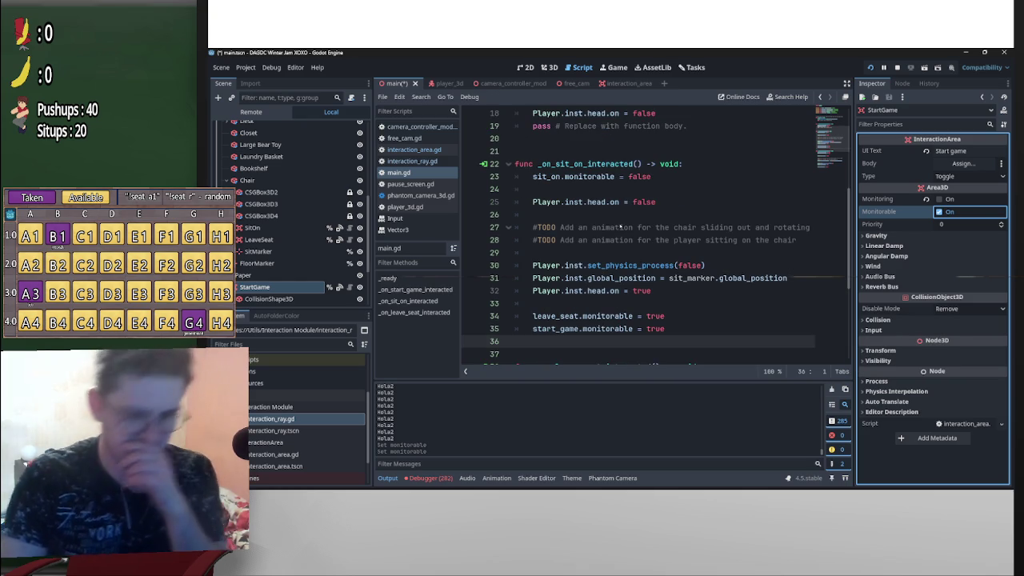
# Insert a sit_on.collision_layer line above sit_on.monitorable and open collision_layer's documentation
pyautogui.moveTo(652, 176); pyautogui.dragTo(572, 176)
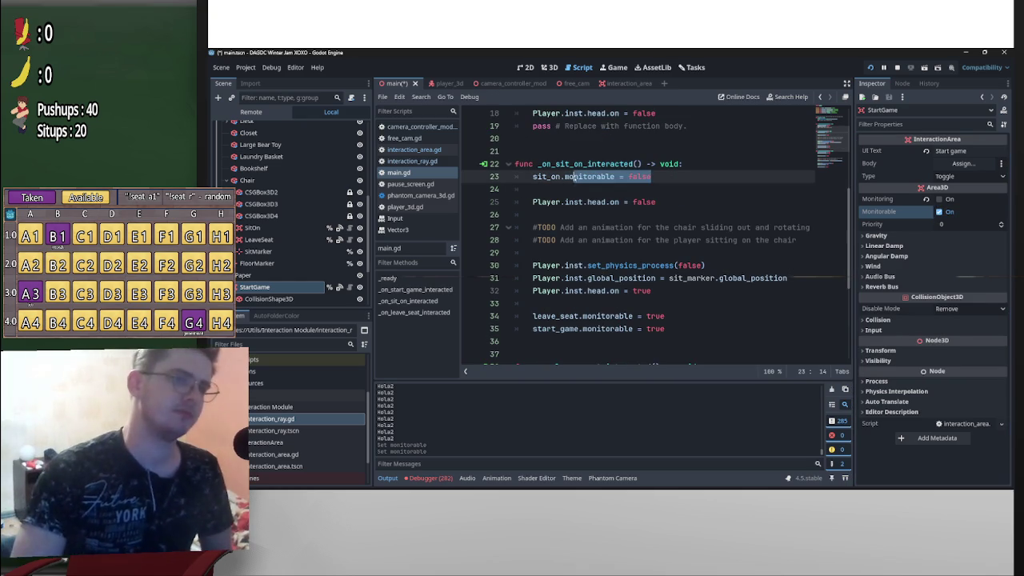
pyautogui.doubleClick(567, 177)
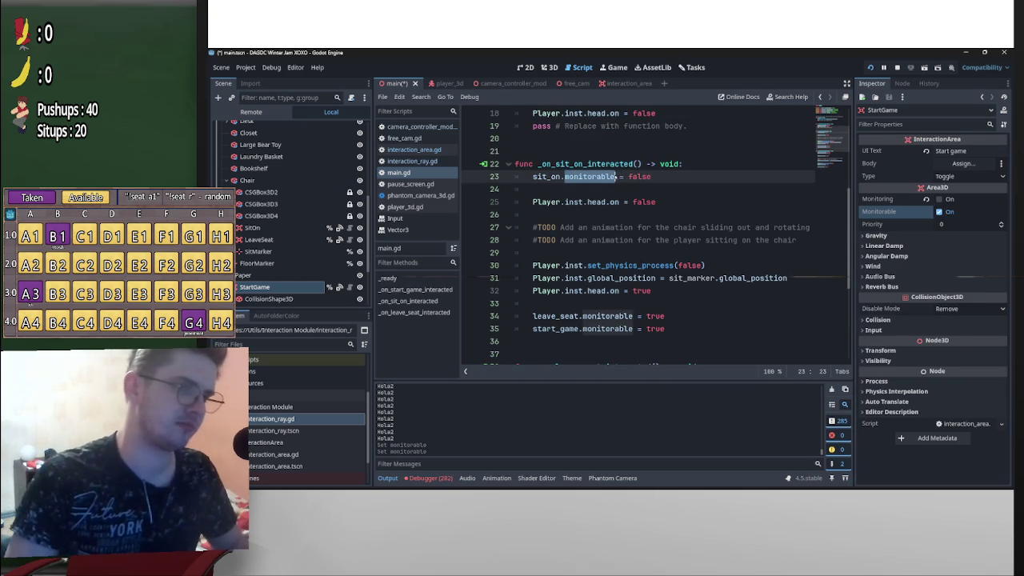
pyautogui.click(532, 177)
pyautogui.press('Return')
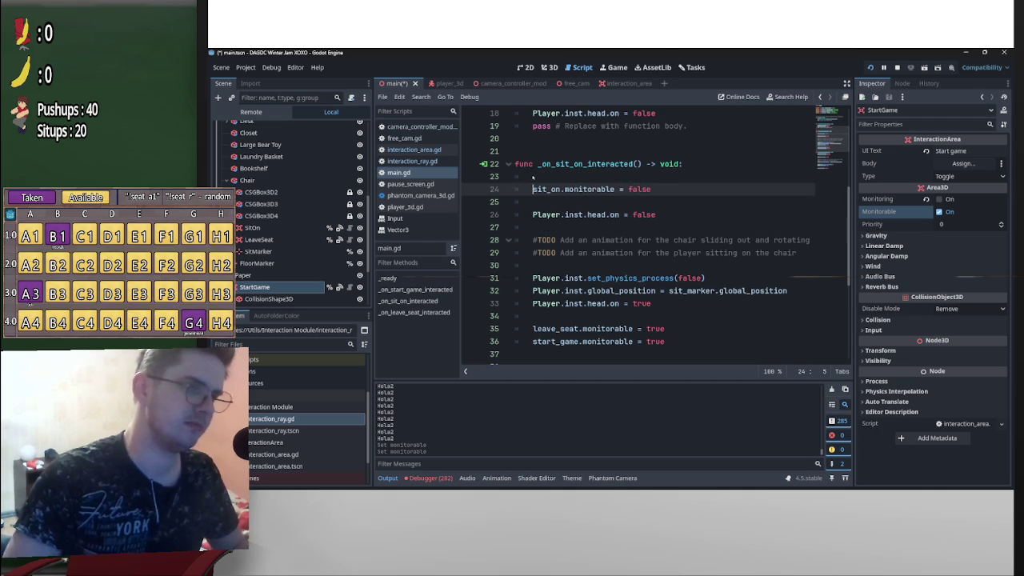
pyautogui.press('Up')
pyautogui.write('sit')
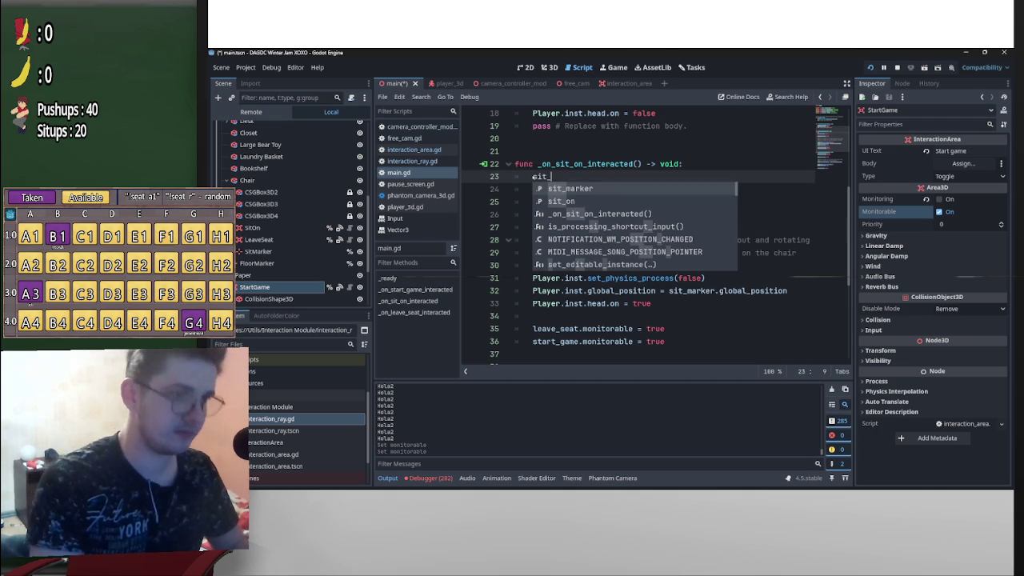
pyautogui.write('_on.')
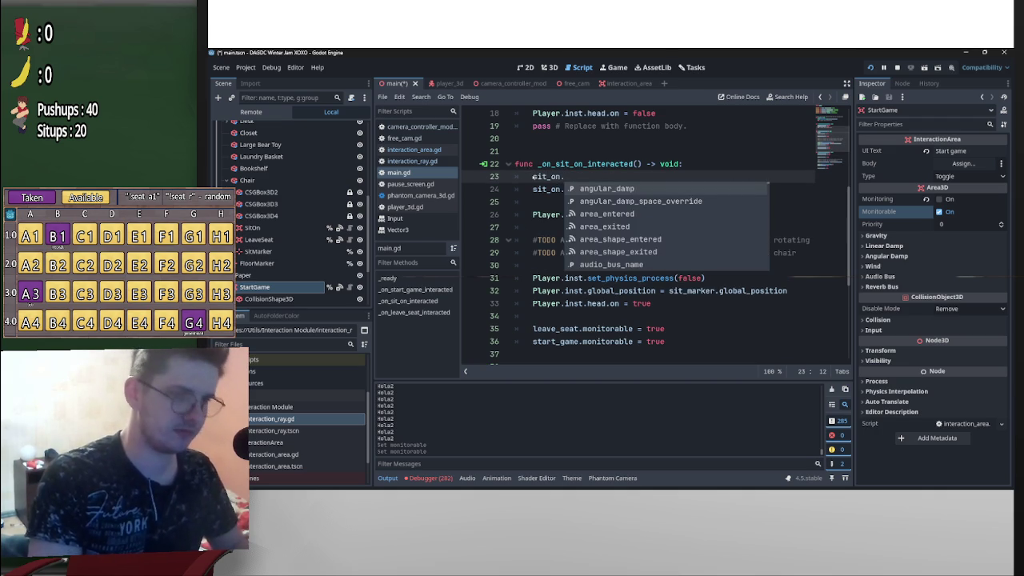
pyautogui.write('coll')
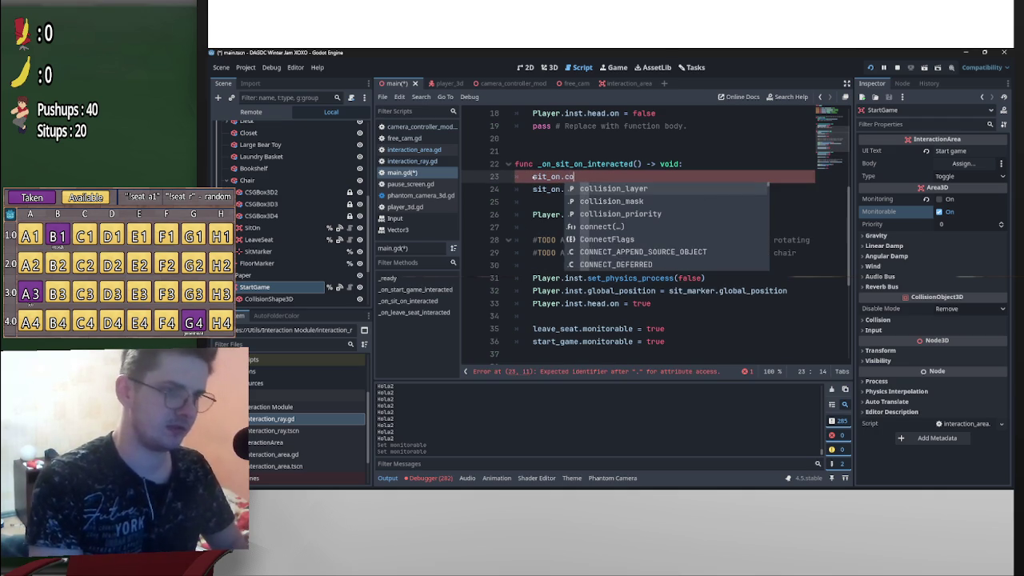
pyautogui.press('Return')
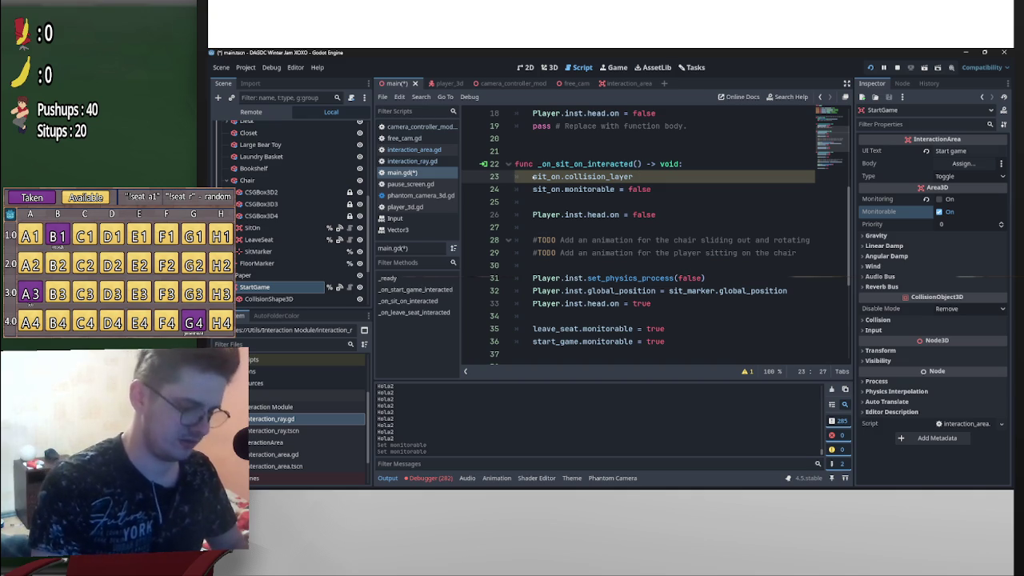
pyautogui.write('.')
pyautogui.write(' =')
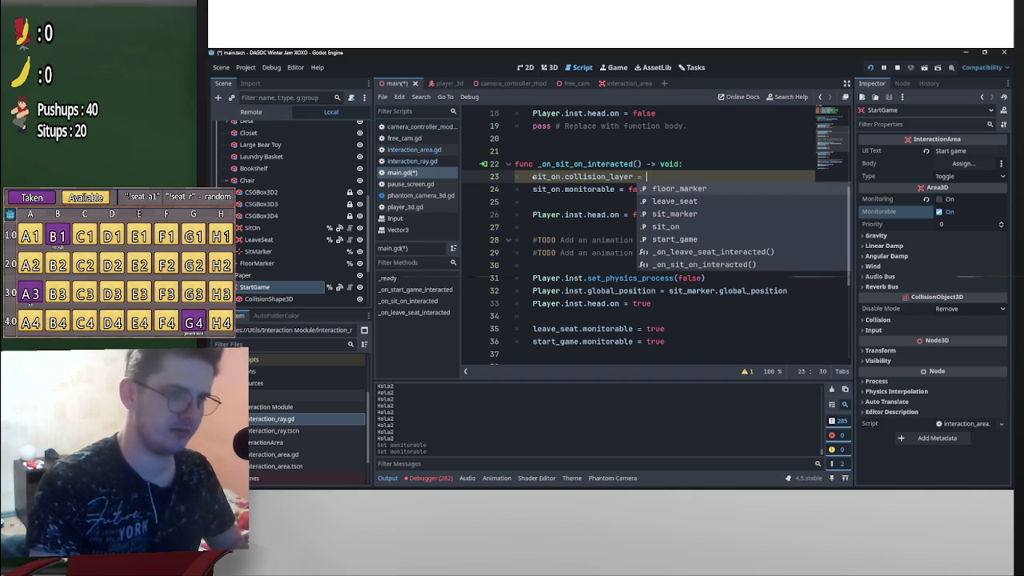
pyautogui.press('BackSpace')
pyautogui.press('BackSpace')
pyautogui.press('BackSpace')
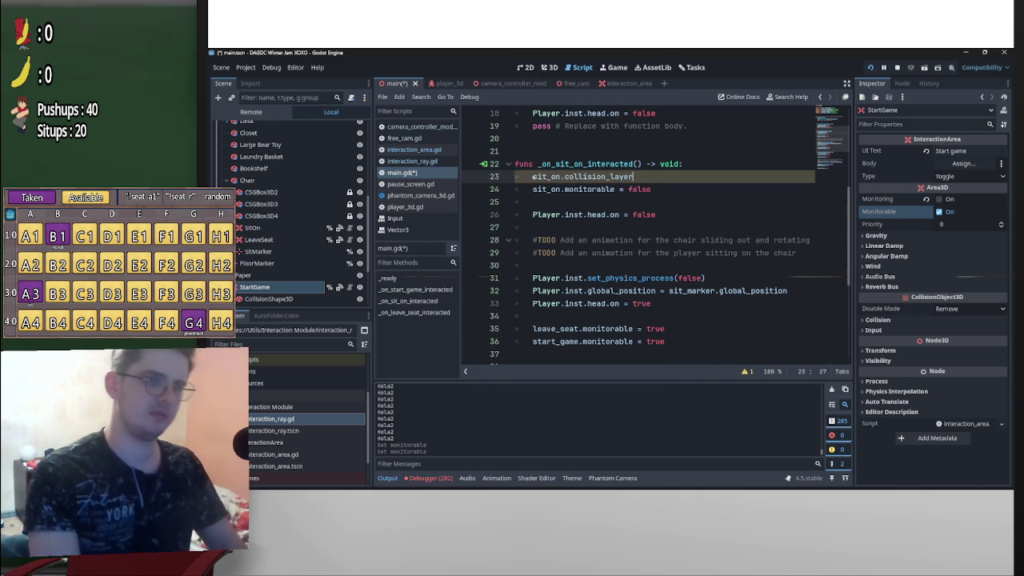
pyautogui.keyDown('ctrl'); pyautogui.click(587, 180); pyautogui.keyUp('ctrl')
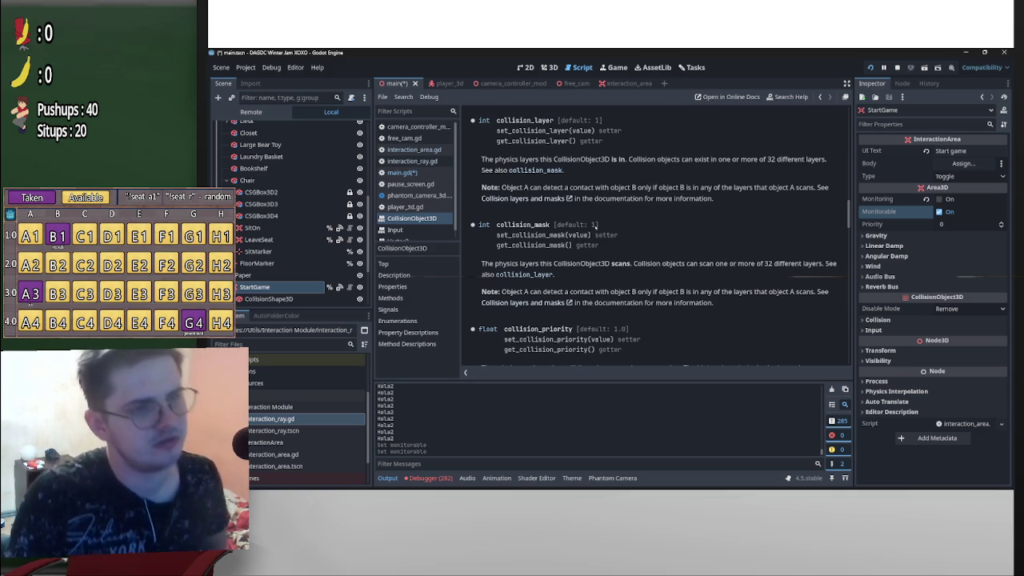
# Read the CollisionObject3D docs, enable collision layer 2 on StartGame, and go back to main.gd
pyautogui.scroll(4, 632, 226)
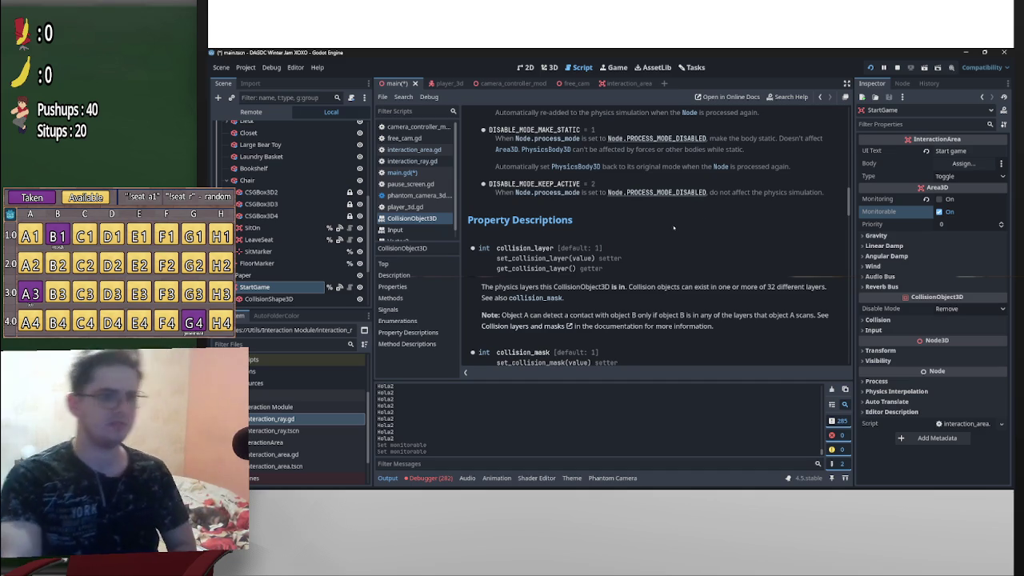
pyautogui.scroll(15, 673, 228)
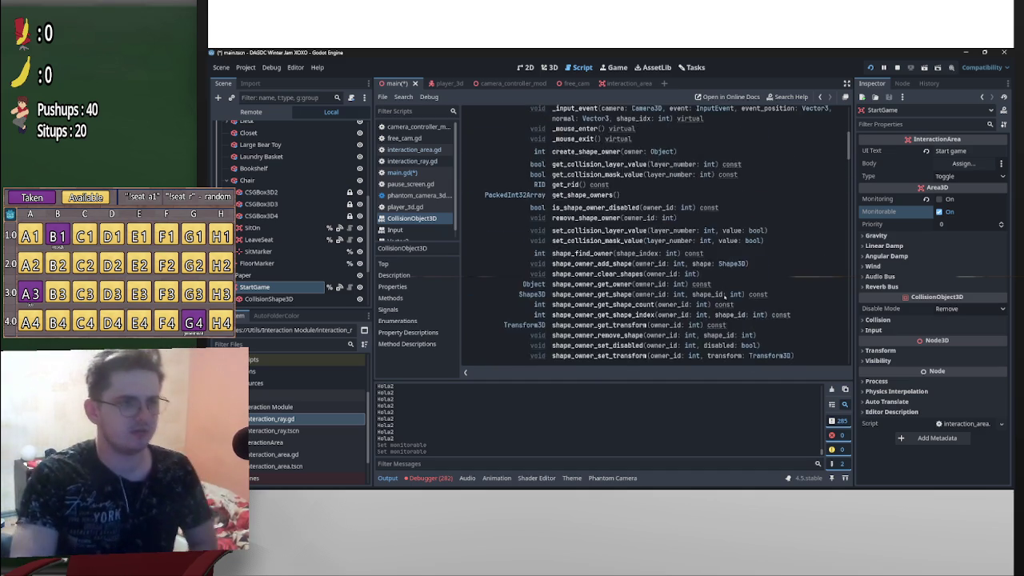
pyautogui.scroll(8, 723, 296)
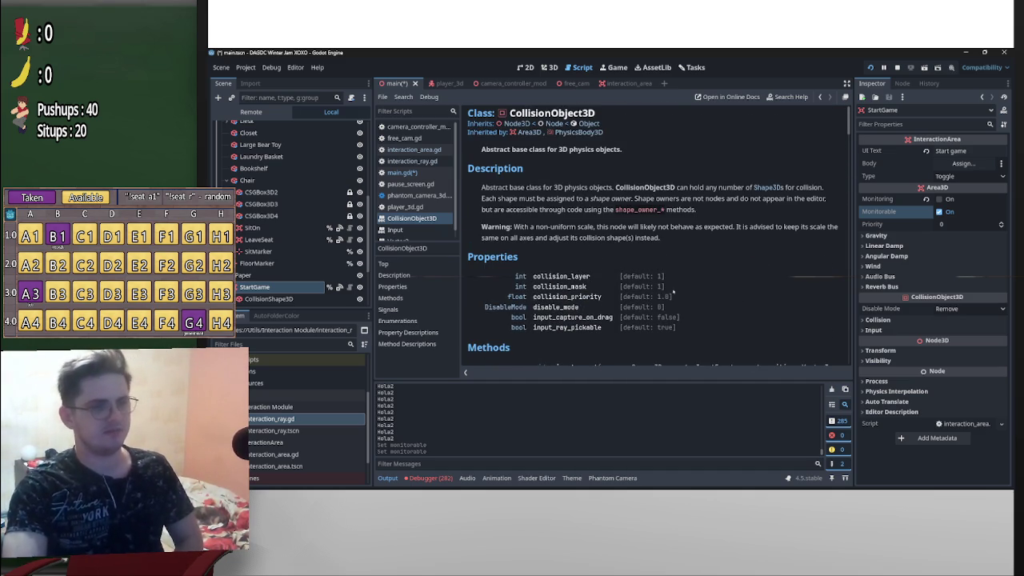
pyautogui.click(877, 319)
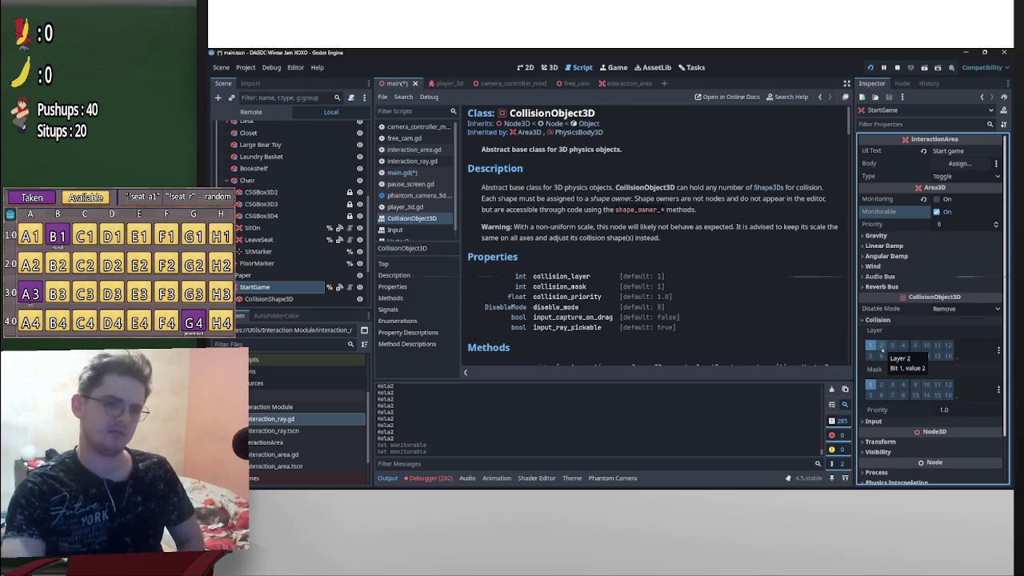
pyautogui.click(880, 345)
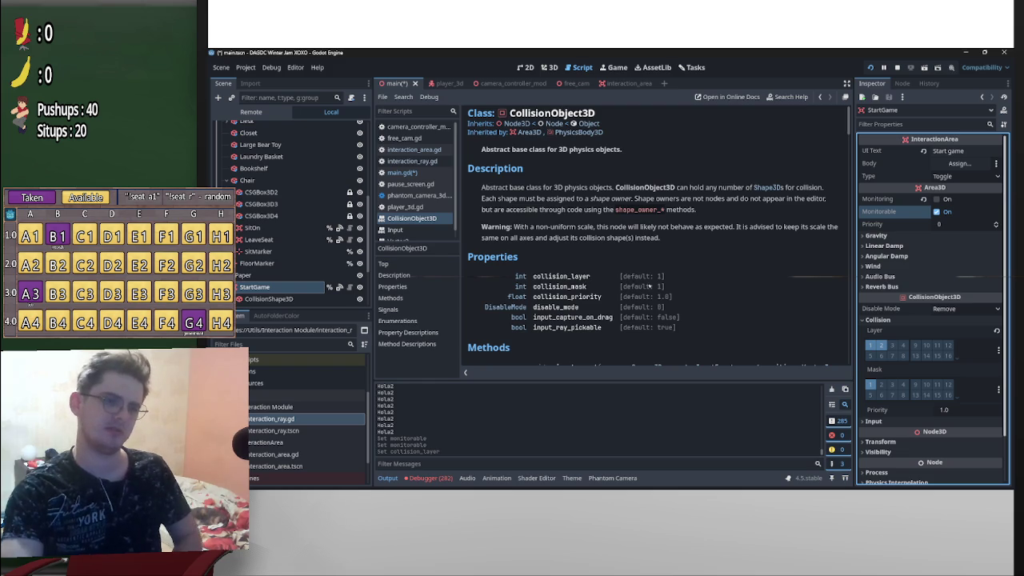
pyautogui.hotkey('alt', 'Left')
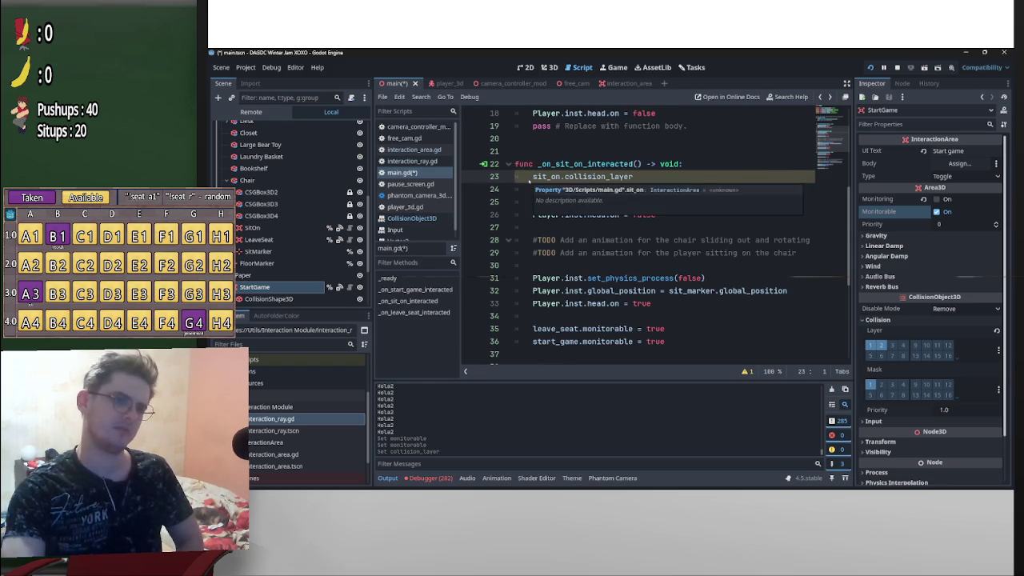
# Add print(sit_on.collision_layer) as the first line of _ready()
pyautogui.click(533, 179)
pyautogui.moveTo(533, 180)
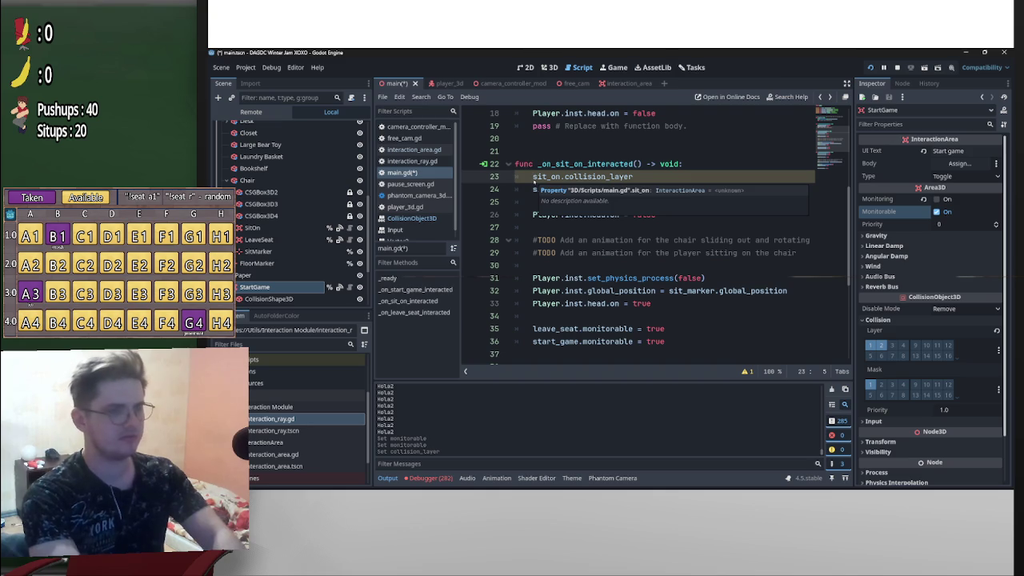
pyautogui.scroll(2, 534, 182)
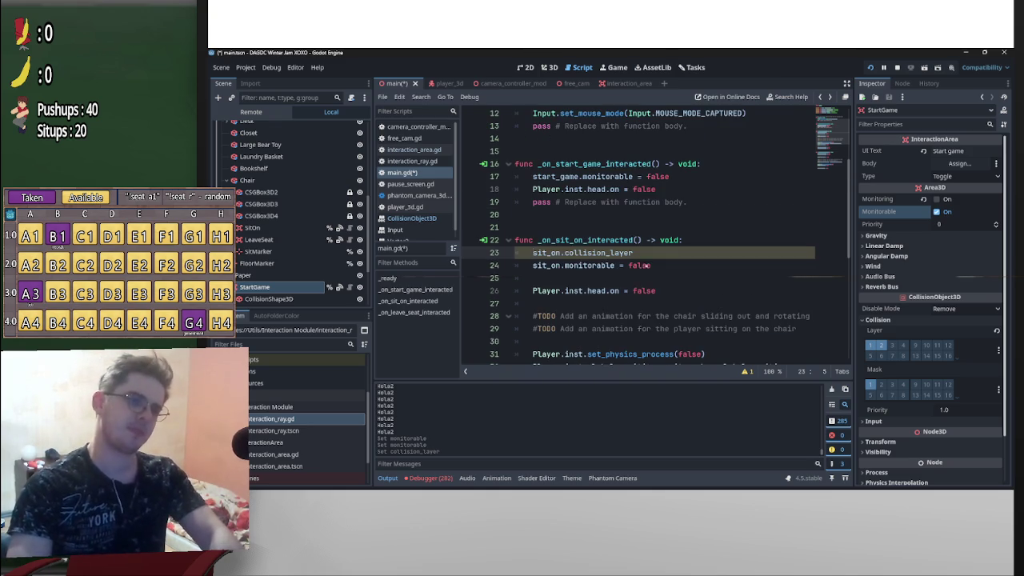
pyautogui.moveTo(640, 253); pyautogui.dragTo(533, 252)
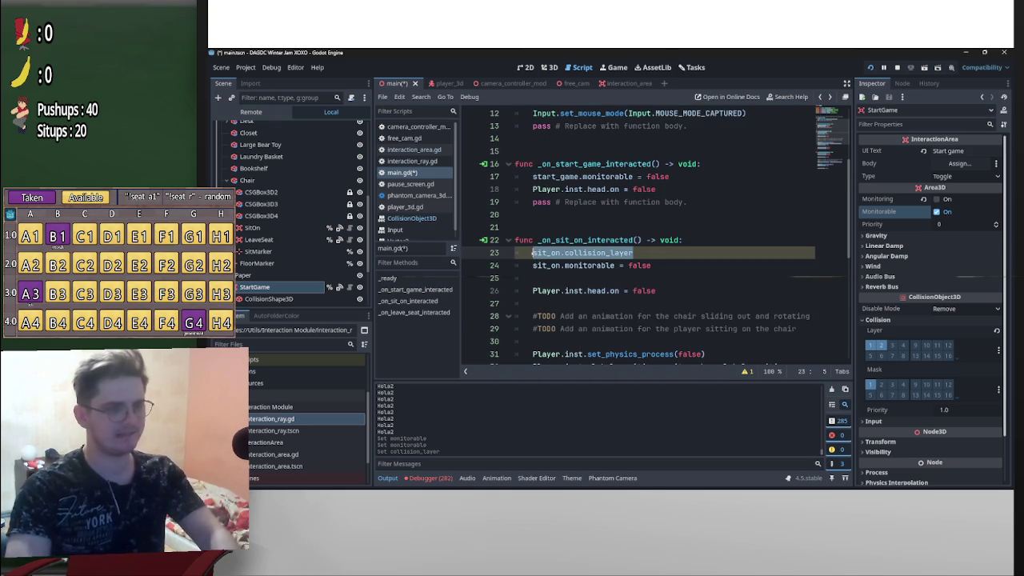
pyautogui.scroll(4, 629, 253)
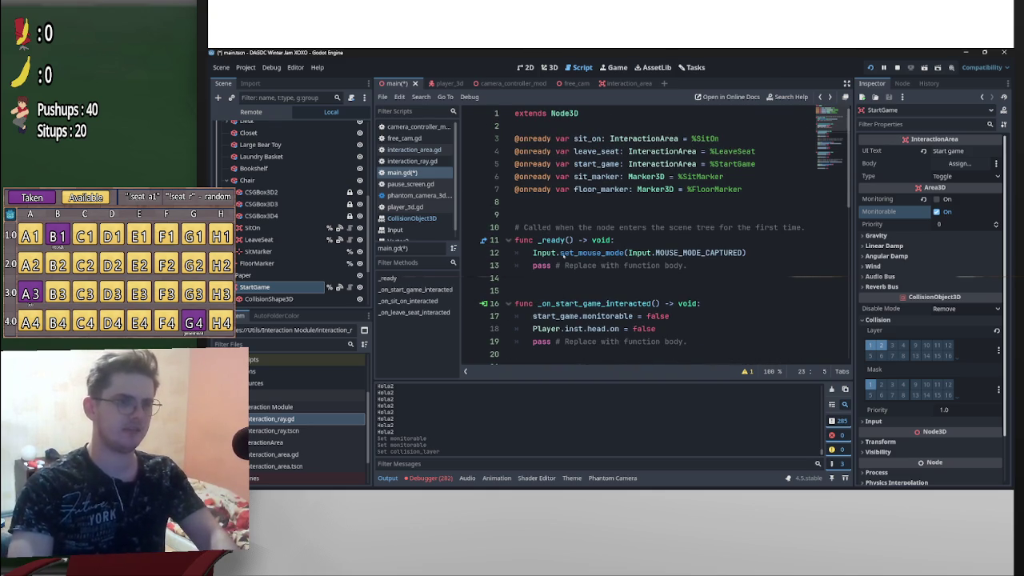
pyautogui.click(635, 240)
pyautogui.press('Return')
pyautogui.write('pr')
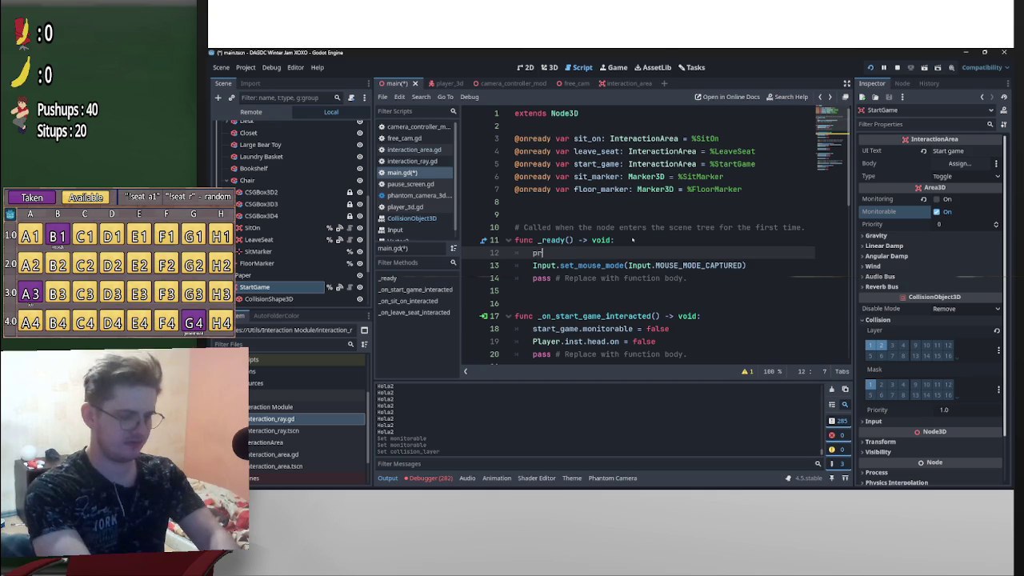
pyautogui.write('int(sit_on.collision_layer')
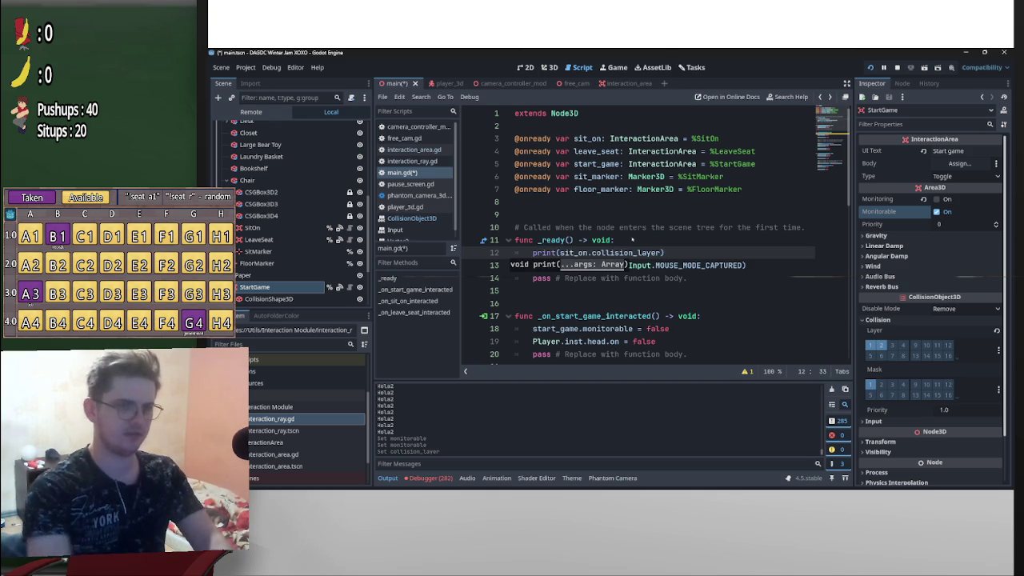
# Run the game to log the collision layer value, pause it, then stop it
pyautogui.click(871, 69)
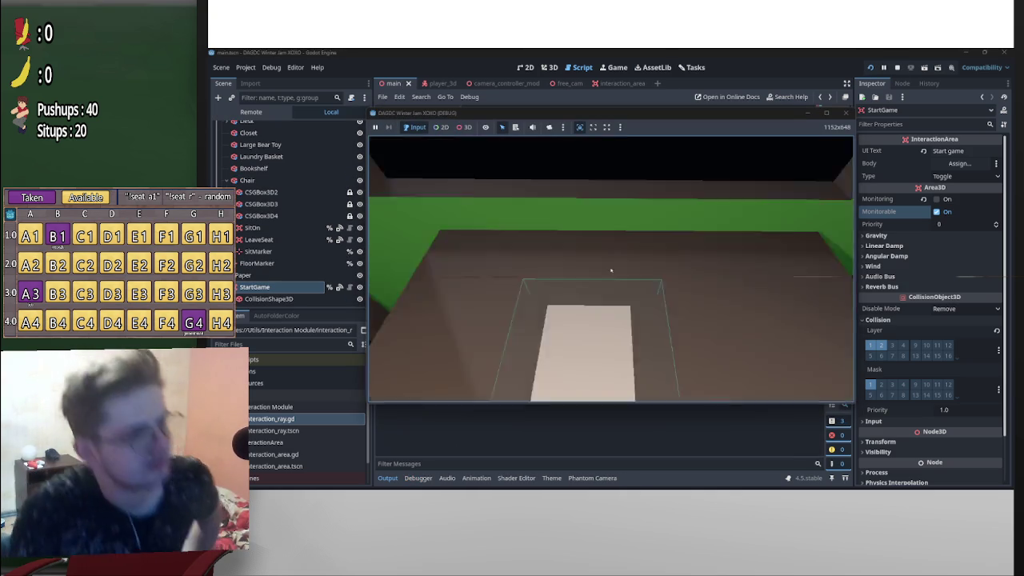
pyautogui.press('p')
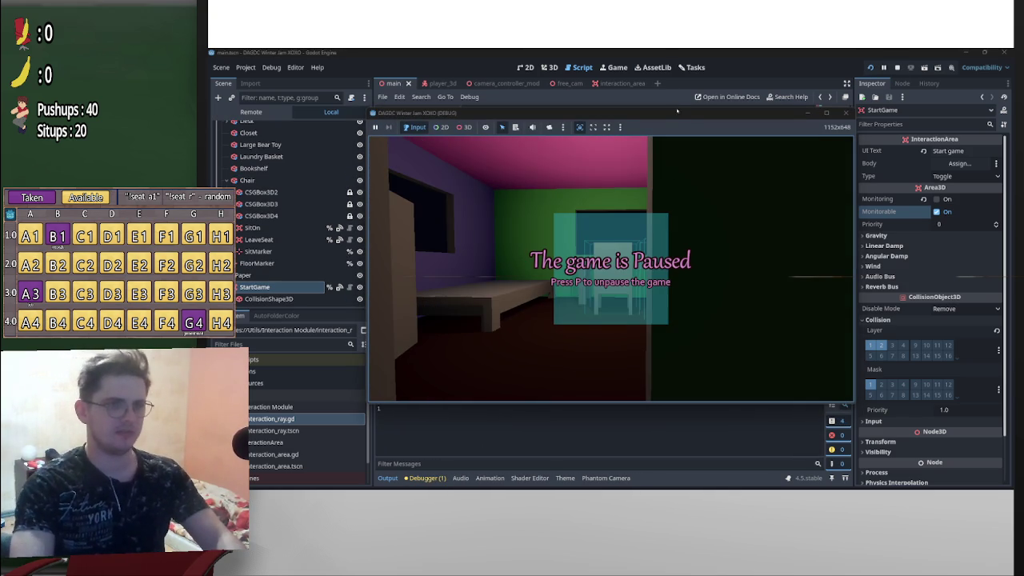
pyautogui.moveTo(677, 111)
pyautogui.mouseDown()
pyautogui.moveTo(761, 109)
pyautogui.moveTo(697, 109)
pyautogui.mouseUp()
pyautogui.click(897, 67)
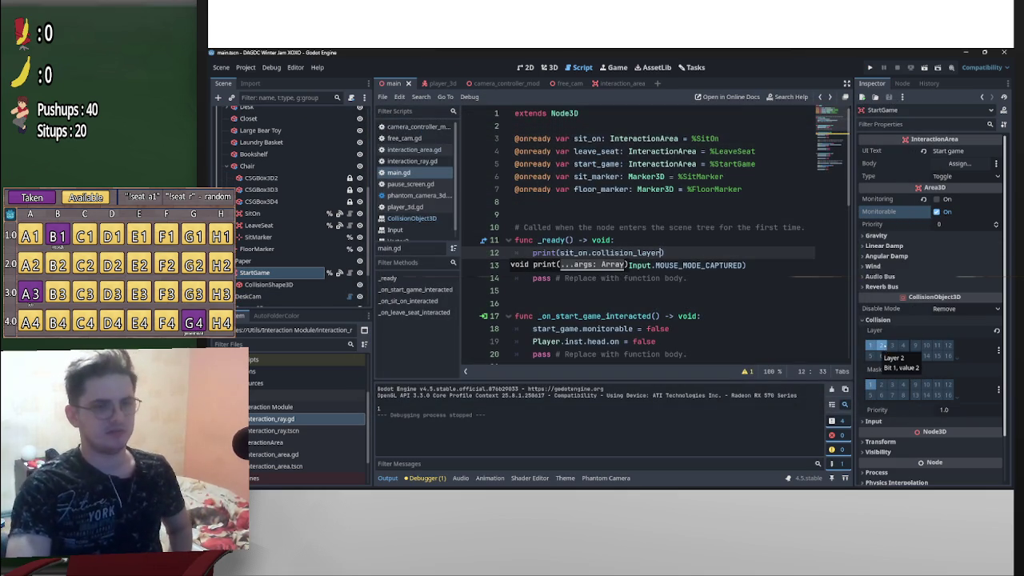
# Move collision layer 2 from StartGame to SitOn and run the game
pyautogui.click(881, 345)
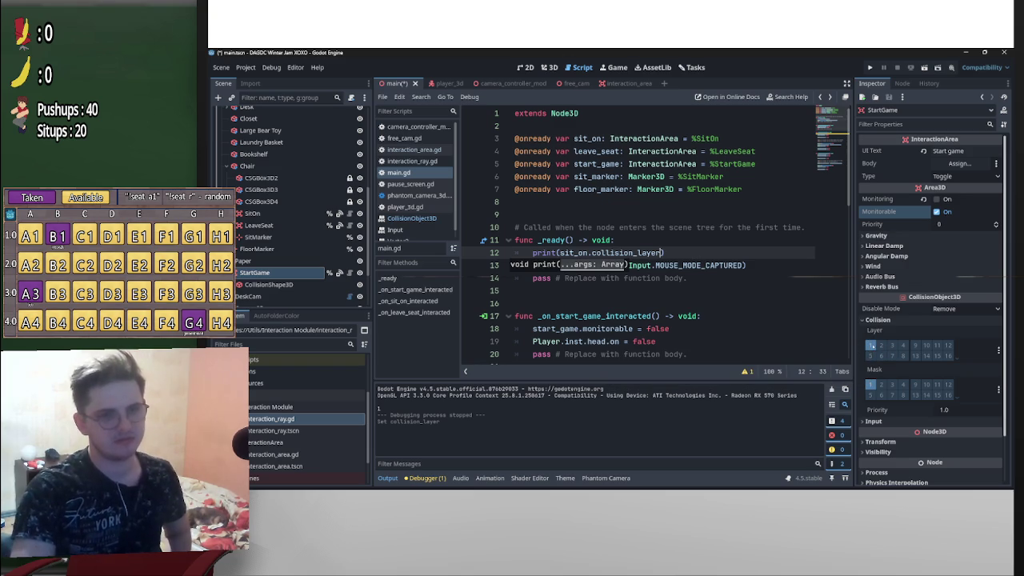
pyautogui.click(282, 215)
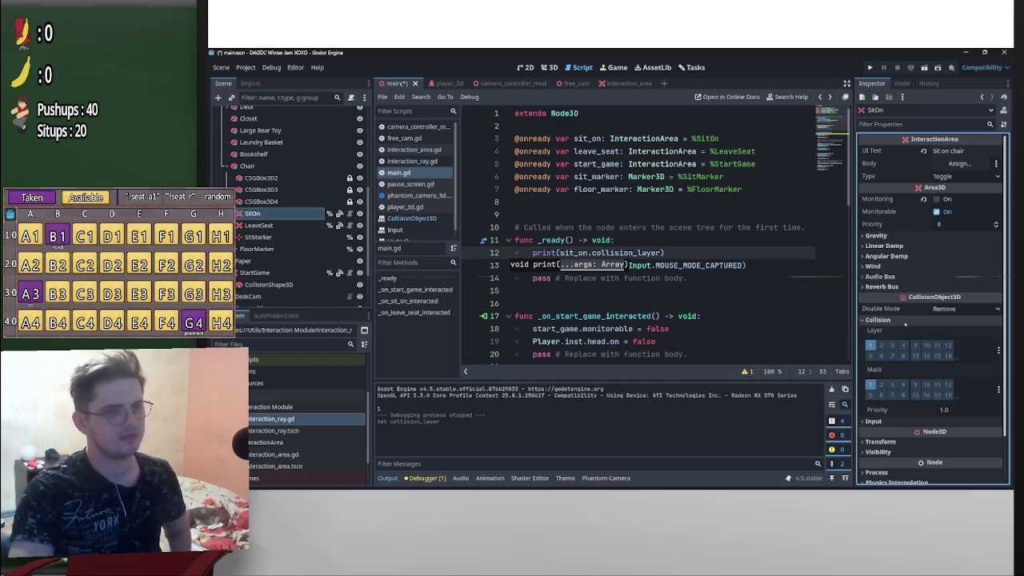
pyautogui.click(880, 345)
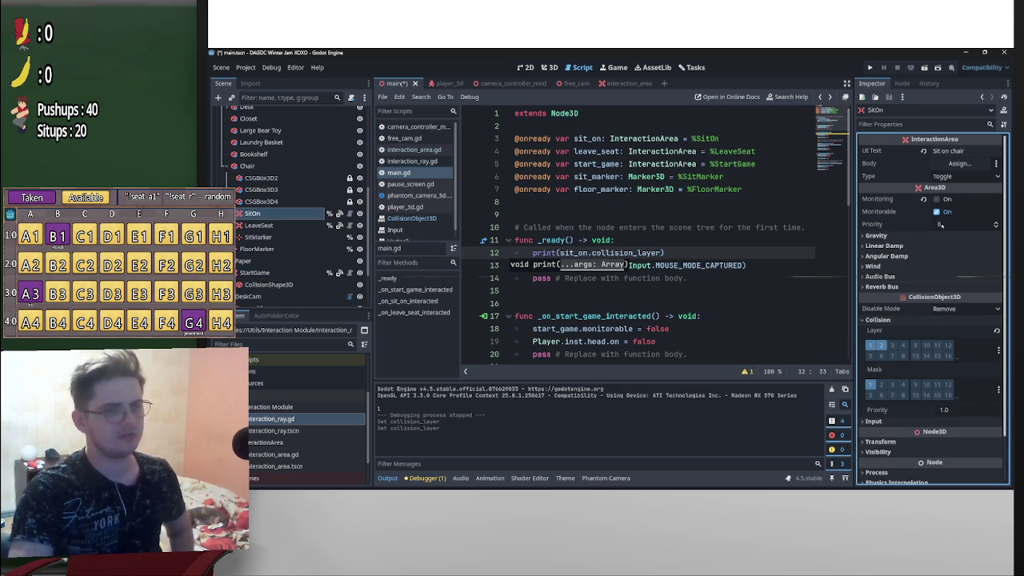
pyautogui.click(871, 68)
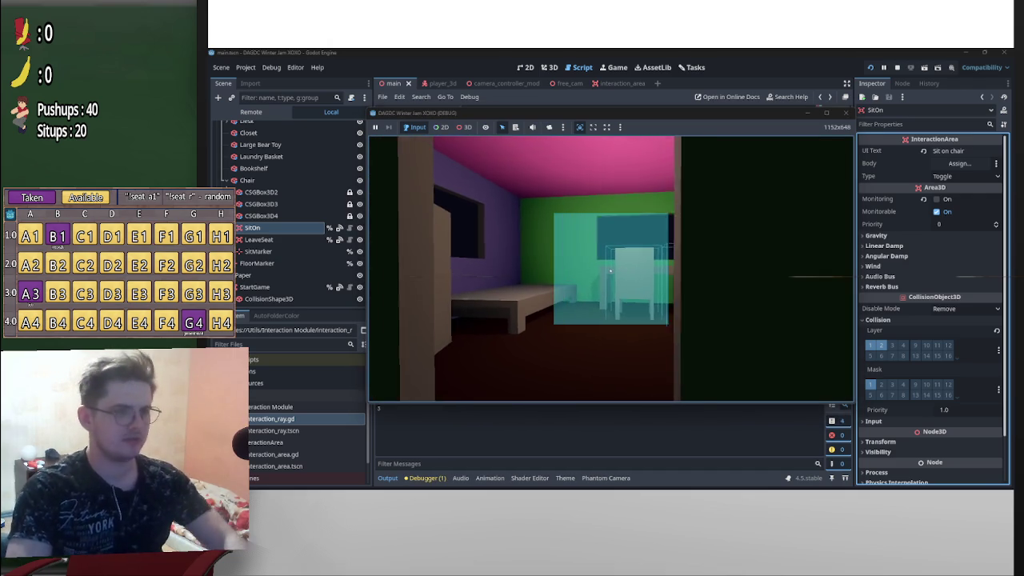
# Enable collision layer bit 3 on SitOn, relaunch the game to confirm it prints 7, then stop it
pyautogui.press('p')
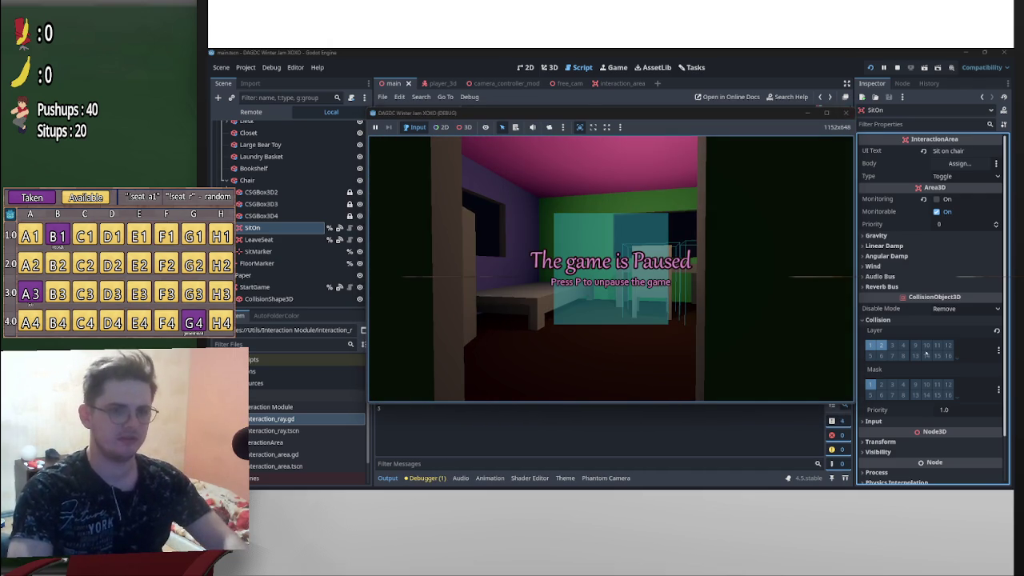
pyautogui.click(893, 344)
pyautogui.press('F5')
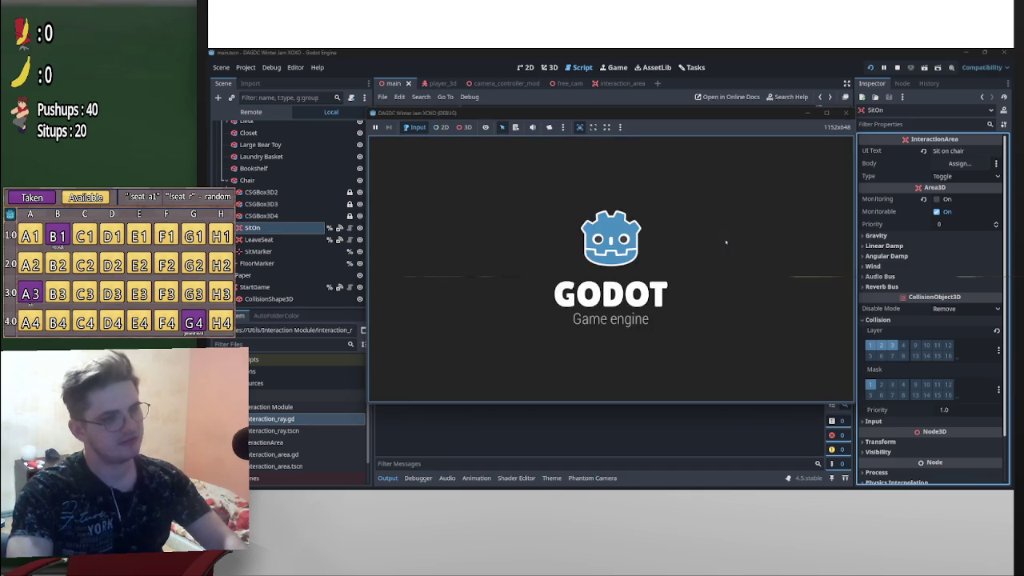
pyautogui.press('Escape')
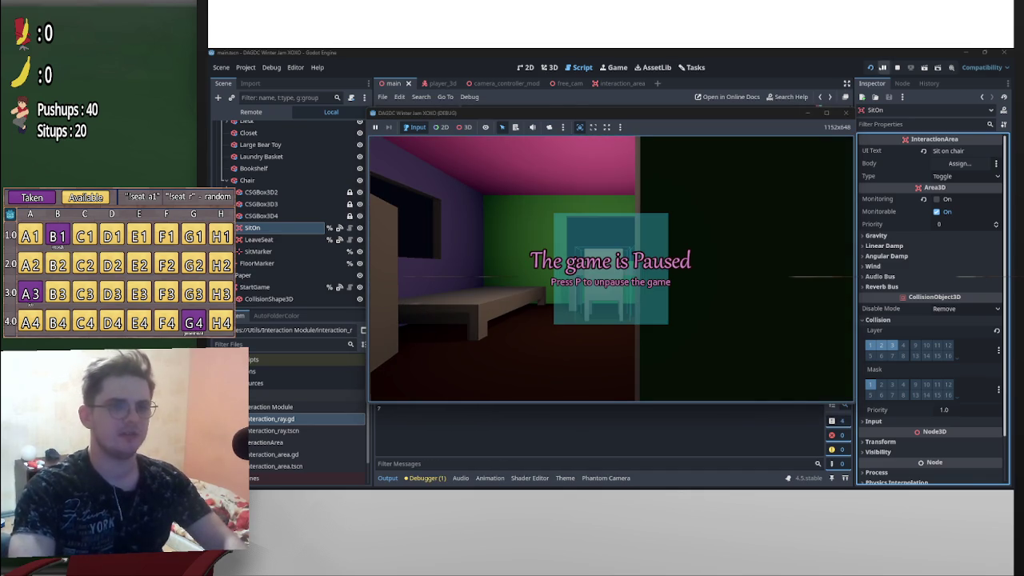
pyautogui.click(871, 68)
pyautogui.click(897, 67)
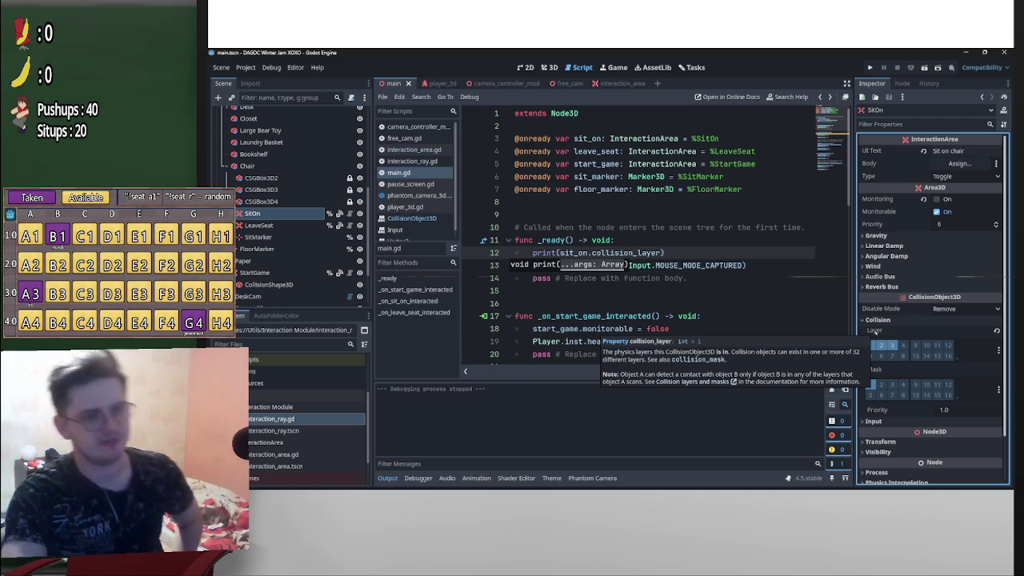
# Disable collision layer bit 1 on SitOn, keeping layers 2 and 3, and run the project again
pyautogui.rightClick(875, 331)
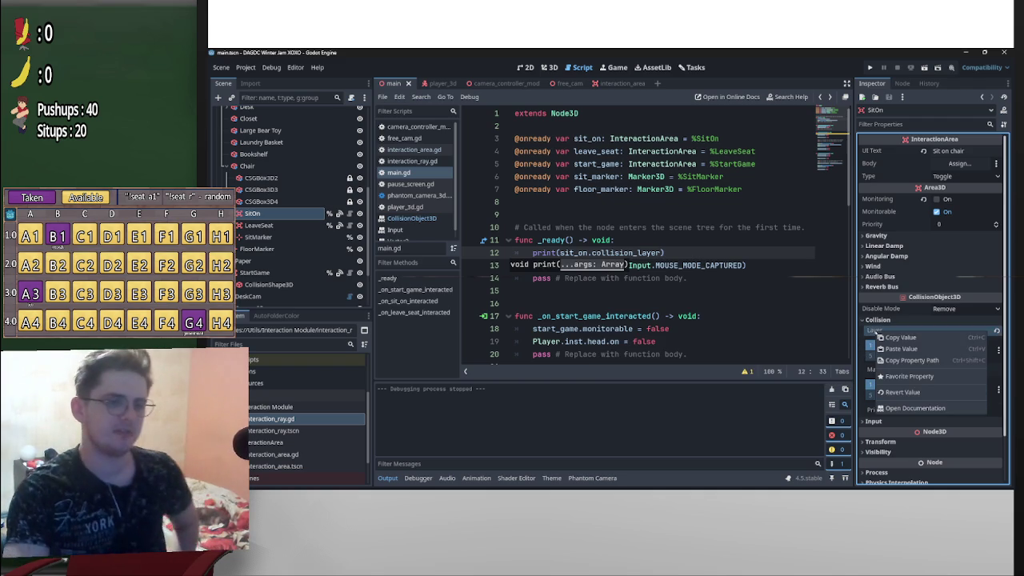
pyautogui.click(859, 358)
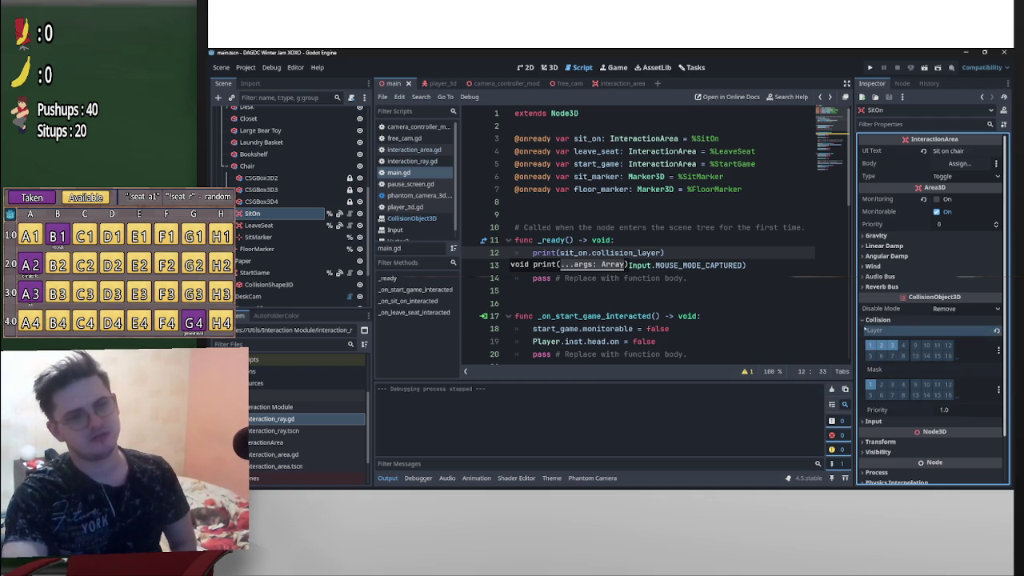
pyautogui.click(871, 345)
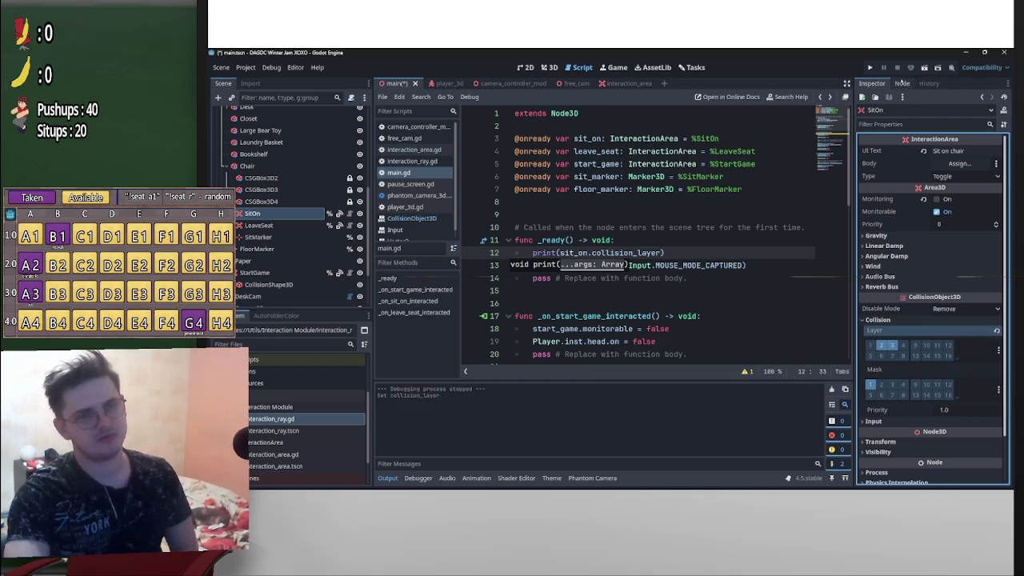
pyautogui.click(924, 70)
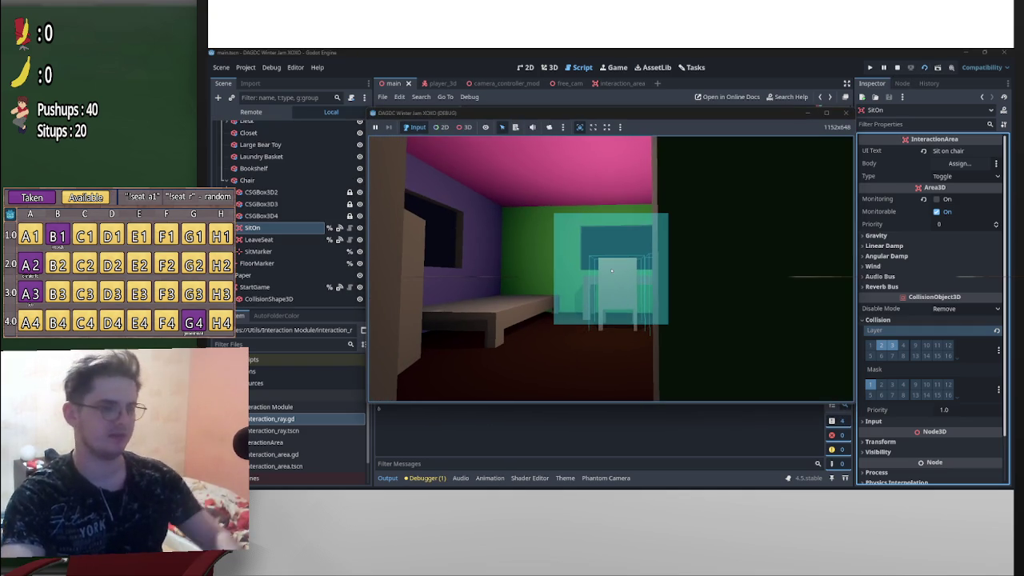
# Pause the running game after it prints 6 and stop it
pyautogui.press('p')
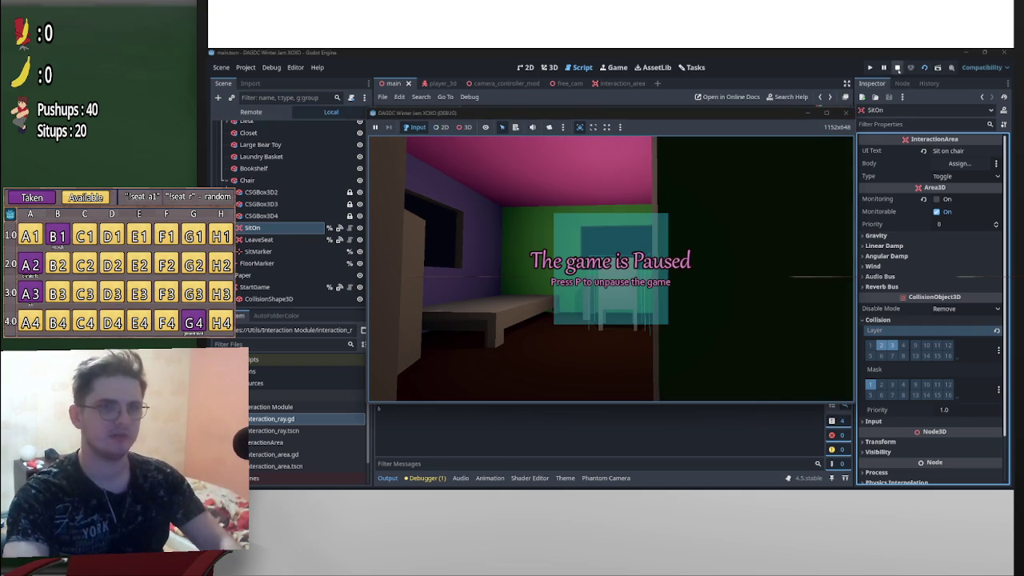
pyautogui.click(897, 67)
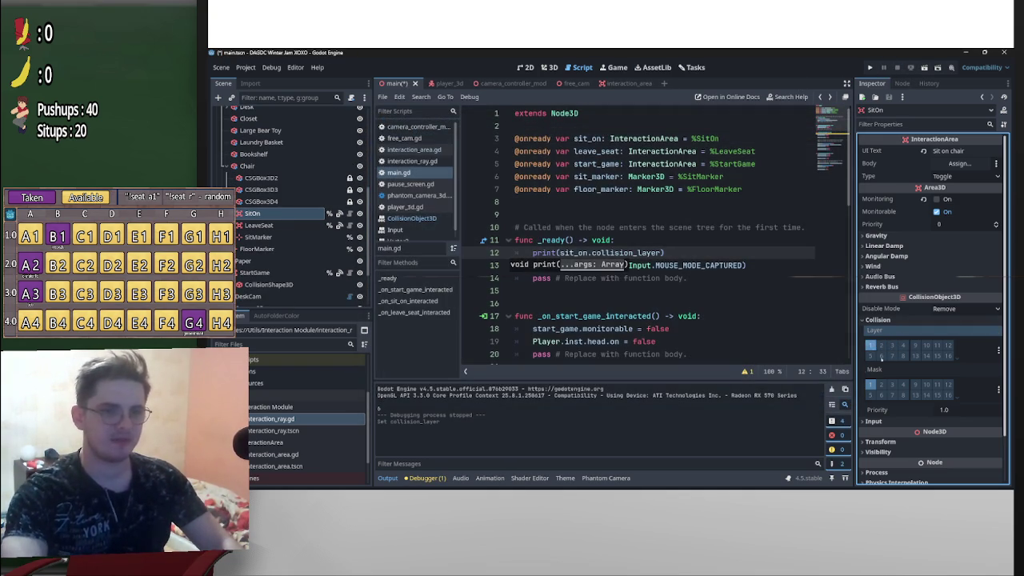
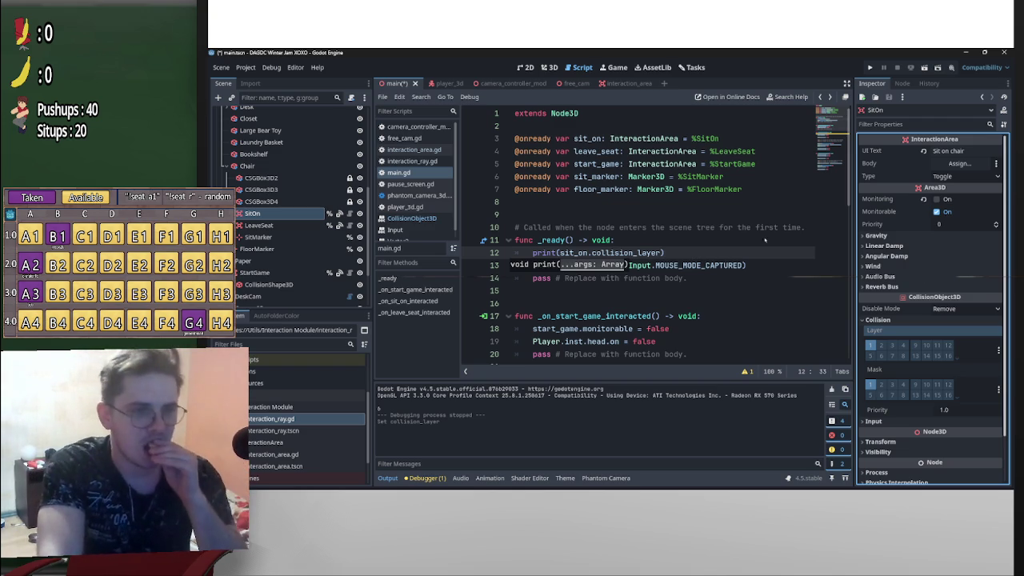
# Select the print argument on line 12 of main.gd's _ready function
pyautogui.press('Up')
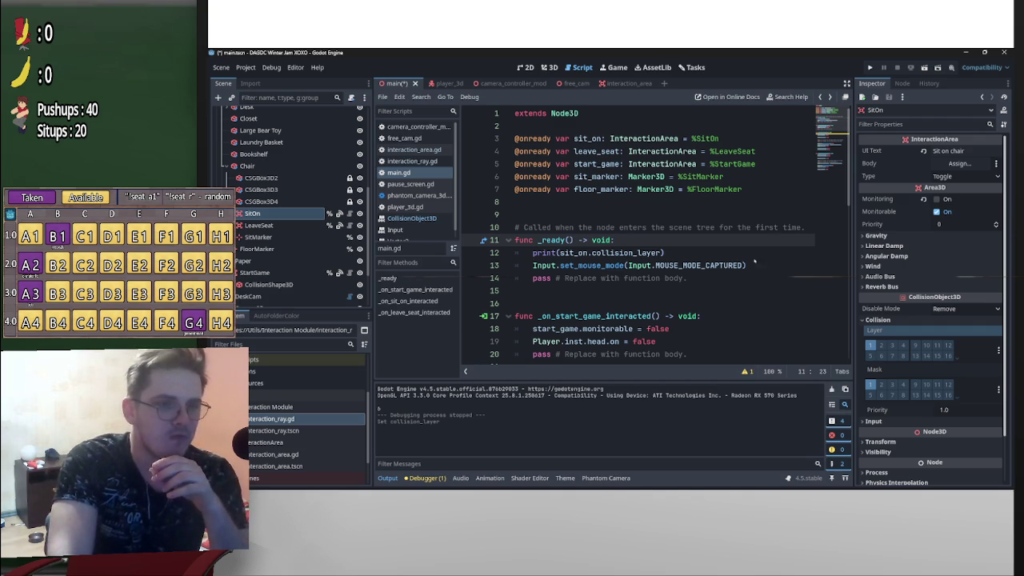
pyautogui.moveTo(716, 265)
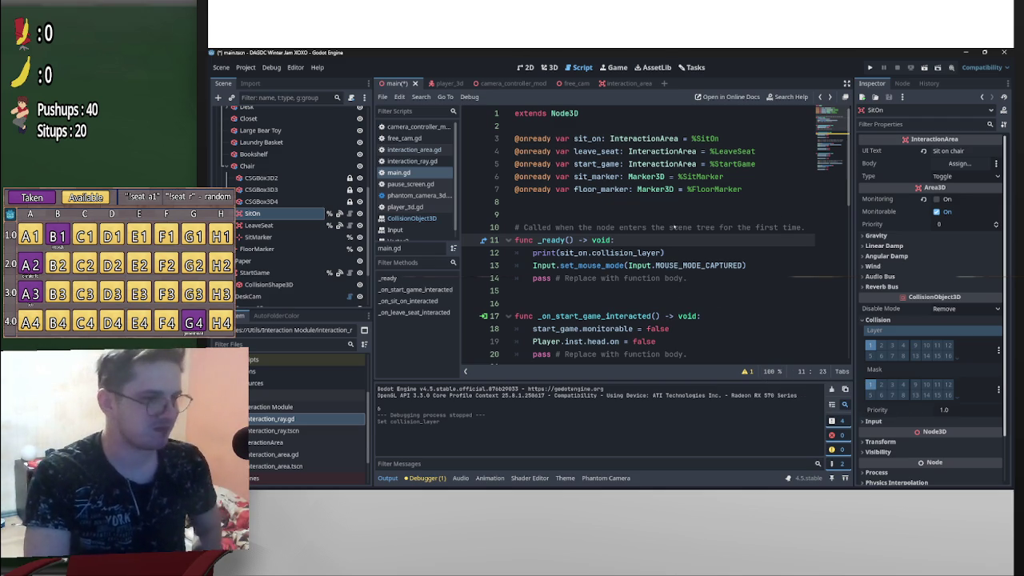
pyautogui.moveTo(664, 253); pyautogui.dragTo(534, 253)
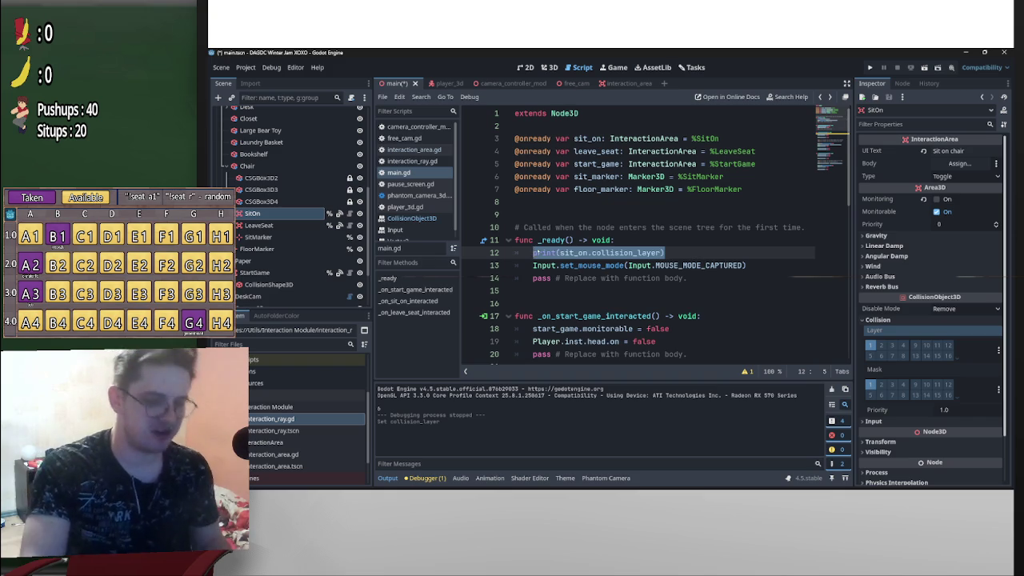
pyautogui.moveTo(533, 253)
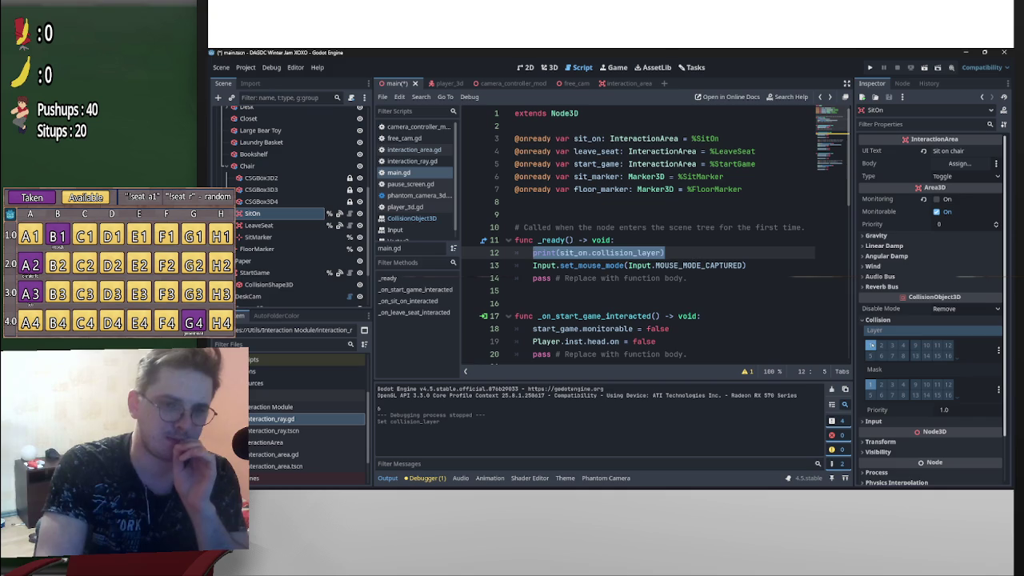
# Toggle SitOn's first collision layer, then select the print and mouse-capture lines in _ready
pyautogui.moveTo(862, 312)
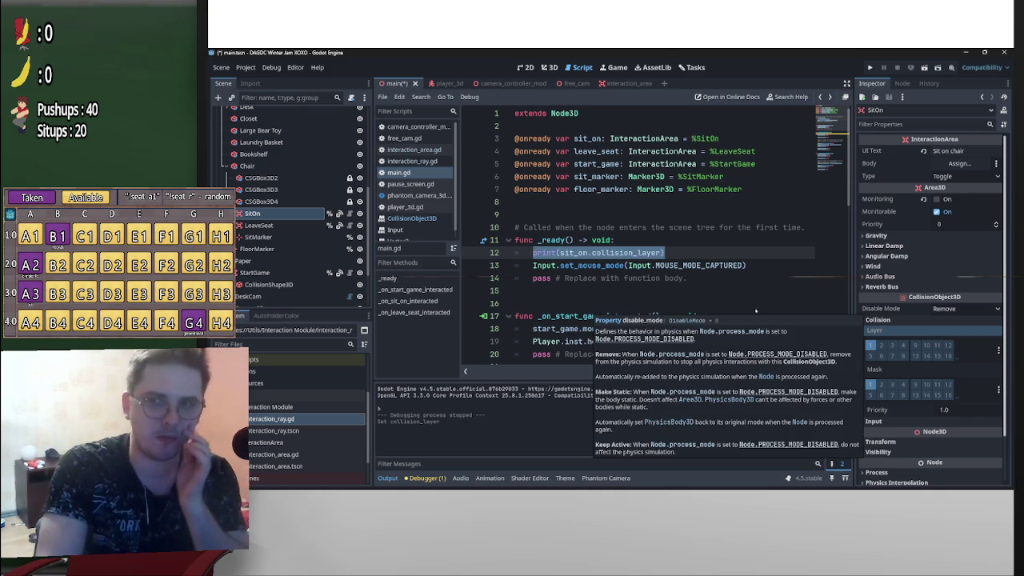
pyautogui.click(870, 344)
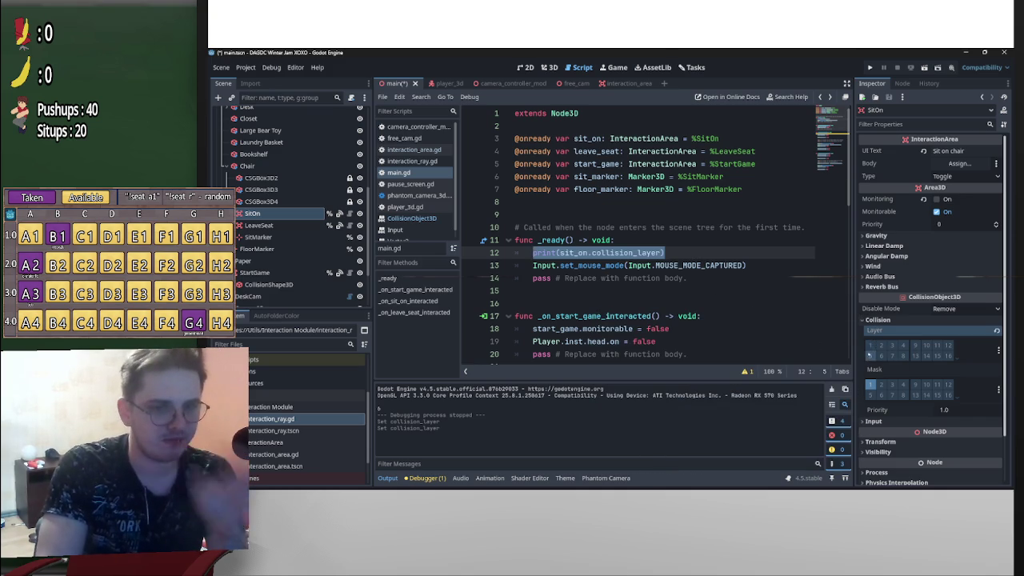
pyautogui.click(870, 345)
pyautogui.click(870, 346)
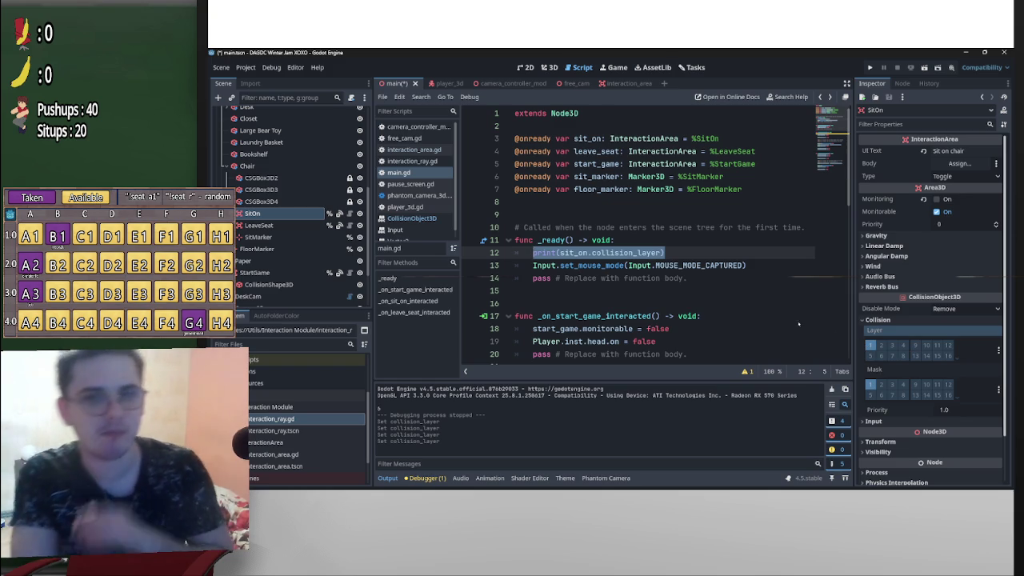
pyautogui.moveTo(666, 252); pyautogui.dragTo(531, 253)
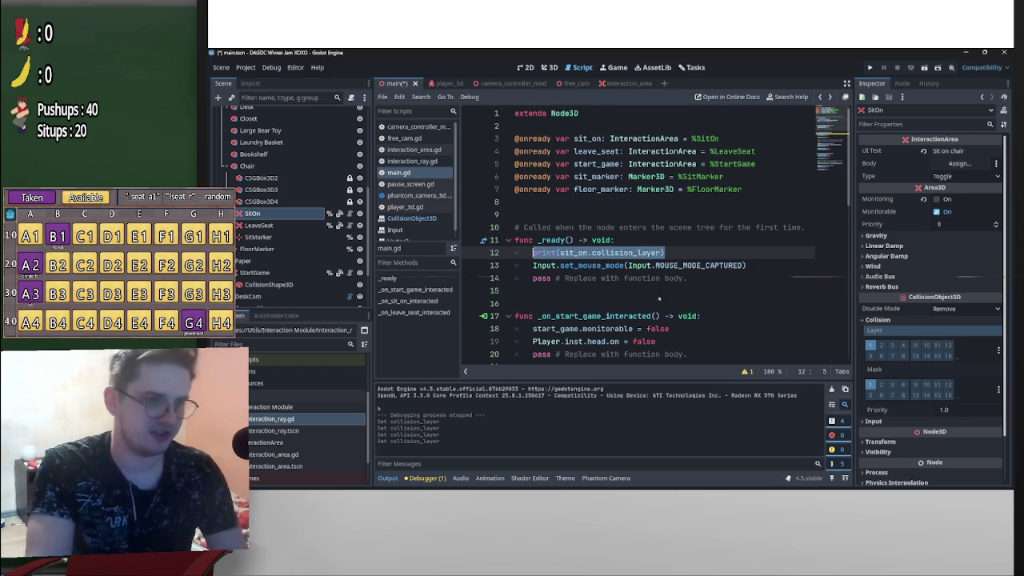
pyautogui.moveTo(747, 265)
pyautogui.mouseDown()
pyautogui.moveTo(520, 265)
pyautogui.moveTo(489, 255)
pyautogui.mouseUp()
# Delete the print and mouse-capture lines from _ready and the unfinished sit_on.collision_layer line
pyautogui.press('BackSpace')
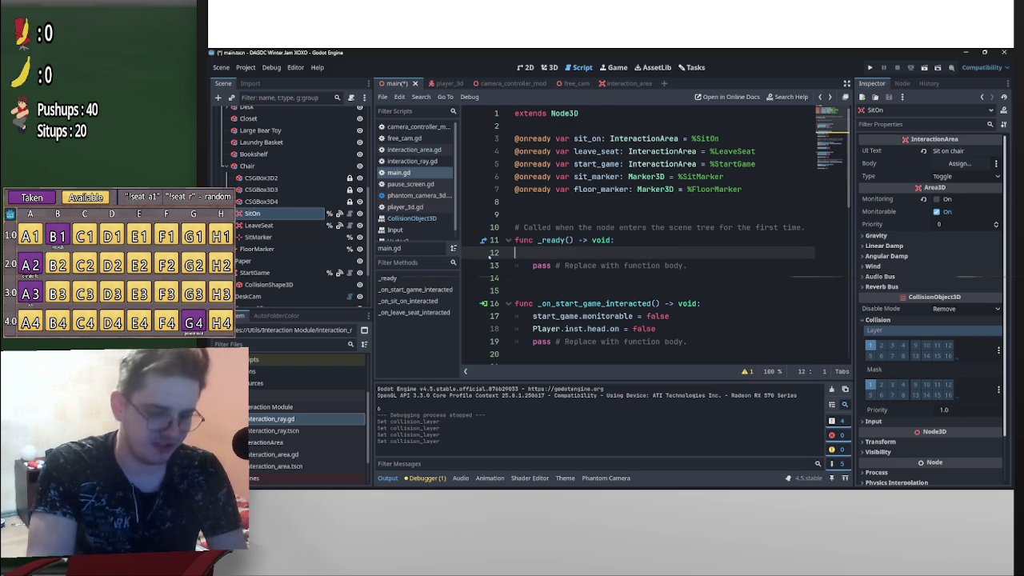
pyautogui.press('BackSpace')
pyautogui.scroll(-3, 749, 257)
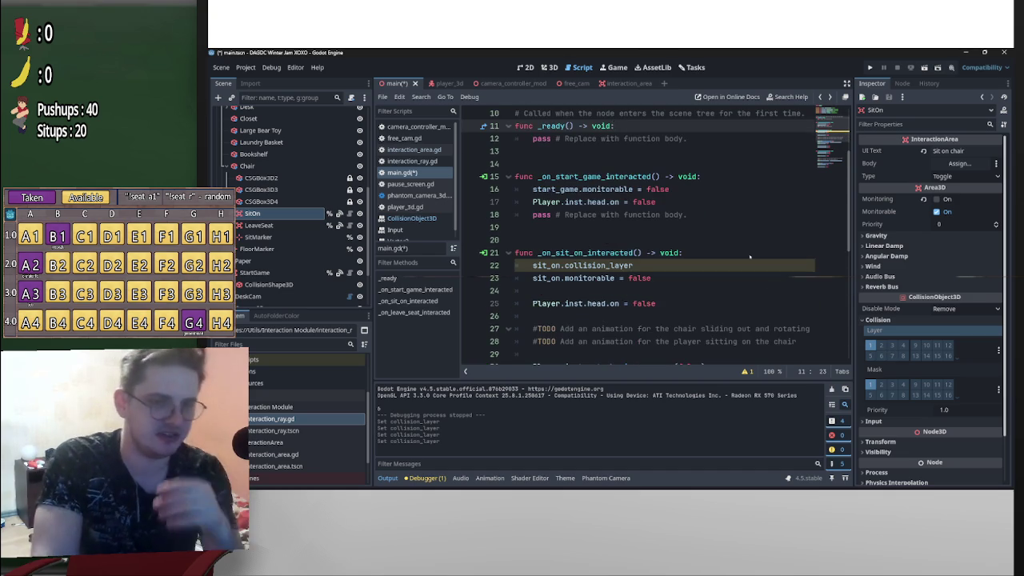
pyautogui.scroll(1, 750, 257)
pyautogui.scroll(-2, 673, 241)
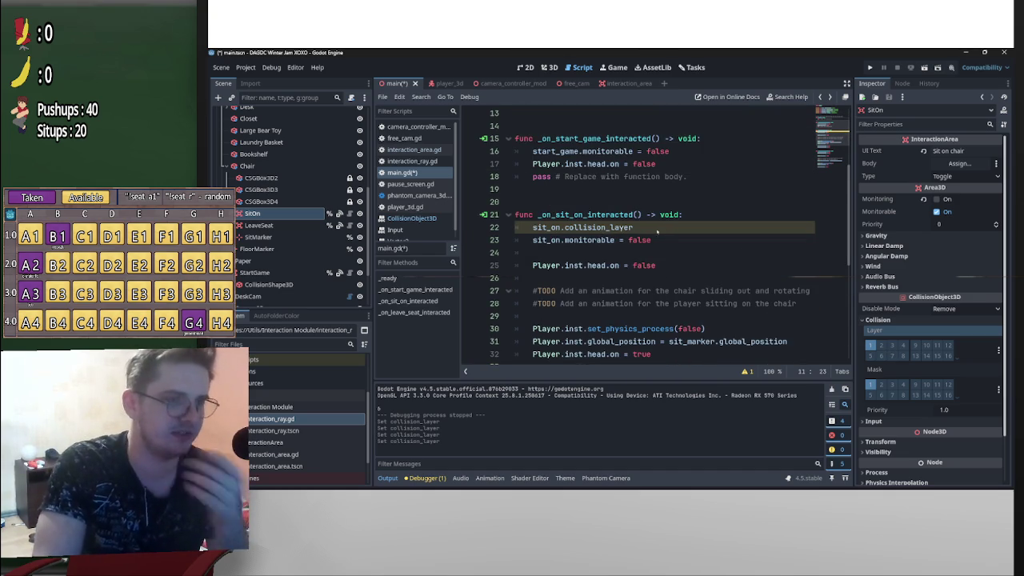
pyautogui.moveTo(658, 231); pyautogui.dragTo(515, 228)
pyautogui.press('BackSpace')
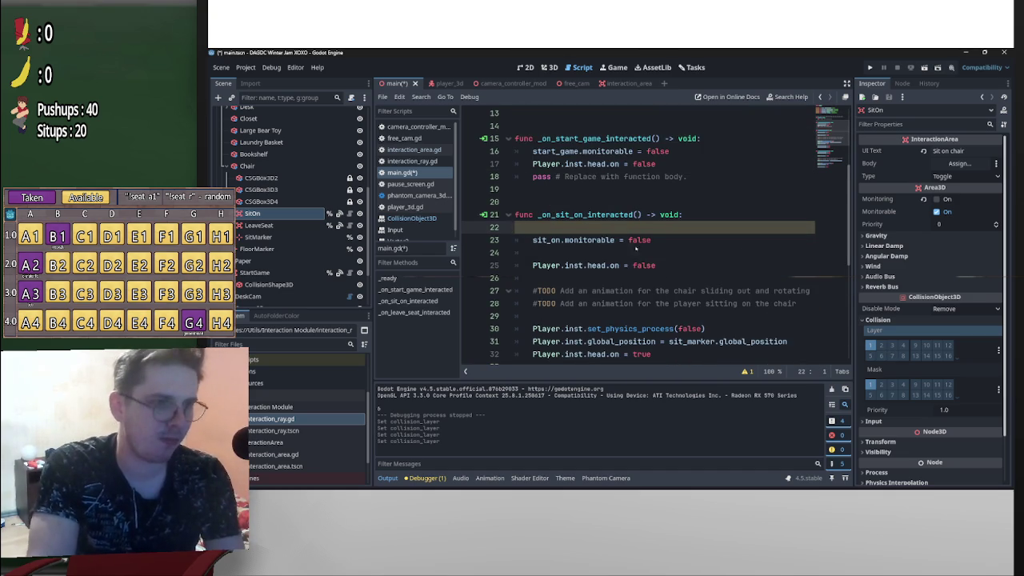
pyautogui.press('BackSpace')
# Try retyping sit_on.monitorable = false as collision_layer on line 22, then undo it
pyautogui.moveTo(663, 228); pyautogui.dragTo(564, 228)
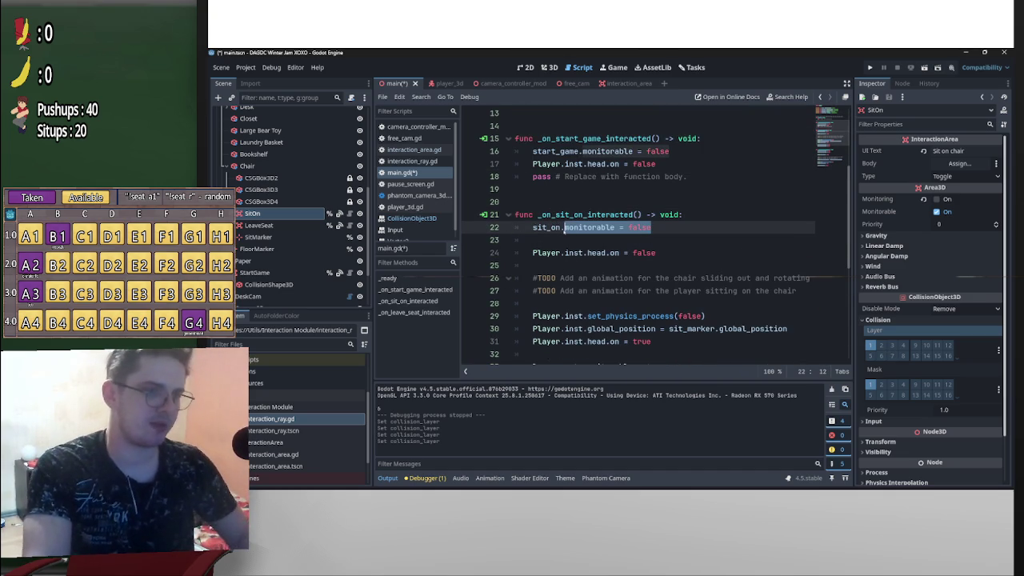
pyautogui.press('BackSpace')
pyautogui.write('col')
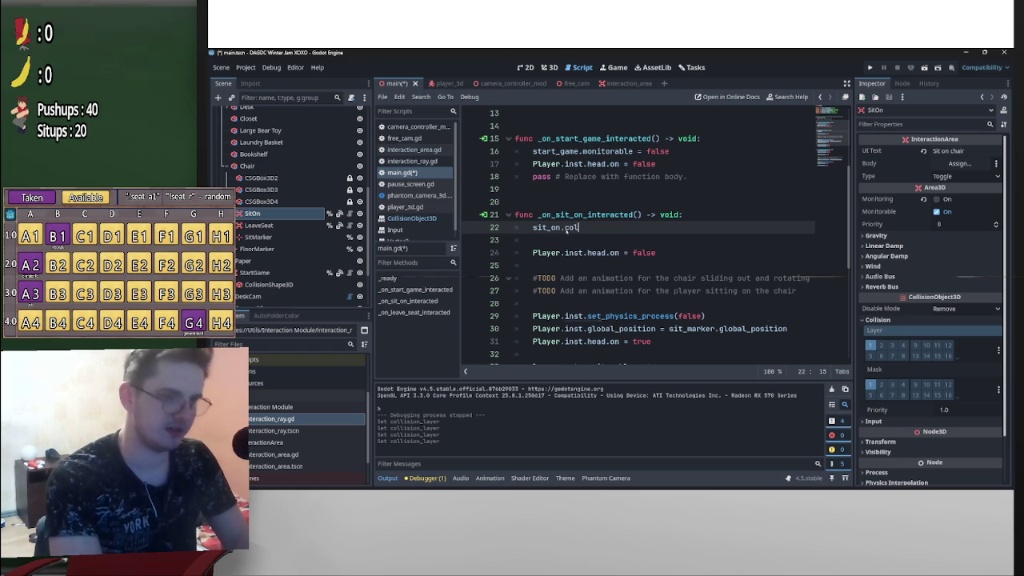
pyautogui.press('Return')
pyautogui.write('=')
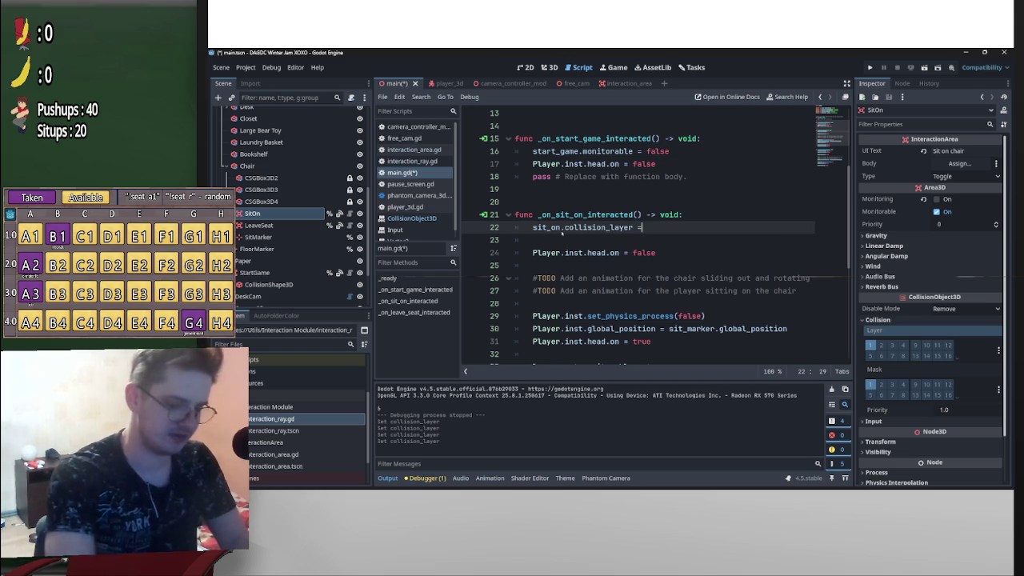
pyautogui.press('BackSpace')
pyautogui.press('BackSpace')
pyautogui.press('BackSpace')
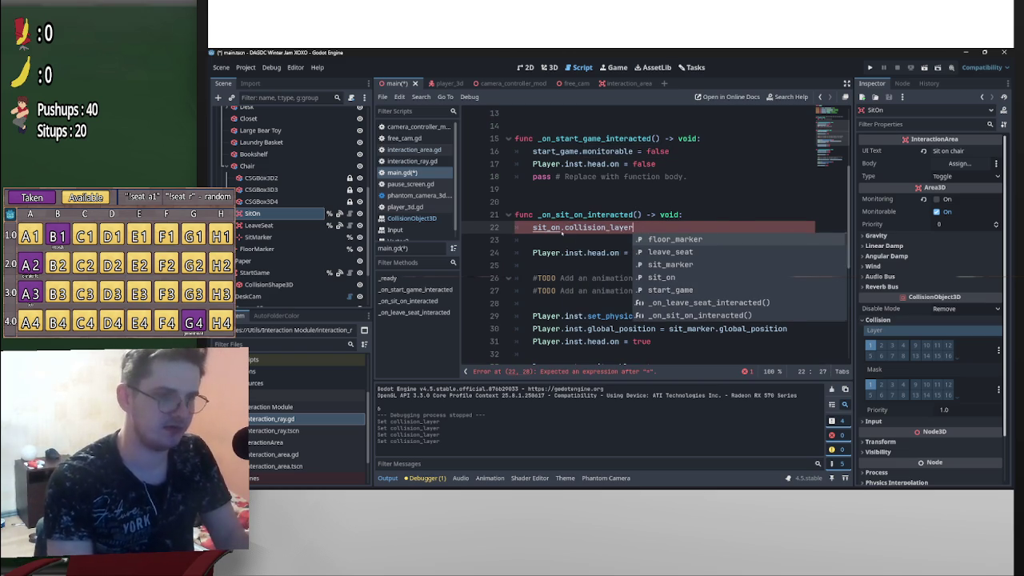
pyautogui.press('Return')
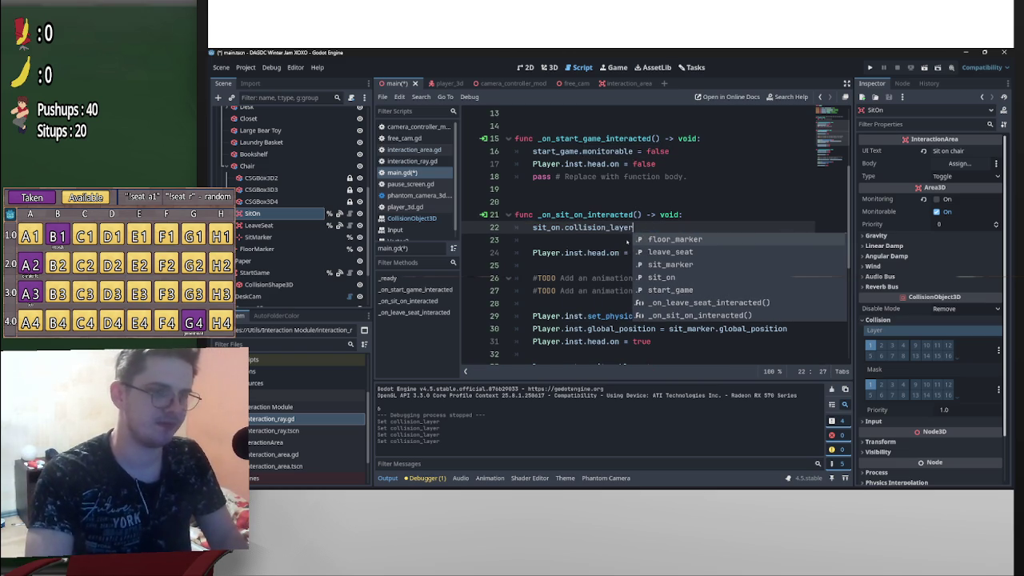
pyautogui.hotkey('ctrl', 'shift', 'Left')
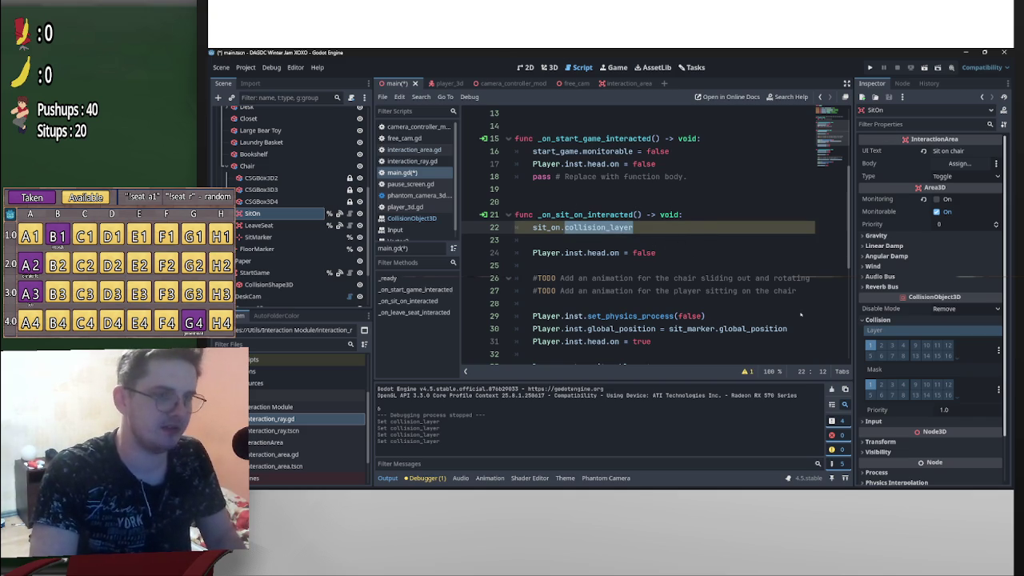
pyautogui.hotkey('ctrl', 'z')
pyautogui.hotkey('ctrl', 'z')
pyautogui.hotkey('ctrl', 'z')
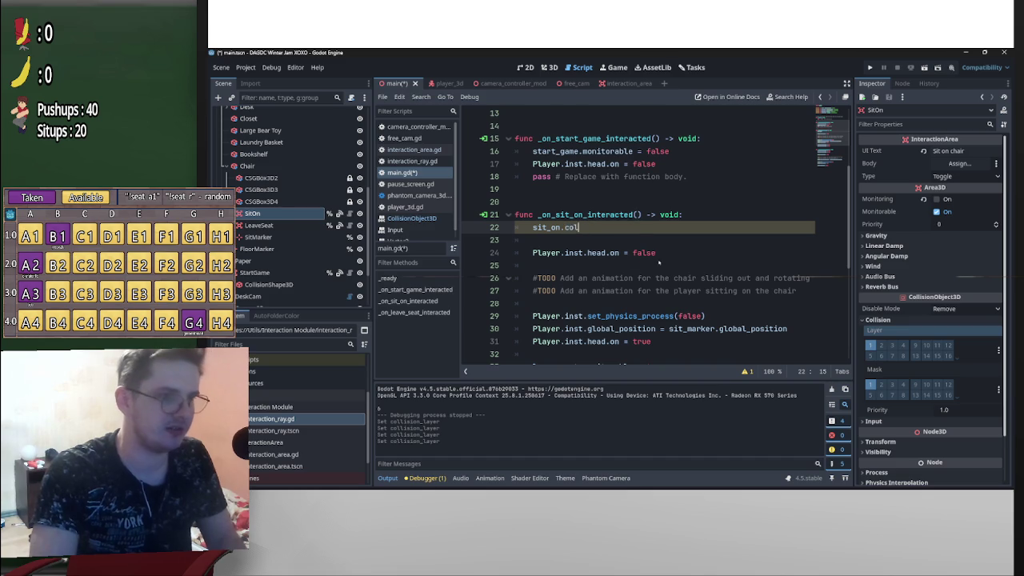
# Overwrite monitorable with collision_layer as a trial, delete the line, and undo both edits
pyautogui.click(616, 229)
pyautogui.hotkey('shift', 'Left')
pyautogui.hotkey('shift', 'Left')
pyautogui.hotkey('shift', 'Left')
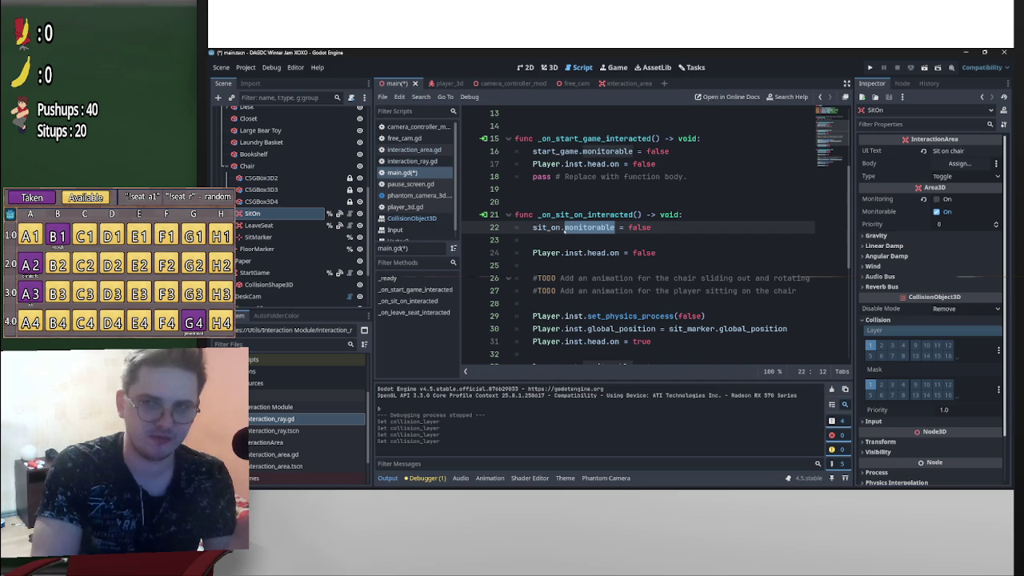
pyautogui.write('collision_layer')
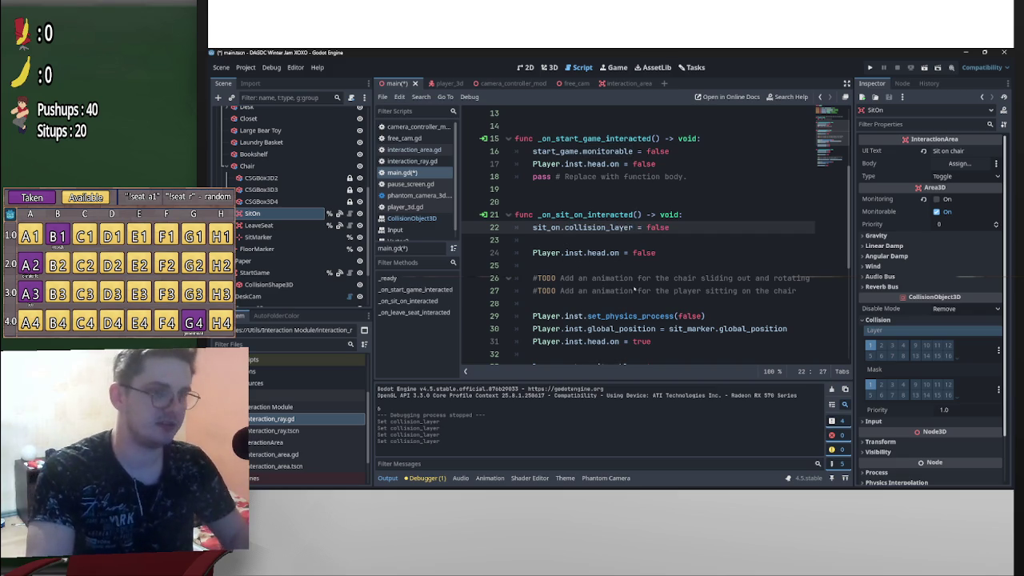
pyautogui.hotkey('ctrl', 'shift', 'k')
pyautogui.hotkey('ctrl', 'z')
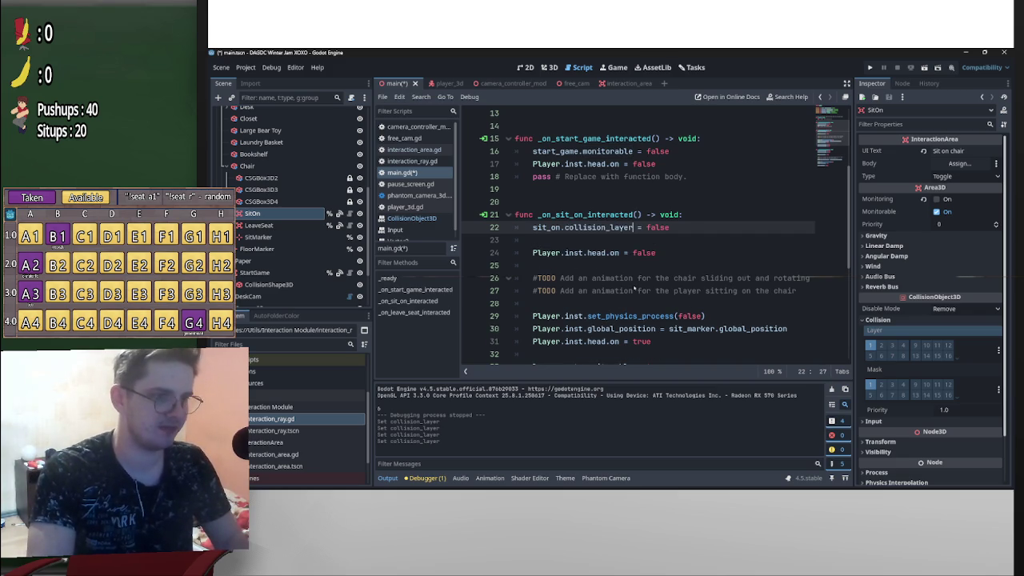
pyautogui.hotkey('ctrl', 'z')
# Open find-and-replace on main.gd searching for monitorable (7 matches)
pyautogui.scroll(-1, 605, 328)
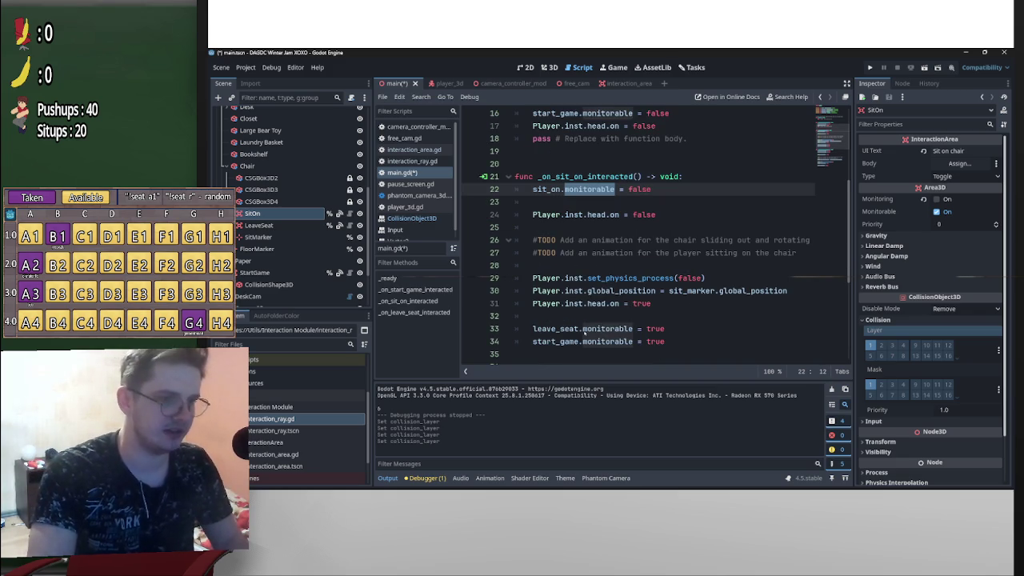
pyautogui.scroll(2, 638, 273)
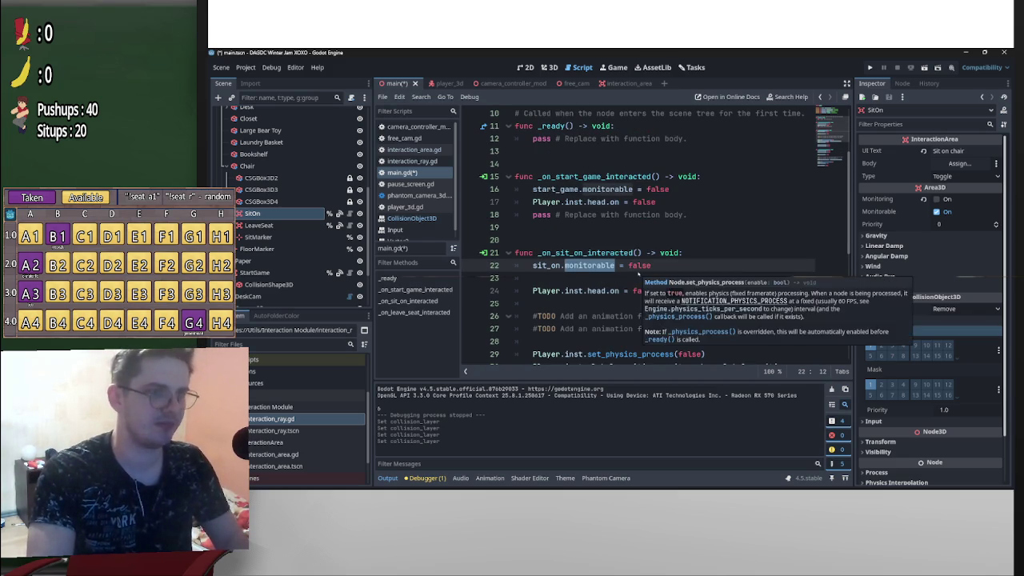
pyautogui.hotkey('ctrl', 'r')
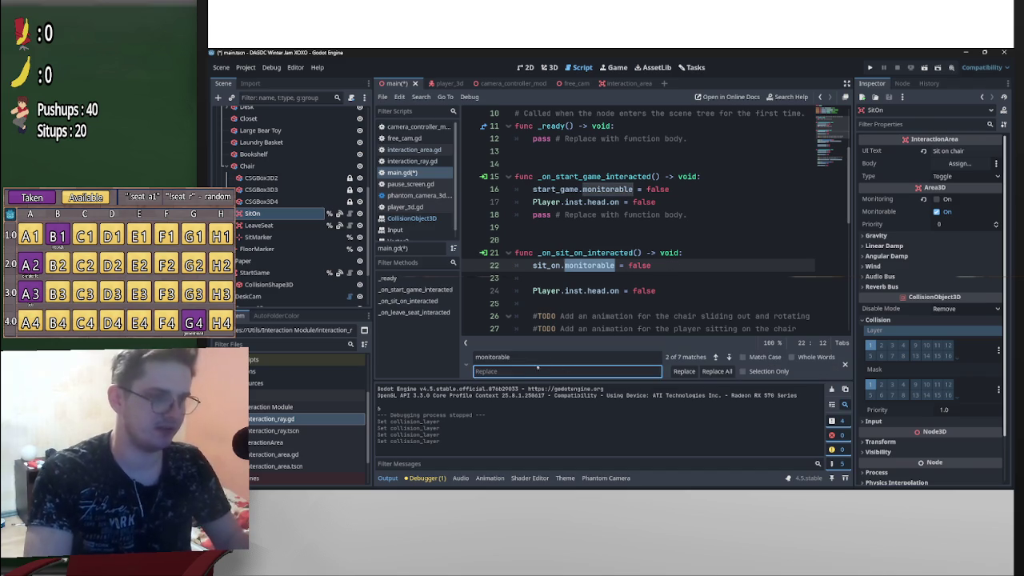
# Enter collision_layer as the replacement text
pyautogui.write('sit_on.collision_layer = false')
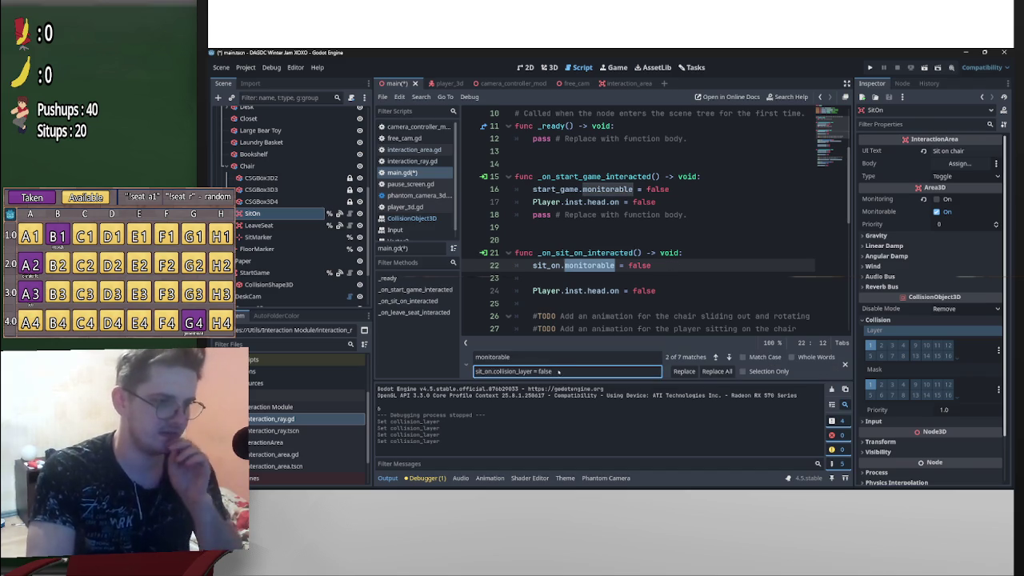
pyautogui.moveTo(553, 371); pyautogui.dragTo(534, 372)
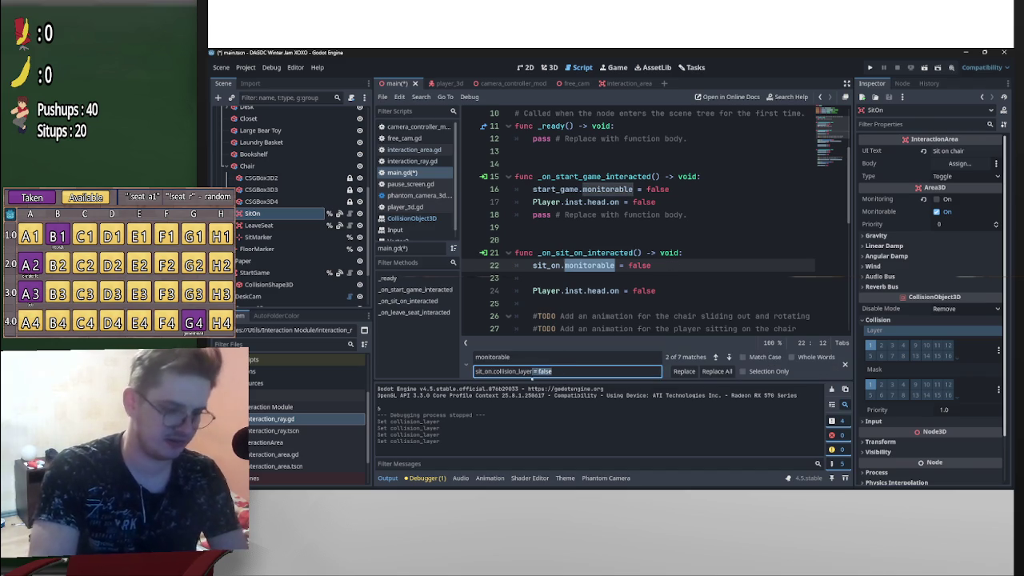
pyautogui.press('BackSpace')
pyautogui.hotkey('ctrl', 'Left')
pyautogui.press('BackSpace')
pyautogui.press('BackSpace')
pyautogui.press('BackSpace')
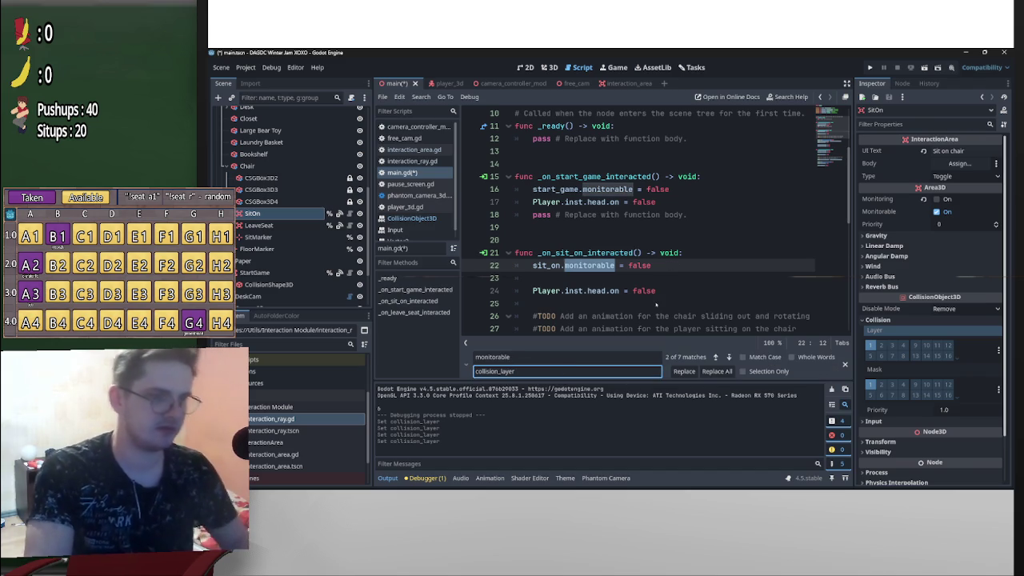
# Replace all 7 monitorable occurrences with collision_layer and close the find-and-replace bar
pyautogui.scroll(-7, 690, 330)
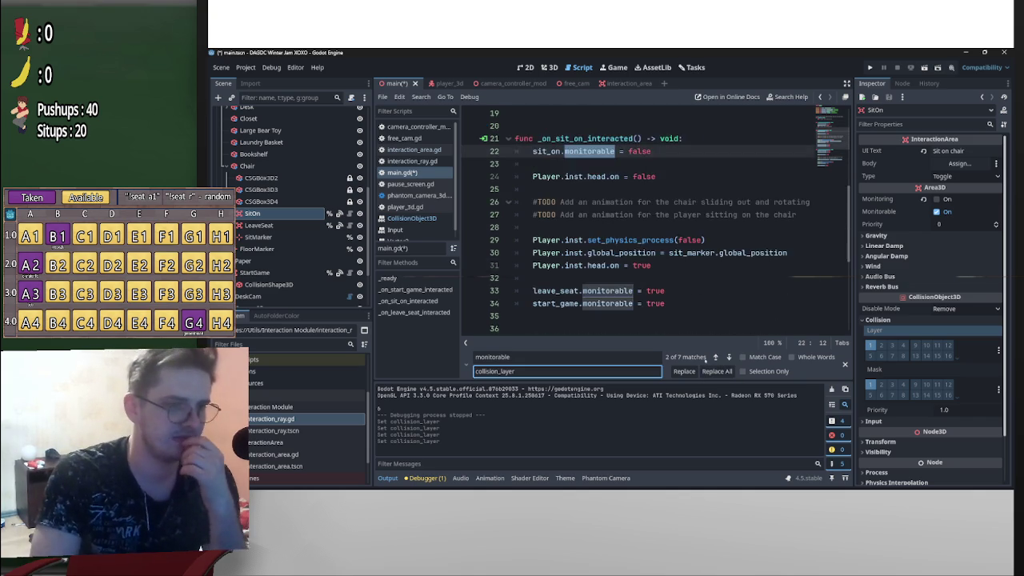
pyautogui.scroll(-2, 688, 323)
pyautogui.scroll(5, 688, 323)
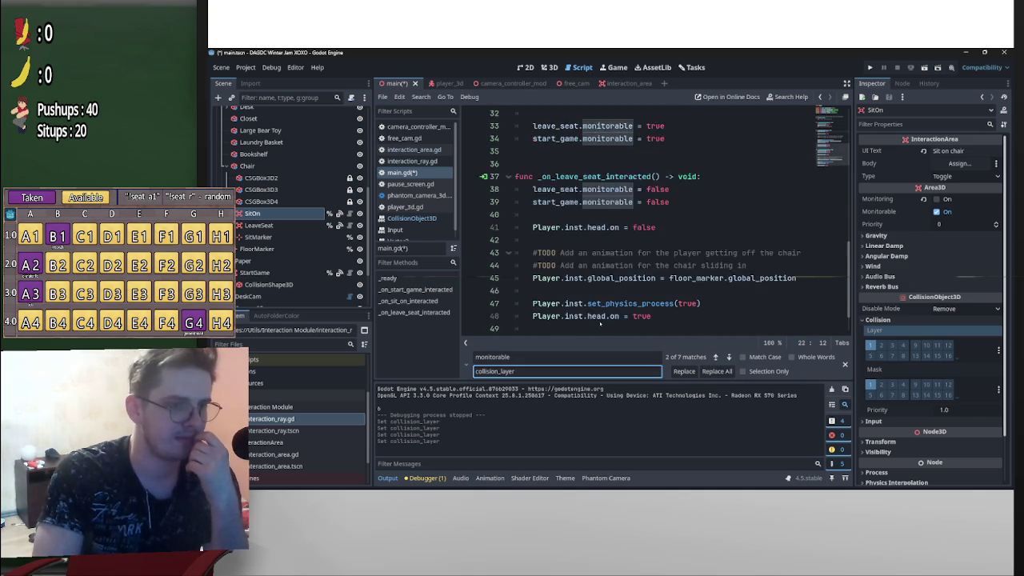
pyautogui.click(717, 371)
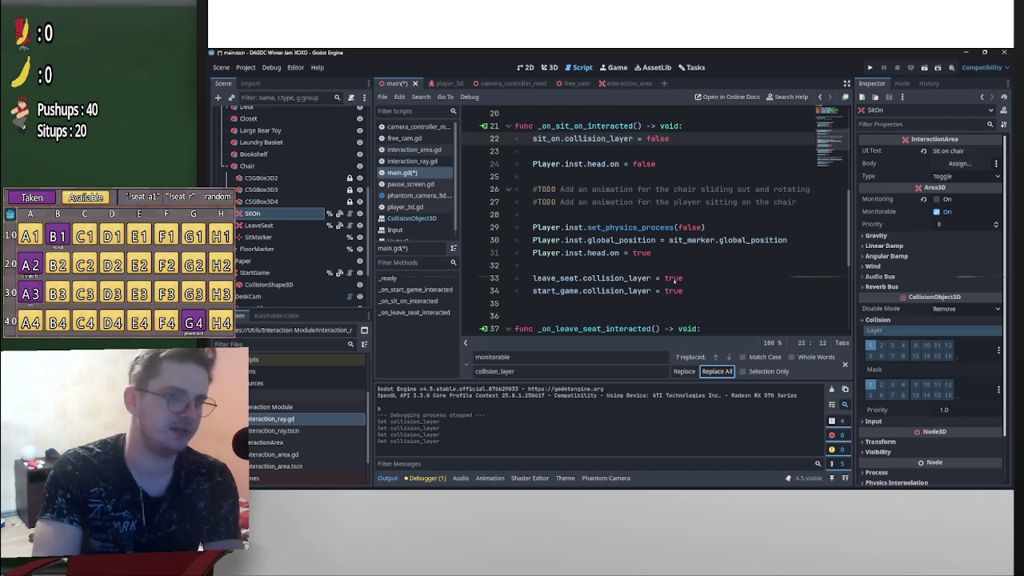
pyautogui.scroll(-1, 674, 279)
pyautogui.scroll(-1, 704, 286)
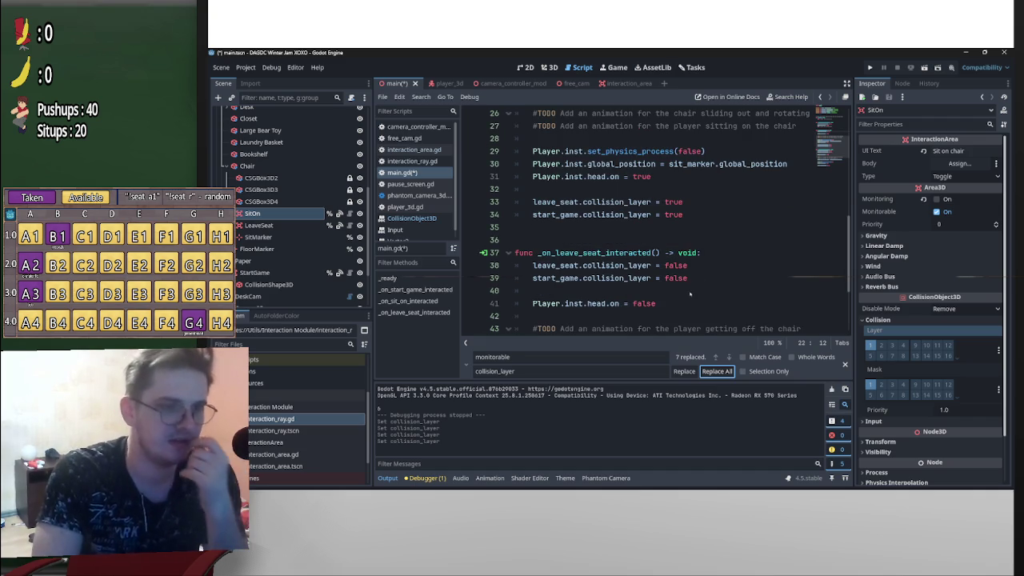
pyautogui.scroll(2, 689, 294)
pyautogui.scroll(-2, 689, 295)
pyautogui.click(845, 365)
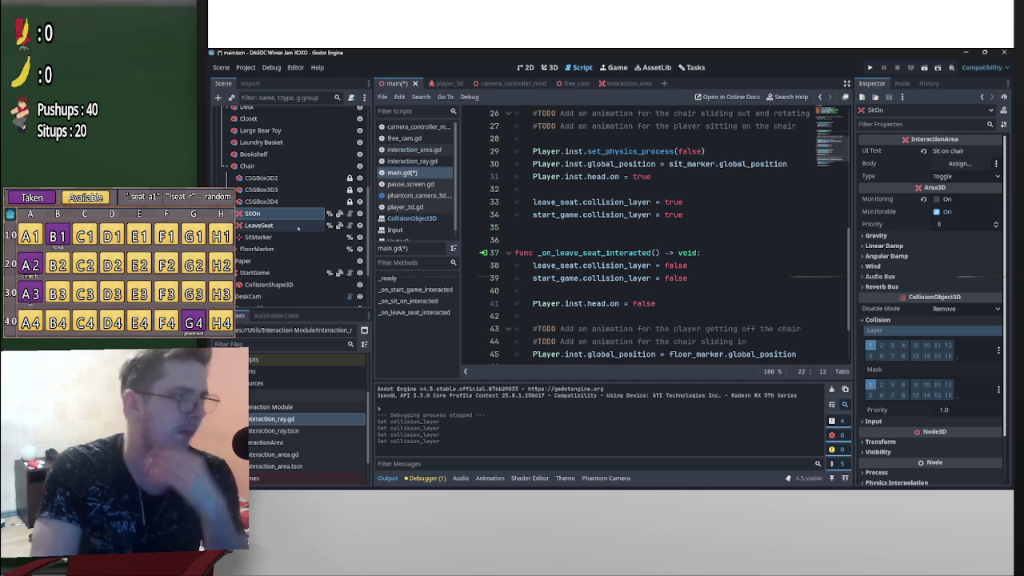
# Untick Collision Layer 1 on the LeaveSeat and StartGame nodes
pyautogui.keyDown('ctrl'); pyautogui.click(298, 224); pyautogui.keyUp('ctrl')
pyautogui.click(298, 213)
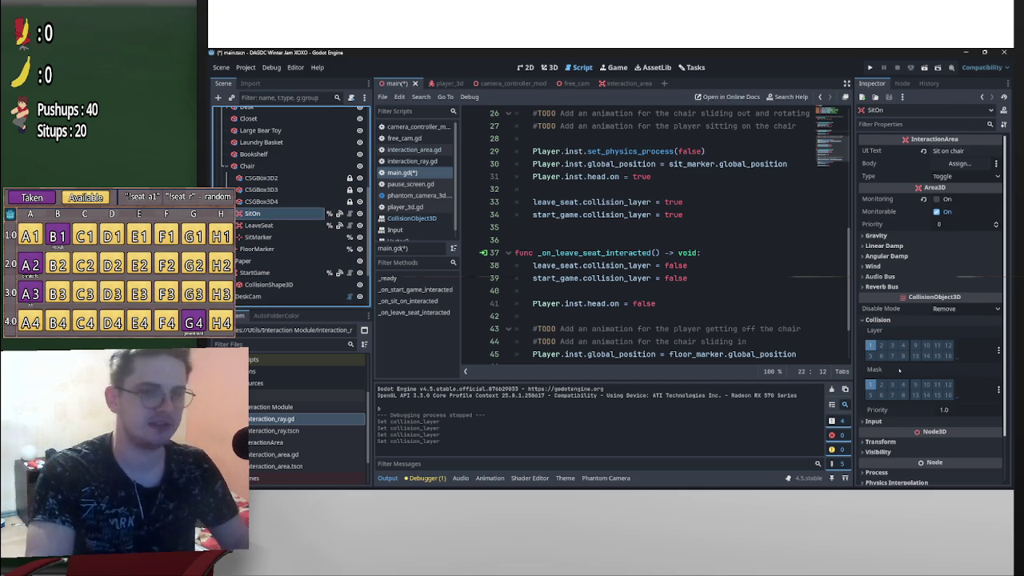
pyautogui.click(258, 224)
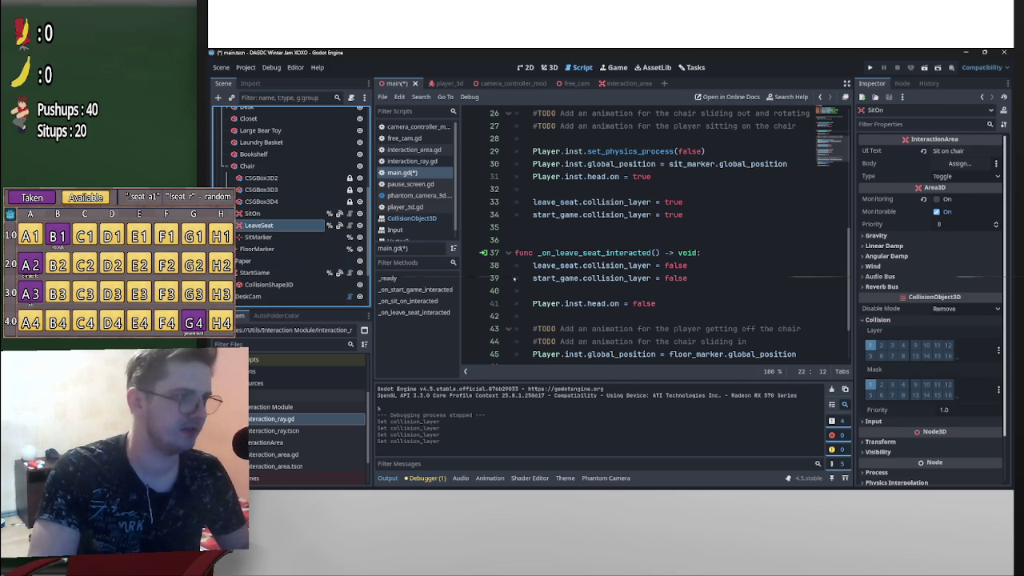
pyautogui.click(870, 344)
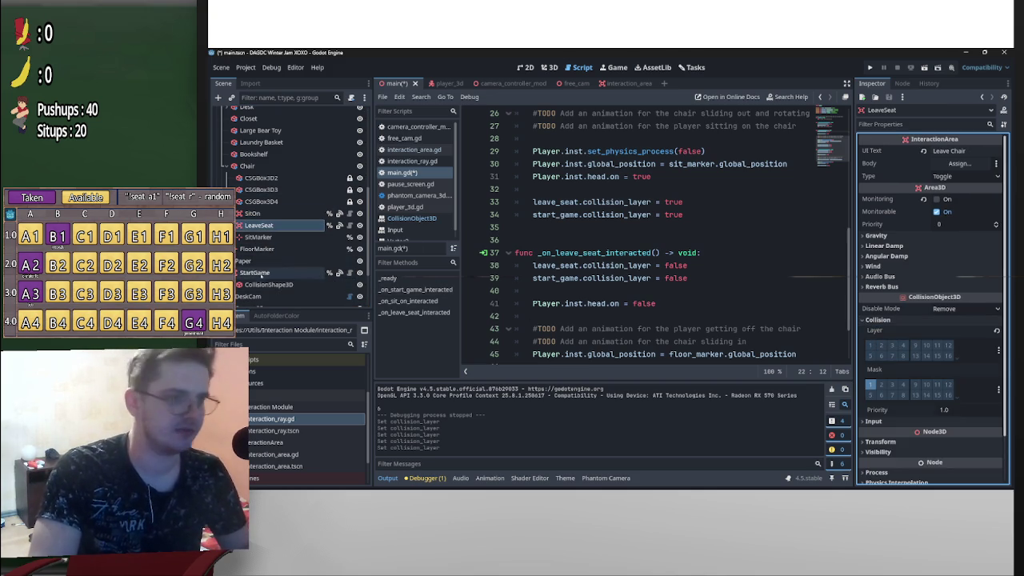
pyautogui.click(255, 273)
pyautogui.click(869, 345)
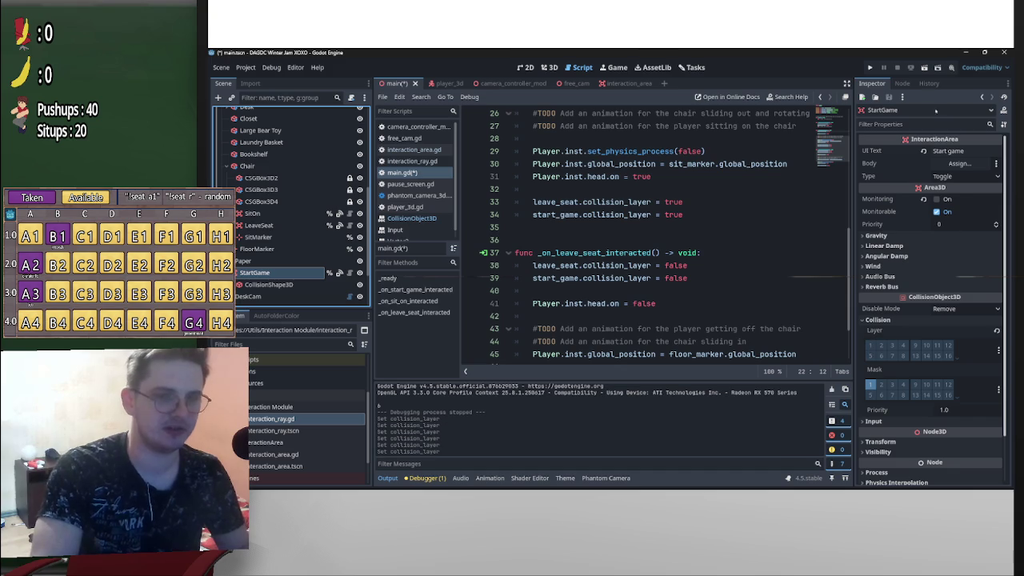
# Test-run the game to check the chair's sit prompt, then stop it
pyautogui.click(870, 67)
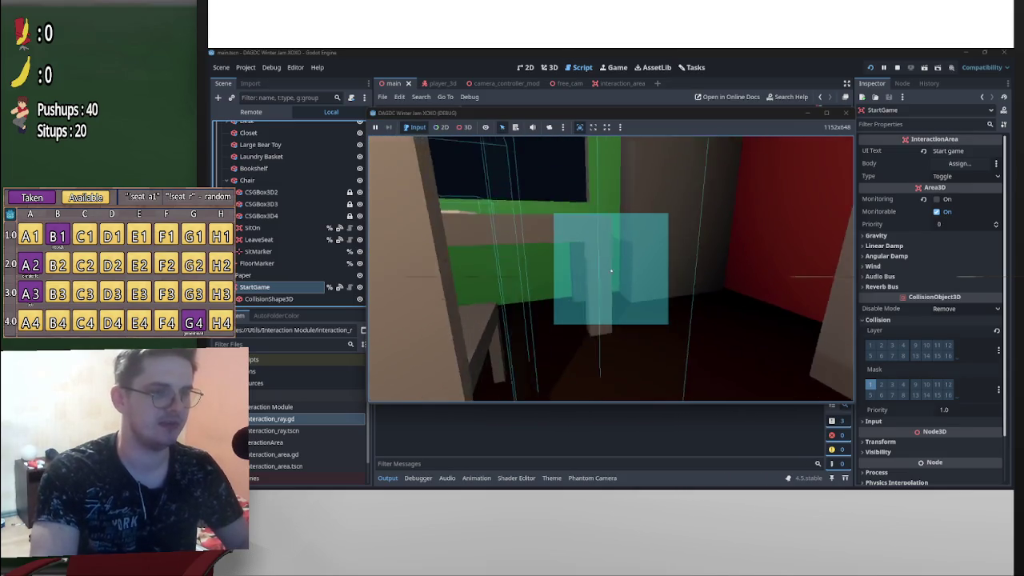
pyautogui.click(607, 271)
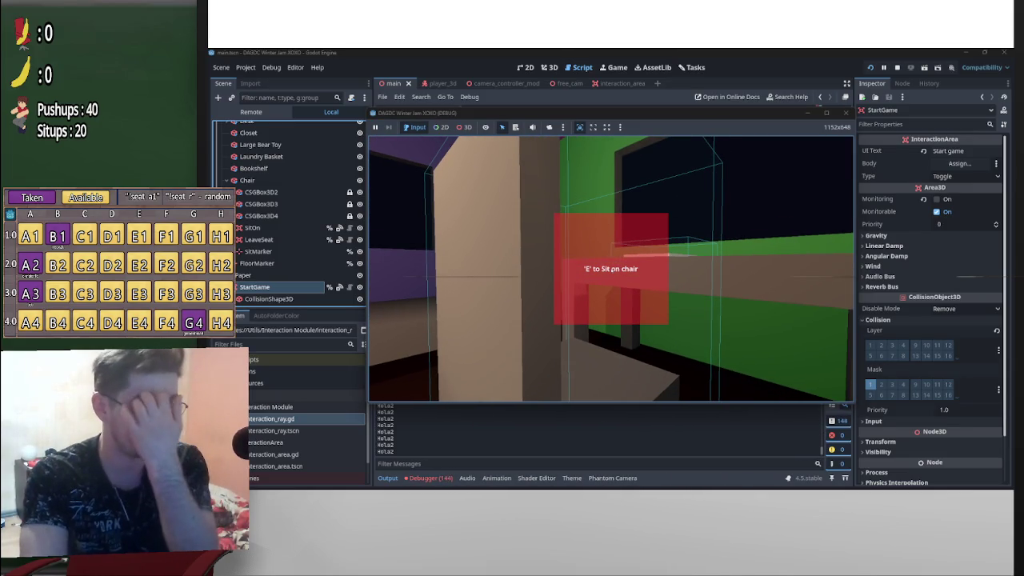
pyautogui.press('p')
pyautogui.press('F8')
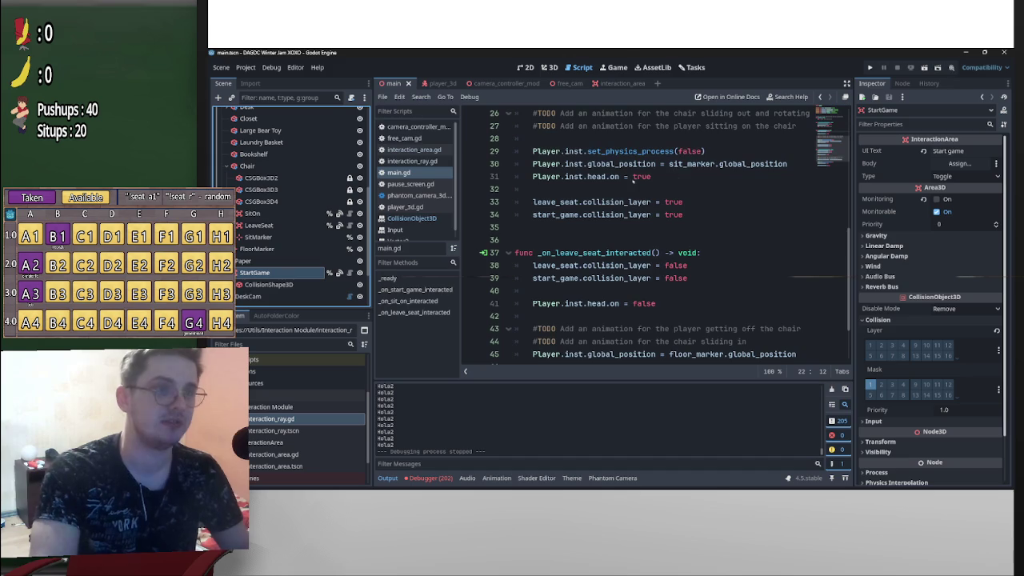
# Open camera_controller_mod.gd from the player_3d scene
pyautogui.scroll(2, 668, 272)
pyautogui.scroll(-4, 664, 260)
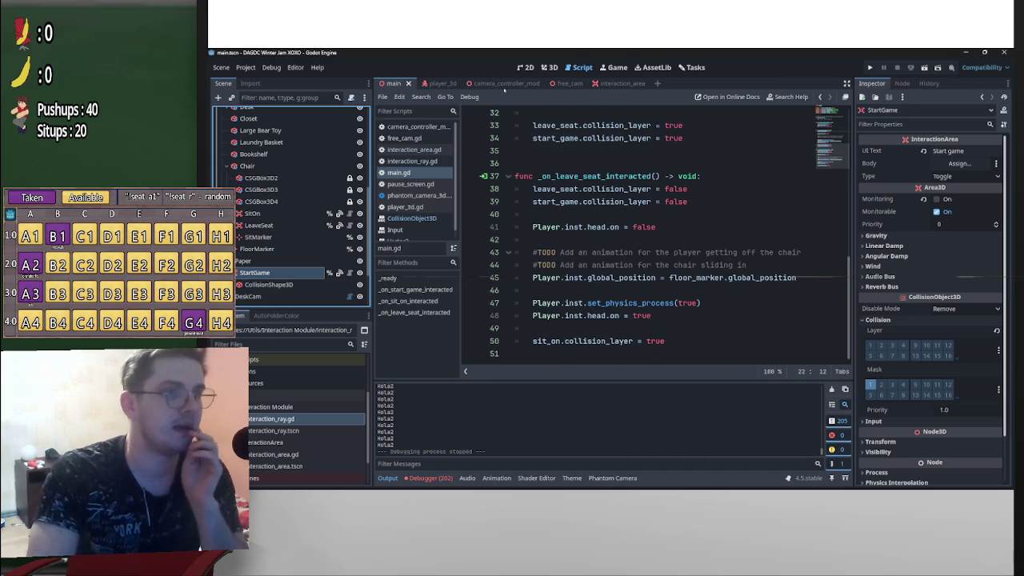
pyautogui.click(504, 84)
pyautogui.scroll(-1, 488, 128)
pyautogui.scroll(1, 488, 128)
pyautogui.click(430, 83)
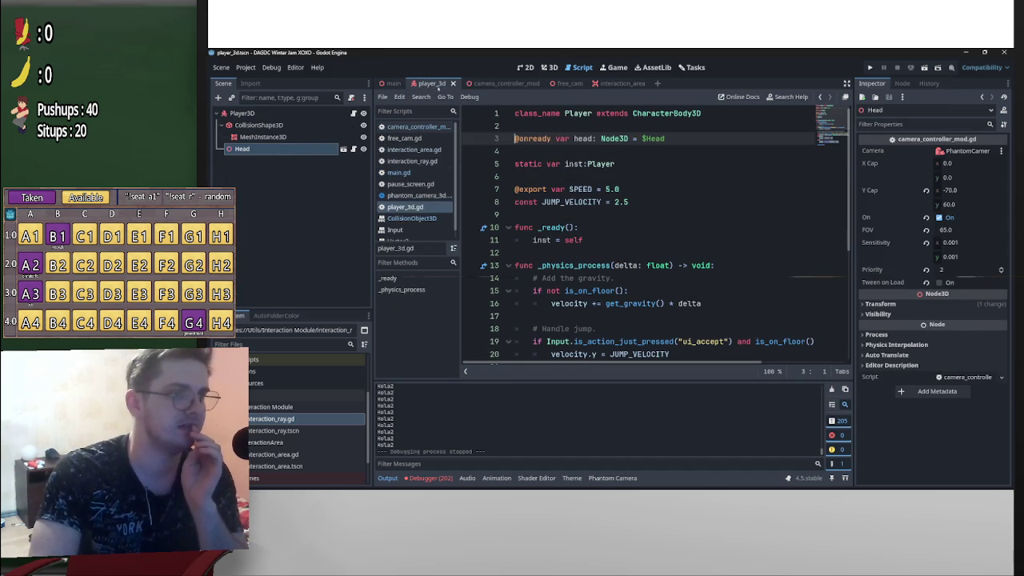
pyautogui.click(415, 127)
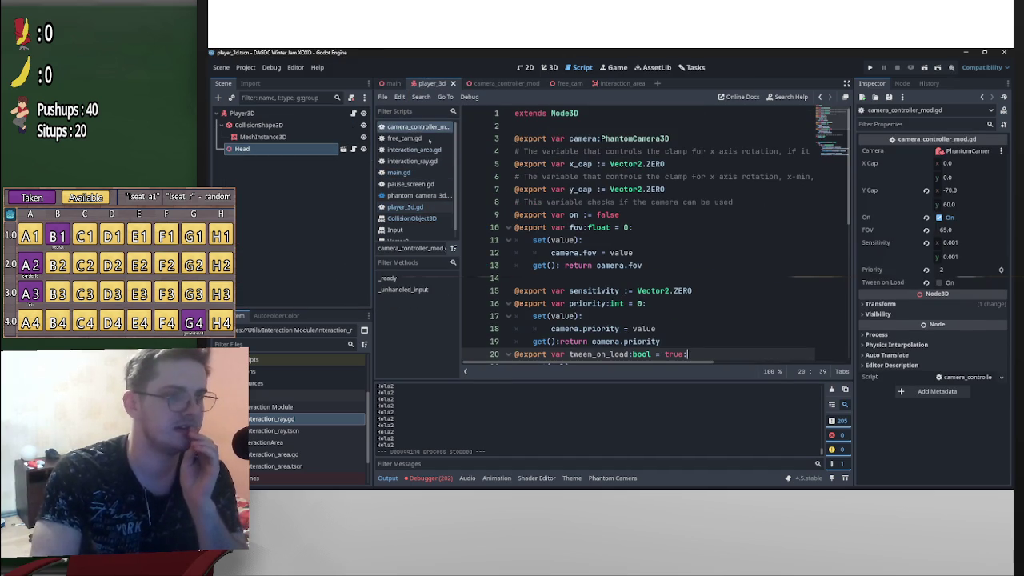
# Delete print("Hola2") from interaction_ray.gd and test-run the main scene again
pyautogui.click(432, 162)
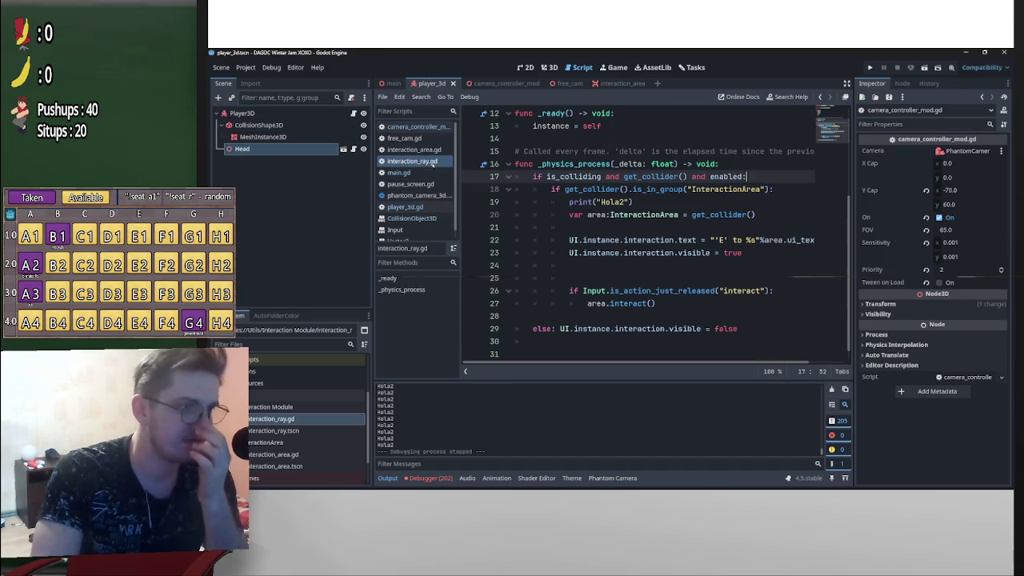
pyautogui.moveTo(636, 201); pyautogui.dragTo(493, 202)
pyautogui.press('BackSpace')
pyautogui.press('BackSpace')
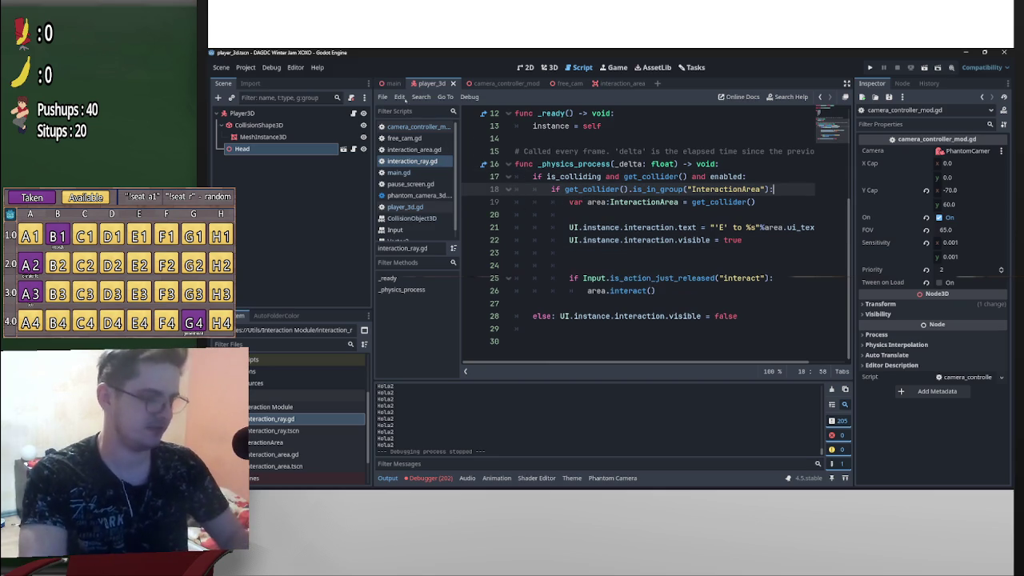
pyautogui.click(391, 83)
pyautogui.click(924, 67)
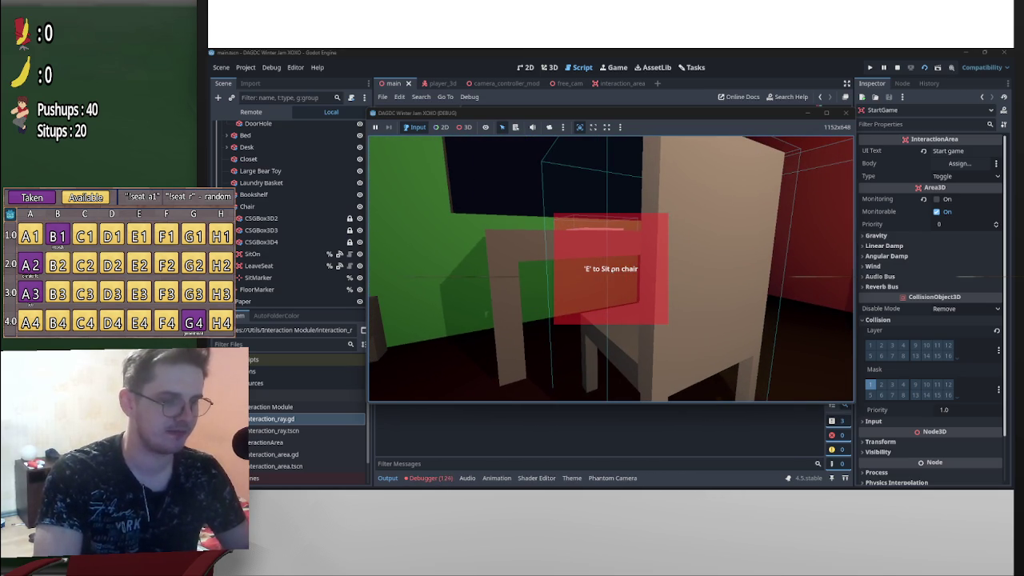
pyautogui.press('Escape')
pyautogui.press('F8')
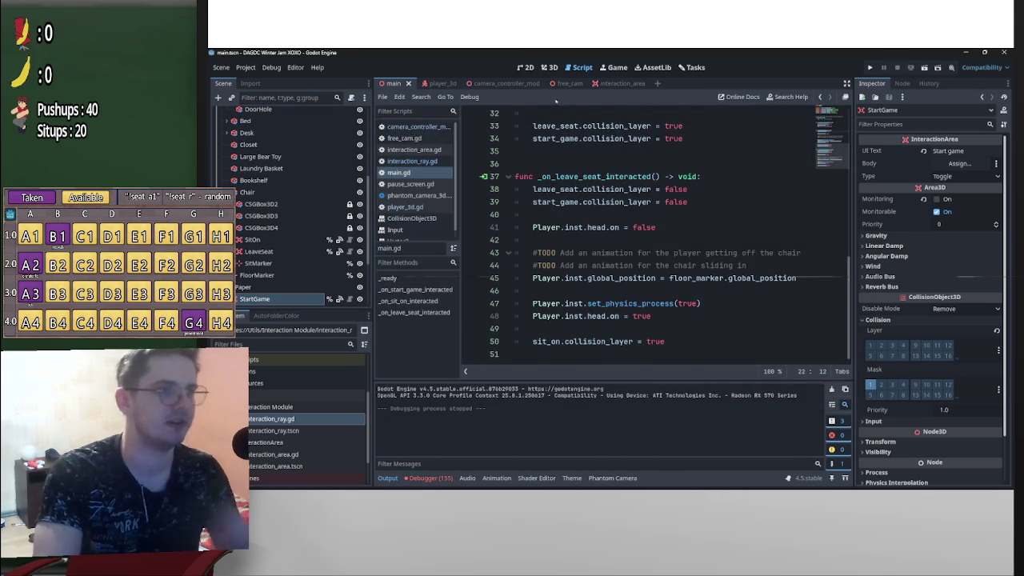
# Look through the main, player_3d and camera_controller_mod scene tabs
pyautogui.scroll(10, 699, 183)
pyautogui.scroll(-5, 698, 182)
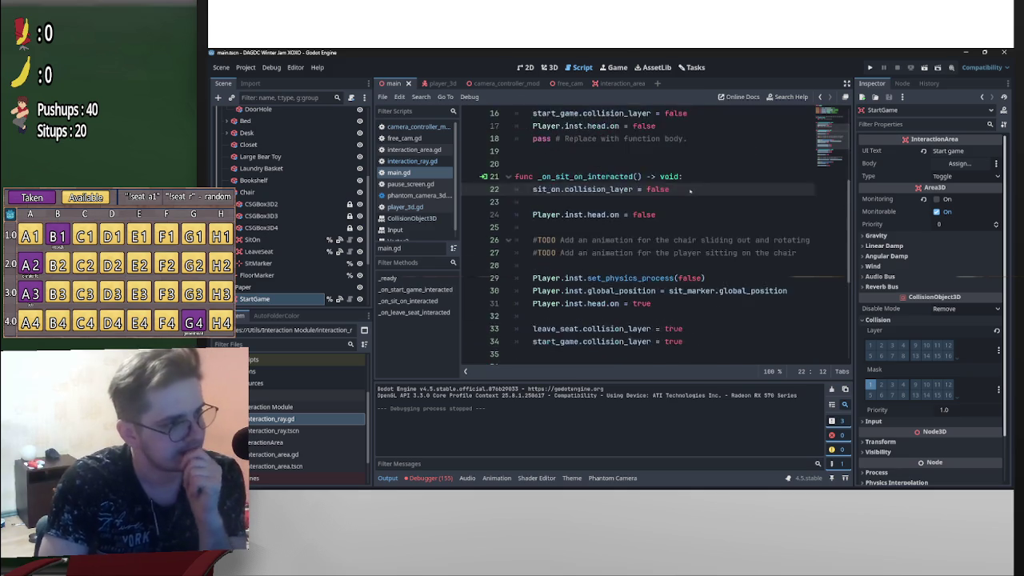
pyautogui.scroll(5, 699, 186)
pyautogui.scroll(-5, 700, 189)
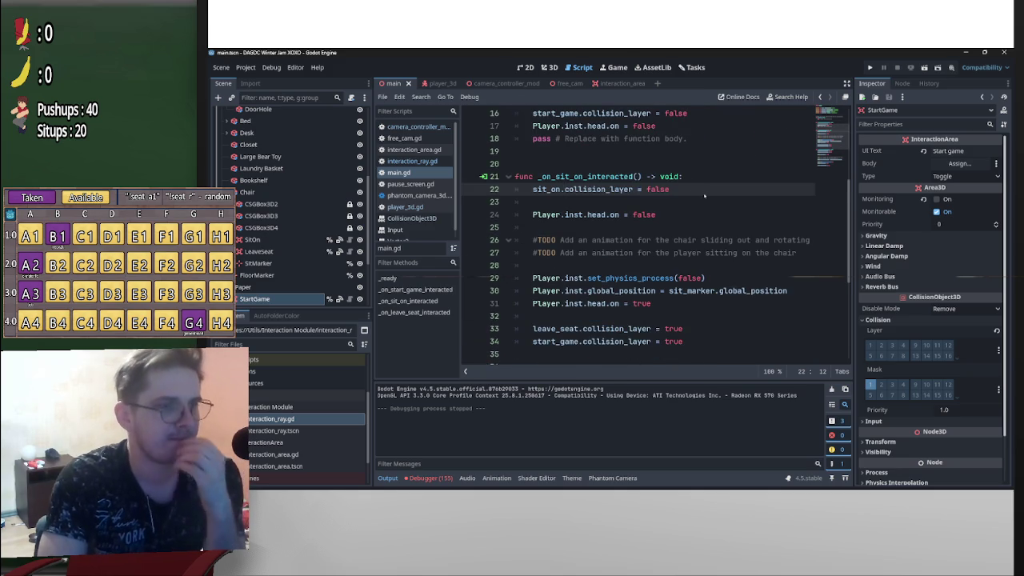
pyautogui.scroll(5, 704, 196)
pyautogui.click(438, 85)
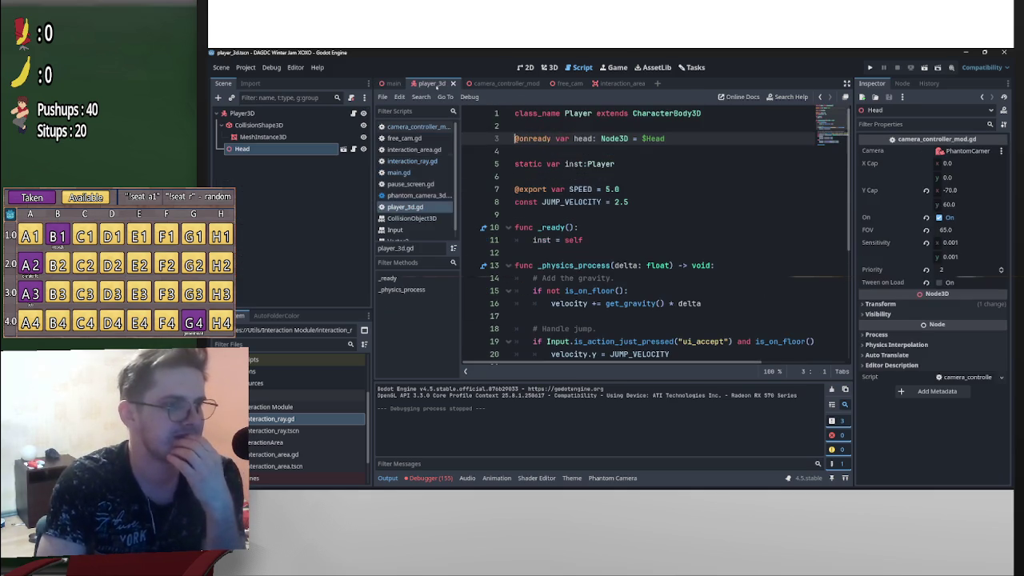
pyautogui.scroll(-5, 579, 228)
pyautogui.scroll(4, 575, 227)
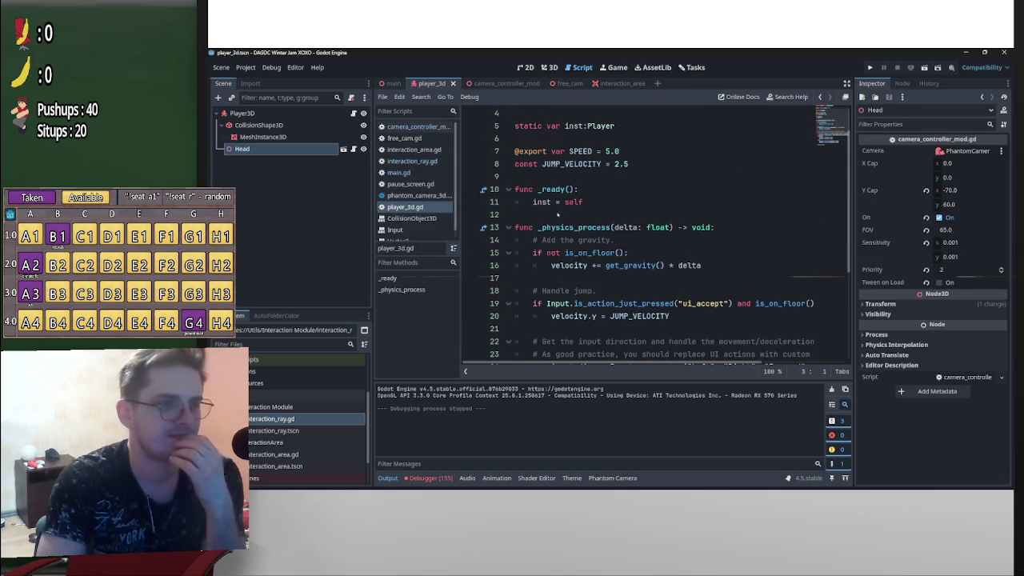
pyautogui.click(504, 84)
# Select the interact action name on line 25 of interaction_ray.gd and open Project Settings
pyautogui.click(412, 160)
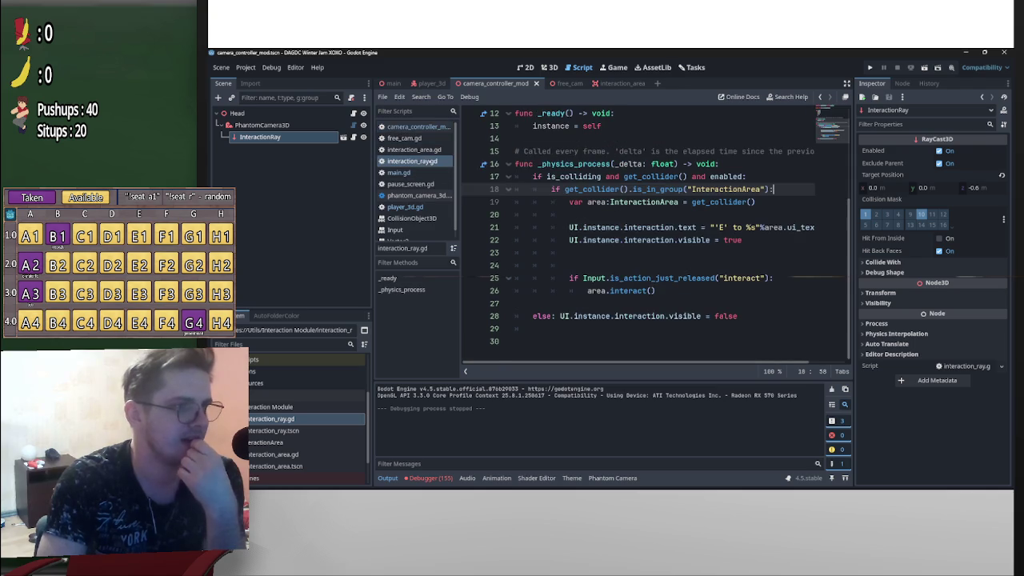
pyautogui.scroll(4, 699, 304)
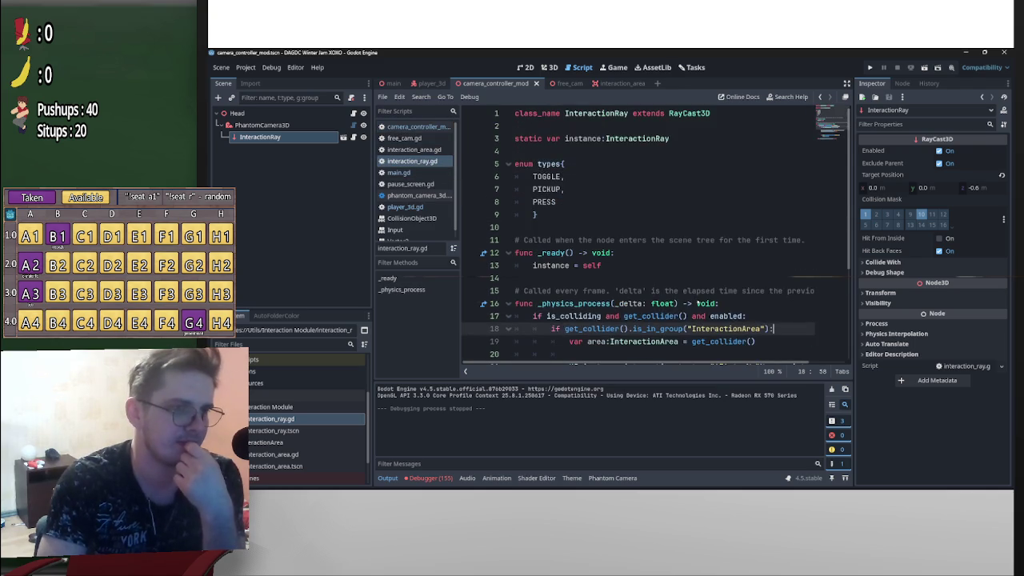
pyautogui.scroll(-2, 698, 304)
pyautogui.scroll(-2, 698, 304)
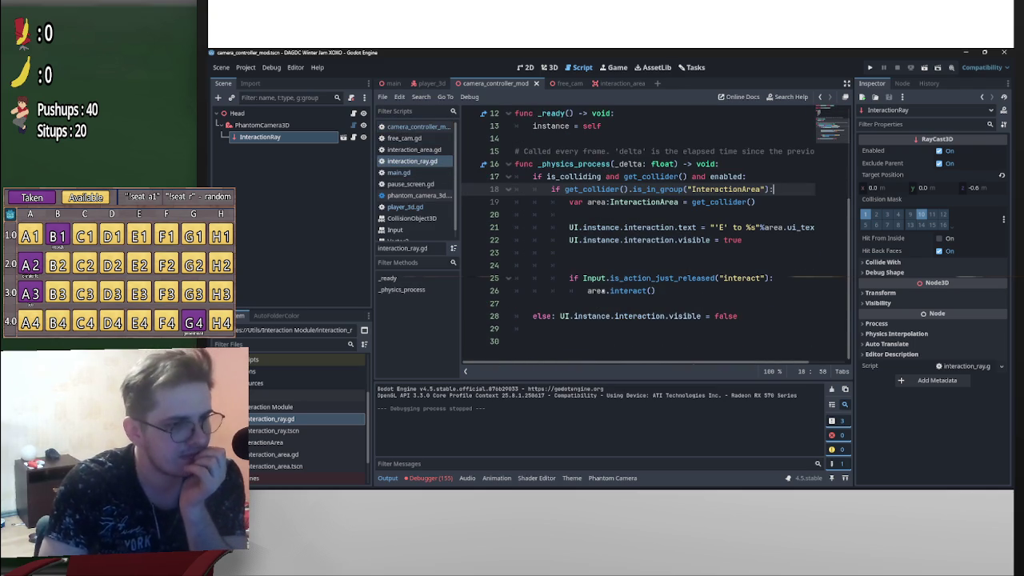
pyautogui.moveTo(719, 278)
pyautogui.mouseDown()
pyautogui.moveTo(775, 278)
pyautogui.moveTo(760, 278)
pyautogui.mouseUp()
pyautogui.hotkey('ctrl', 'c')
pyautogui.click(755, 277)
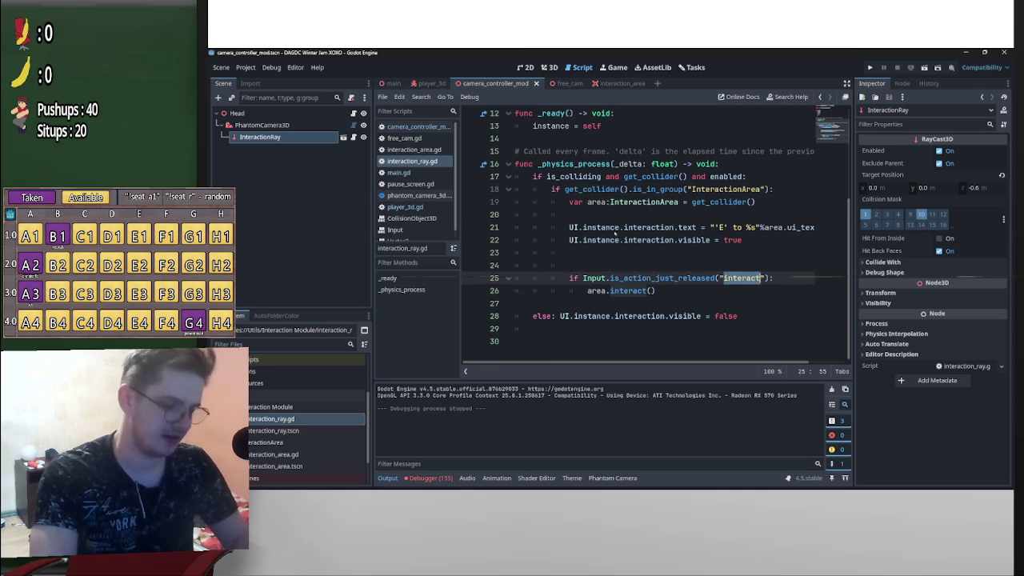
pyautogui.click(244, 68)
# Add an interact action to the Input Map bound to the E key (Physical)
pyautogui.click(264, 80)
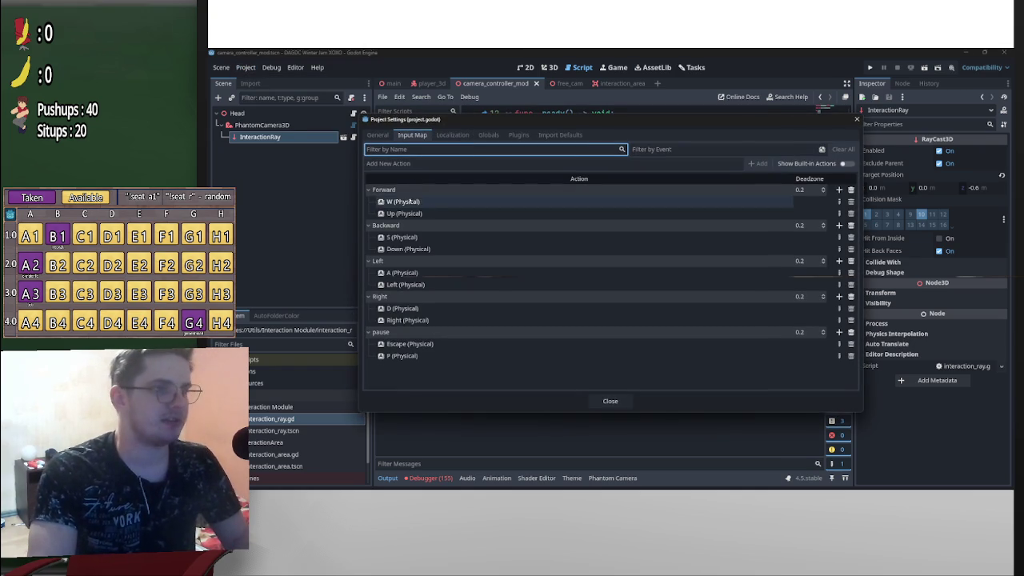
pyautogui.click(416, 163)
pyautogui.hotkey('ctrl', 'v')
pyautogui.click(757, 163)
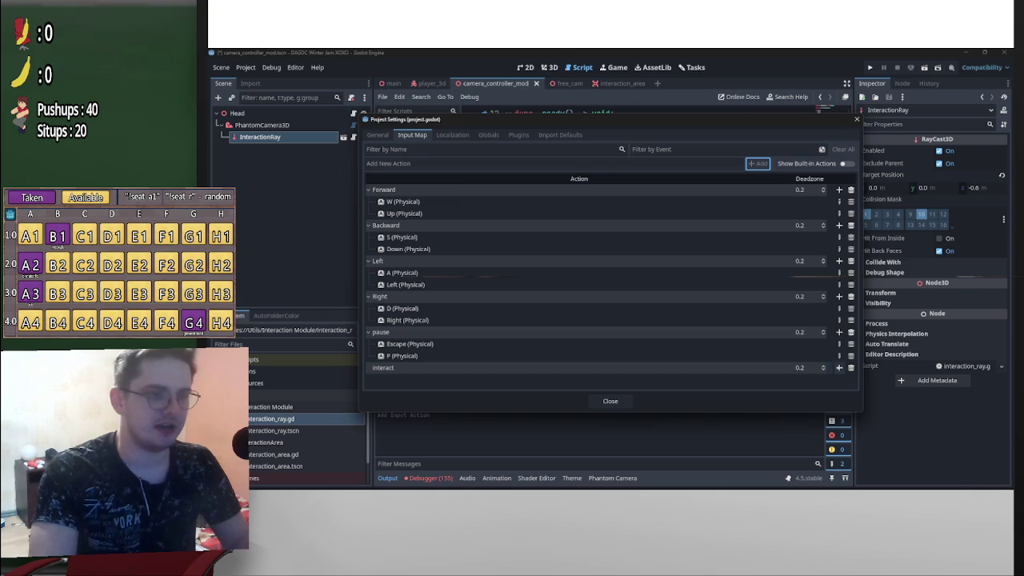
pyautogui.click(838, 367)
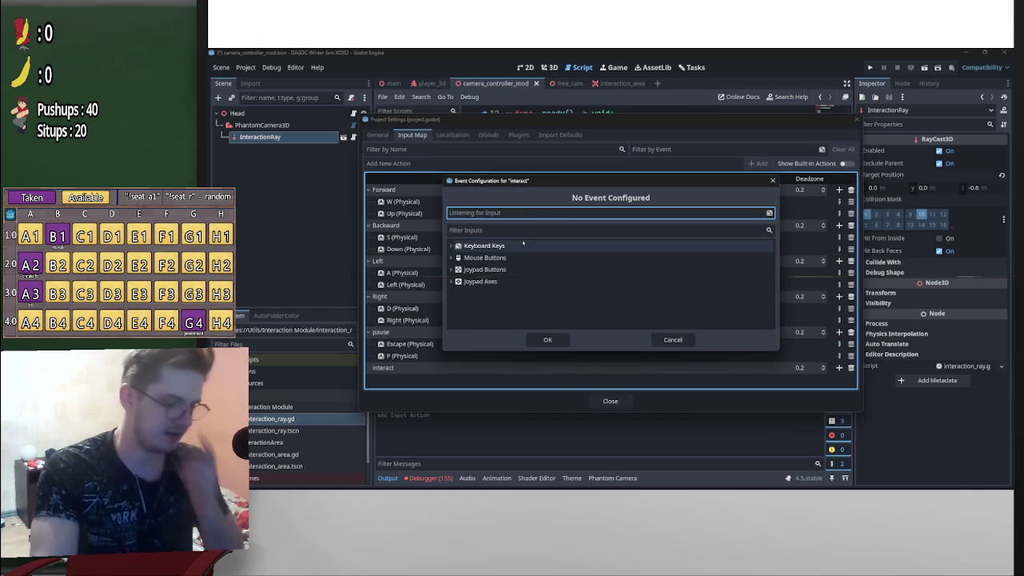
pyautogui.press('w')
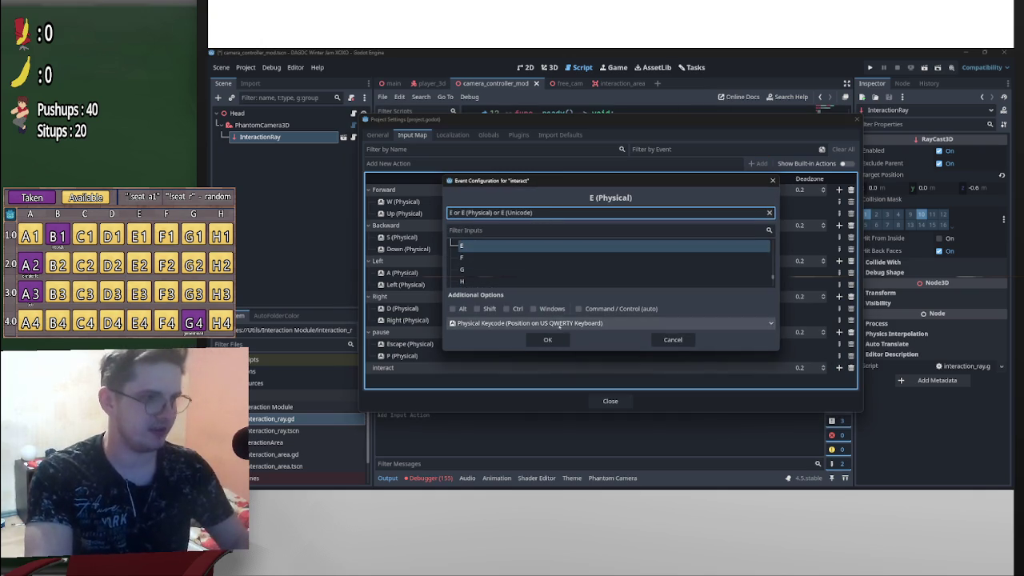
pyautogui.click(547, 339)
pyautogui.click(610, 401)
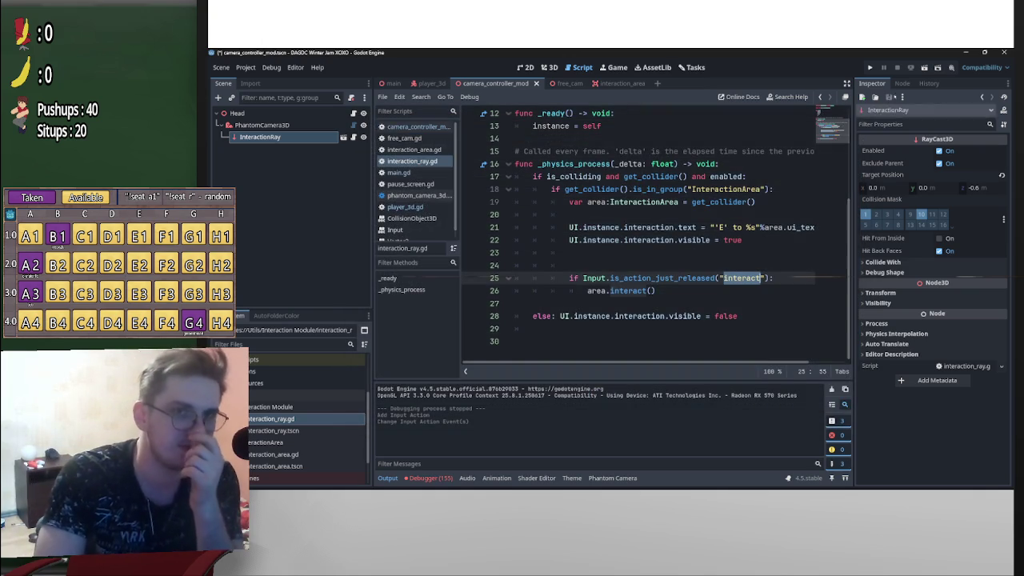
# Run the game with F5, pause and stop it, then return to the main scene
pyautogui.press('F5')
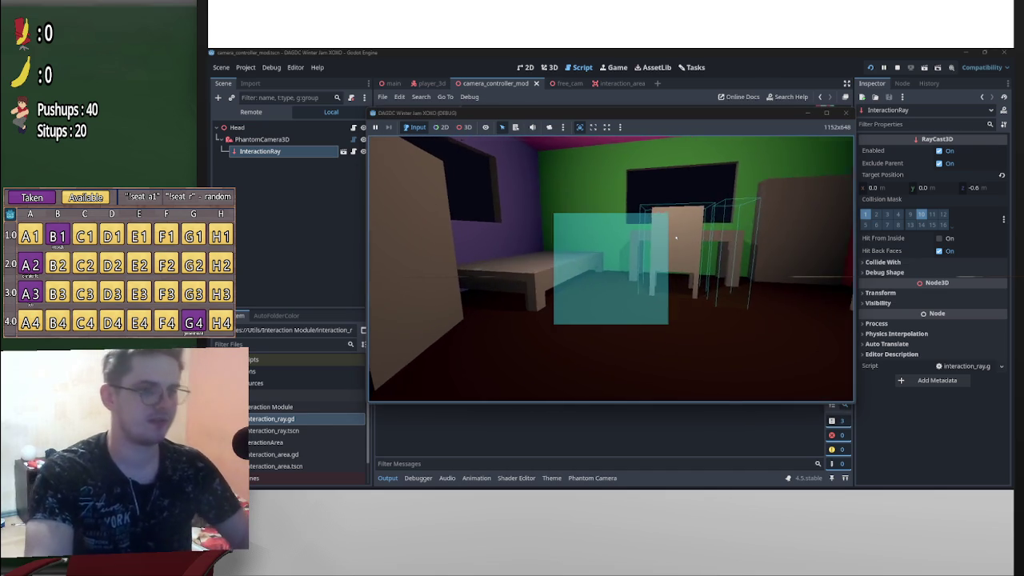
pyautogui.press('p')
pyautogui.press('p')
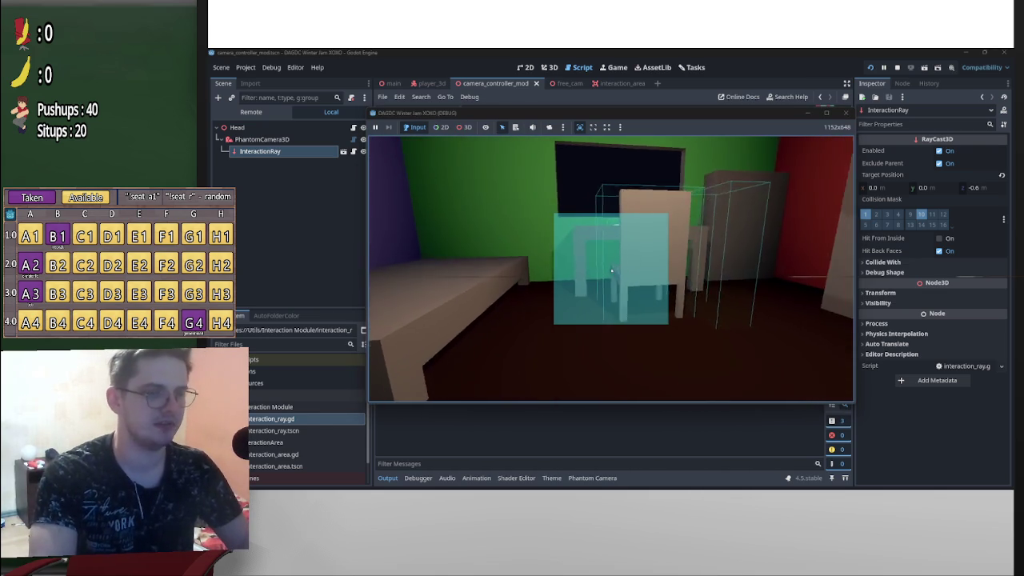
pyautogui.press('p')
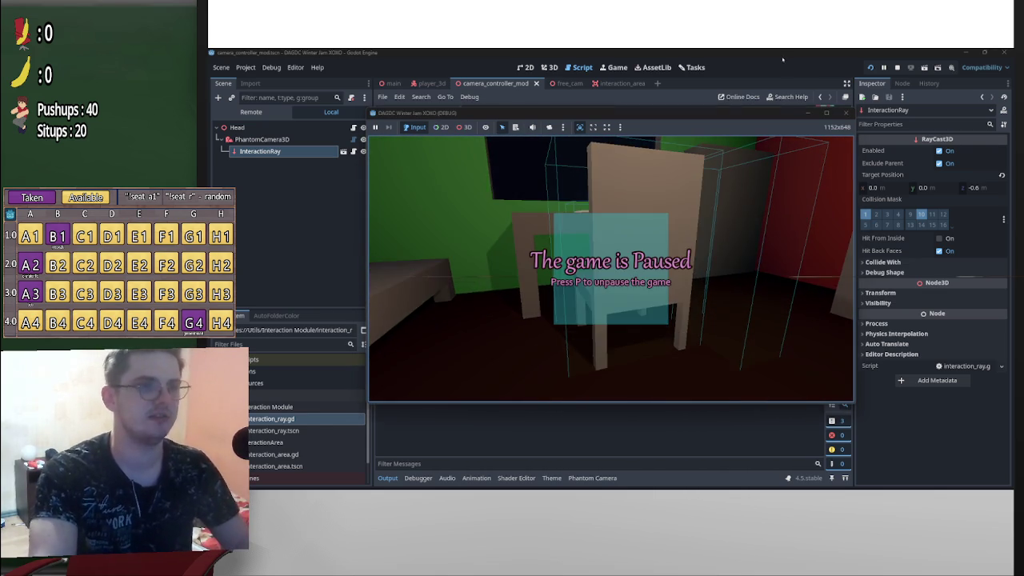
pyautogui.press('F8')
pyautogui.click(393, 83)
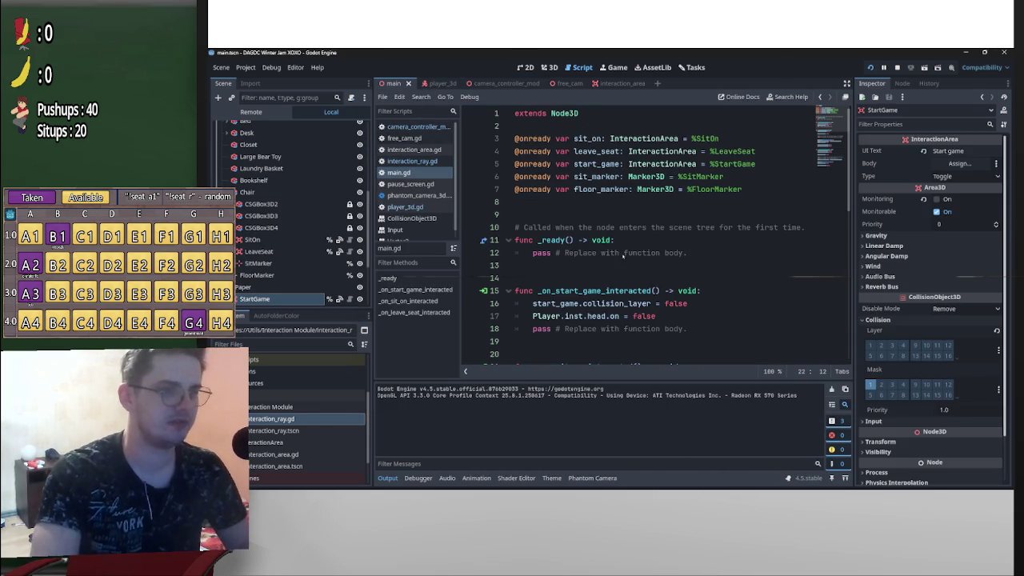
# Undo/redo until _ready() sets Input.MOUSE_MODE_CAPTURED, then launch the game with F5
pyautogui.click(659, 240)
pyautogui.hotkey('ctrl', 'z')
pyautogui.hotkey('ctrl', 'z')
pyautogui.hotkey('ctrl', 'z')
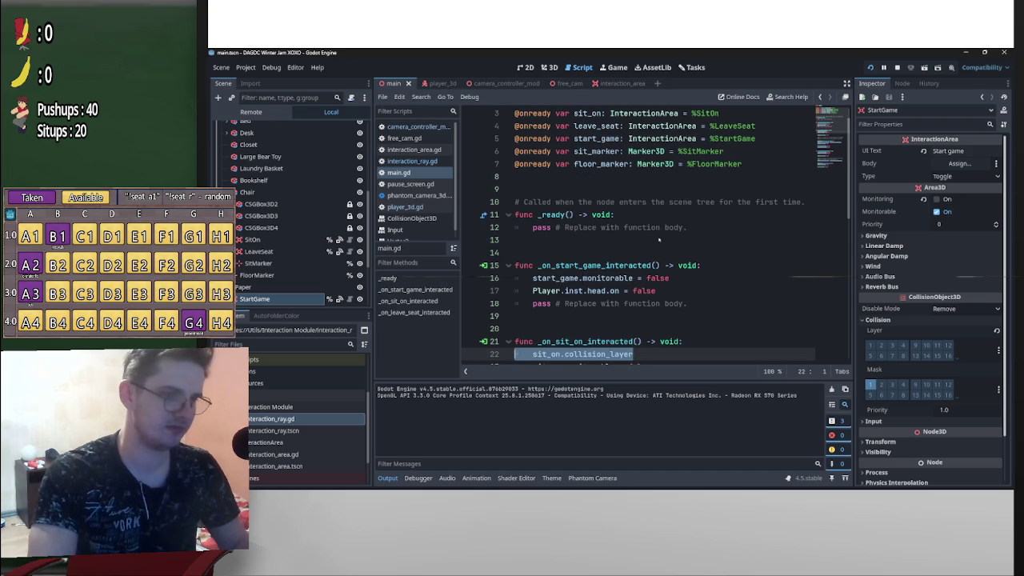
pyautogui.hotkey('ctrl', 'z')
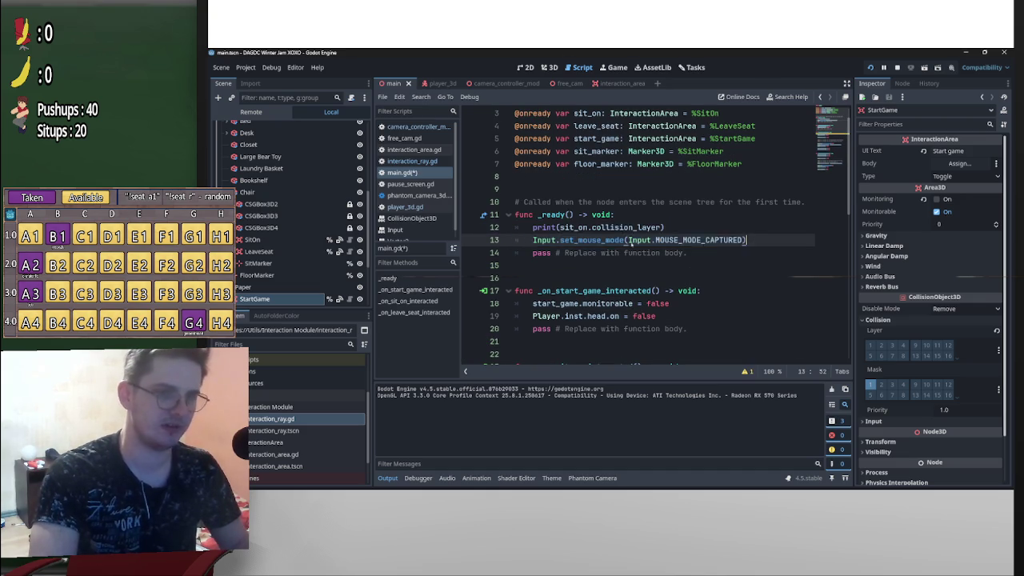
pyautogui.hotkey('ctrl', 'y')
pyautogui.hotkey('ctrl', 'y')
pyautogui.hotkey('ctrl', 'y')
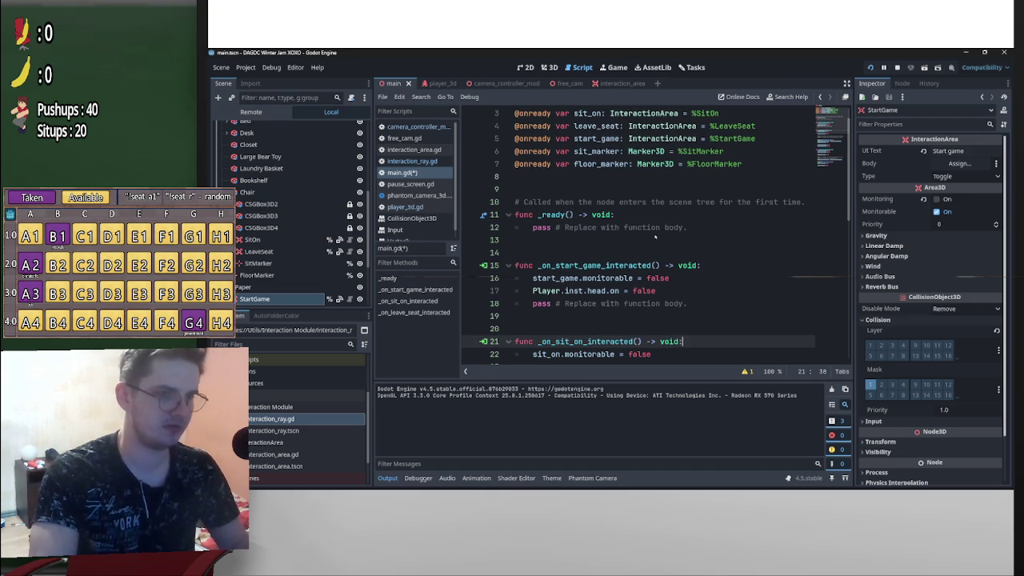
pyautogui.hotkey('ctrl', 'y')
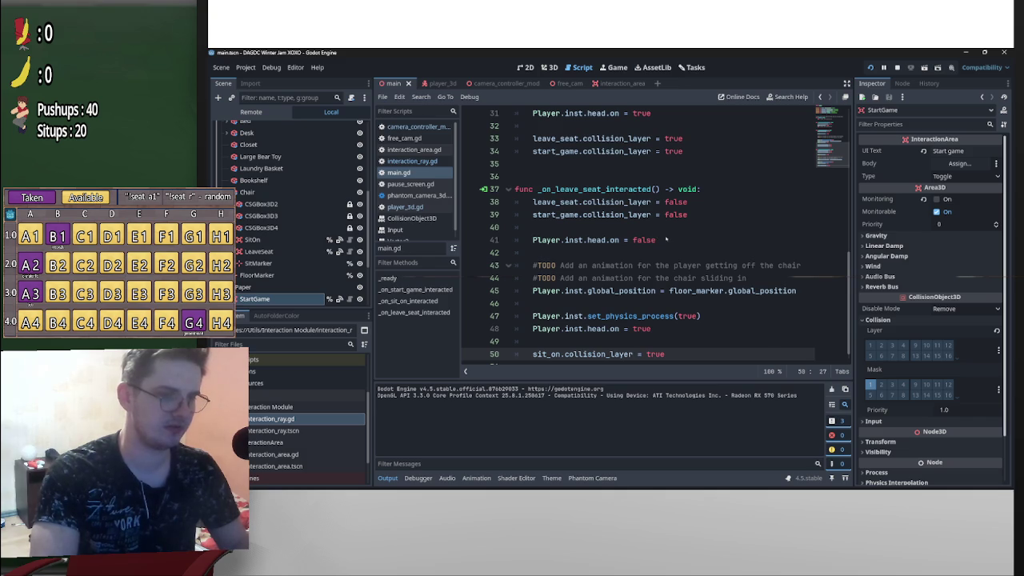
pyautogui.hotkey('ctrl', 'z')
pyautogui.hotkey('ctrl', 'z')
pyautogui.hotkey('ctrl', 'z')
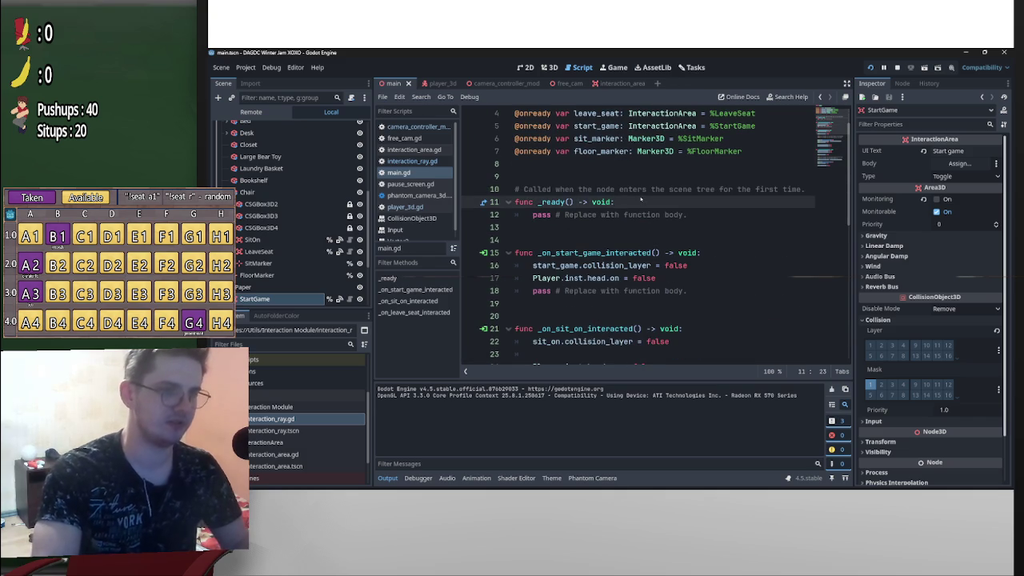
pyautogui.hotkey('ctrl', 'y')
pyautogui.press('F5')
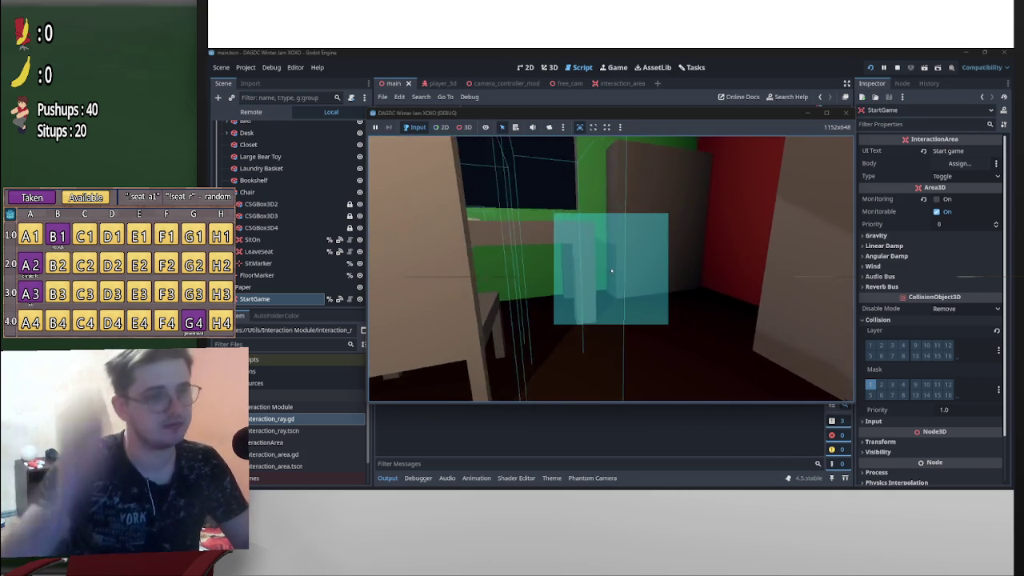
# Move to the desk until the 'E' to Start game prompt appears, pause, then stop the run
pyautogui.press('e')
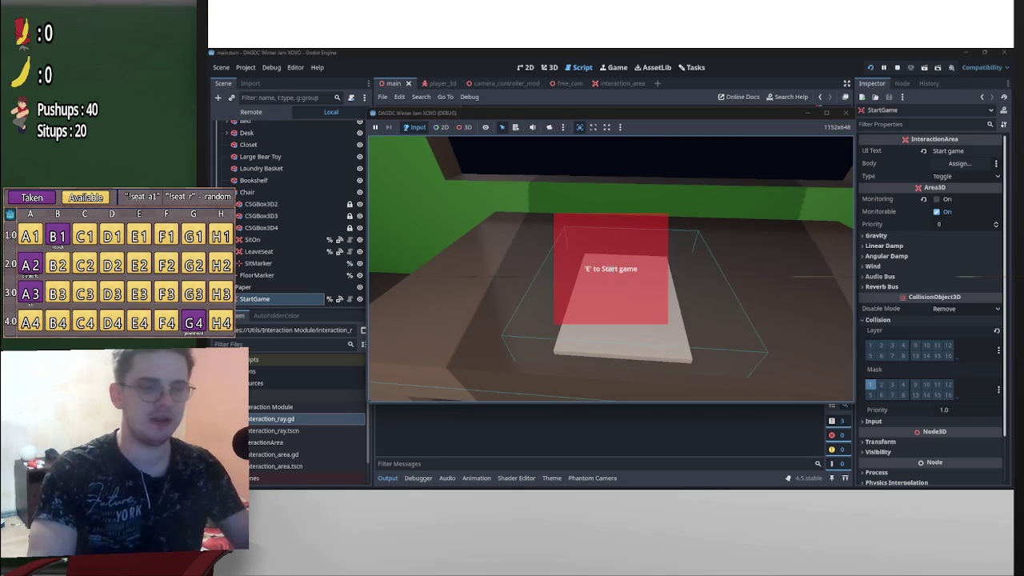
pyautogui.press('p')
pyautogui.press('p')
pyautogui.press('p')
pyautogui.press('p')
pyautogui.press('p')
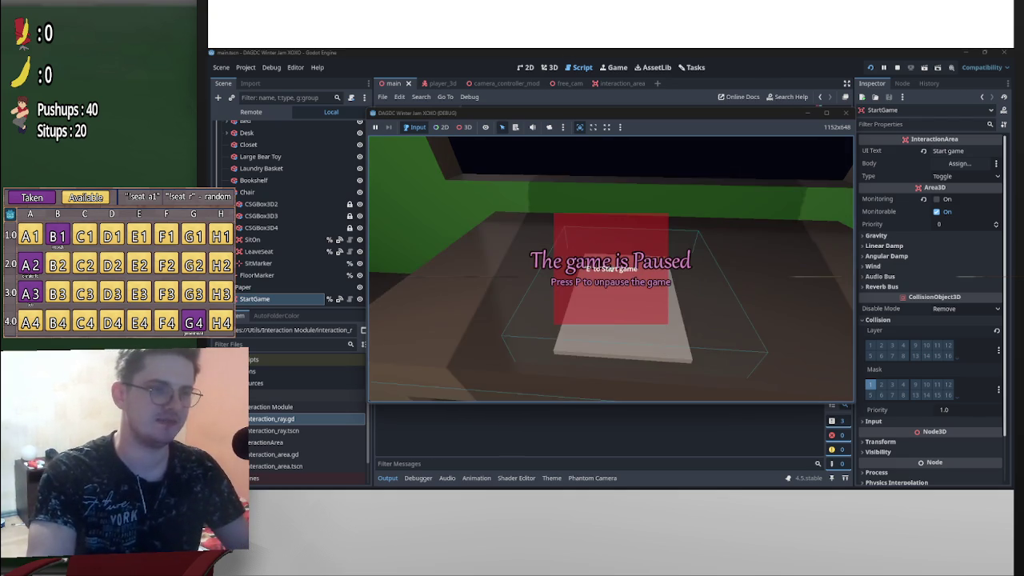
pyautogui.press('p')
pyautogui.press('p')
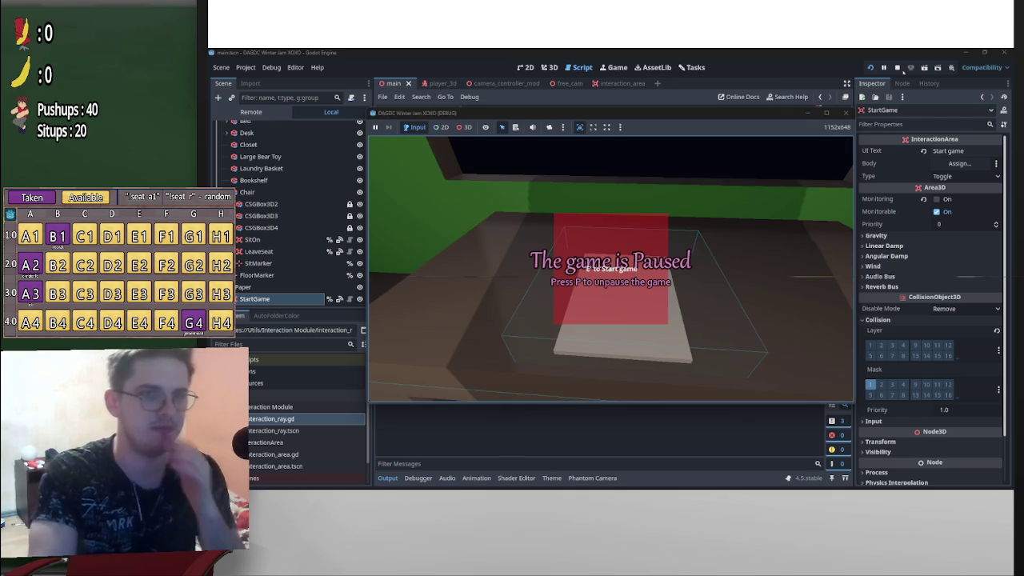
pyautogui.click(896, 68)
# Prefix line 18's Player.inst.head.on = false with # in _on_start_game_interacted
pyautogui.scroll(-2, 660, 275)
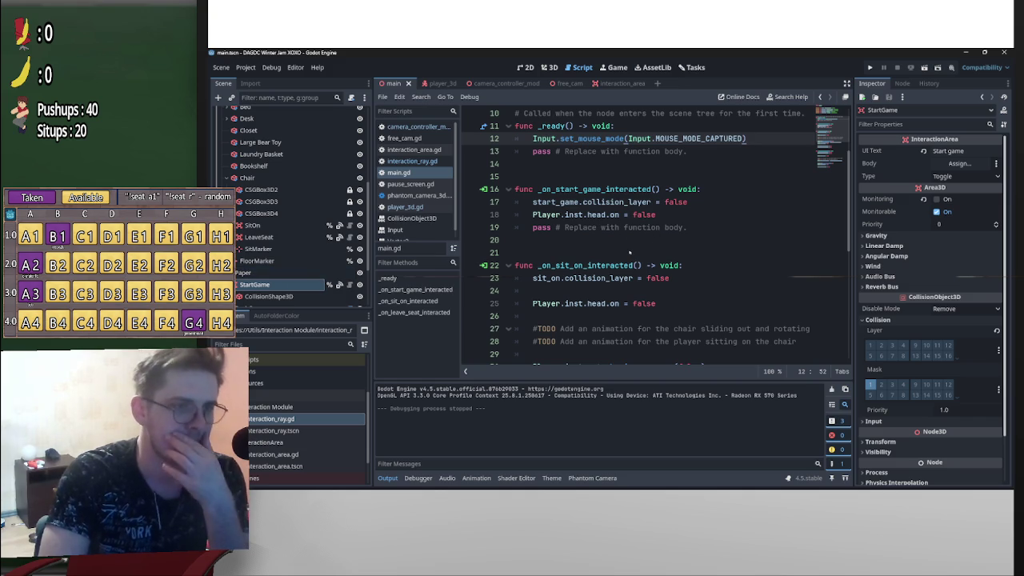
pyautogui.scroll(-4, 629, 253)
pyautogui.scroll(4, 630, 253)
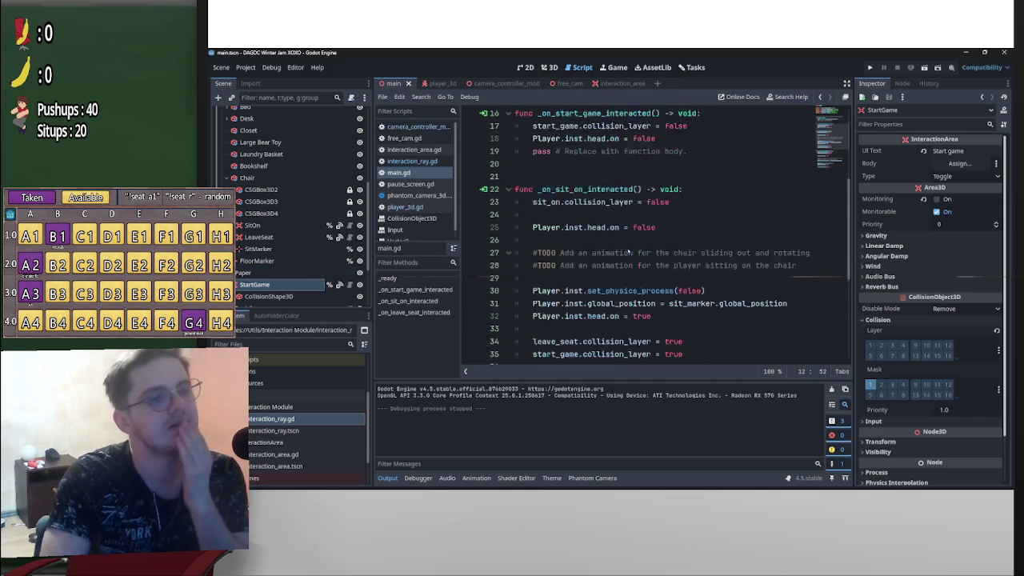
pyautogui.scroll(1, 629, 250)
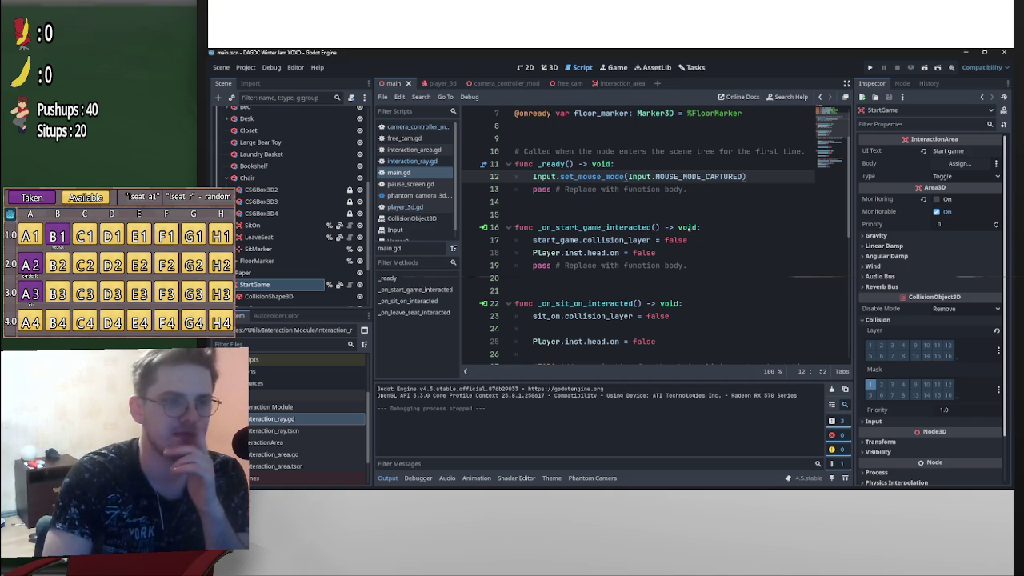
pyautogui.click(534, 252)
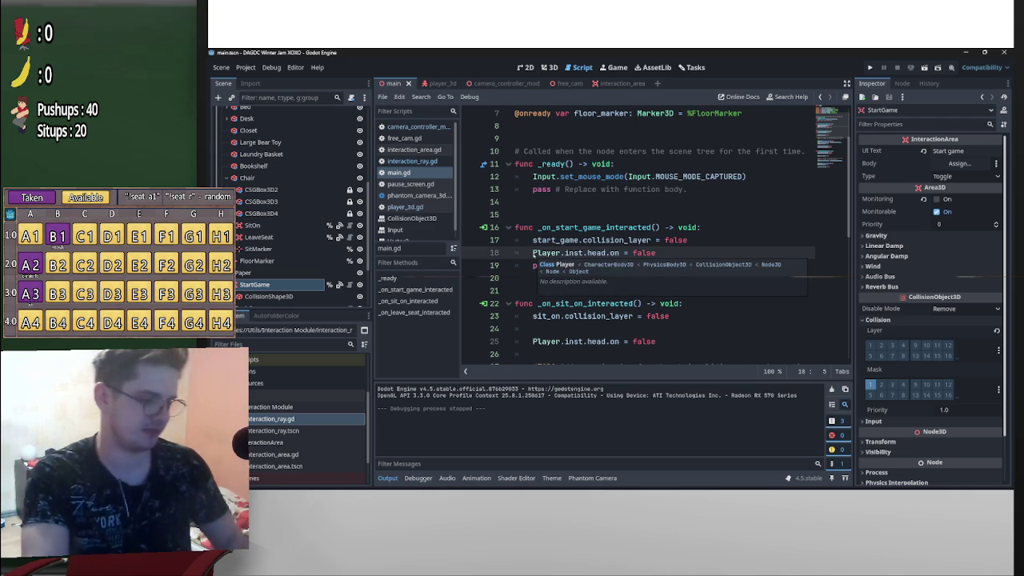
pyautogui.write('#')
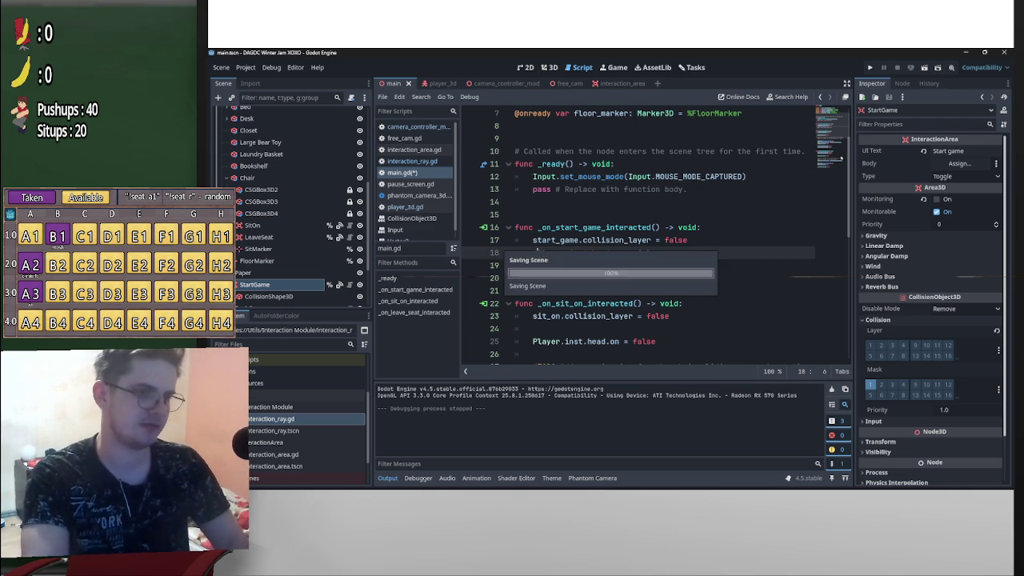
pyautogui.click(870, 68)
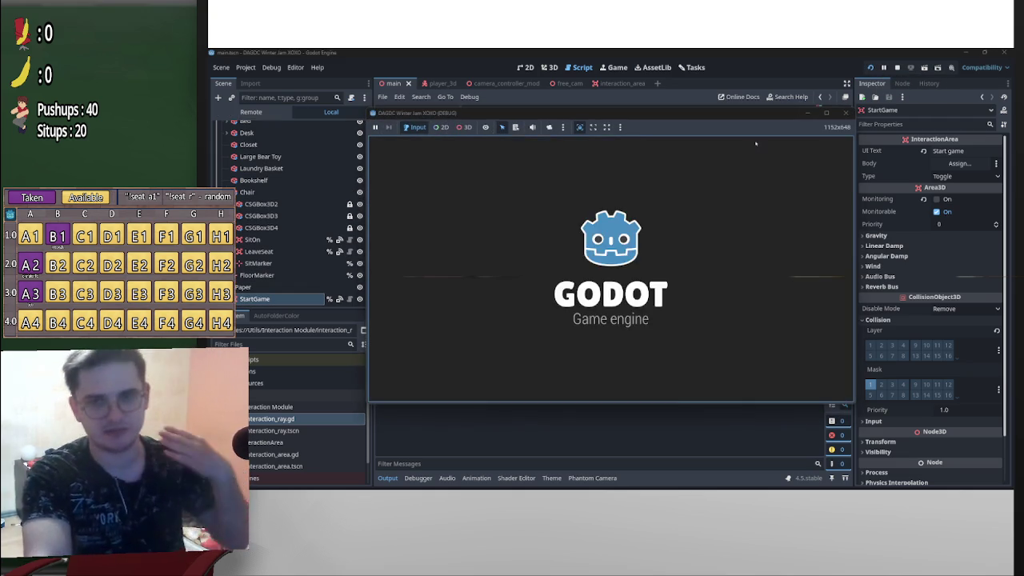
pyautogui.press('w')
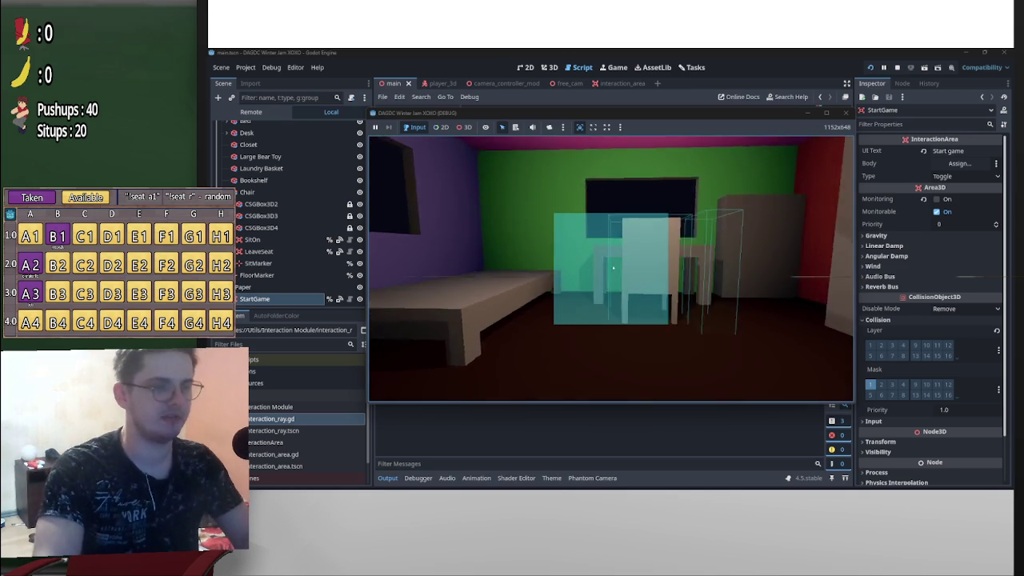
pyautogui.press('w')
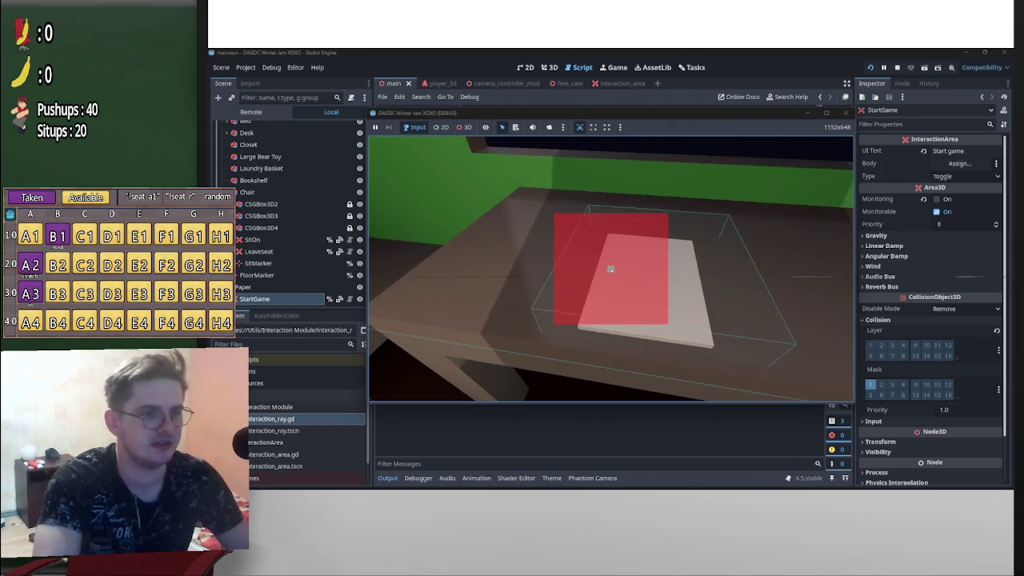
pyautogui.press('p')
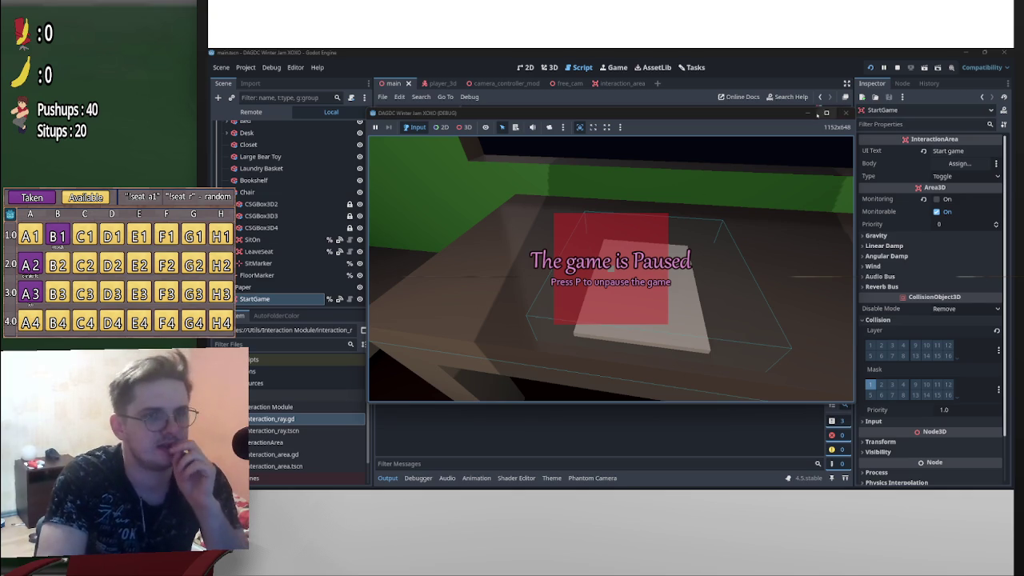
pyautogui.click(896, 67)
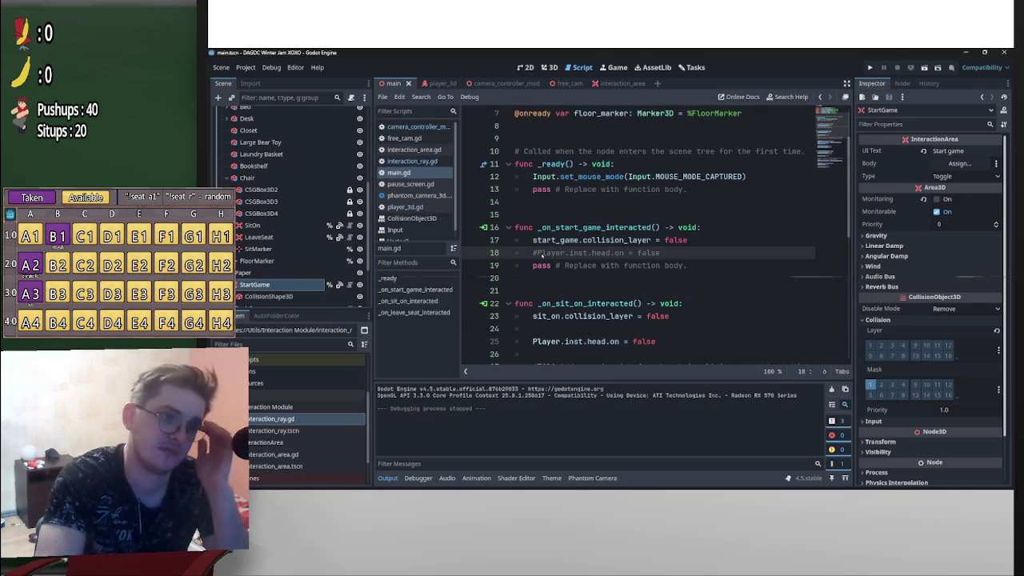
# Remove the # from line 18's Player.inst.head.on = false and switch to camera_controller_mod
pyautogui.press('BackSpace')
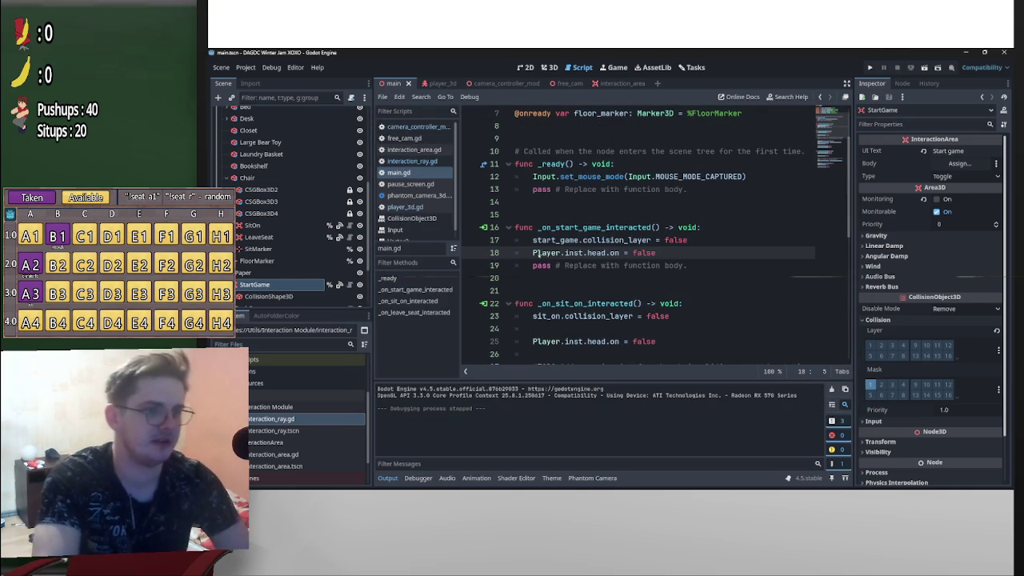
pyautogui.press('Return')
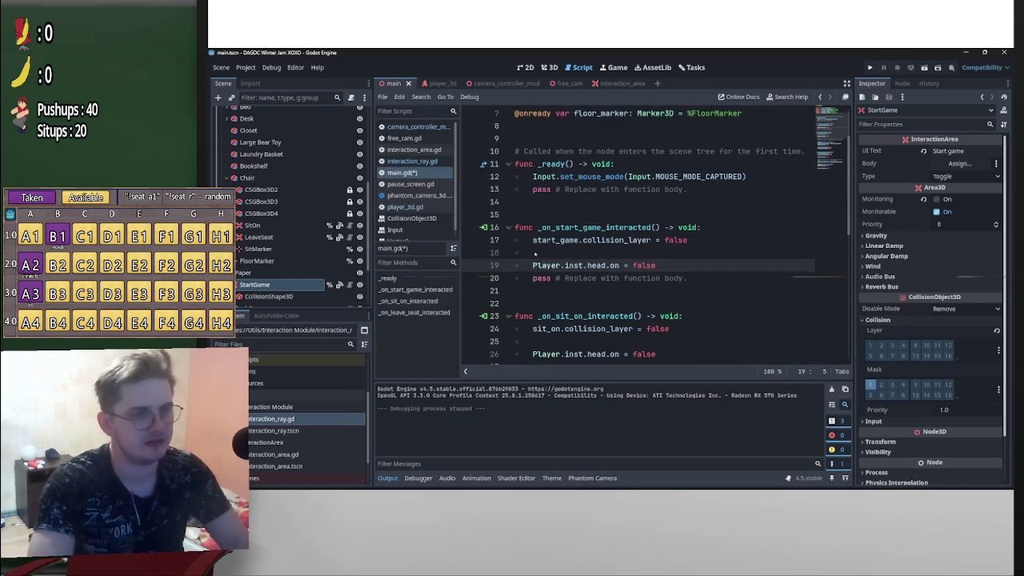
pyautogui.click(535, 253)
pyautogui.hotkey('ctrl', 'z')
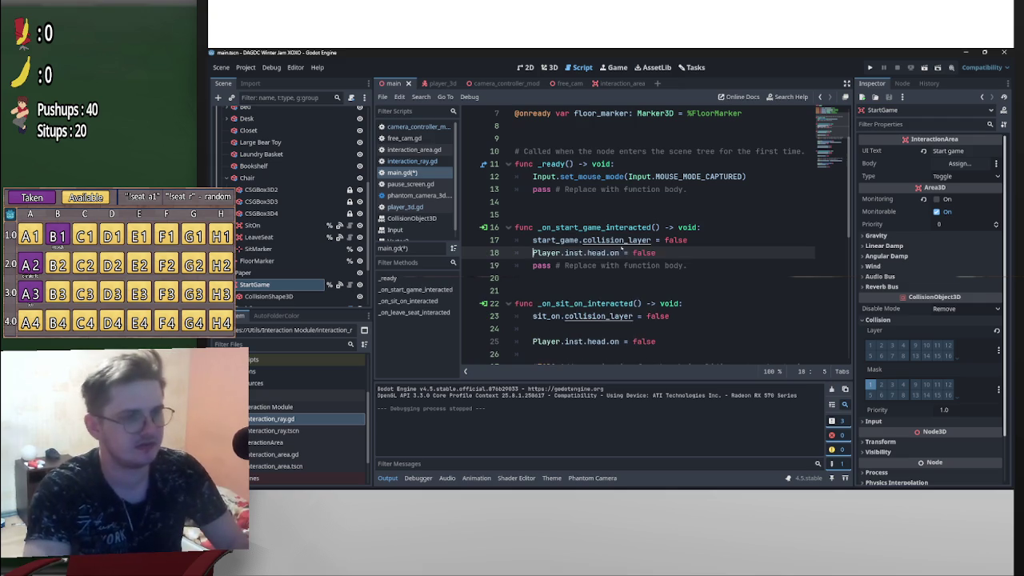
pyautogui.click(431, 83)
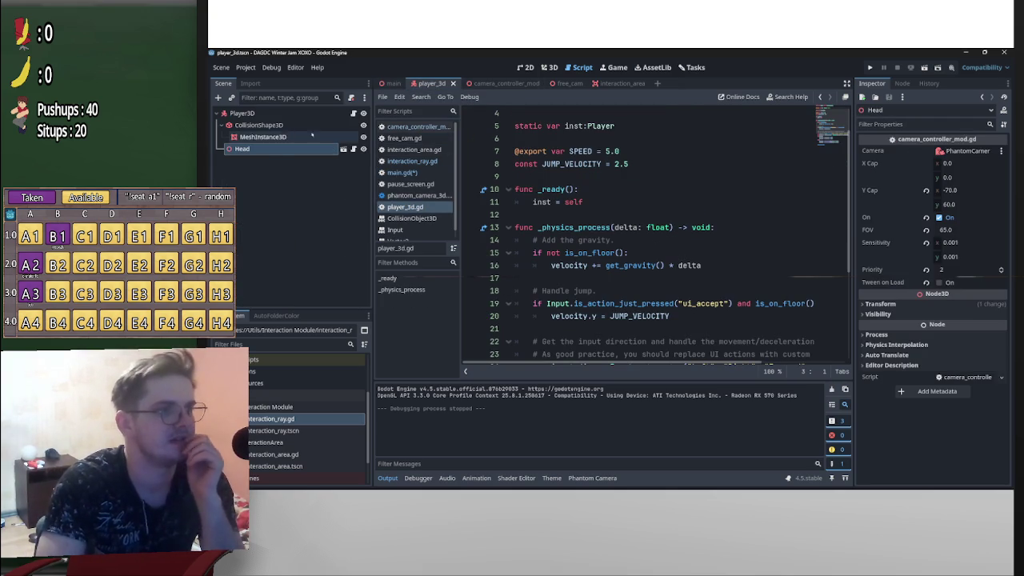
pyautogui.click(497, 83)
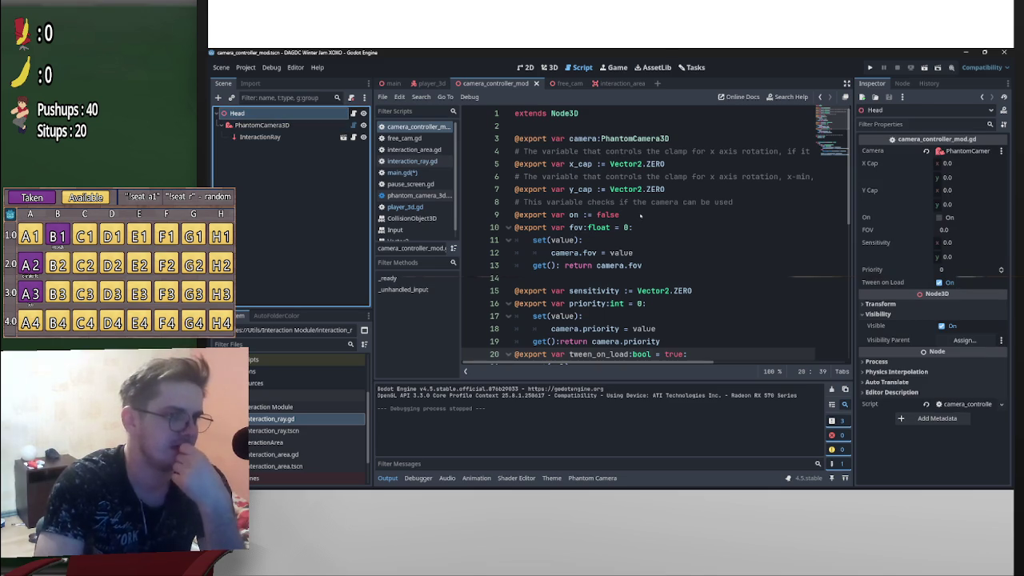
# Turn the exported on variable into a property block with a set(val): setter
pyautogui.click(624, 216)
pyautogui.press('Return')
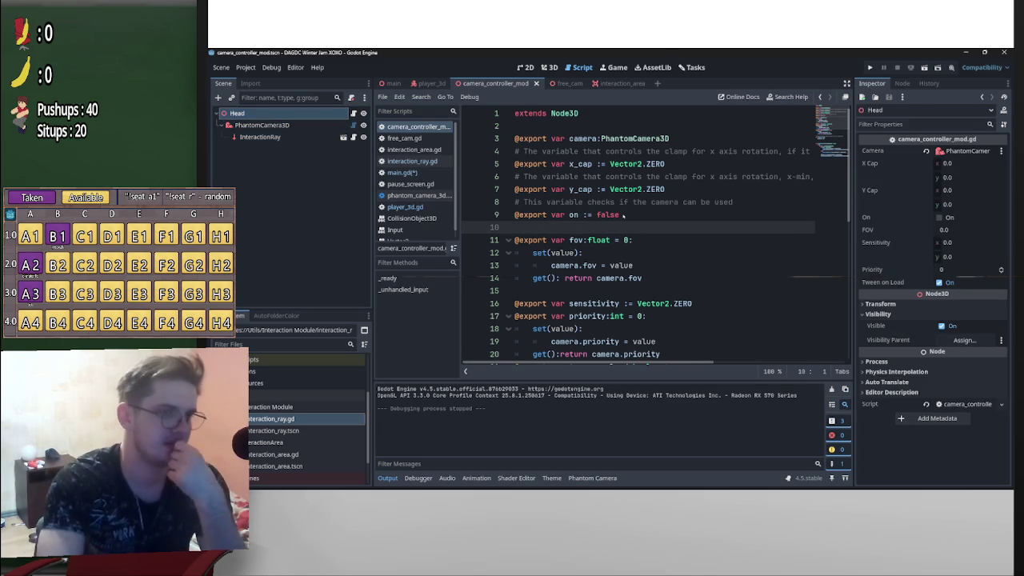
pyautogui.click(623, 215)
pyautogui.write(':')
pyautogui.press('Return')
pyautogui.write('set')
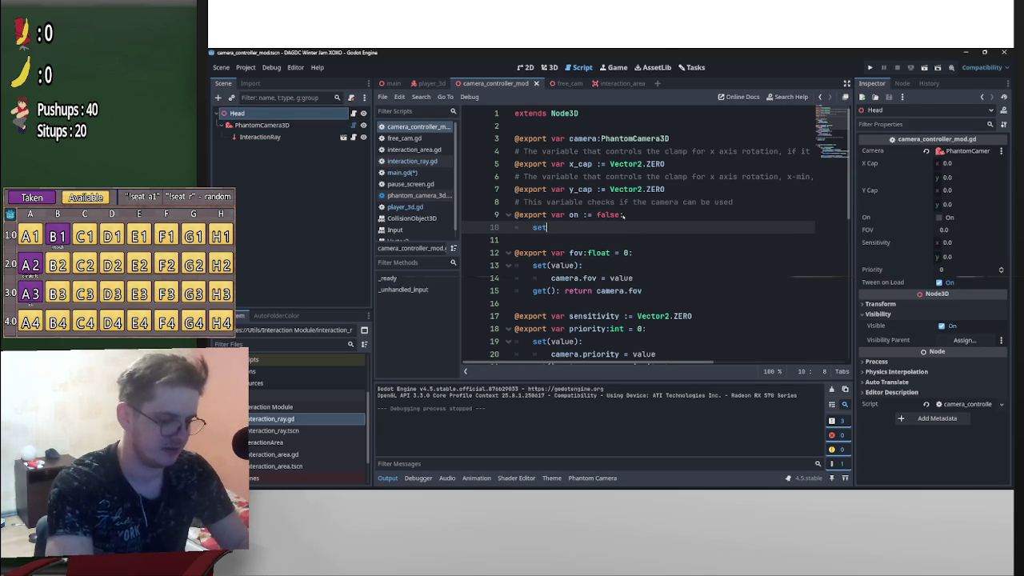
pyautogui.write('(val):')
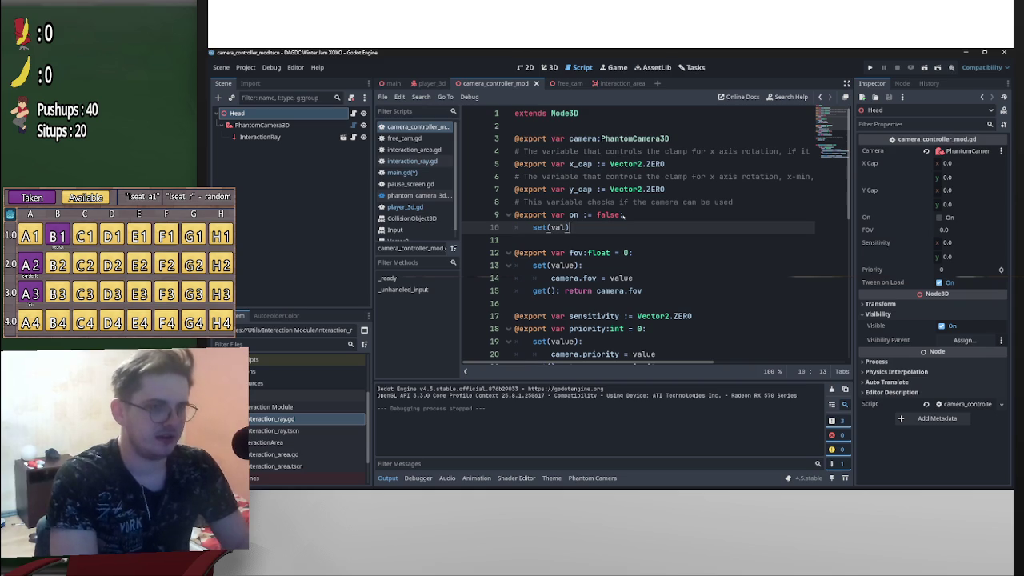
pyautogui.press('Return')
# Write on = val as the setter body, fixing the typo and stray indentation
pyautogui.write('on - ')
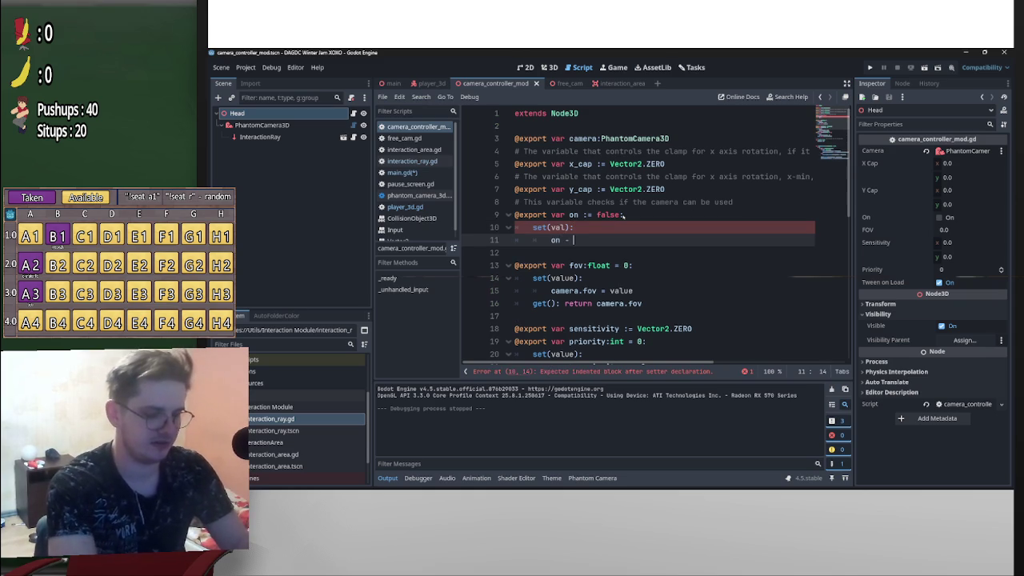
pyautogui.write('val')
pyautogui.press('BackSpace')
pyautogui.press('BackSpace')
pyautogui.press('BackSpace')
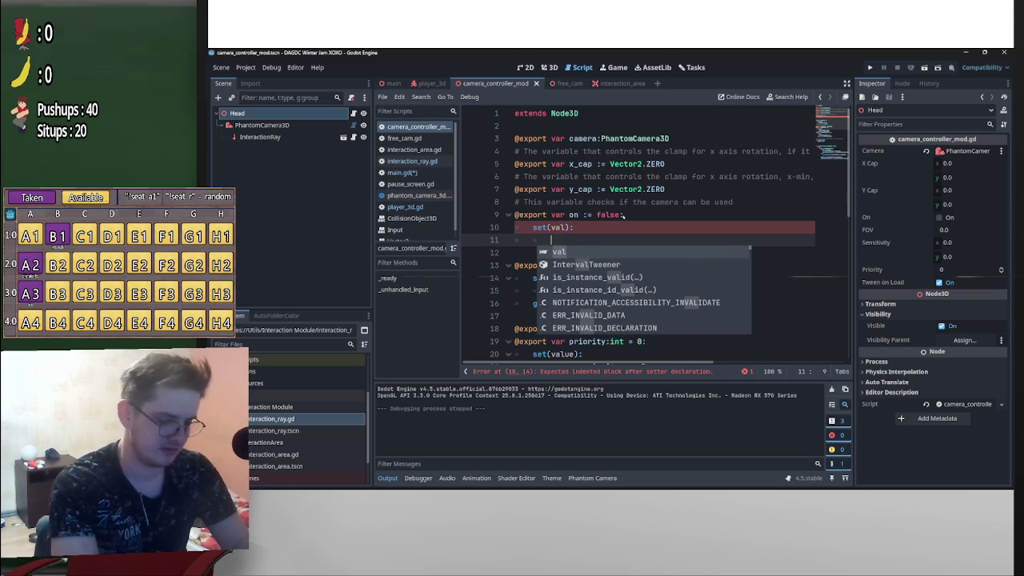
pyautogui.write('on = val')
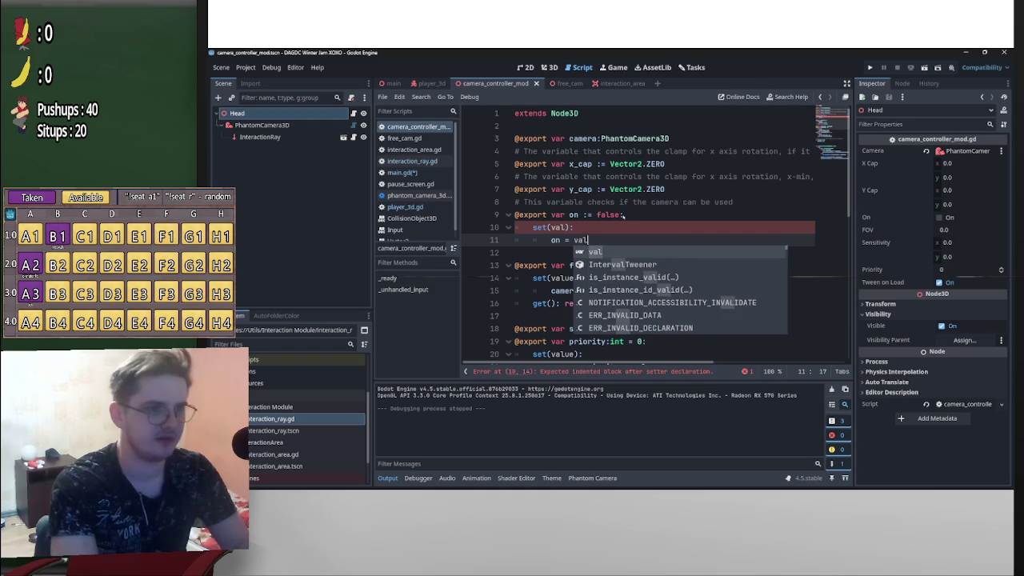
pyautogui.write(':')
pyautogui.press('Return')
pyautogui.press('BackSpace')
pyautogui.press('Up')
pyautogui.press('End')
pyautogui.press('BackSpace')
pyautogui.press('Down')
# Undo an accidental InteractionRay path insert and add a blank line below extends Node3D
pyautogui.moveTo(260, 137)
pyautogui.mouseDown()
pyautogui.moveTo(608, 262)
pyautogui.moveTo(649, 254)
pyautogui.mouseUp()
pyautogui.hotkey('ctrl', 'z')
pyautogui.press('Up')
pyautogui.press('Up')
pyautogui.press('Up')
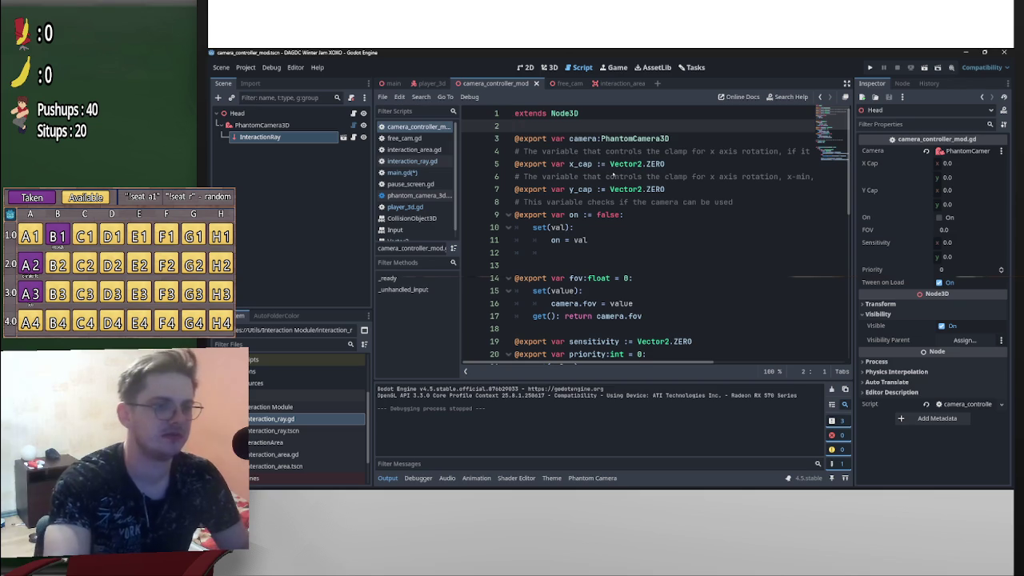
pyautogui.press('Return')
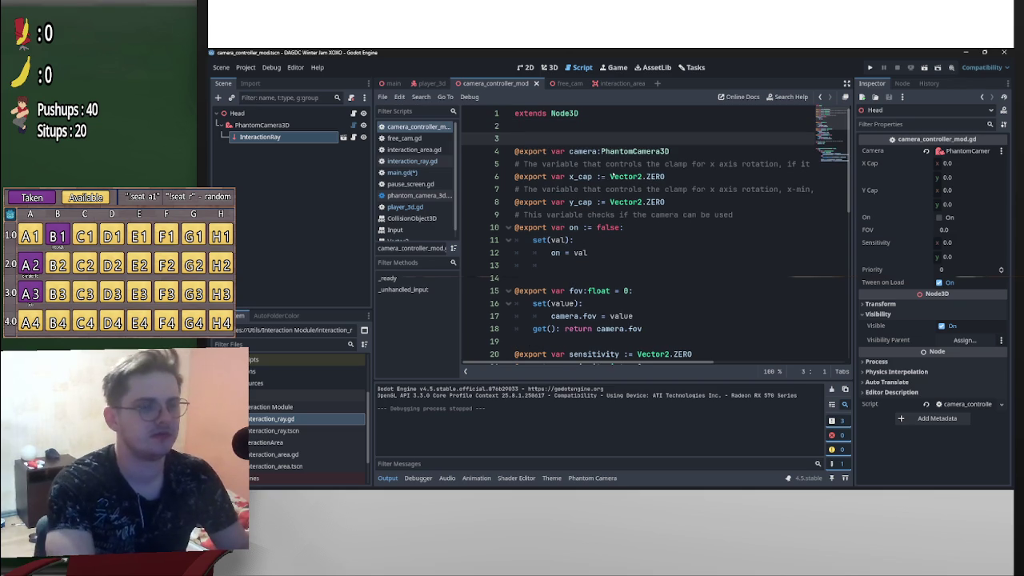
pyautogui.write('@')
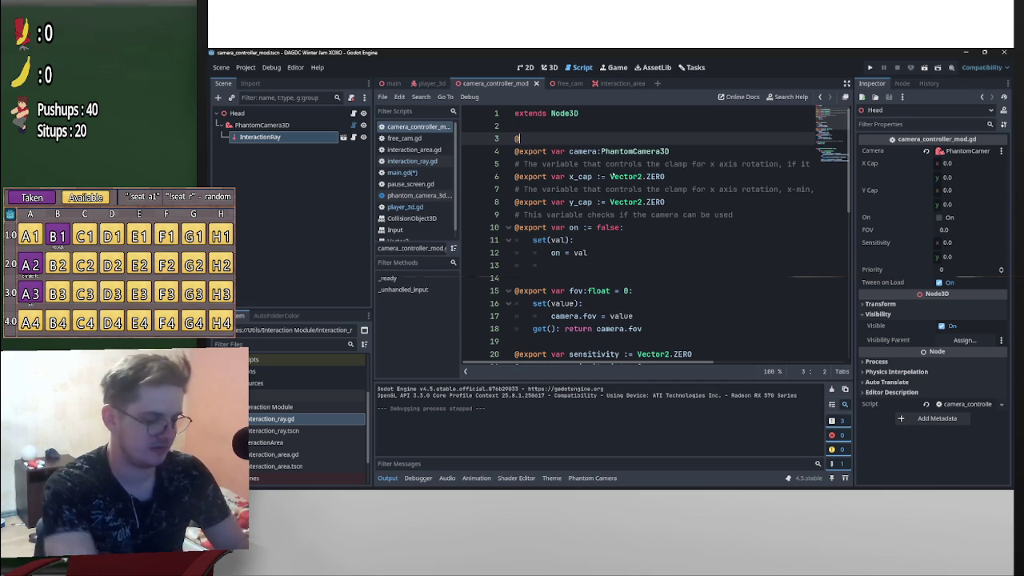
pyautogui.write('export var ')
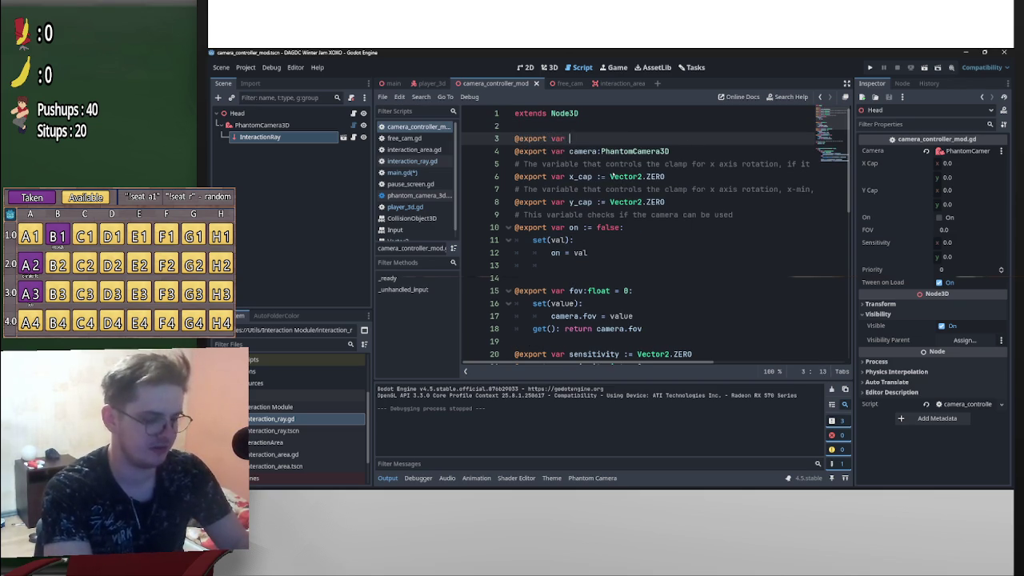
pyautogui.write('interaction')
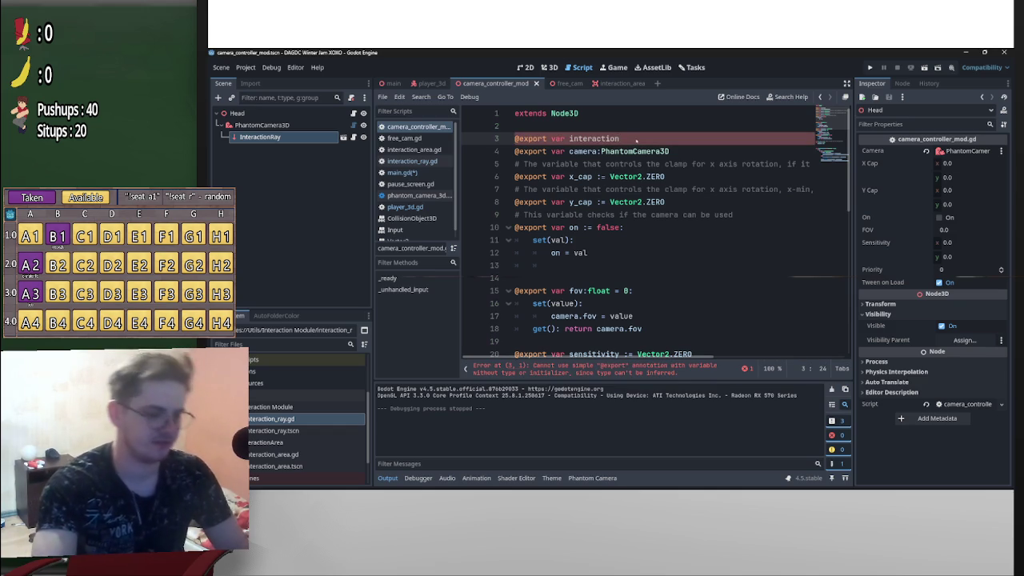
pyautogui.write('_ray:')
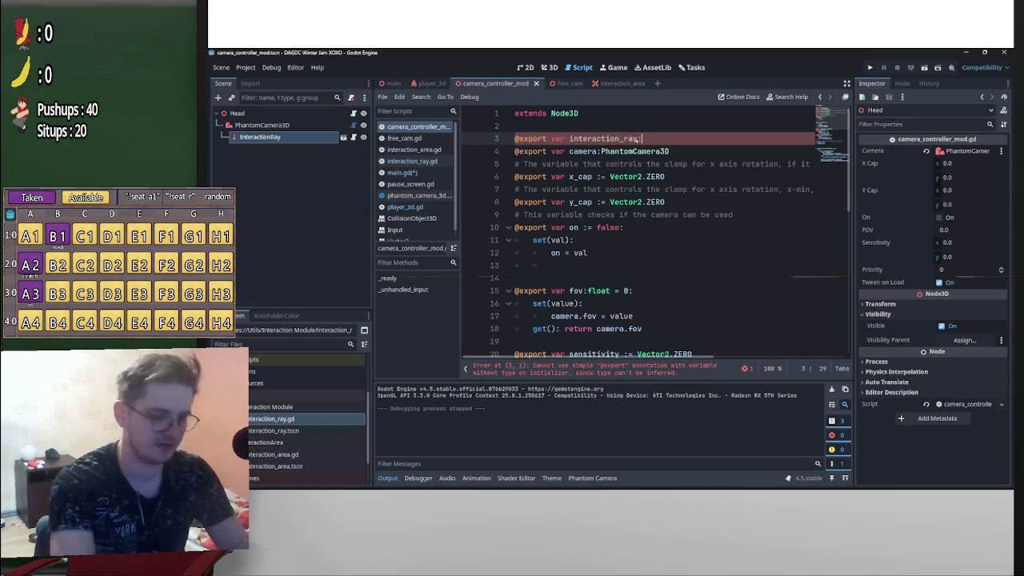
pyautogui.moveTo(301, 137)
pyautogui.mouseDown()
pyautogui.moveTo(664, 141)
pyautogui.moveTo(661, 128)
pyautogui.moveTo(663, 153)
pyautogui.moveTo(642, 151)
pyautogui.mouseUp()
pyautogui.click(660, 125)
pyautogui.doubleClick(661, 126)
pyautogui.moveTo(524, 134); pyautogui.dragTo(501, 122)
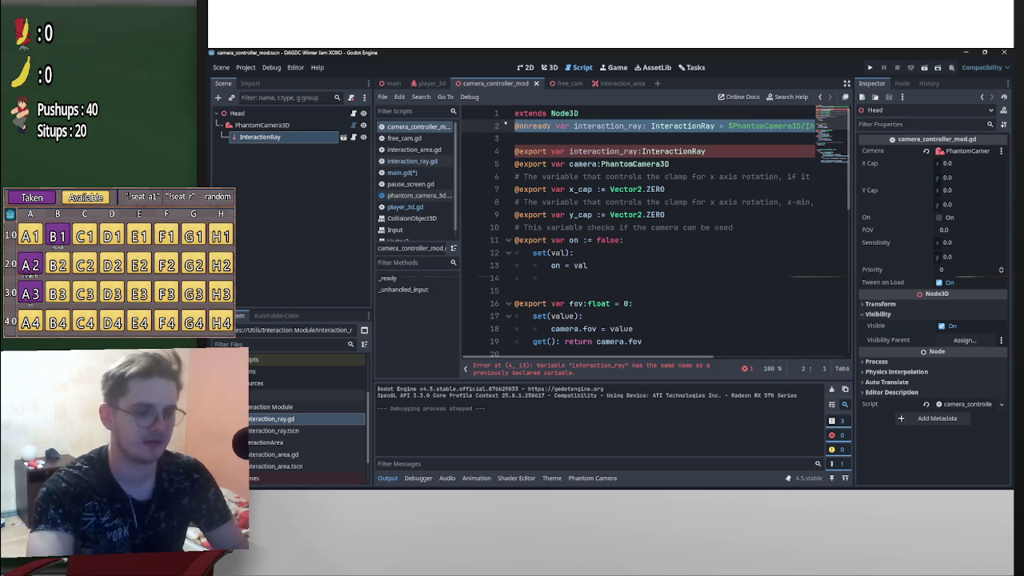
pyautogui.press('Delete')
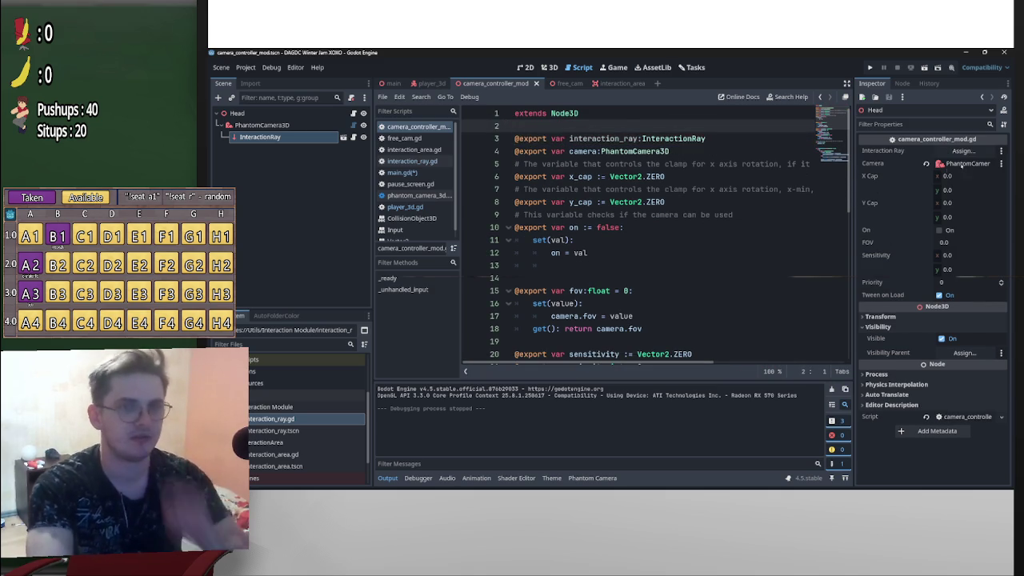
# Assign the InteractionRay node to the Interaction Ray property and remove the empty top line
pyautogui.click(963, 150)
pyautogui.doubleClick(604, 187)
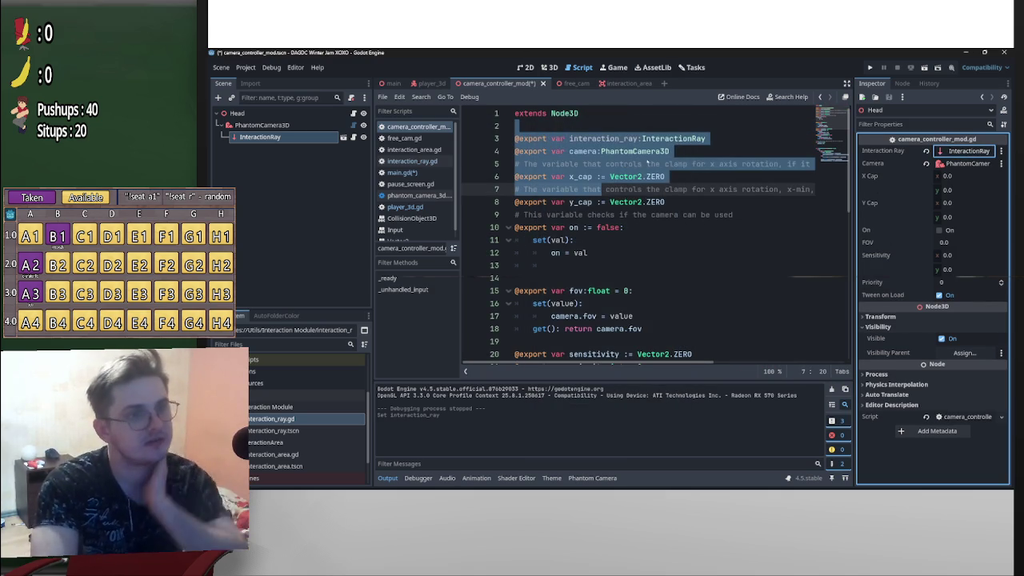
pyautogui.click(528, 126)
pyautogui.press('BackSpace')
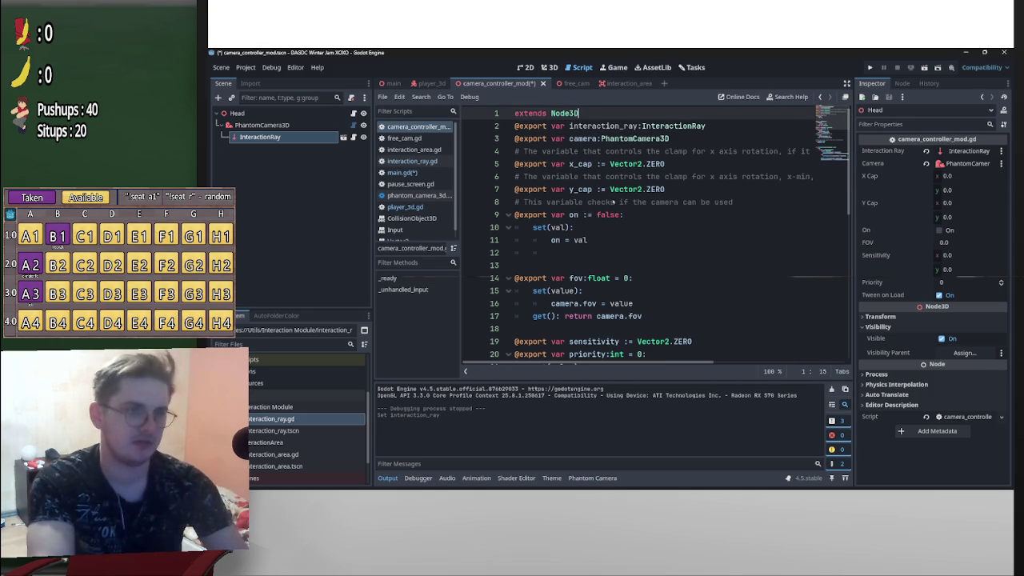
# Start an interaction_ray. line in the setter, then revert to just the exported variable
pyautogui.click(595, 252)
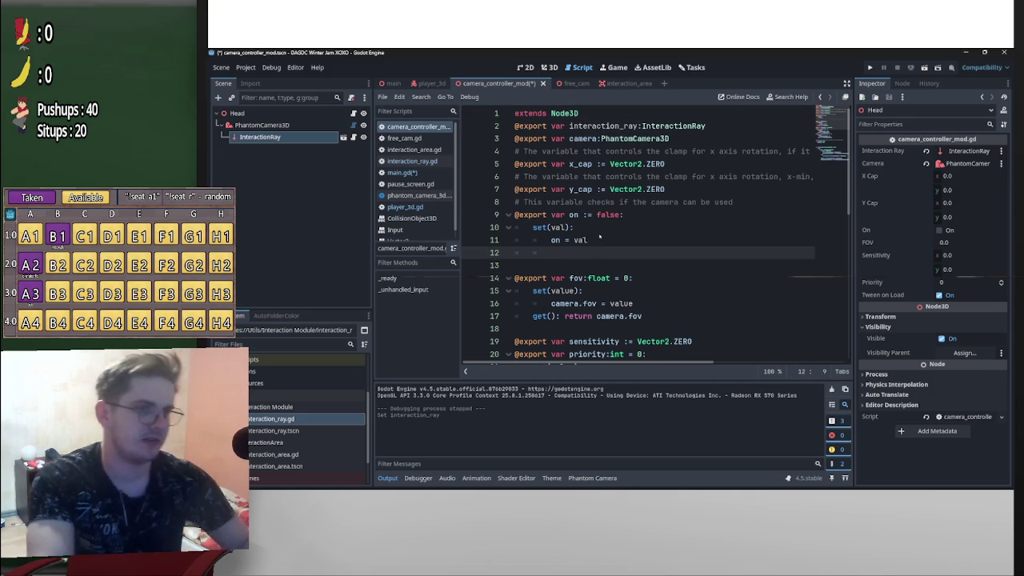
pyautogui.write('int')
pyautogui.press('Return')
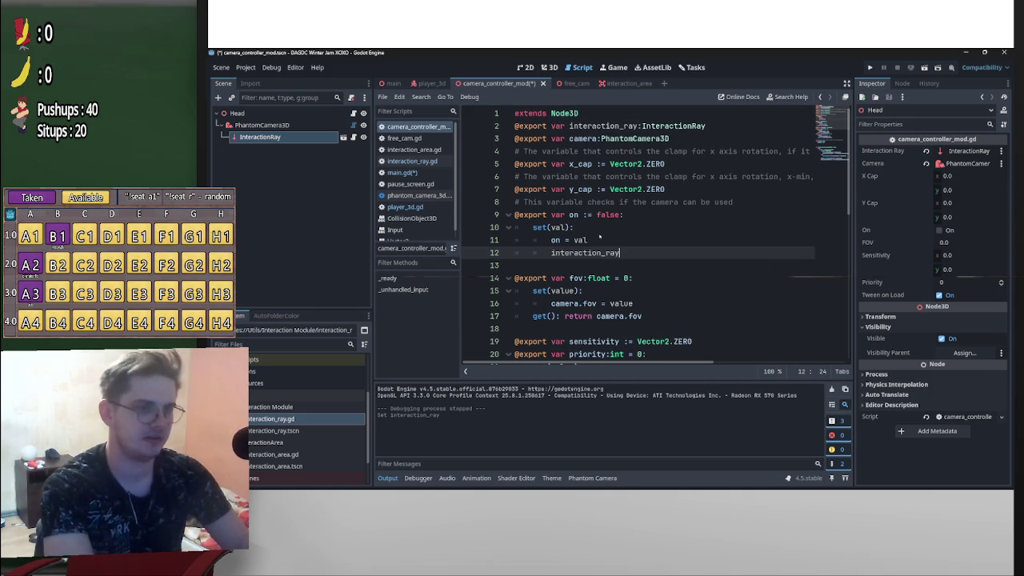
pyautogui.write('.')
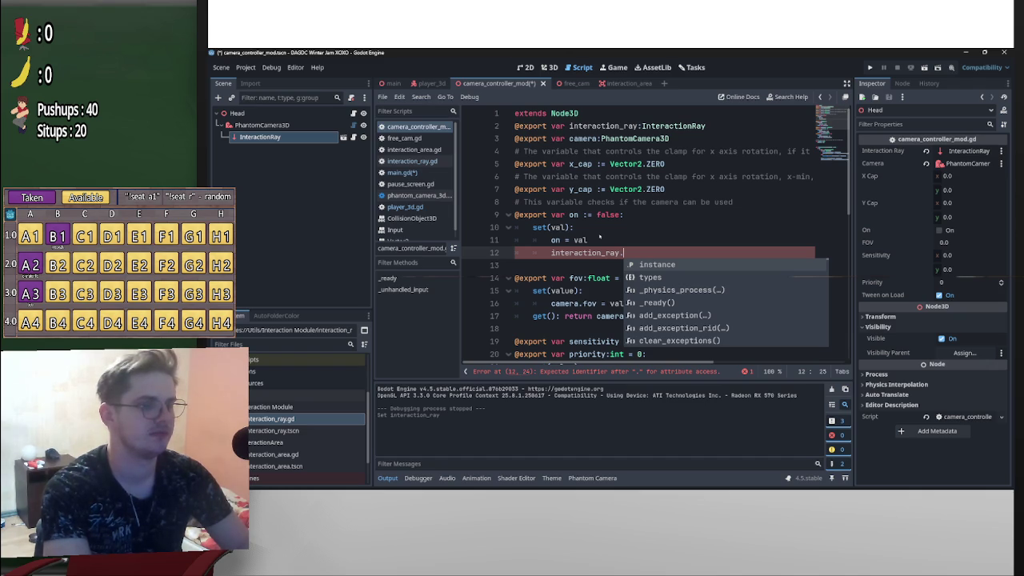
pyautogui.moveTo(705, 126); pyautogui.dragTo(642, 127)
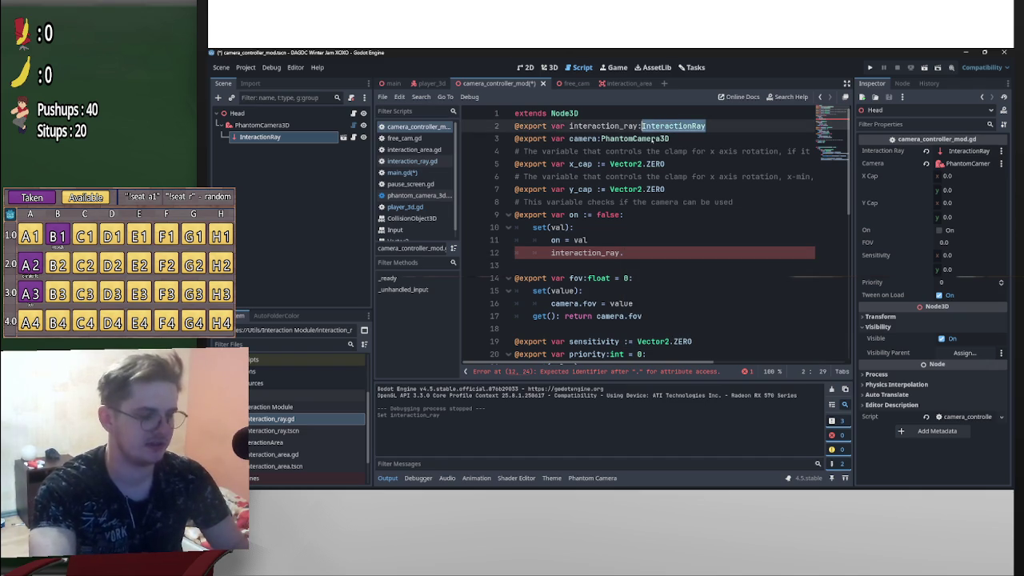
pyautogui.click(624, 253)
pyautogui.press('BackSpace')
pyautogui.press('BackSpace')
pyautogui.press('BackSpace')
pyautogui.moveTo(260, 137); pyautogui.dragTo(651, 228)
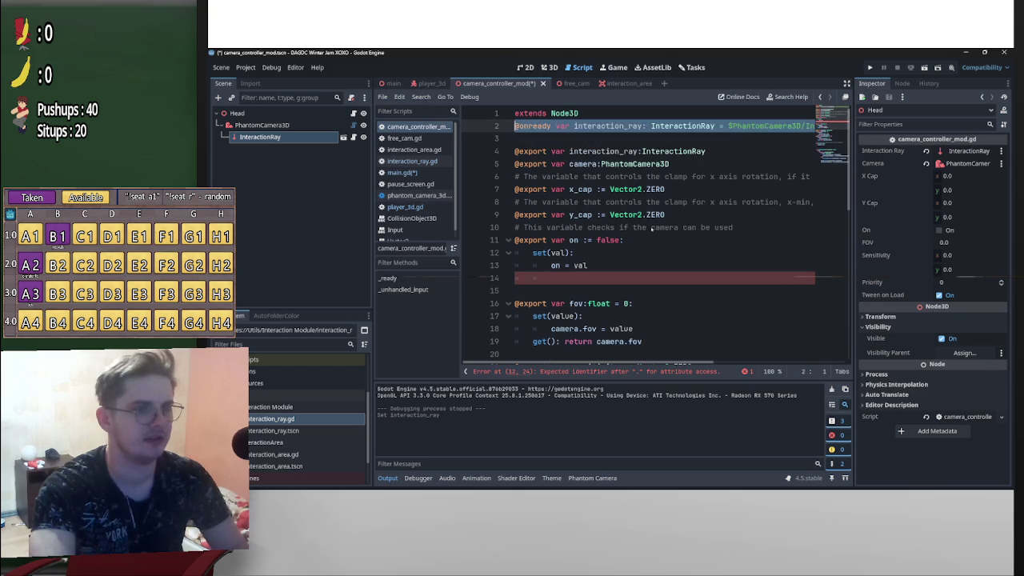
pyautogui.hotkey('ctrl', 'z')
pyautogui.hotkey('ctrl', 'z')
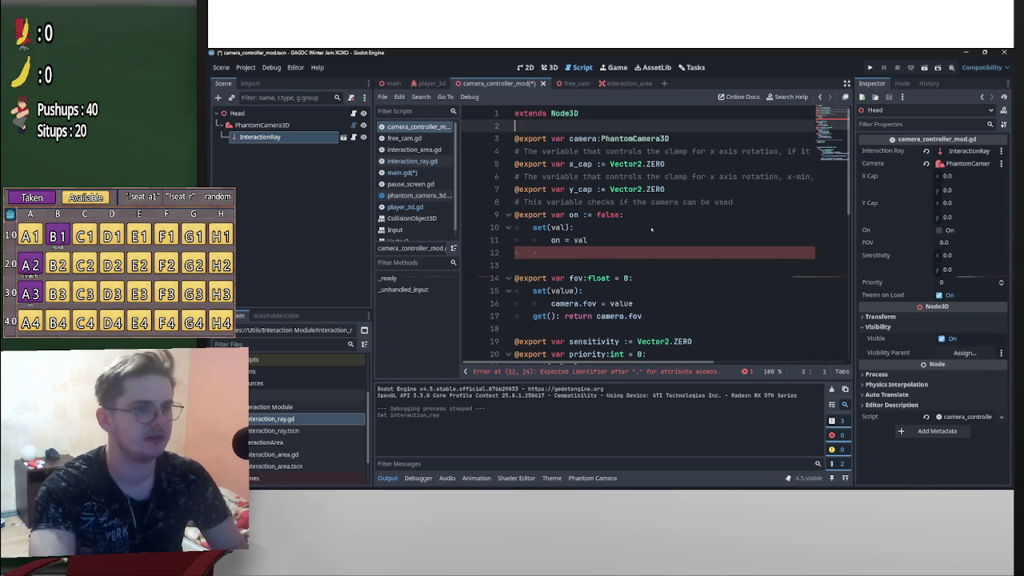
pyautogui.hotkey('ctrl', 'y')
pyautogui.hotkey('ctrl', 'y')
pyautogui.hotkey('ctrl', 'y')
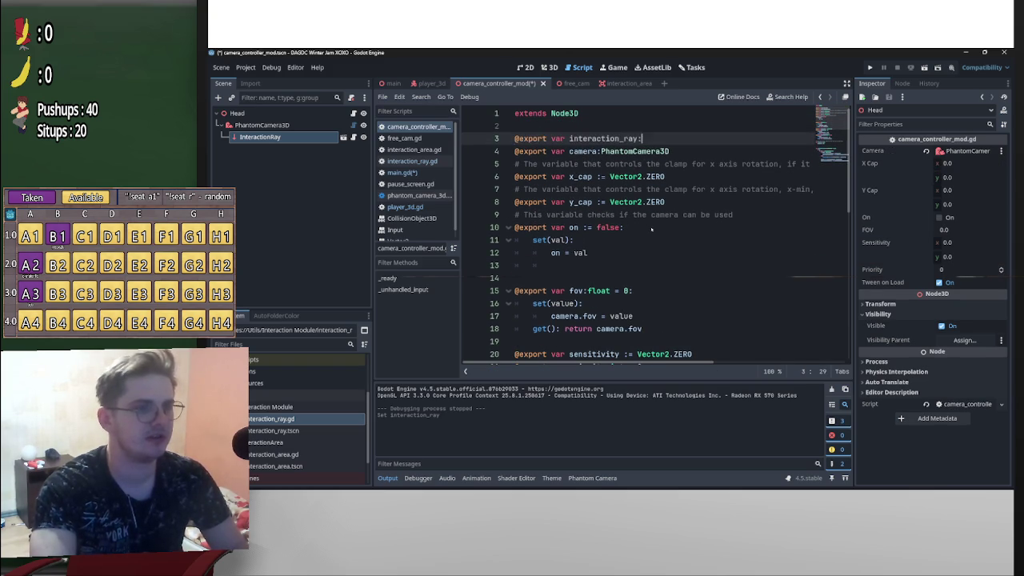
pyautogui.hotkey('ctrl', 'y')
pyautogui.hotkey('ctrl', 'y')
pyautogui.hotkey('ctrl', 'y')
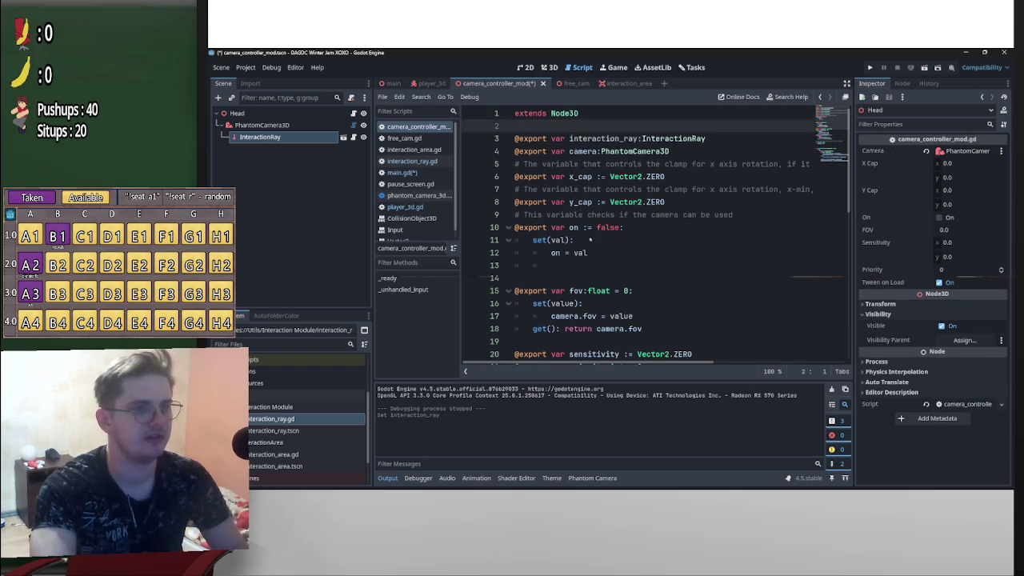
pyautogui.click(640, 253)
pyautogui.write('interaction_ray')
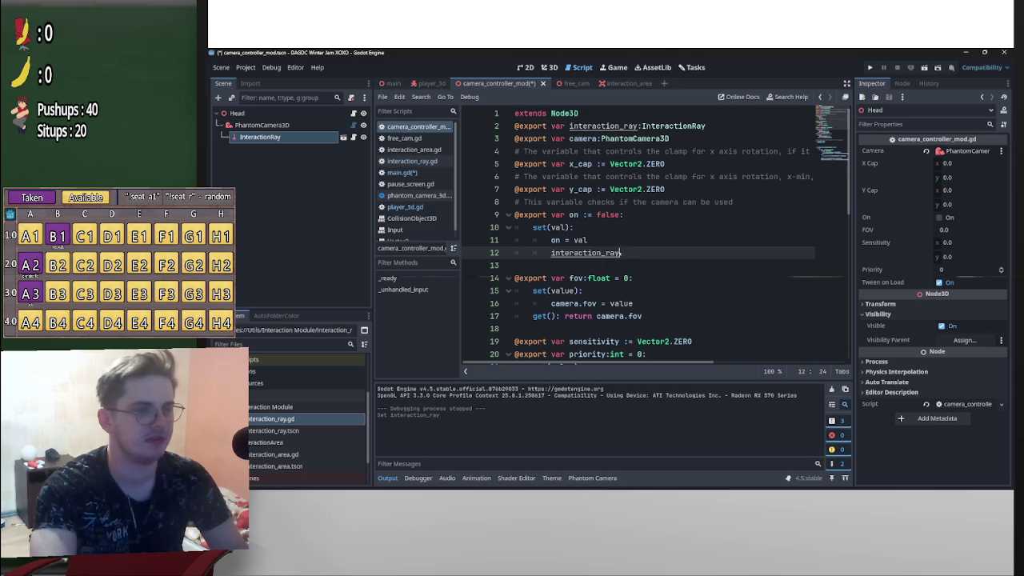
pyautogui.write('.')
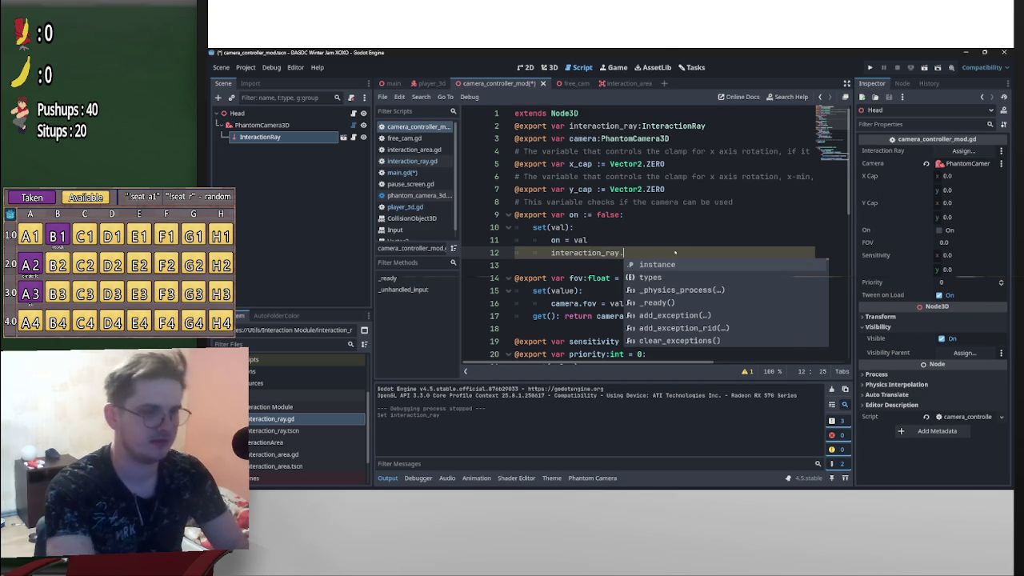
pyautogui.write('enabled  =')
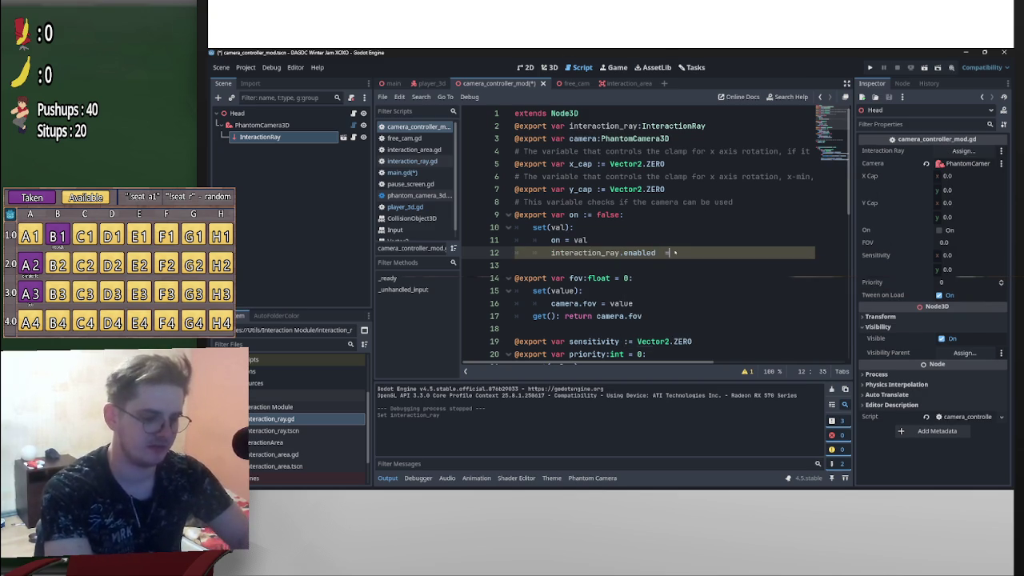
pyautogui.write('val')
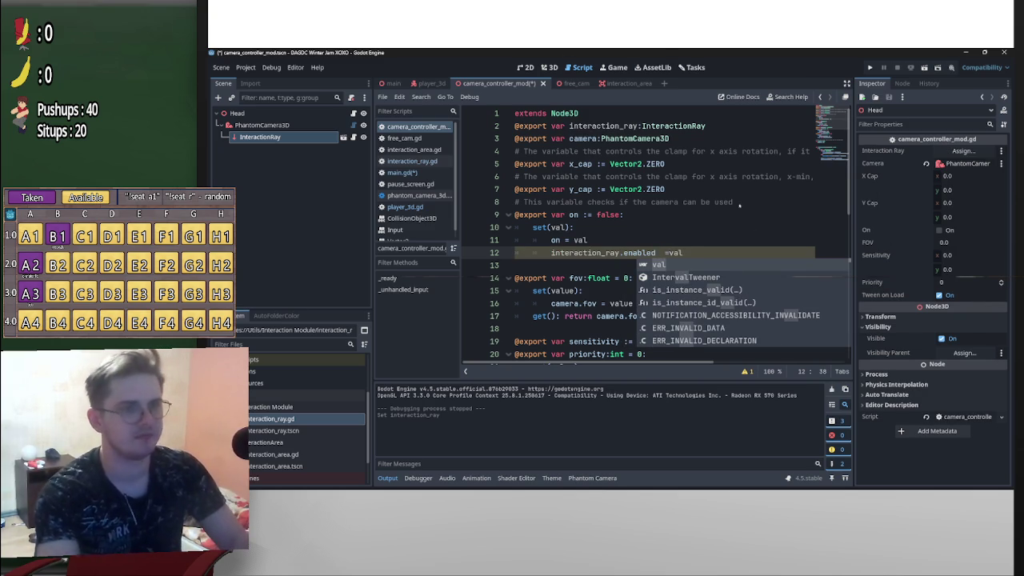
pyautogui.click(696, 219)
pyautogui.click(657, 253)
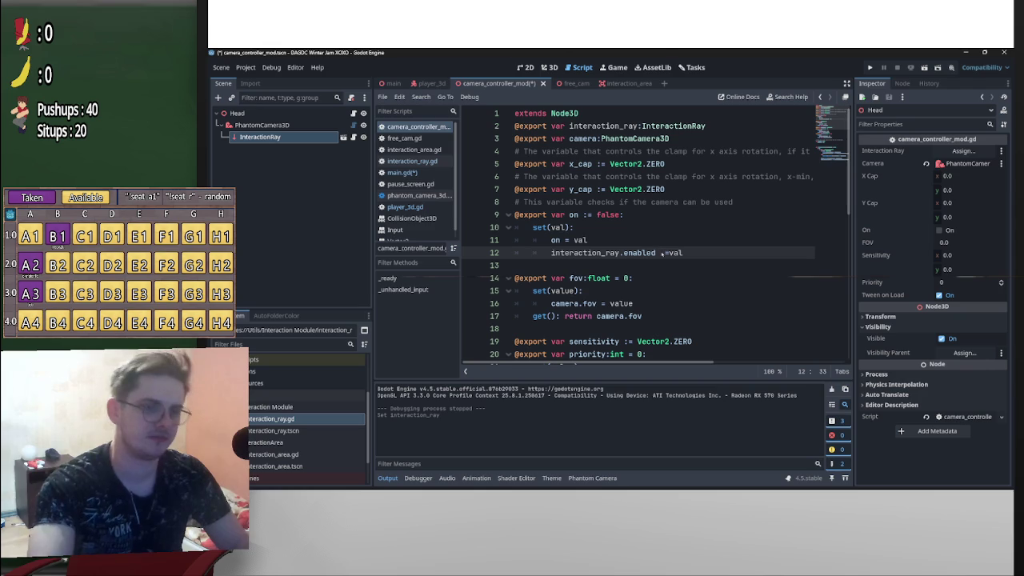
pyautogui.write('=')
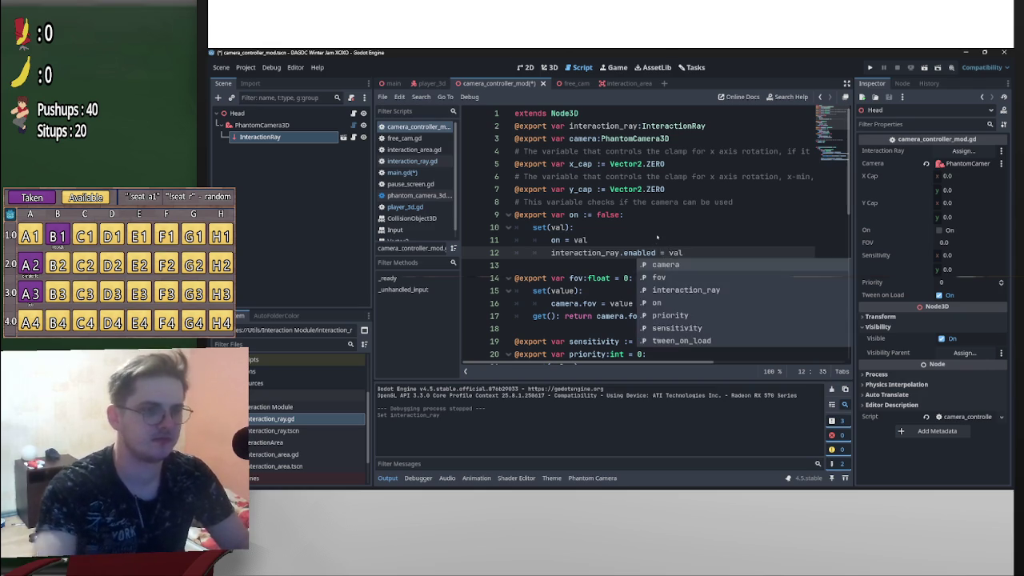
pyautogui.press('Up')
pyautogui.hotkey('ctrl', 's')
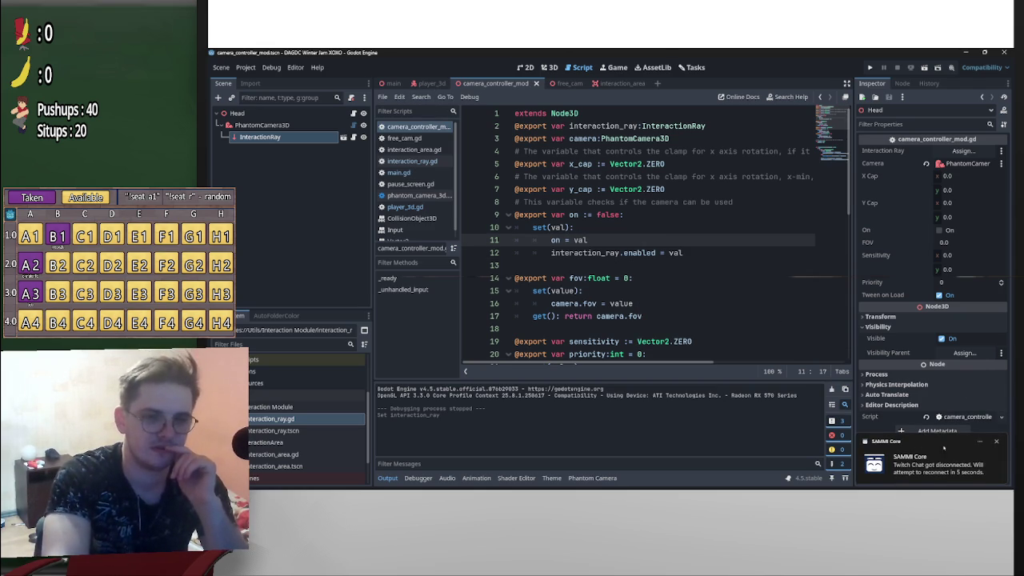
pyautogui.click(908, 472)
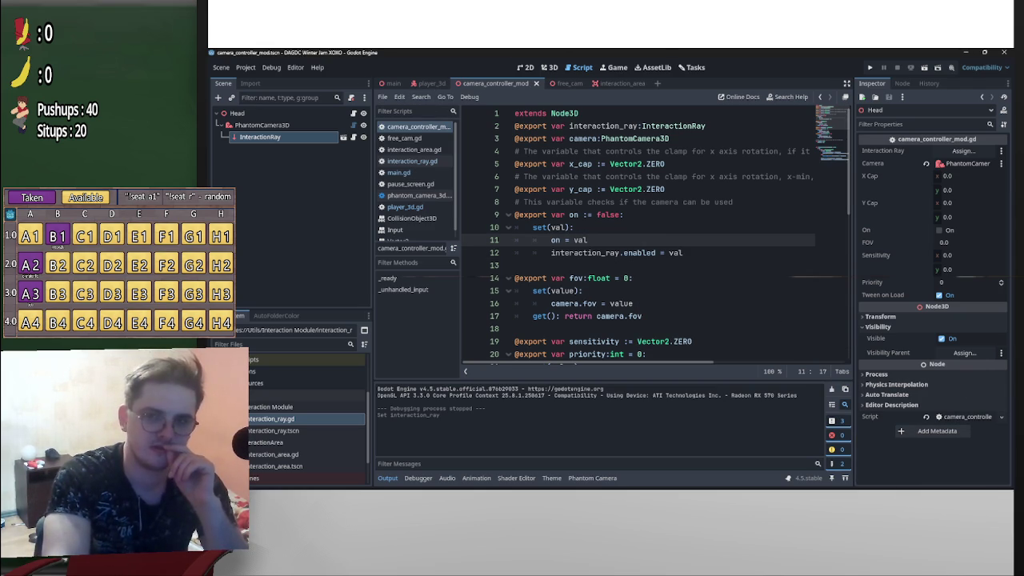
pyautogui.moveTo(880, 486)
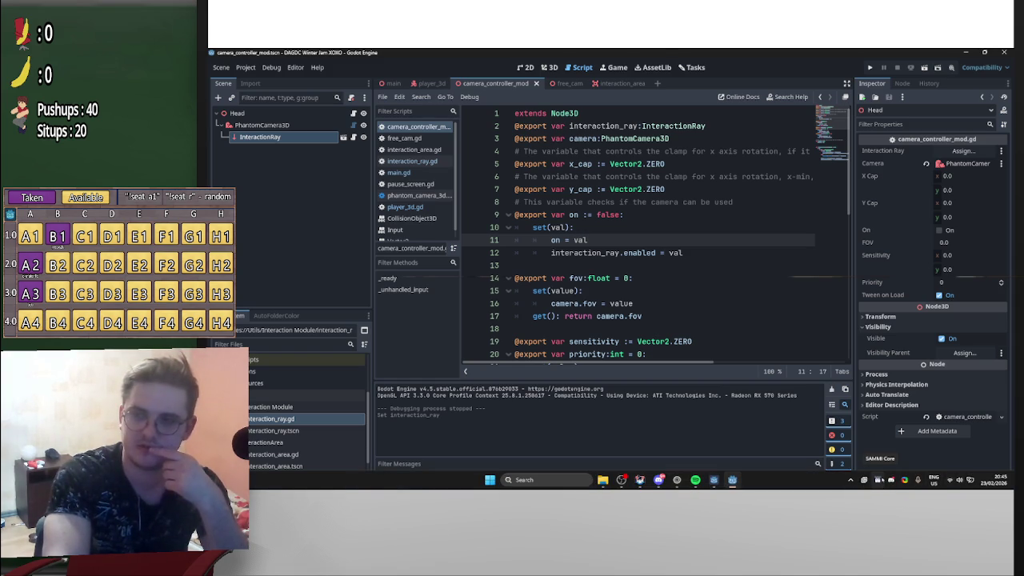
pyautogui.click(421, 85)
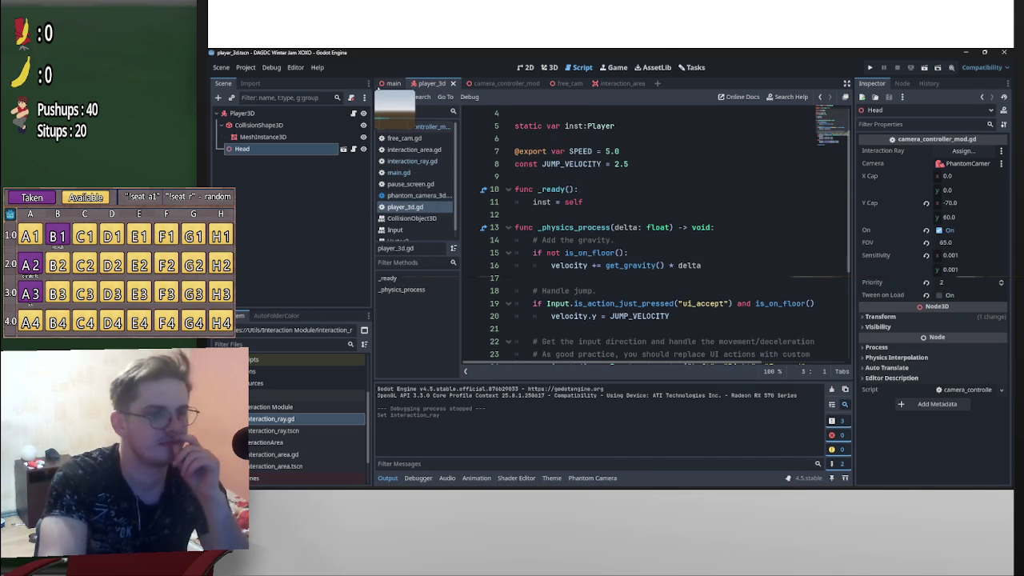
# After the missing-ray error, set the Head's Interaction Ray to InteractionRay and rerun the game
pyautogui.click(870, 67)
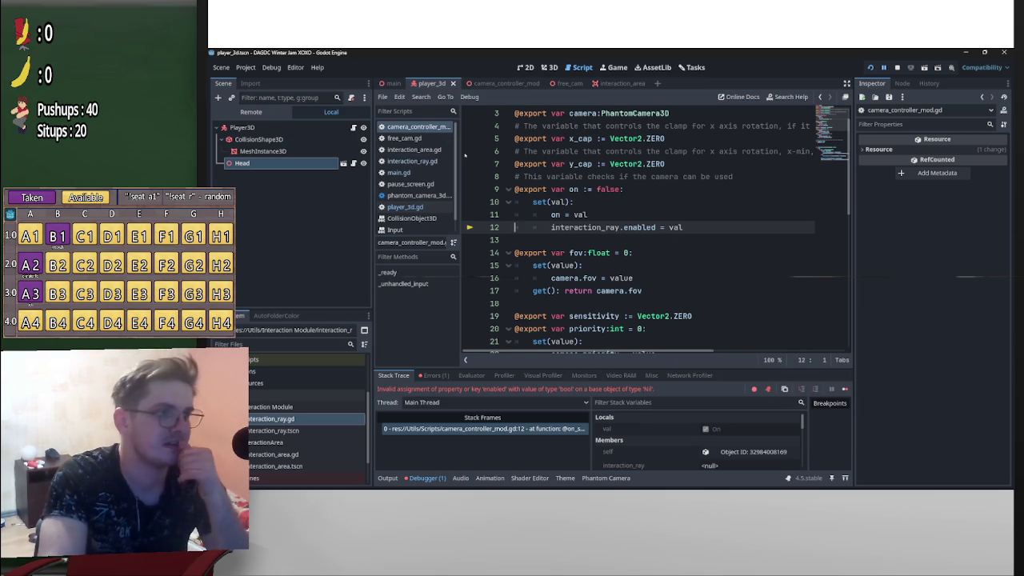
pyautogui.scroll(2, 579, 165)
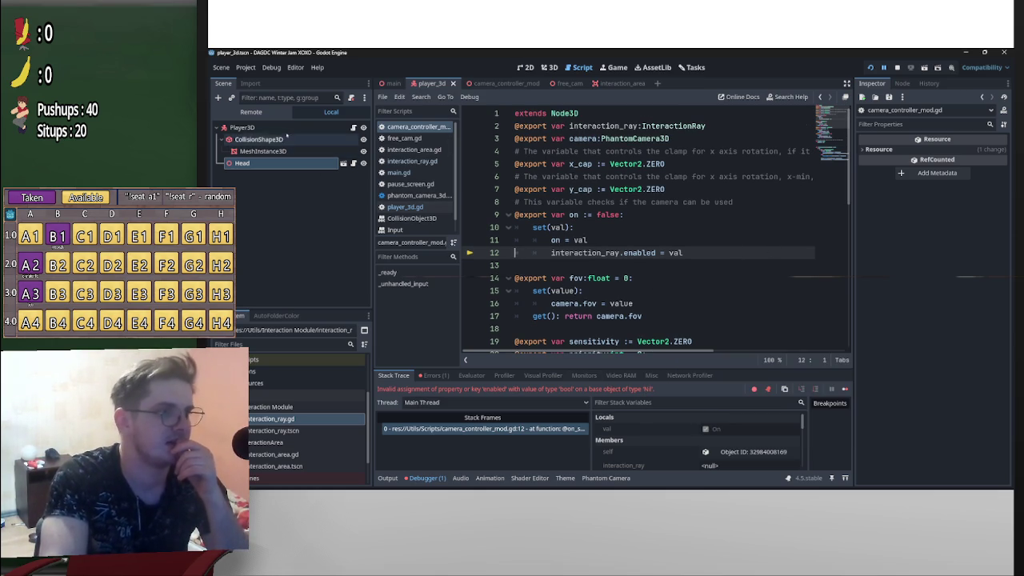
pyautogui.click(344, 163)
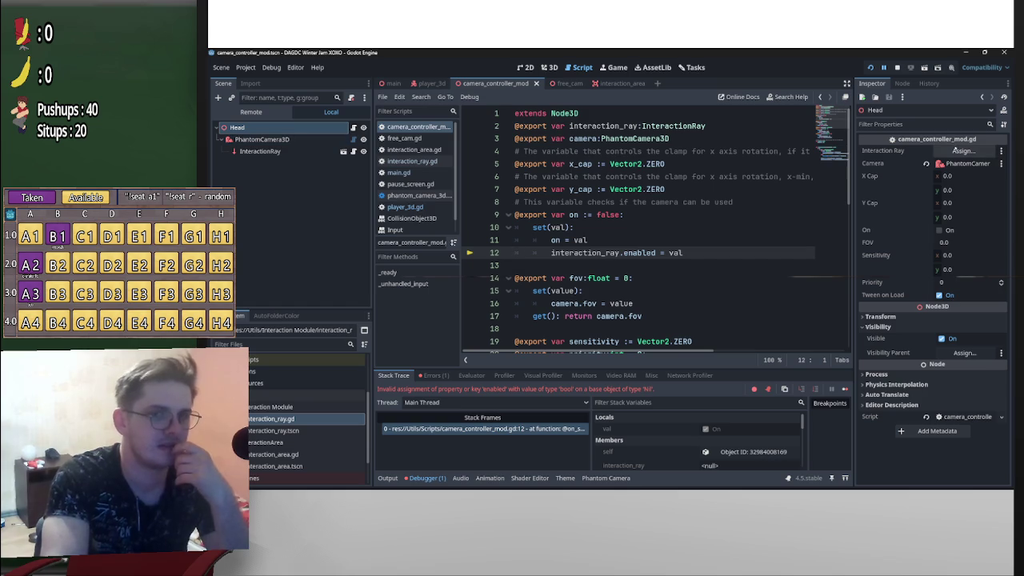
pyautogui.click(956, 151)
pyautogui.click(579, 401)
pyautogui.click(870, 67)
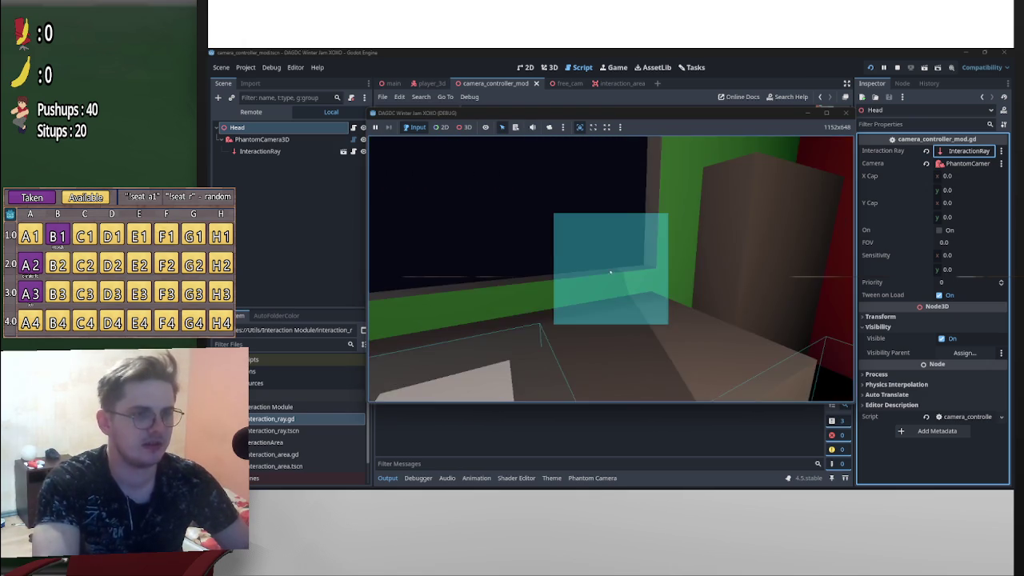
# In the running game, press E at the start prompt, pause with P, and stop with F8
pyautogui.press('e')
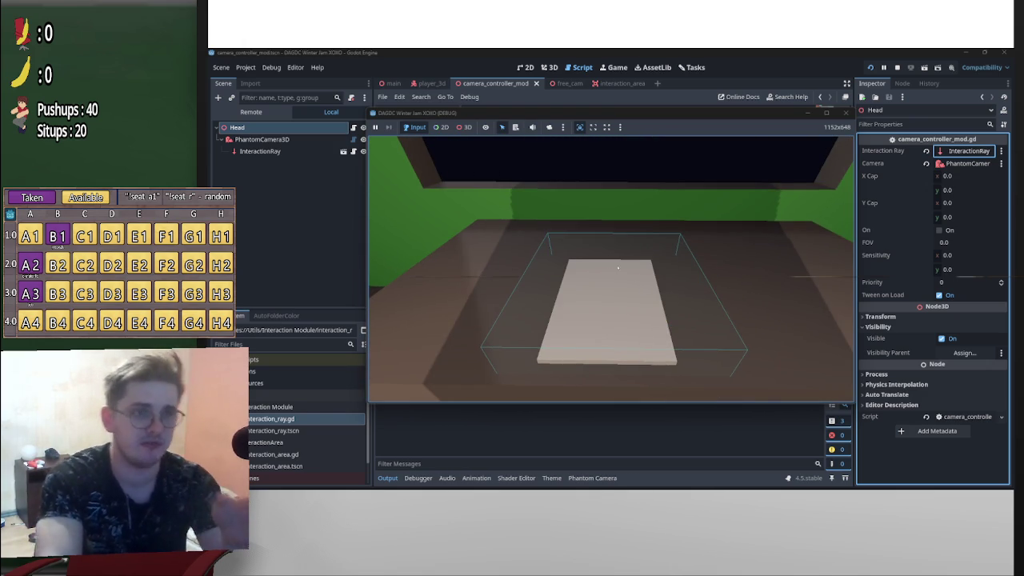
pyautogui.press('p')
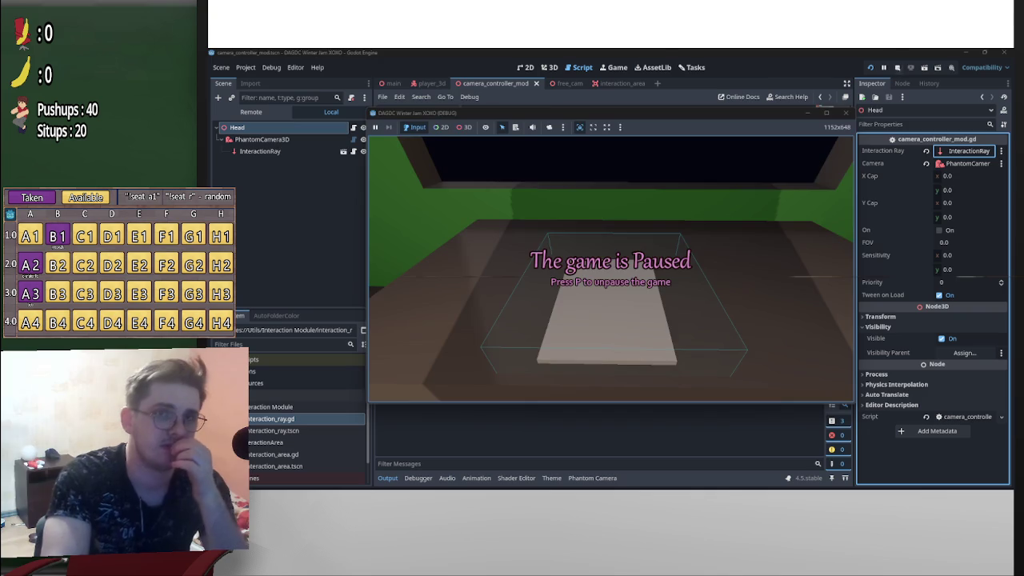
pyautogui.press('F8')
pyautogui.scroll(-1, 626, 278)
pyautogui.scroll(1, 647, 290)
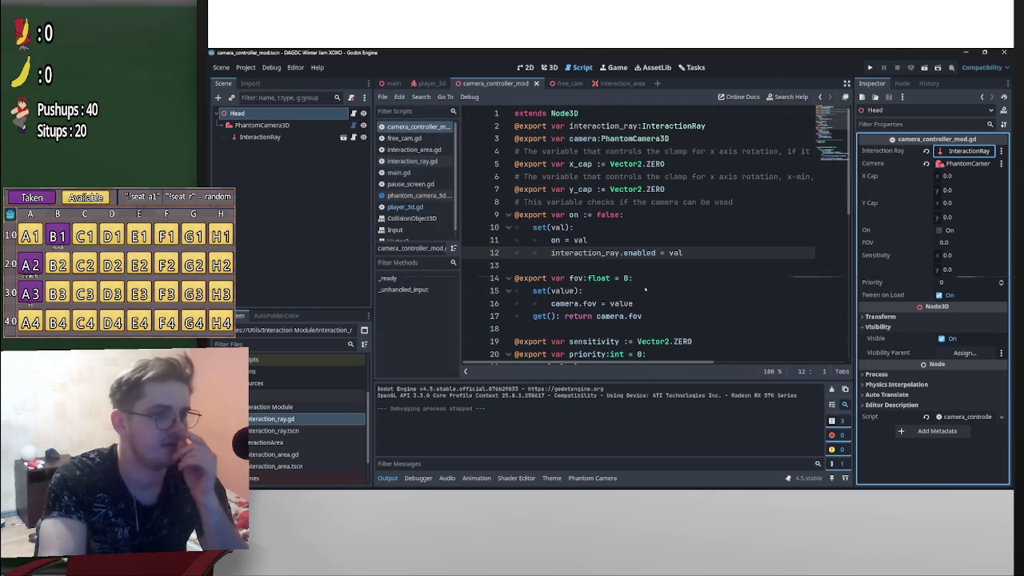
# Review the player_3d and main.gd scripts before returning to camera_controller_mod.gd
pyautogui.click(428, 83)
pyautogui.scroll(1, 576, 160)
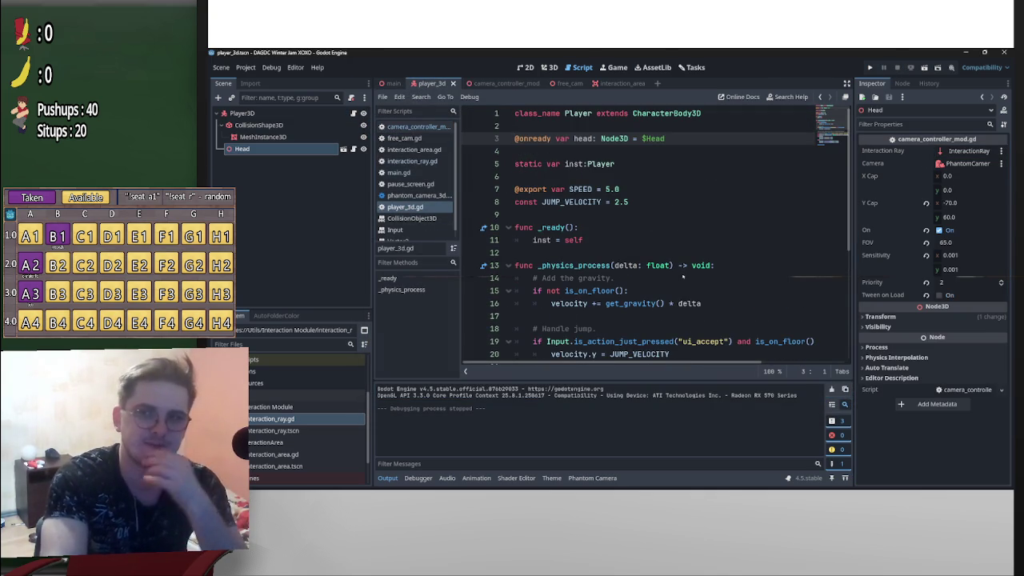
pyautogui.scroll(-3, 722, 321)
pyautogui.scroll(3, 714, 319)
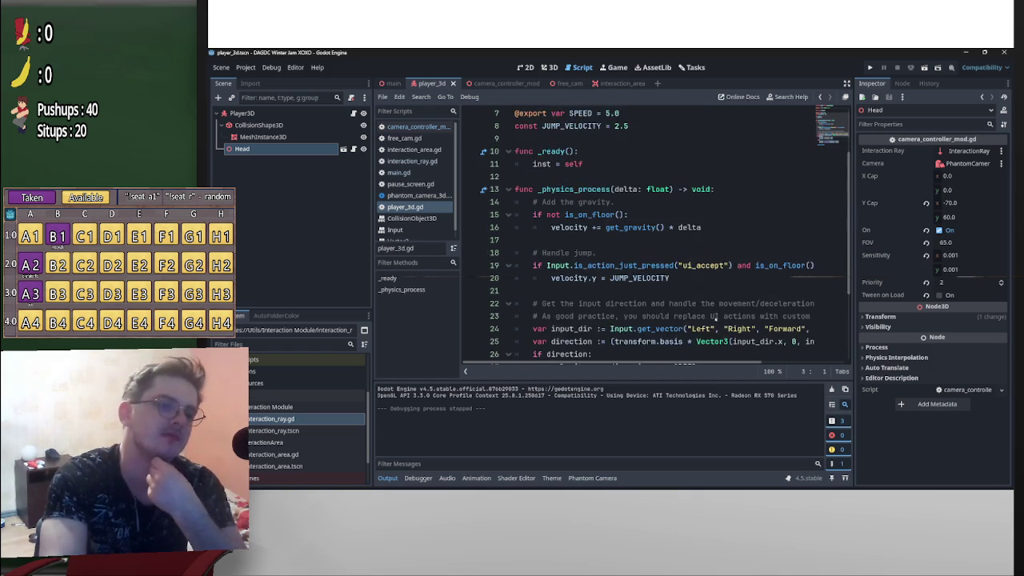
pyautogui.click(393, 83)
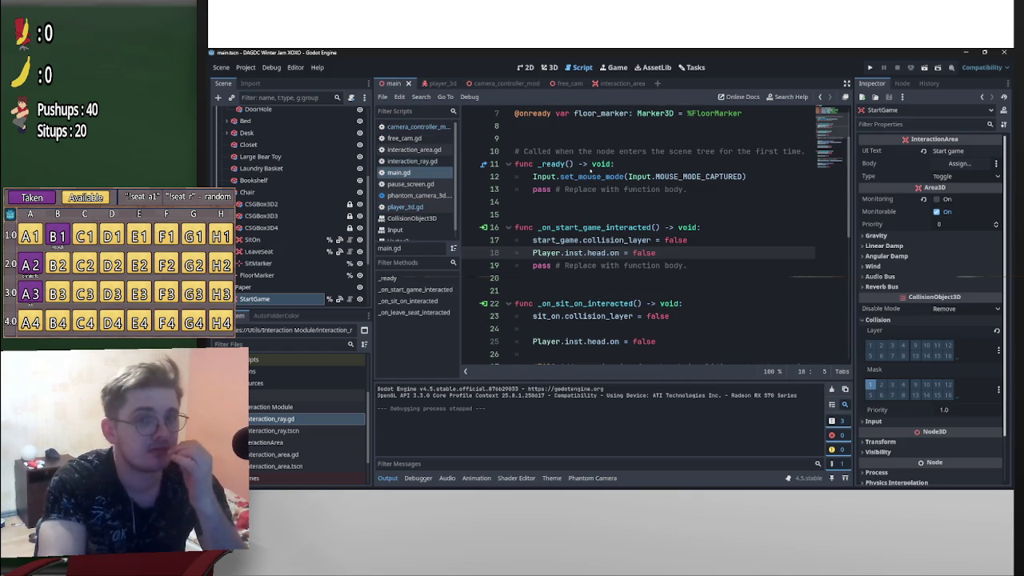
pyautogui.click(496, 83)
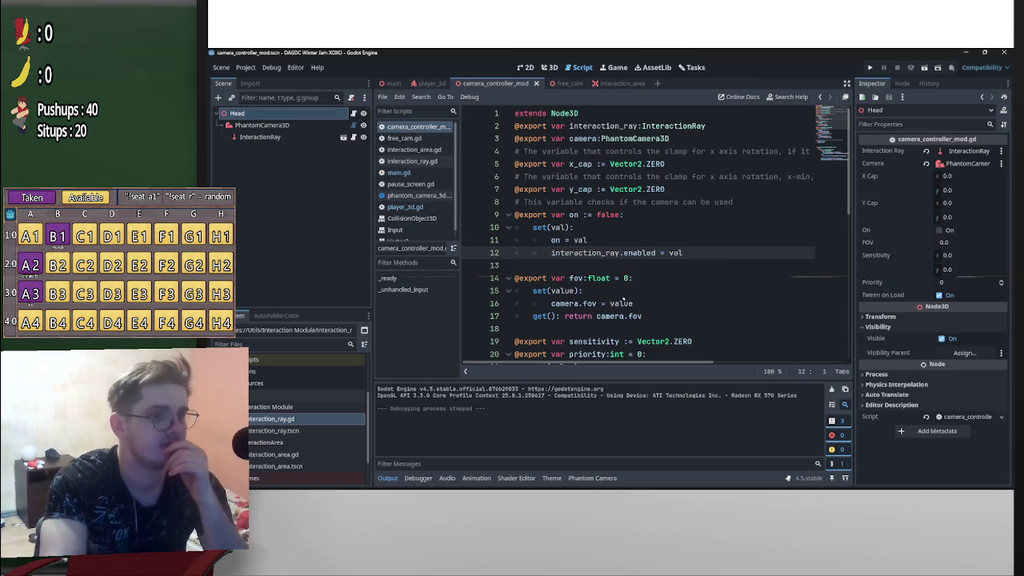
# Add priority = val below interaction_ray.enabled = val in the on setter
pyautogui.click(709, 256)
pyautogui.press('Return')
pyautogui.scroll(-2, 772, 214)
pyautogui.scroll(2, 772, 214)
pyautogui.write('p')
pyautogui.press('Return')
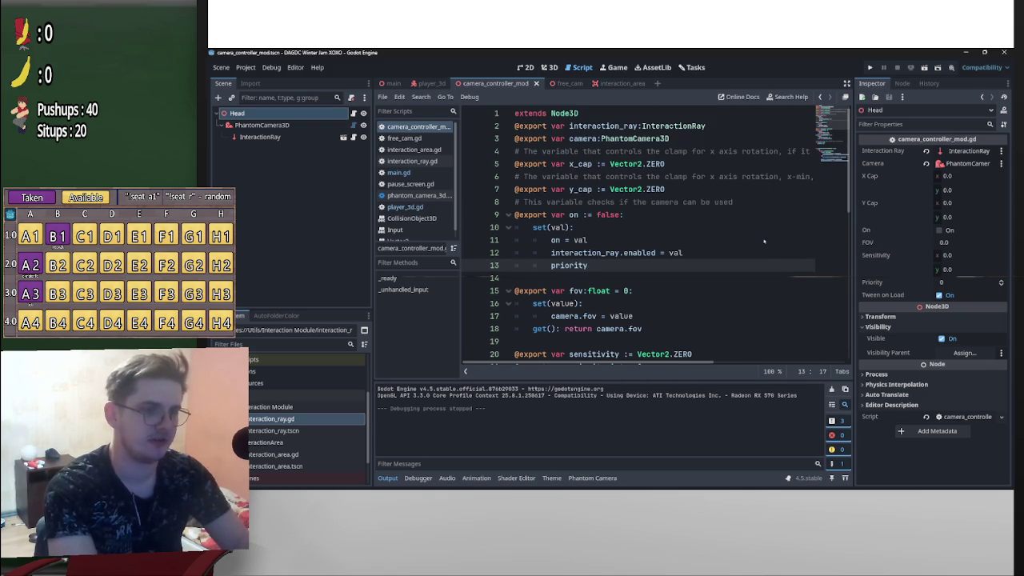
pyautogui.write(' =')
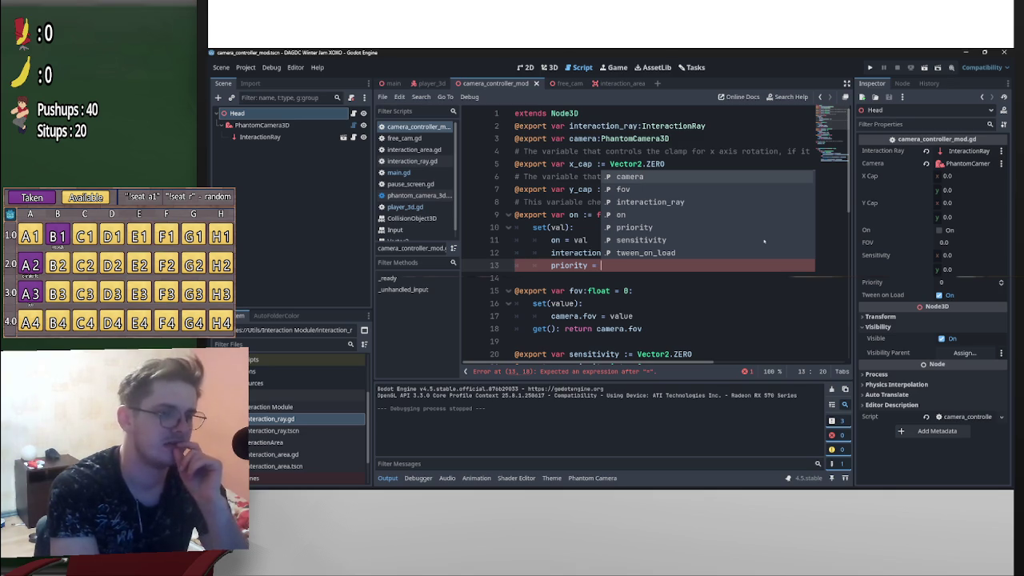
pyautogui.write('val')
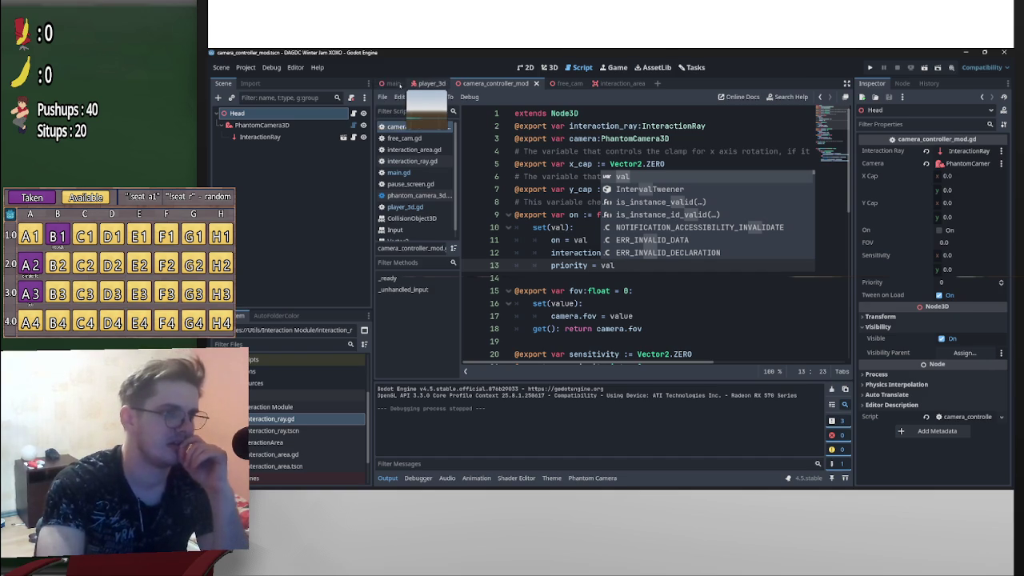
pyautogui.click(390, 83)
pyautogui.scroll(-2, 686, 281)
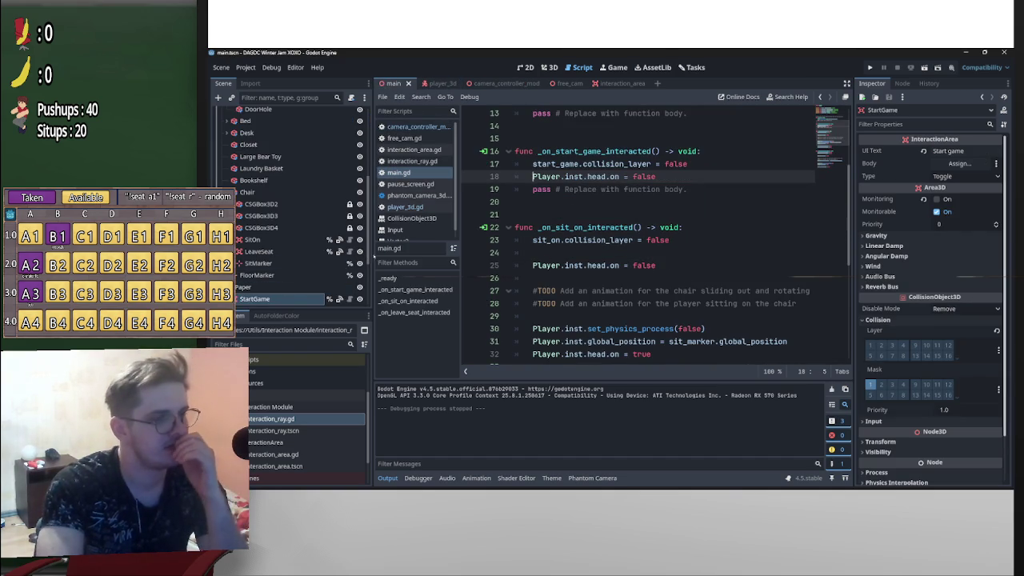
pyautogui.scroll(-3, 371, 296)
pyautogui.scroll(-1, 371, 296)
pyautogui.scroll(10, 336, 240)
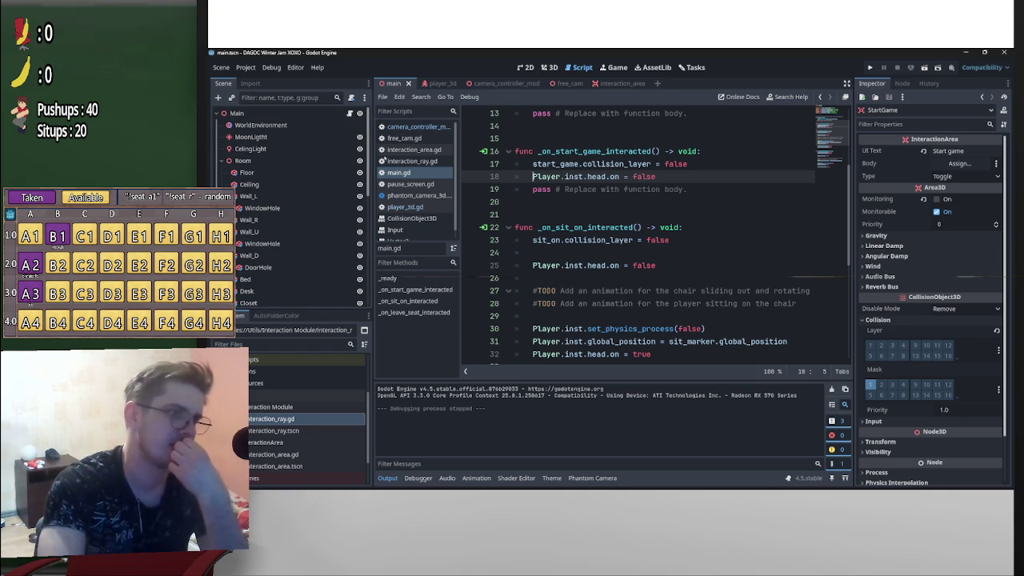
pyautogui.scroll(-8, 357, 293)
pyautogui.scroll(-2, 357, 293)
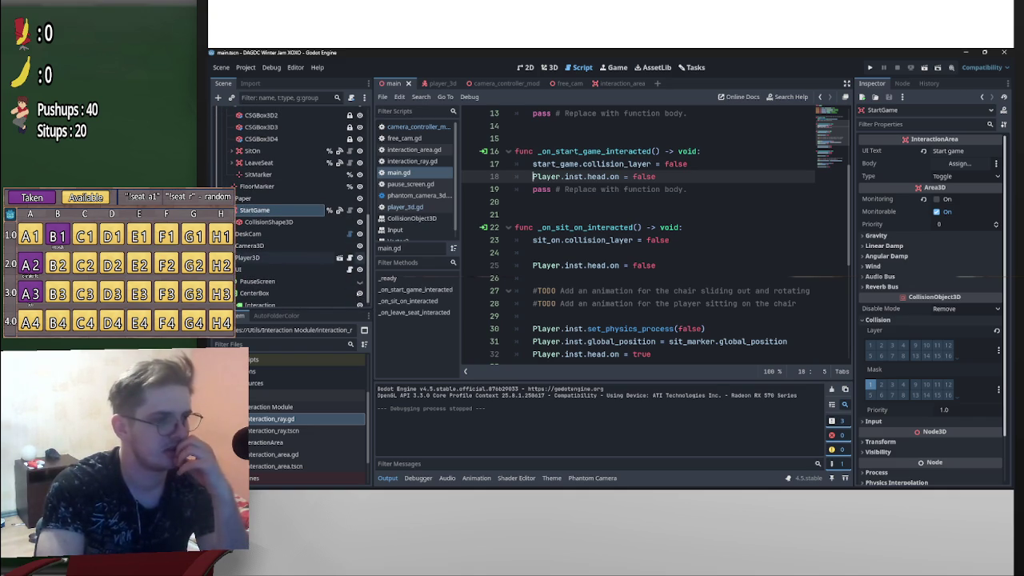
pyautogui.click(297, 234)
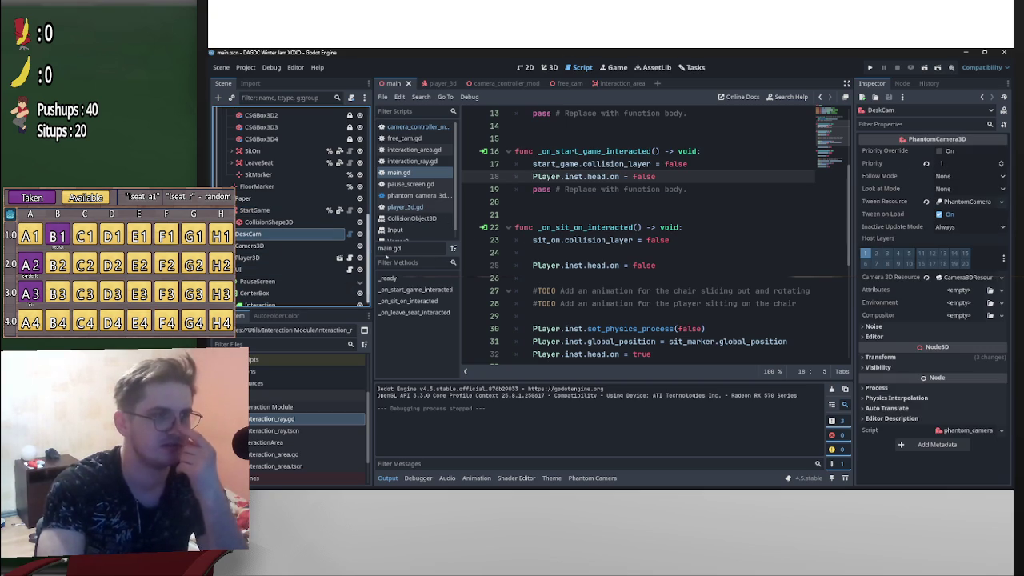
pyautogui.scroll(4, 639, 232)
pyautogui.moveTo(282, 238); pyautogui.dragTo(560, 215)
# Make DeskCam a unique-name node and change $DeskCam to %DeskCam in main.gd
pyautogui.rightClick(292, 234)
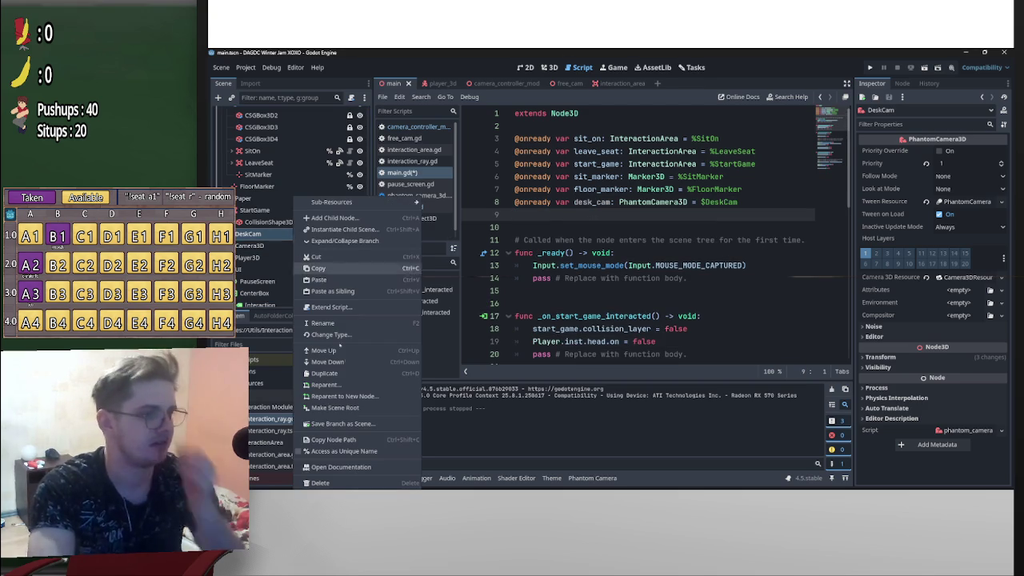
pyautogui.click(343, 451)
pyautogui.click(705, 202)
pyautogui.press('BackSpace')
pyautogui.write('%')
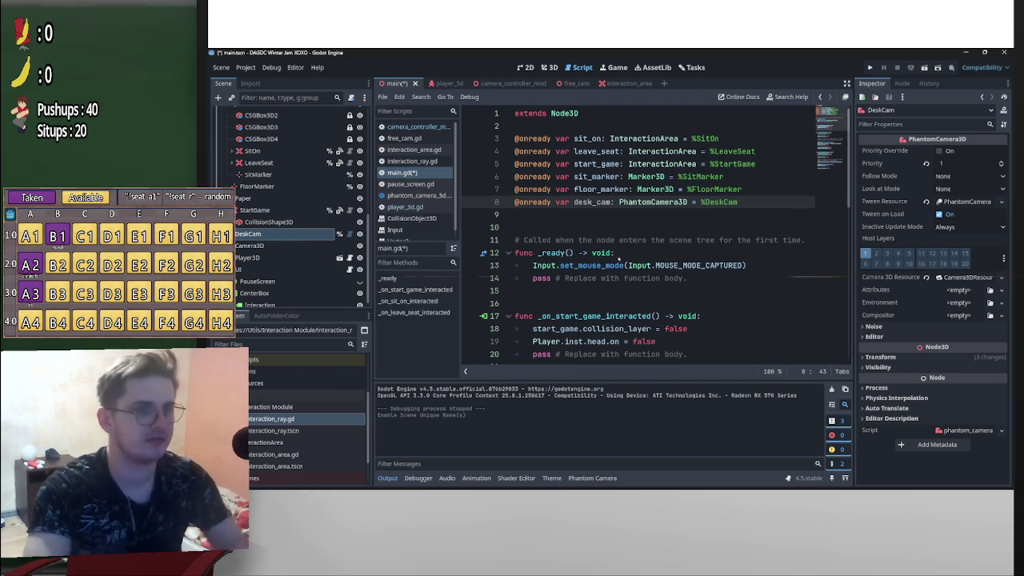
# Add desk_cam.priority = 1 to _on_start_game_interacted, revert DeskCam's Priority to 0, and save
pyautogui.scroll(-2, 638, 229)
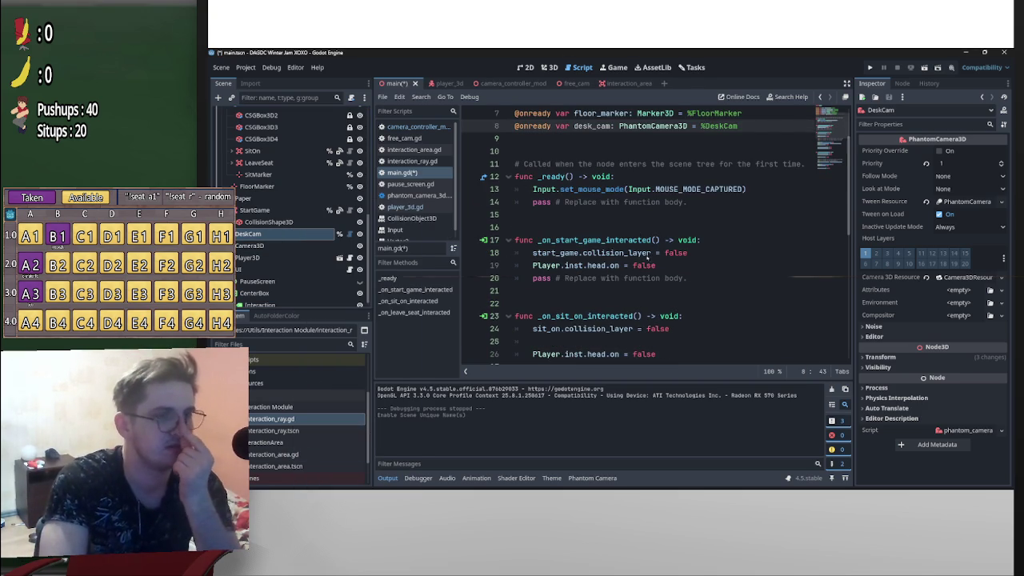
pyautogui.scroll(-1, 672, 232)
pyautogui.click(705, 232)
pyautogui.press('Return')
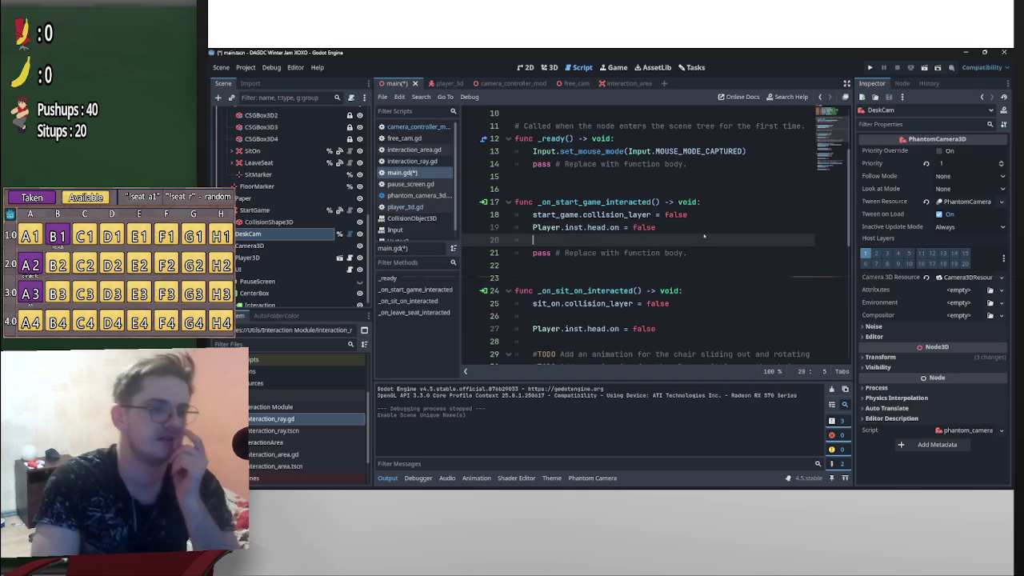
pyautogui.write('De')
pyautogui.press('Down')
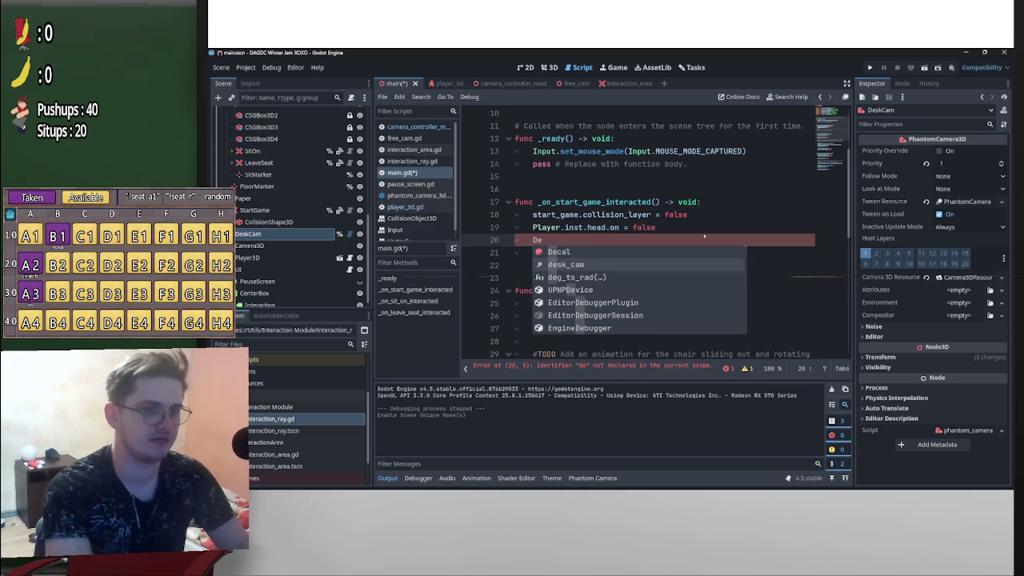
pyautogui.press('Return')
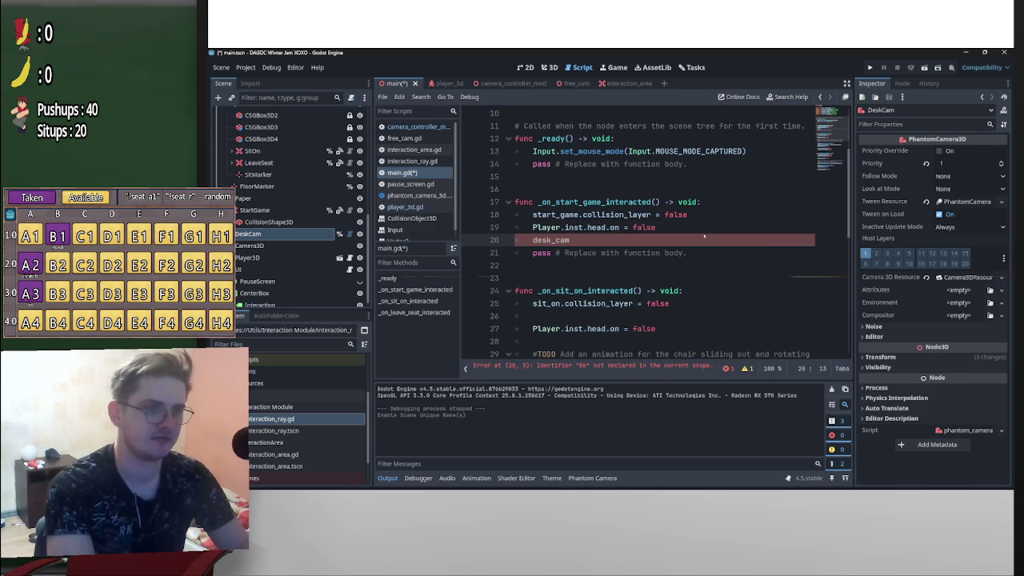
pyautogui.write('.pr')
pyautogui.press('Return')
pyautogui.write('= 1')
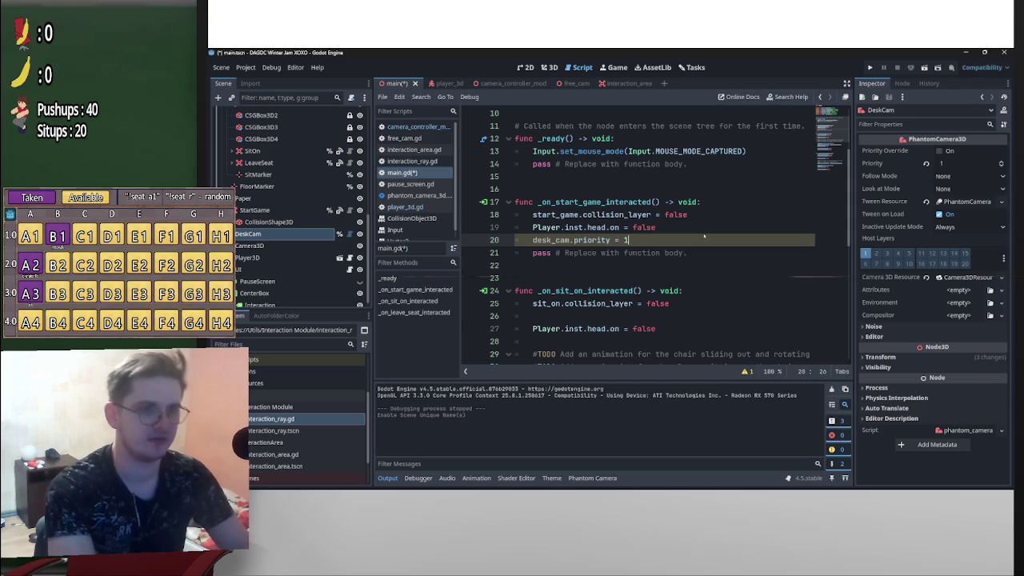
pyautogui.click(925, 163)
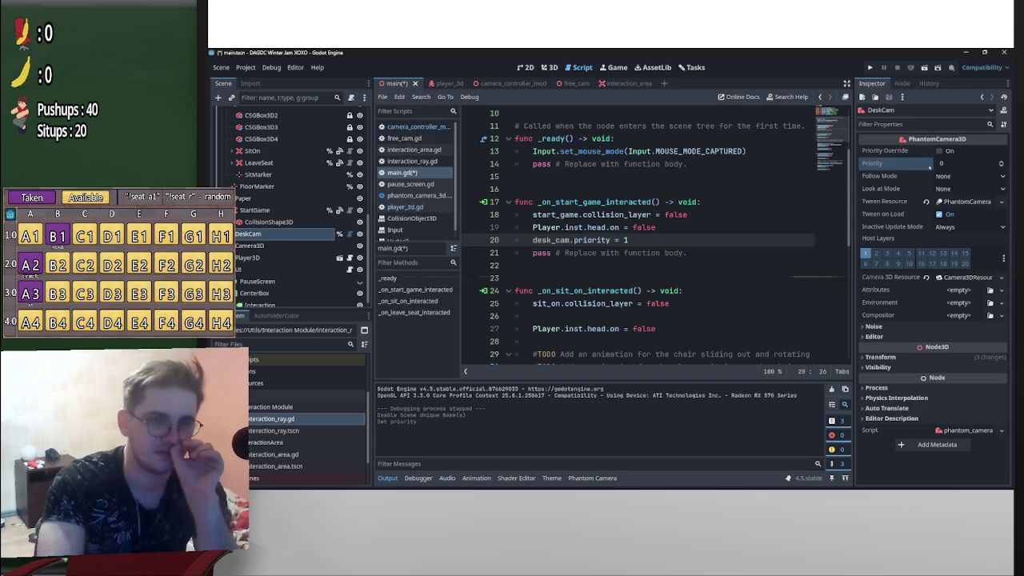
pyautogui.click(725, 190)
pyautogui.hotkey('ctrl', 's')
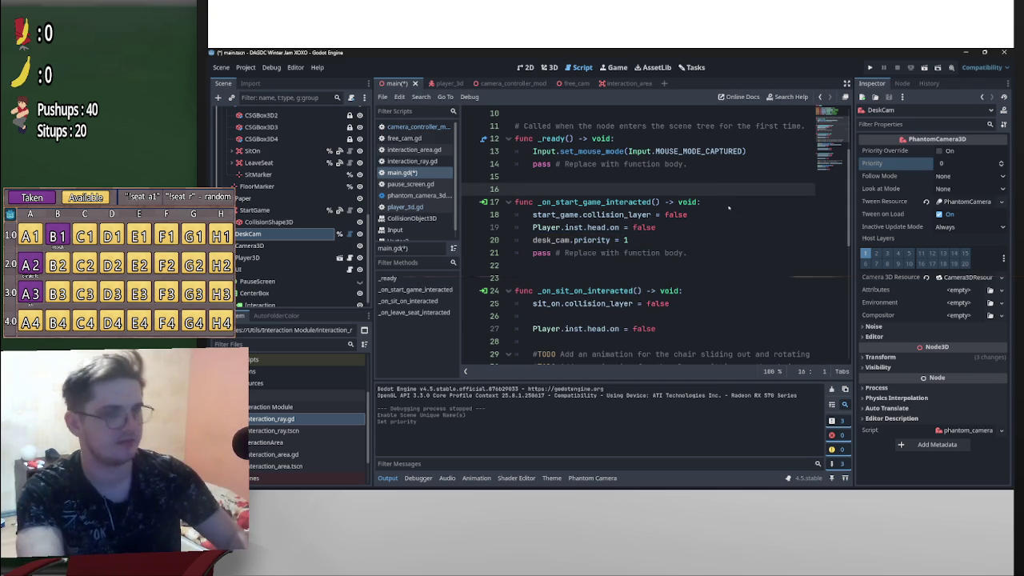
# Run the game, sit at the chair, and press E to start the desk game
pyautogui.click(870, 67)
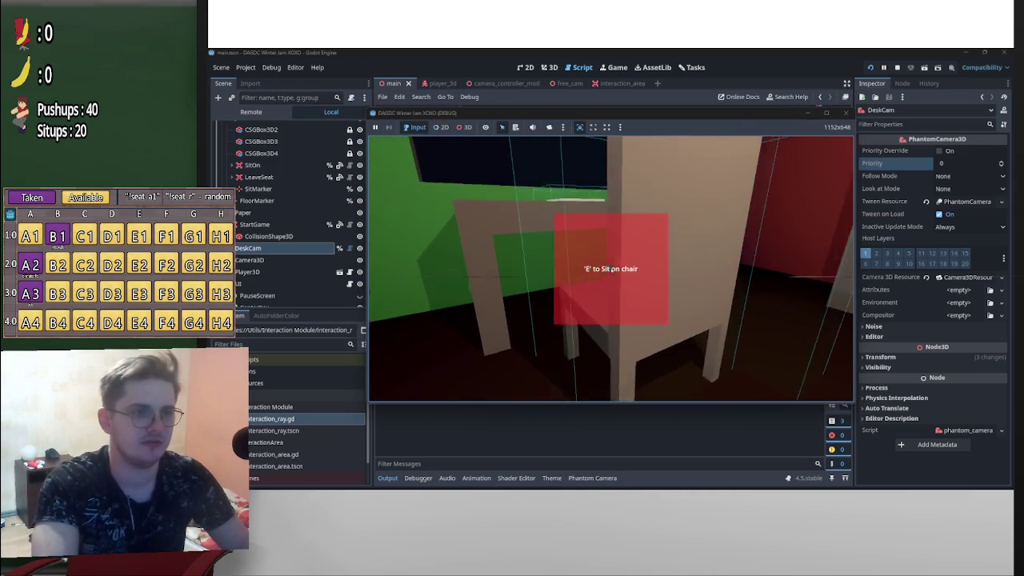
pyautogui.click(613, 271)
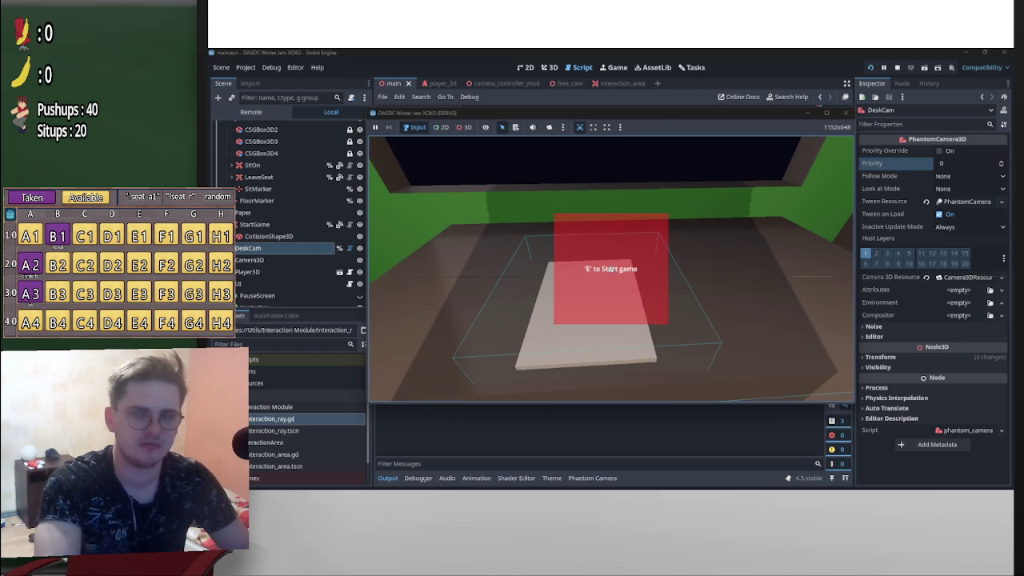
pyautogui.press('e')
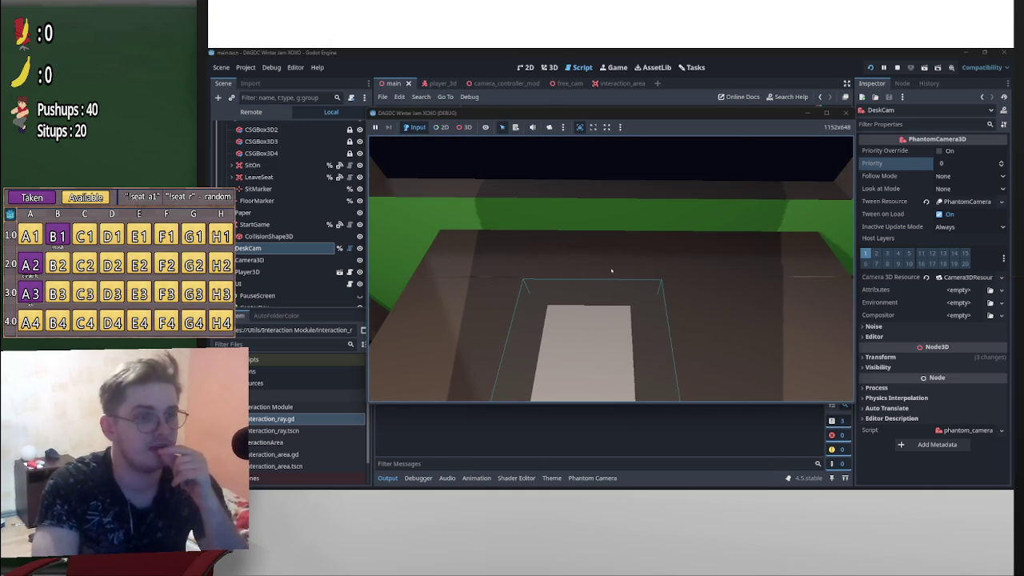
# Pause the game and frame DeskCam above the desk in the editor's 3D view, briefly previewing it
pyautogui.press('p')
pyautogui.moveTo(783, 115); pyautogui.dragTo(748, 261)
pyautogui.click(549, 67)
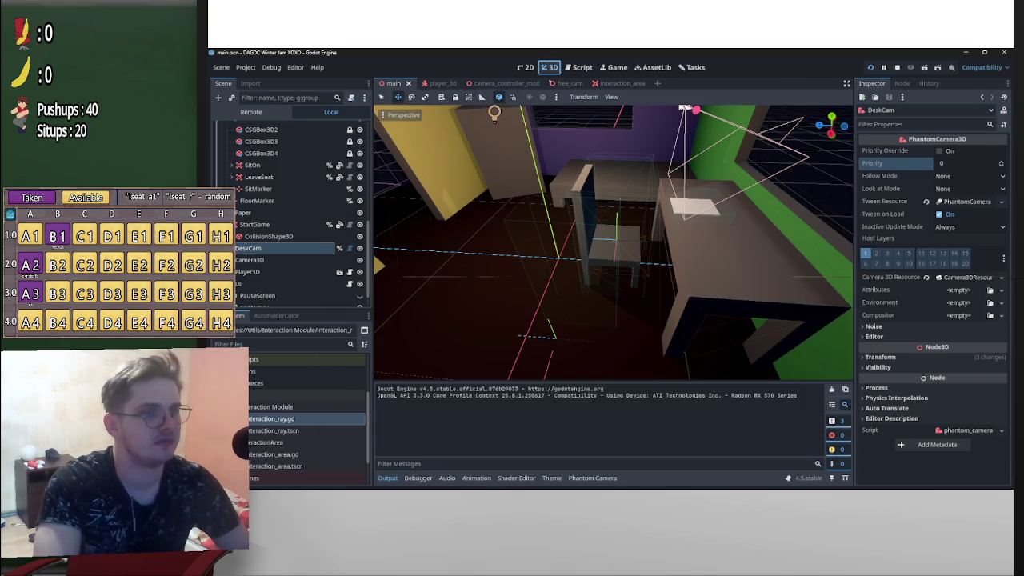
pyautogui.press('f')
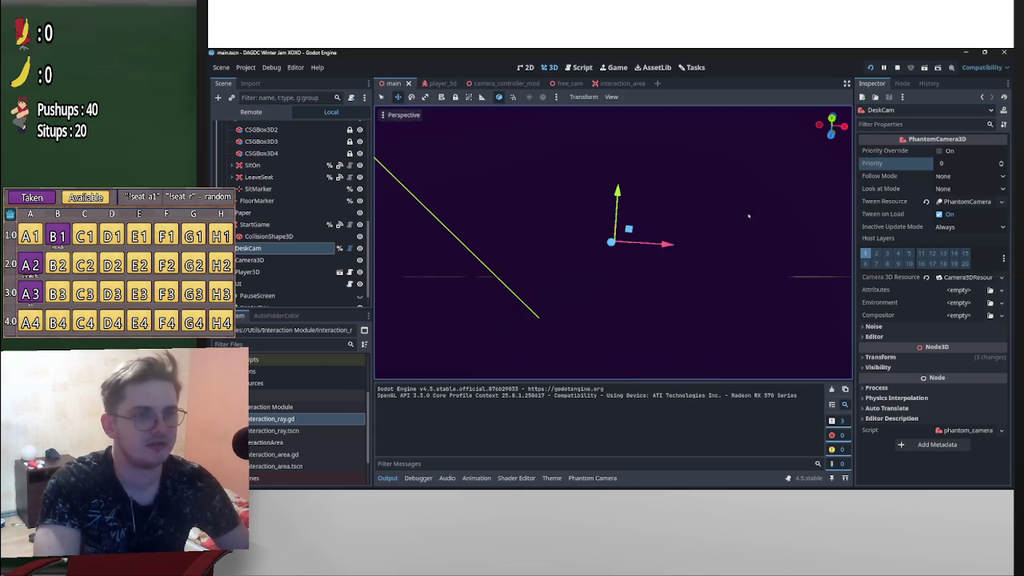
pyautogui.press('f')
pyautogui.scroll(3, 710, 253)
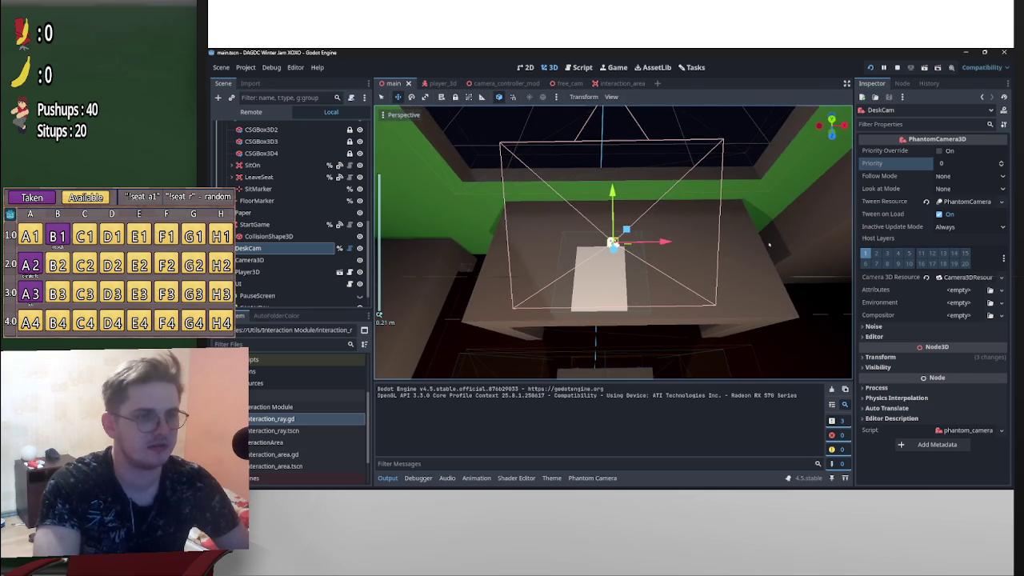
pyautogui.click(592, 477)
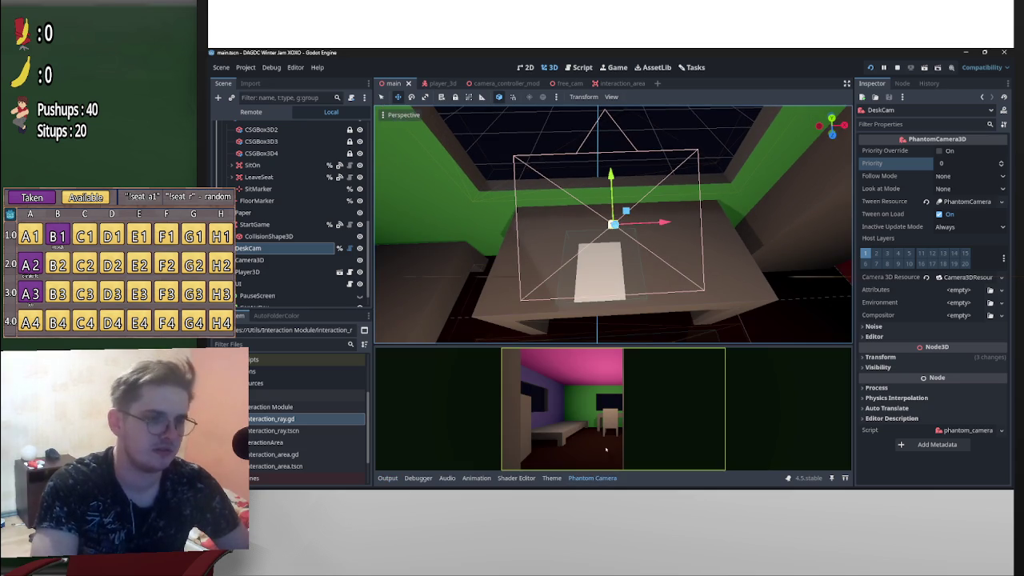
pyautogui.click(591, 478)
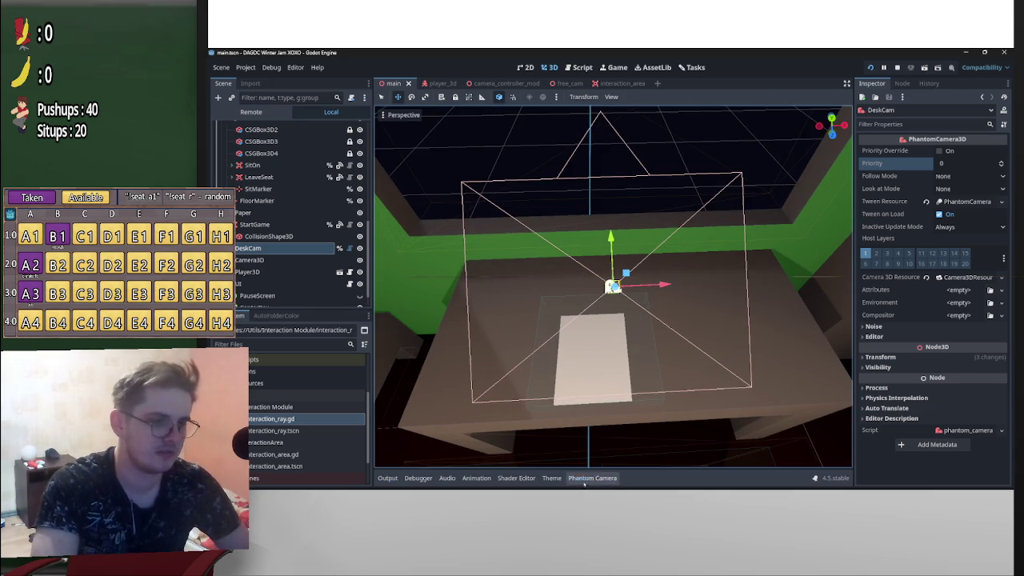
pyautogui.scroll(2, 695, 342)
pyautogui.moveTo(695, 342)
pyautogui.mouseDown()
pyautogui.moveTo(711, 258)
pyautogui.moveTo(541, 317)
pyautogui.moveTo(810, 339)
pyautogui.moveTo(800, 336)
pyautogui.moveTo(802, 360)
pyautogui.moveTo(790, 342)
pyautogui.mouseUp()
# Move the game window aside and try rotating DeskCam in the viewport, undoing both attempts
pyautogui.hotkey('alt', 'Tab')
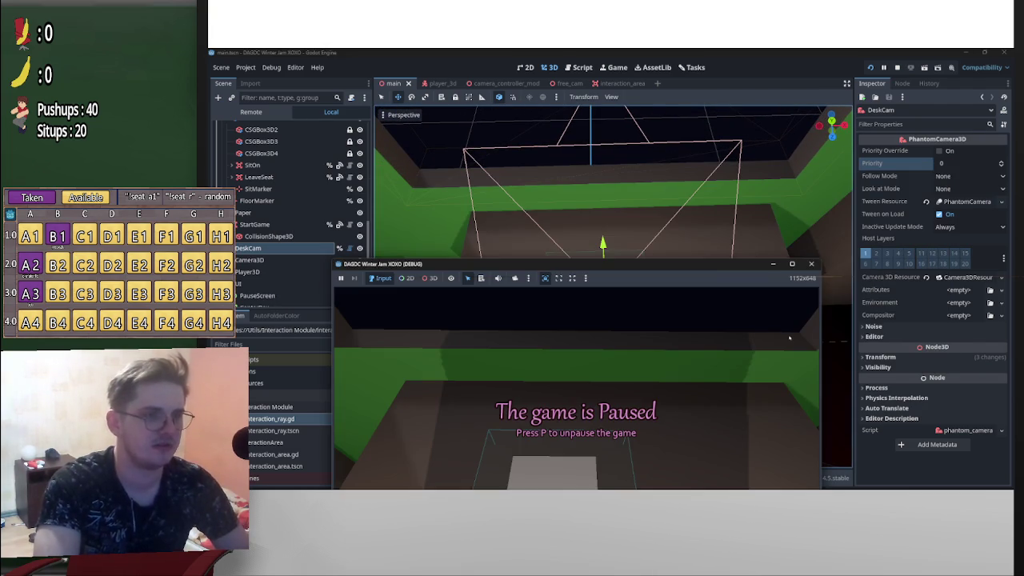
pyautogui.moveTo(755, 265); pyautogui.dragTo(875, 220)
pyautogui.hotkey('alt', 'Tab')
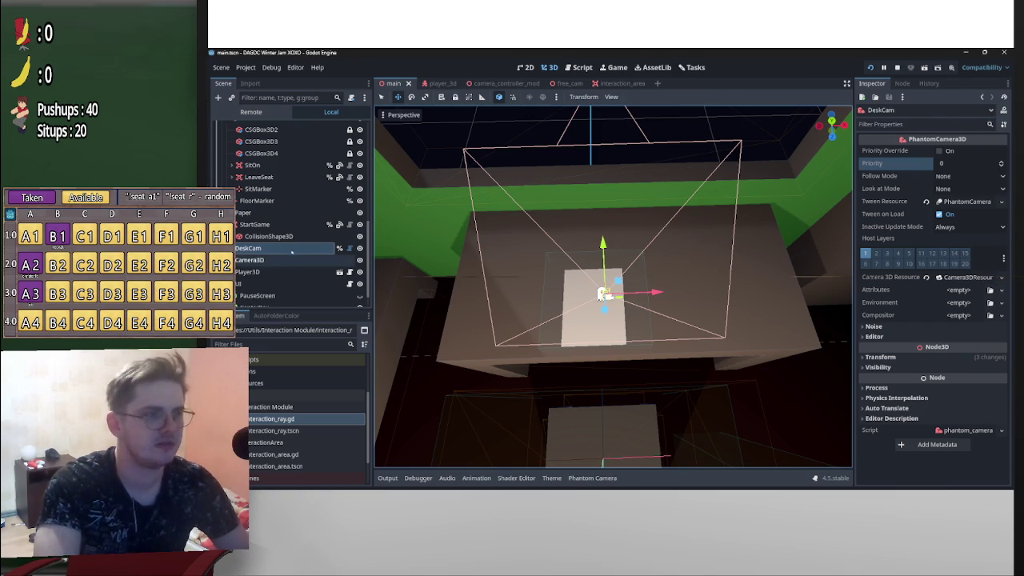
pyautogui.press('e')
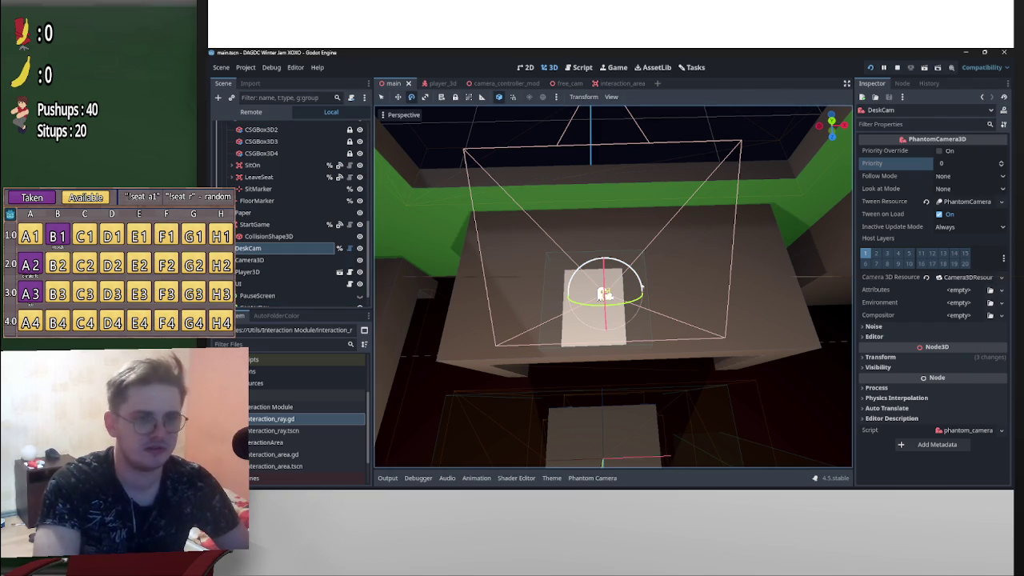
pyautogui.moveTo(642, 286); pyautogui.dragTo(642, 285)
pyautogui.hotkey('ctrl', 'z')
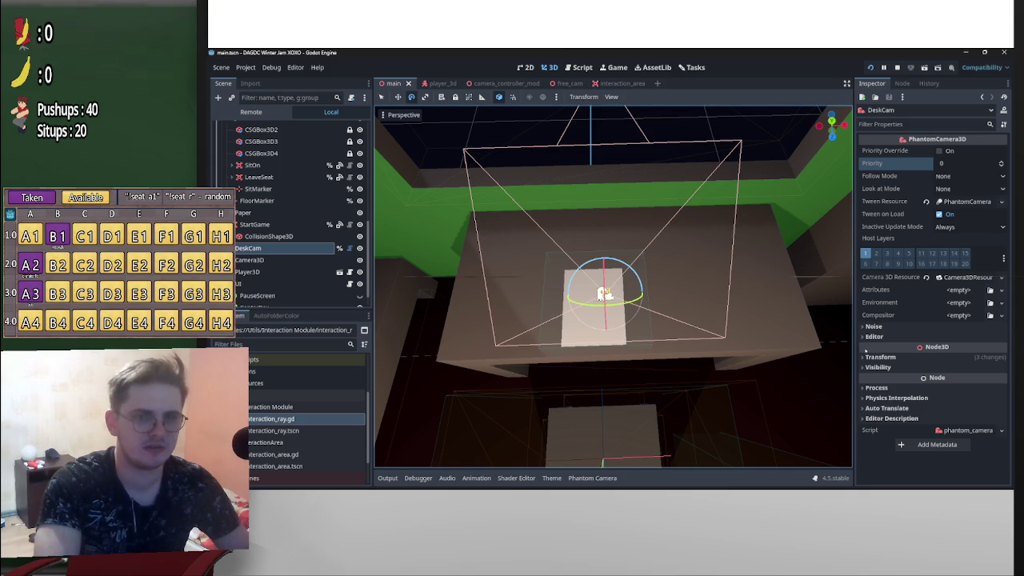
pyautogui.moveTo(641, 286); pyautogui.dragTo(642, 284)
pyautogui.hotkey('ctrl', 'z')
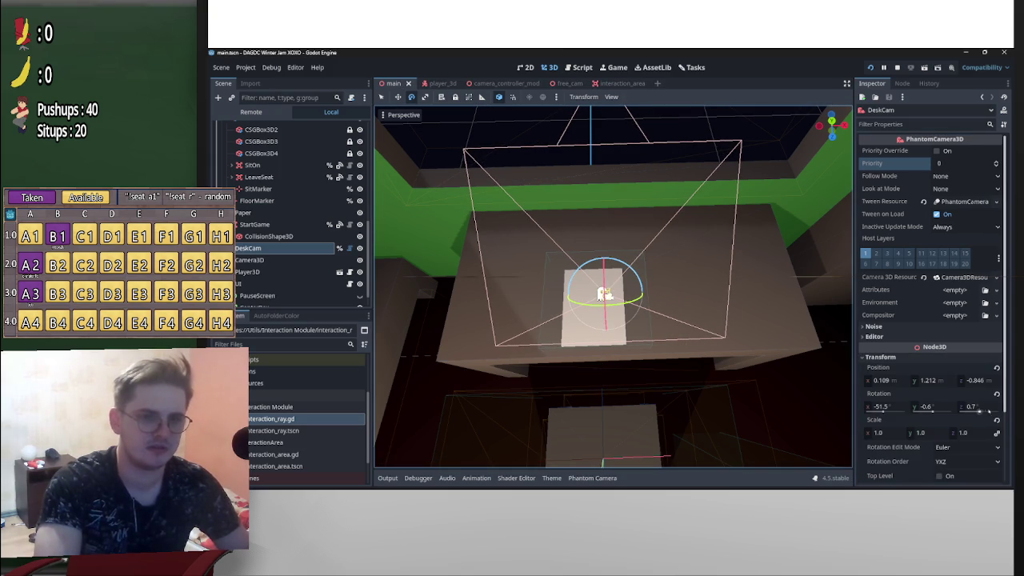
# Set DeskCam's rotation to x -50, y 0, z 0 and save the scene
pyautogui.click(983, 406)
pyautogui.write('0')
pyautogui.press('Return')
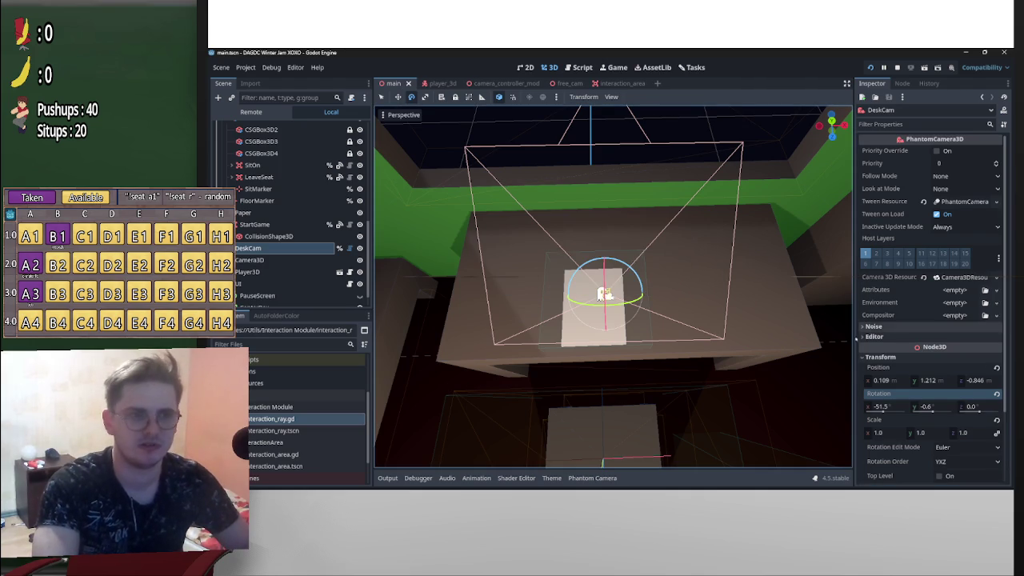
pyautogui.click(926, 406)
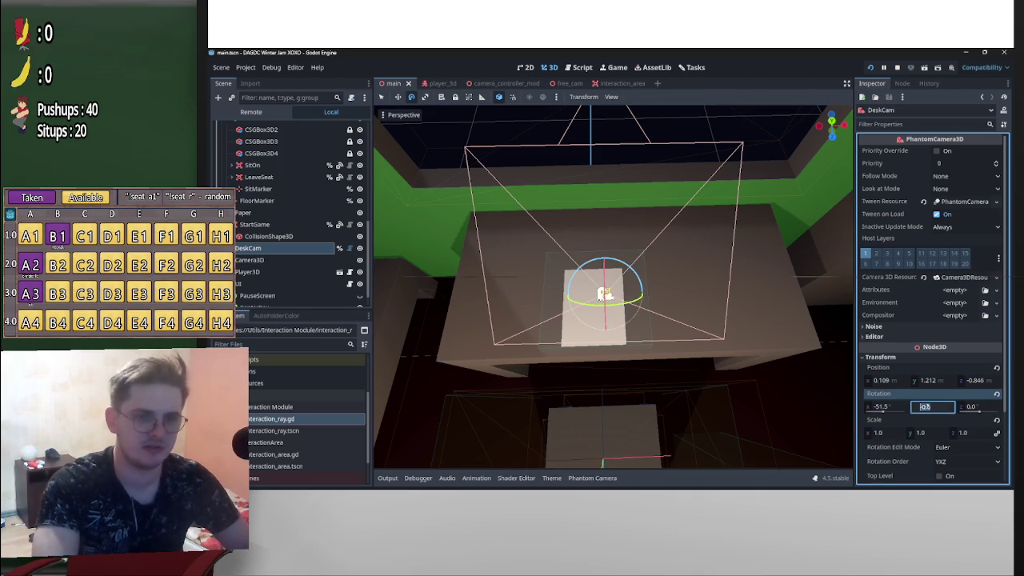
pyautogui.write('0')
pyautogui.press('Return')
pyautogui.click(887, 406)
pyautogui.press('BackSpace')
pyautogui.write('0')
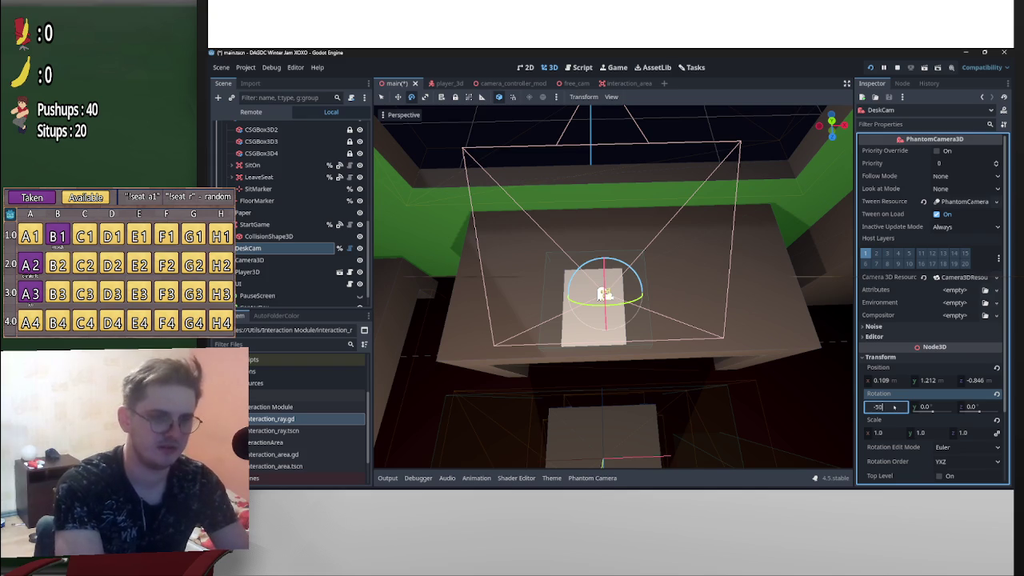
pyautogui.press('Return')
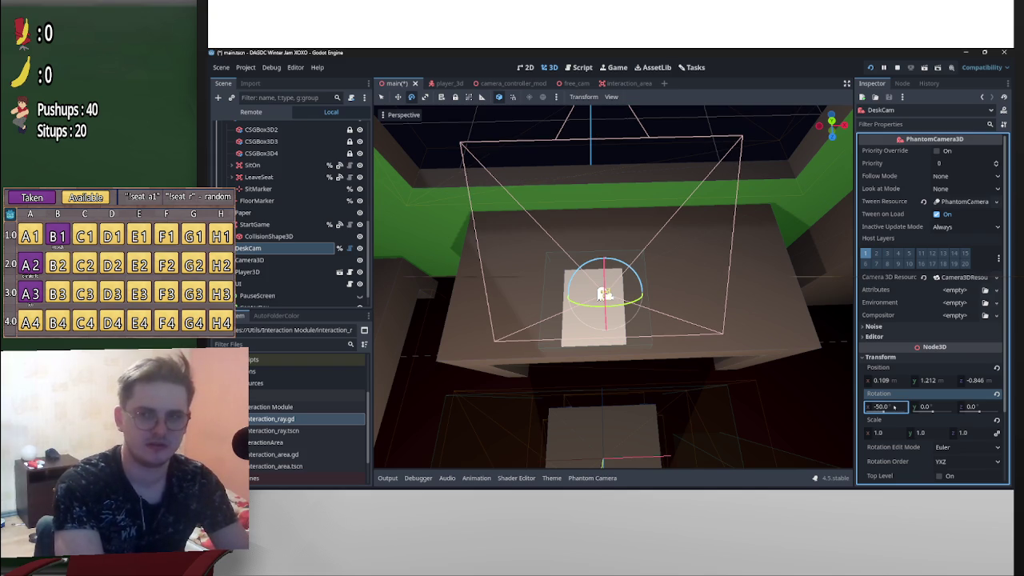
pyautogui.hotkey('ctrl', 's')
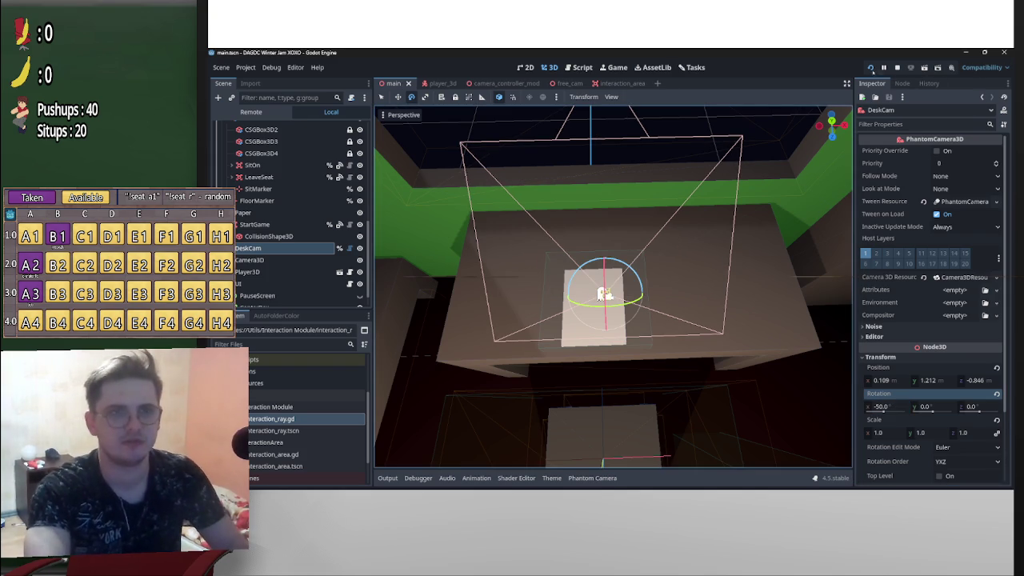
pyautogui.click(871, 68)
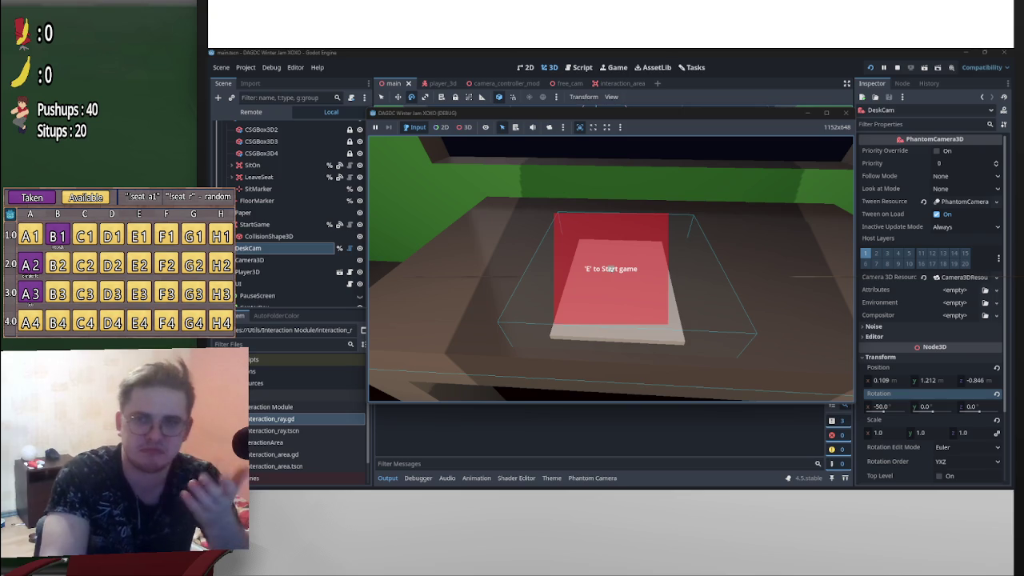
# Start the game at the desk and pause it to view the straightened camera angle
pyautogui.press('e')
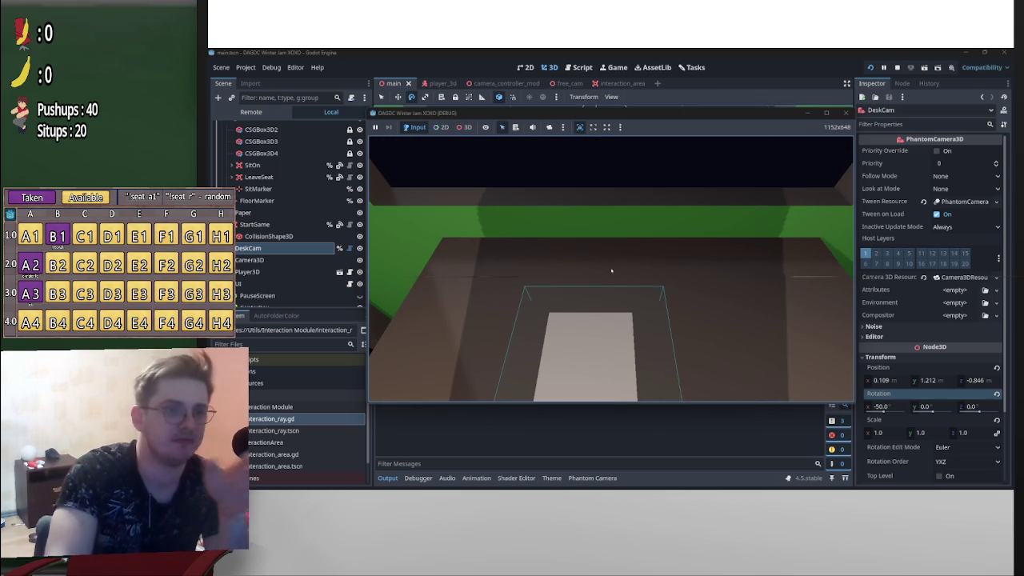
pyautogui.press('p')
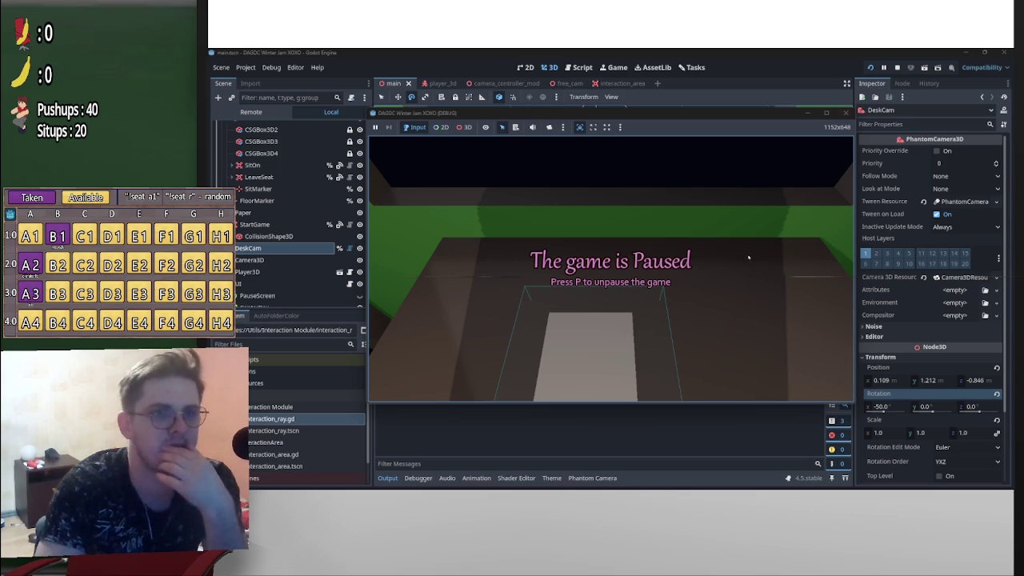
# Restart the game, pause it, then stop the run and select the Interaction label
pyautogui.press('F5')
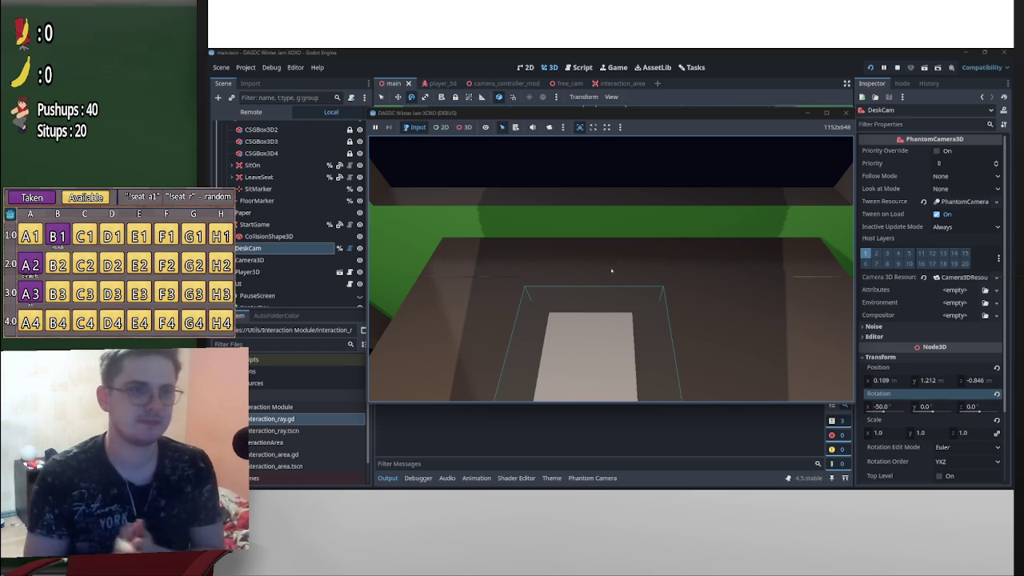
pyautogui.press('p')
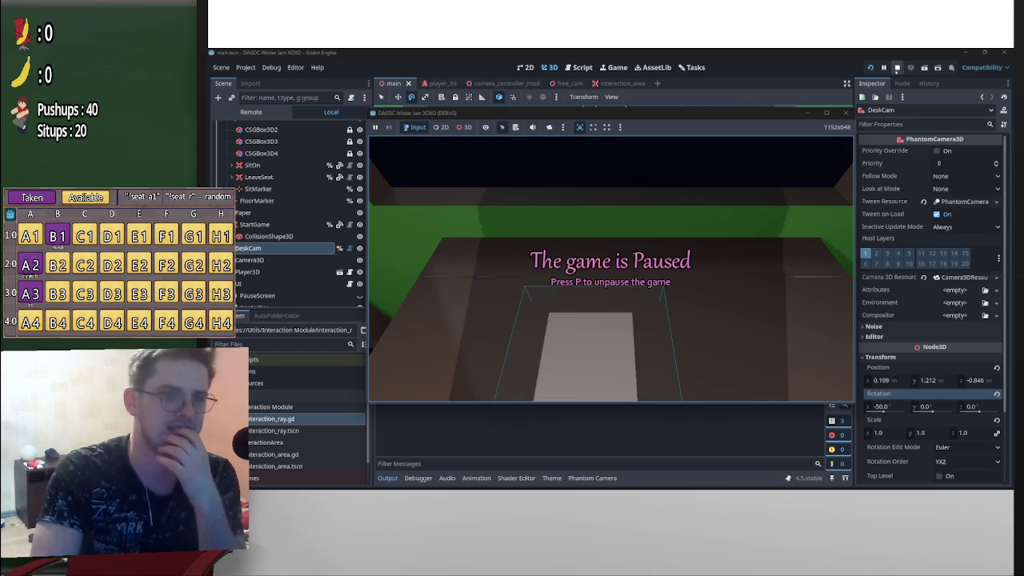
pyautogui.click(896, 68)
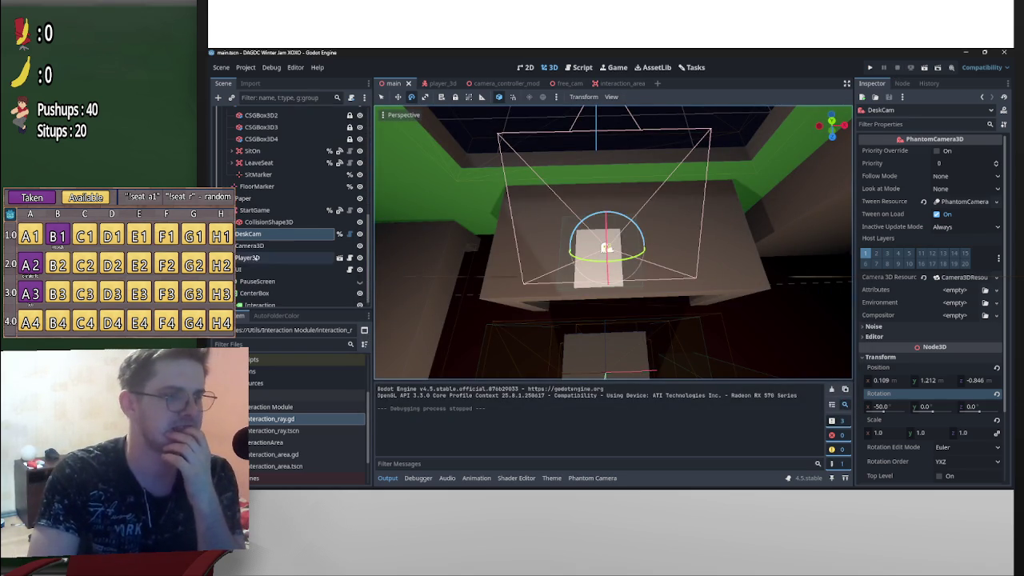
pyautogui.scroll(-1, 286, 264)
pyautogui.click(264, 299)
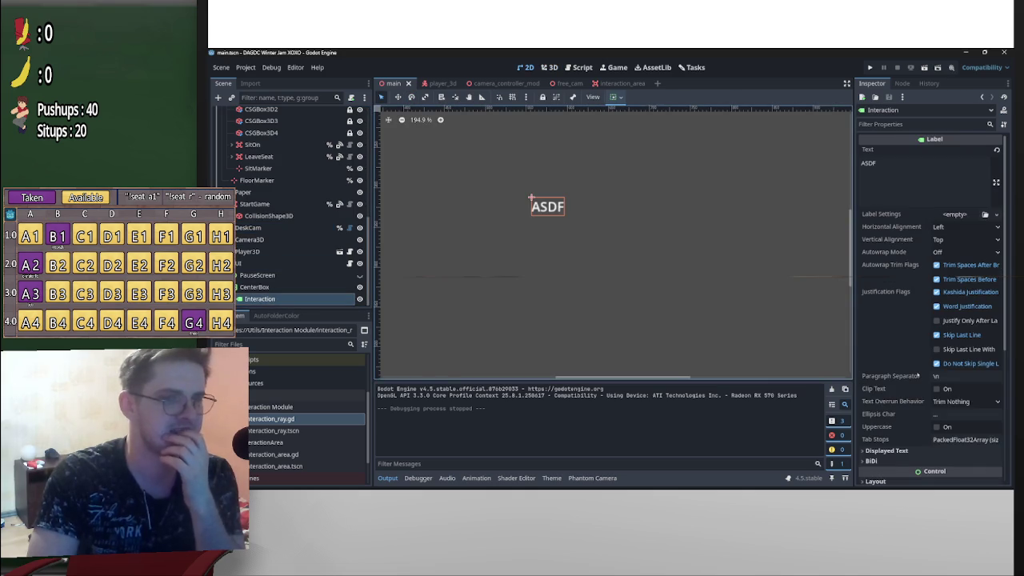
# Apply main_theme.tres from the Resources folder as the Interaction label's theme
pyautogui.scroll(-5, 879, 335)
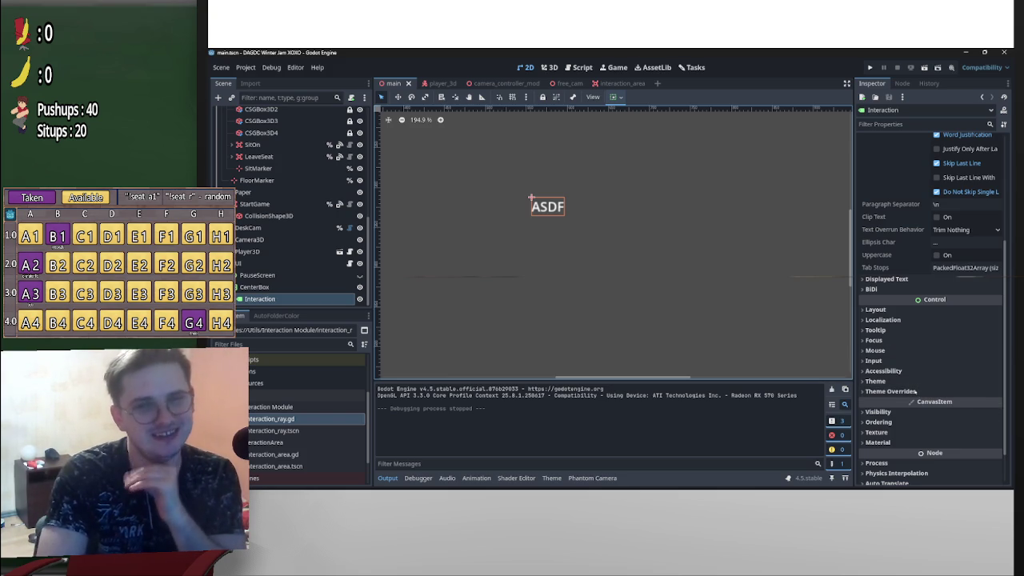
pyautogui.click(919, 381)
pyautogui.click(953, 392)
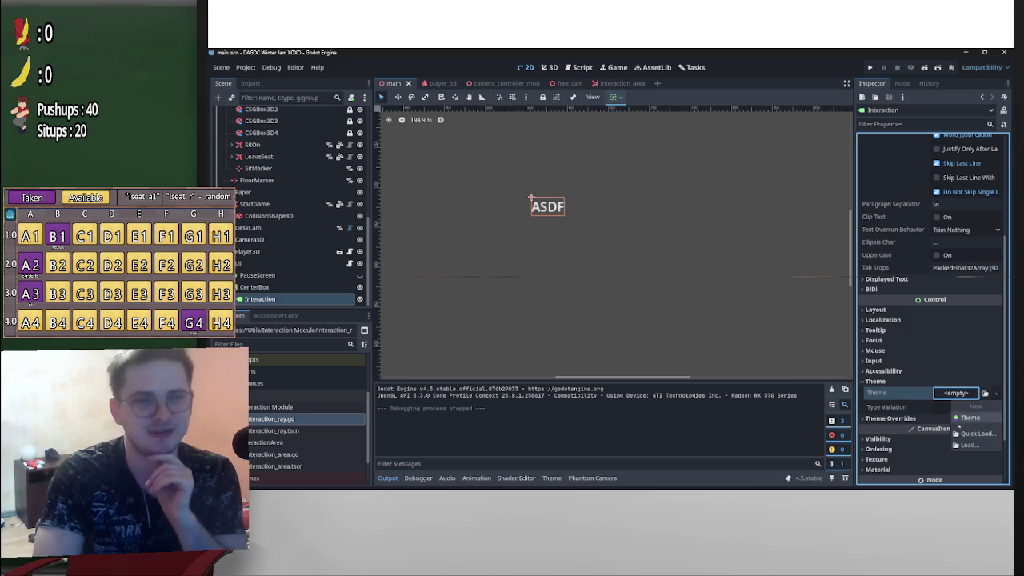
pyautogui.click(972, 409)
pyautogui.hotkey('ctrl', 'z')
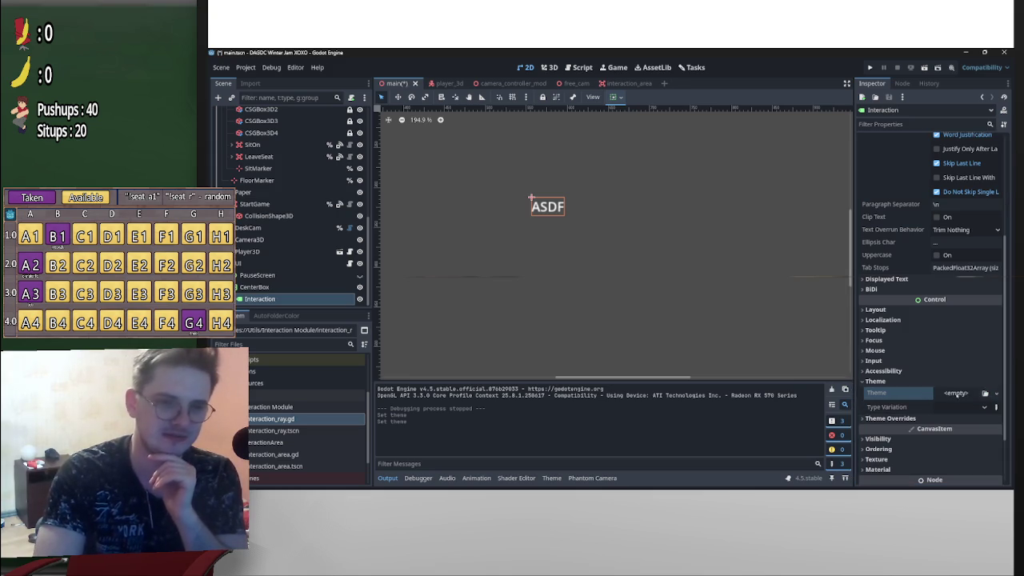
pyautogui.click(955, 393)
pyautogui.click(968, 445)
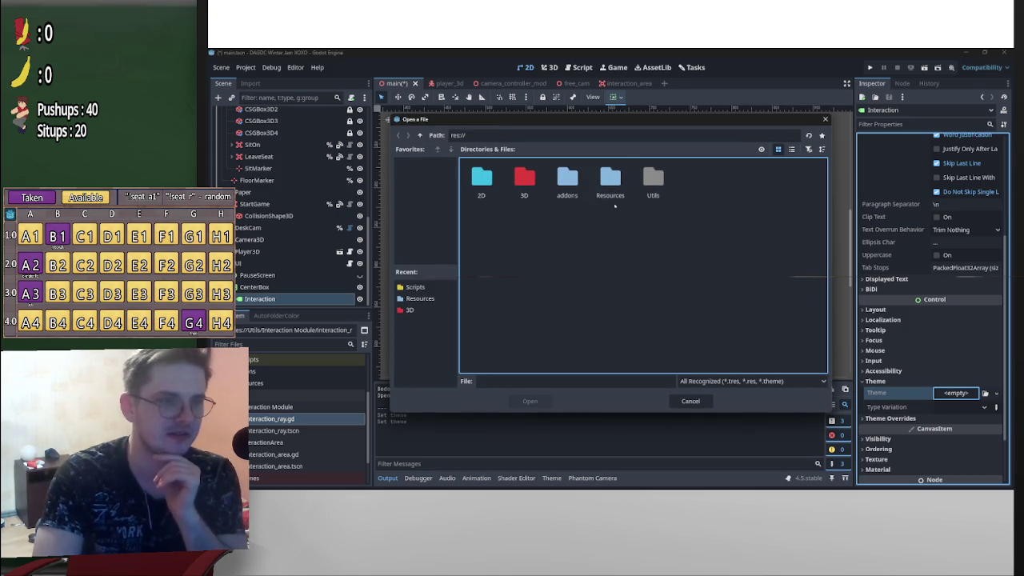
pyautogui.doubleClick(610, 179)
pyautogui.doubleClick(481, 184)
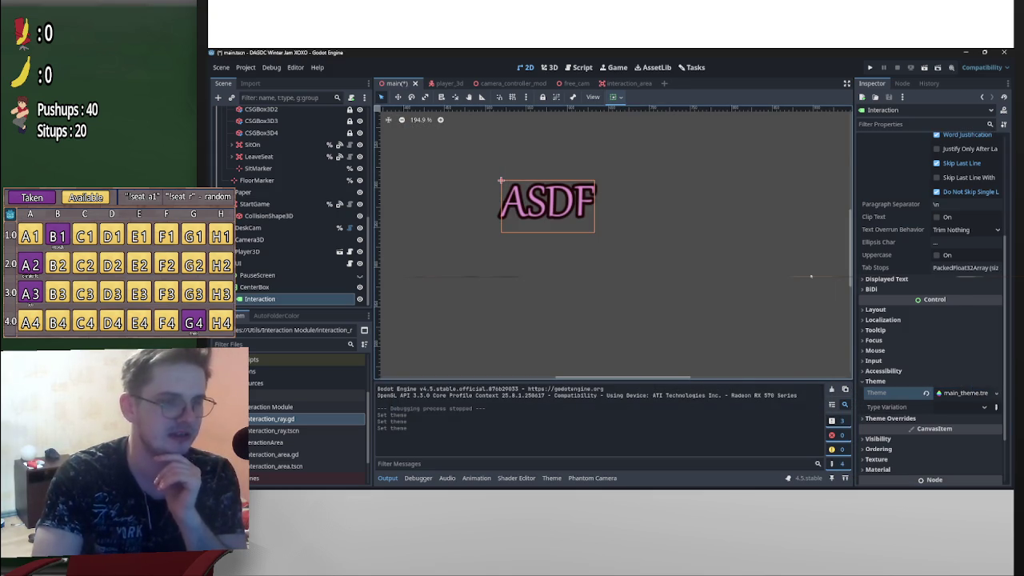
# Override the label's font size, trying 64 and then settling on 24
pyautogui.click(890, 418)
pyautogui.scroll(-3, 903, 360)
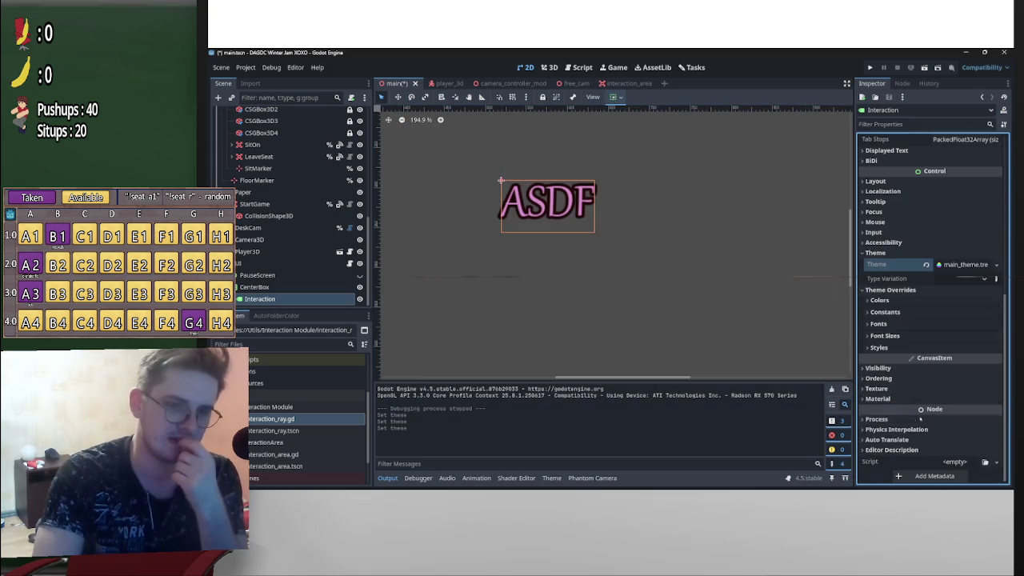
pyautogui.click(888, 336)
pyautogui.click(961, 350)
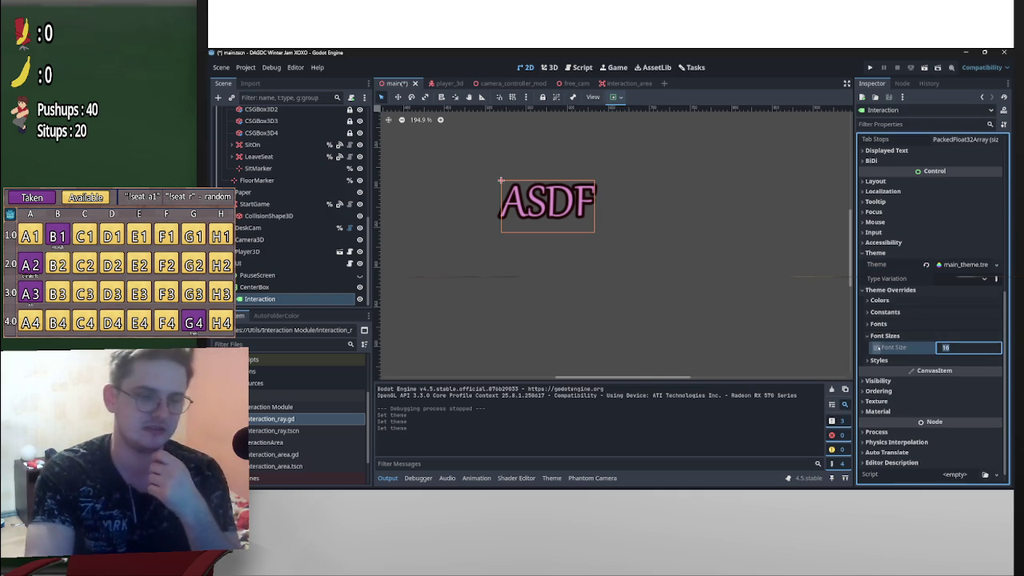
pyautogui.write('64')
pyautogui.press('Return')
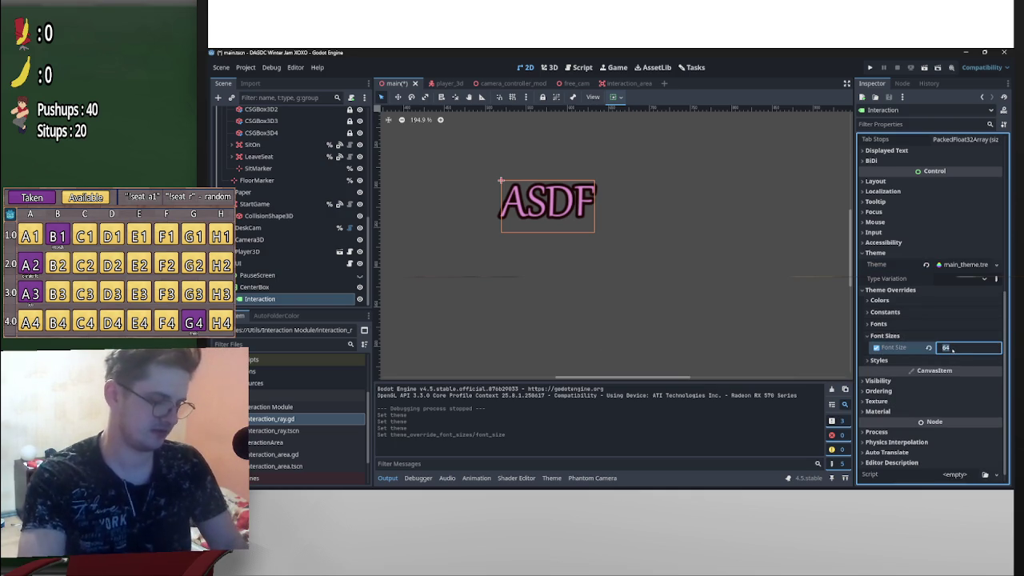
pyautogui.write('24')
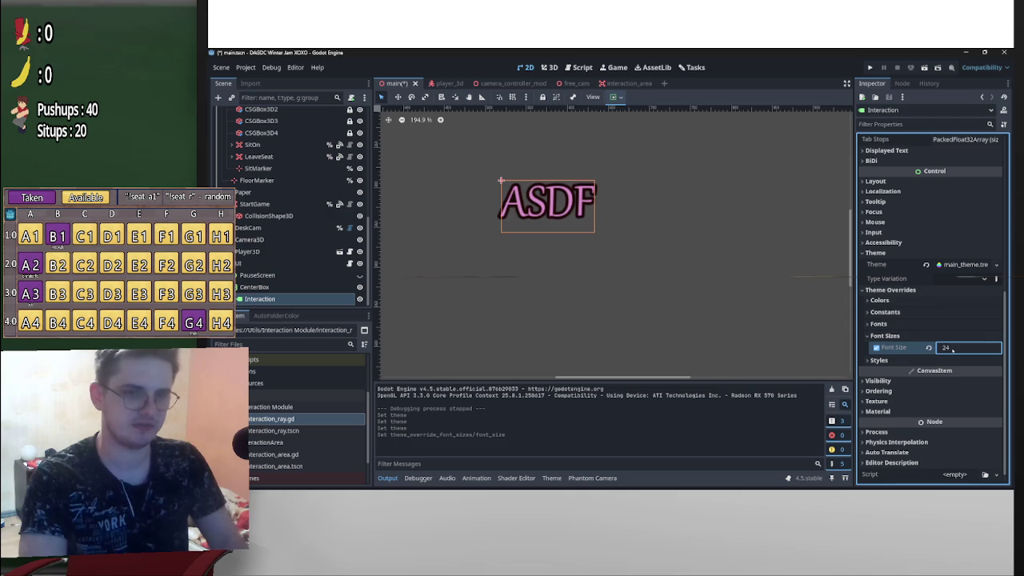
pyautogui.press('Return')
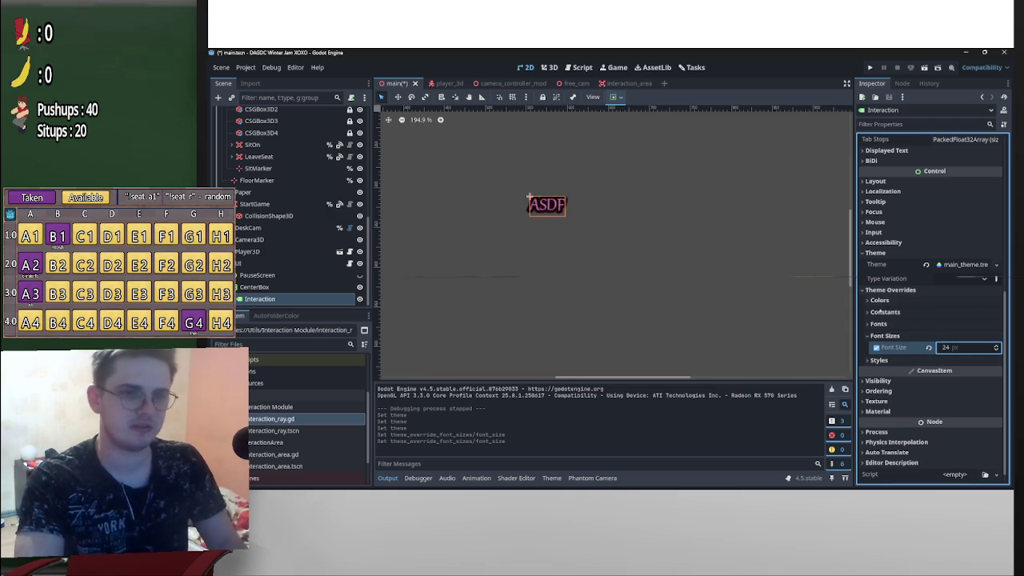
# Enable an outline size override of 10 and save the scene
pyautogui.click(883, 311)
pyautogui.click(877, 380)
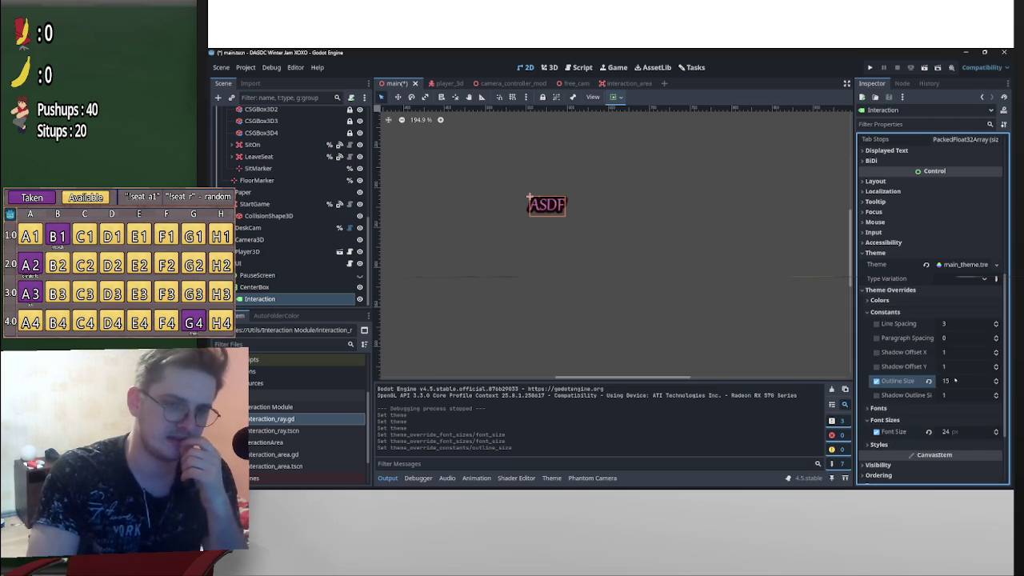
pyautogui.click(956, 381)
pyautogui.write('10')
pyautogui.press('Return')
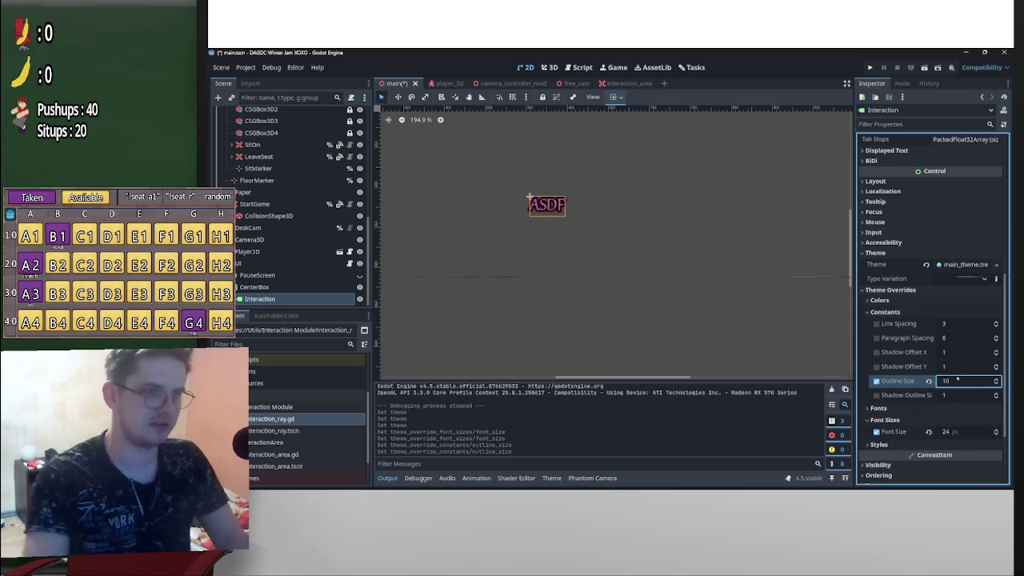
pyautogui.hotkey('ctrl', 's')
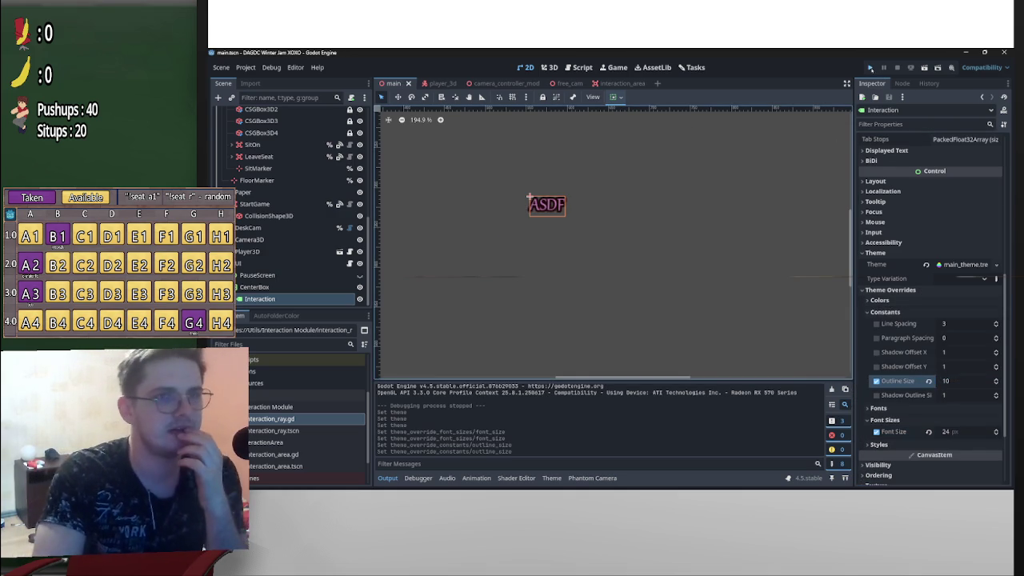
# Run the project, walk to the chair to see the prompt, then pause
pyautogui.click(871, 68)
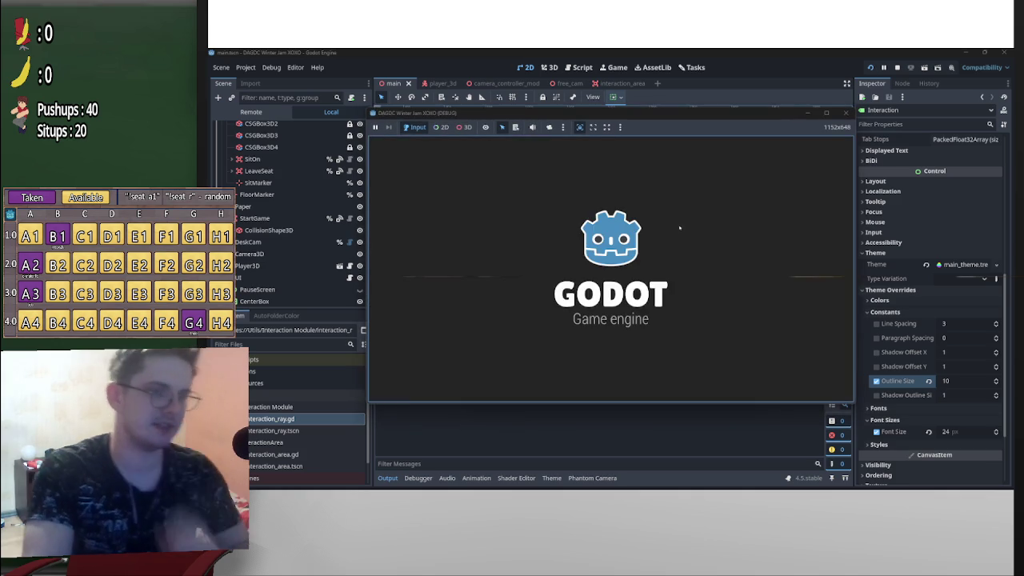
pyautogui.press('w')
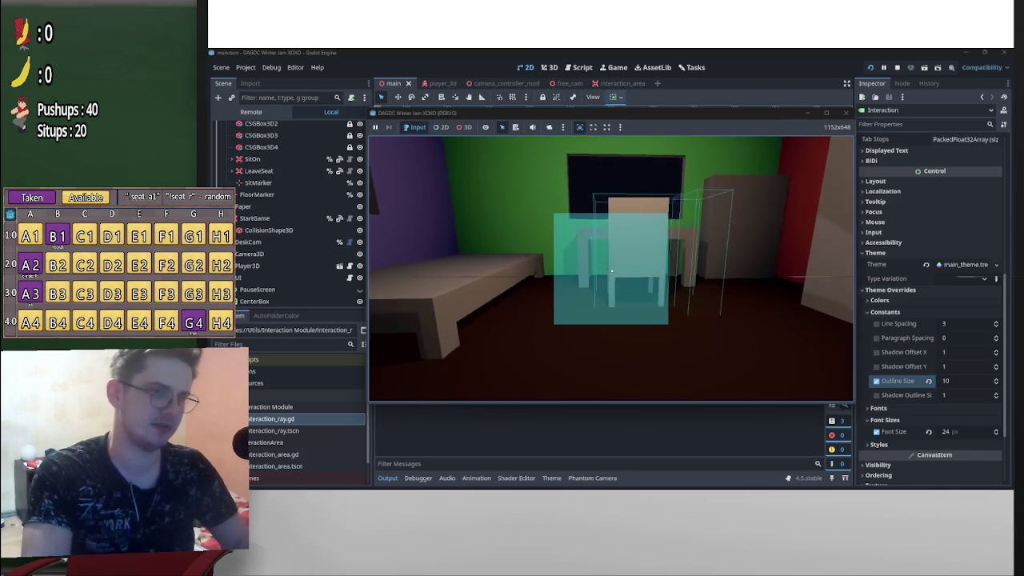
pyautogui.press('s')
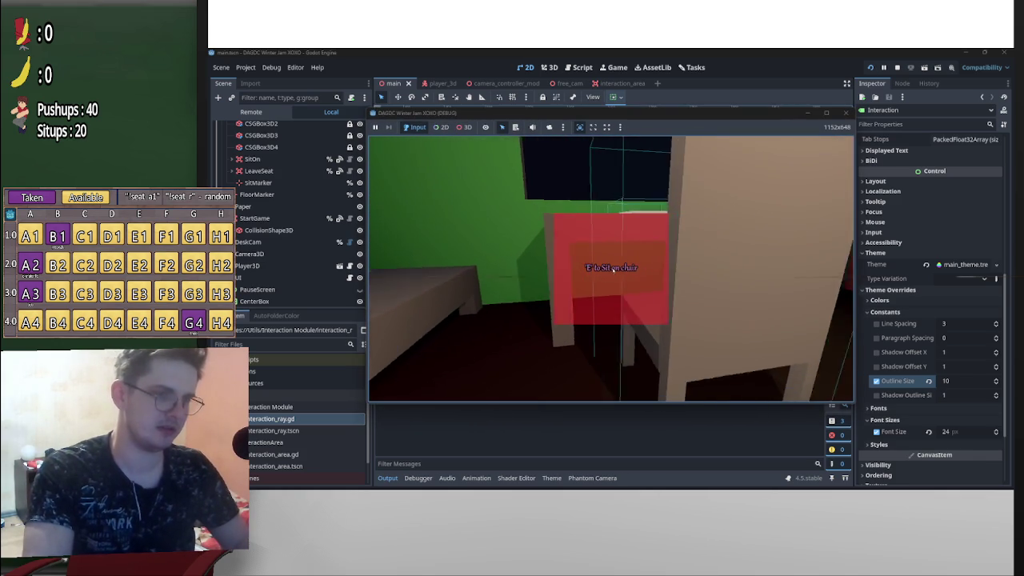
pyautogui.press('p')
# Raise the Interaction label's font size override to 32
pyautogui.click(953, 431)
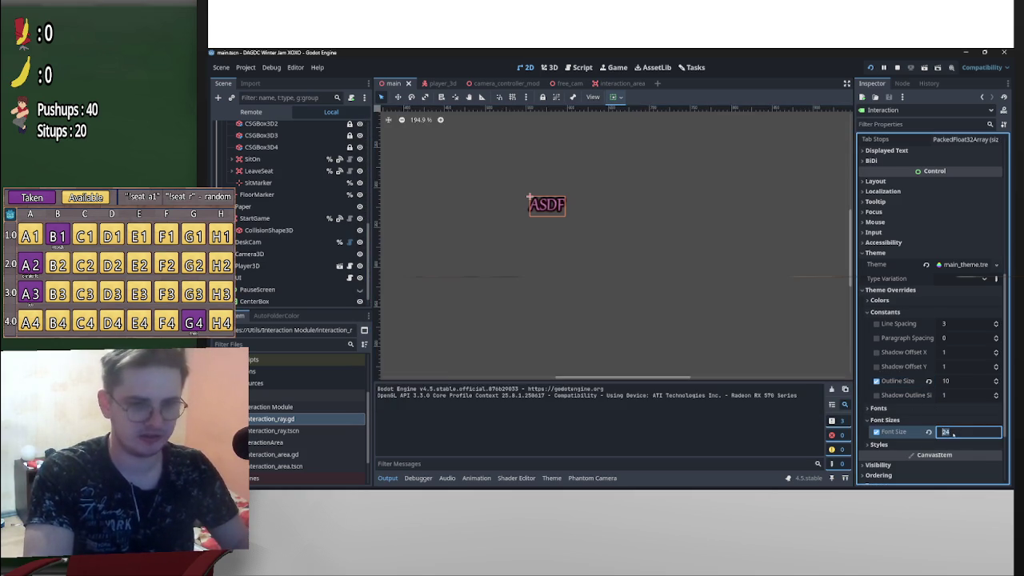
pyautogui.write('3')
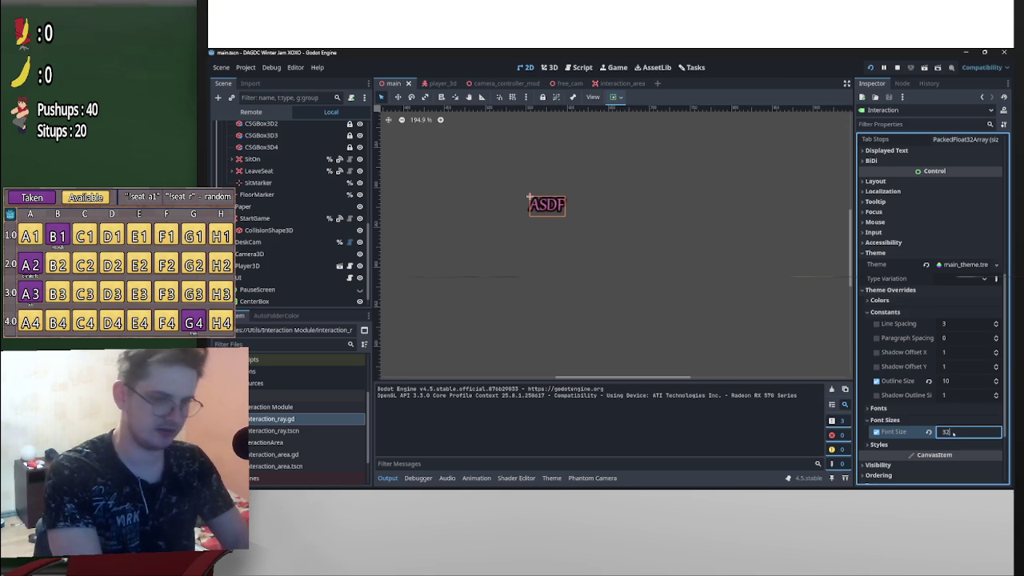
pyautogui.press('Return')
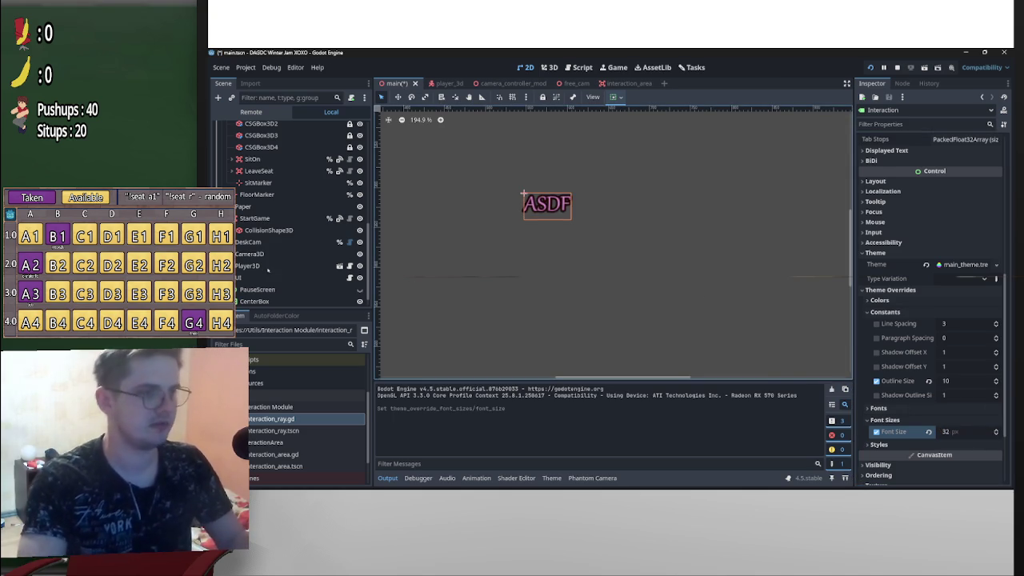
pyautogui.scroll(-1, 275, 291)
pyautogui.rightClick(275, 296)
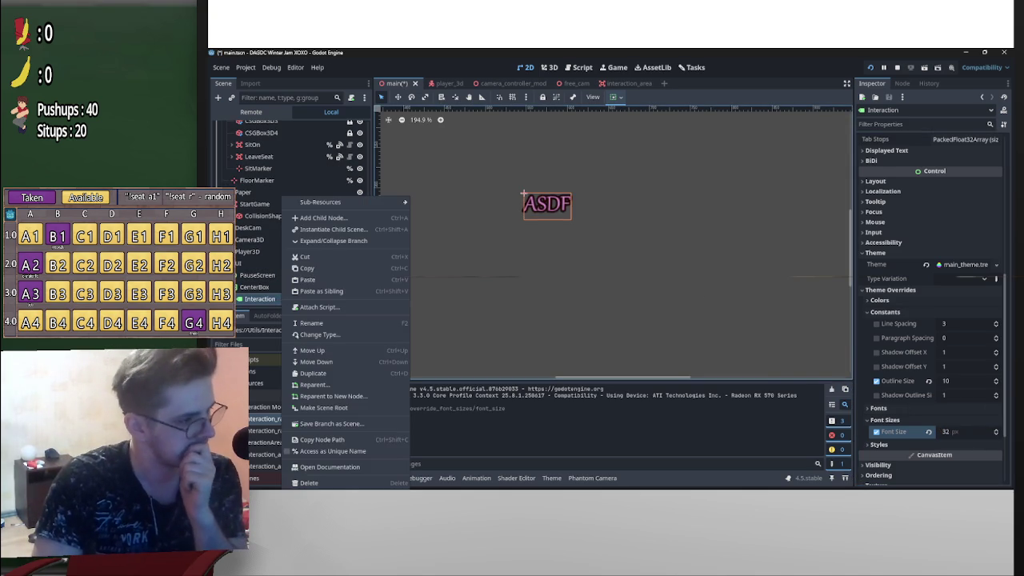
# Make Interaction scene-unique and reference it as %Interaction on line 4 of the UI script
pyautogui.click(320, 451)
pyautogui.click(349, 263)
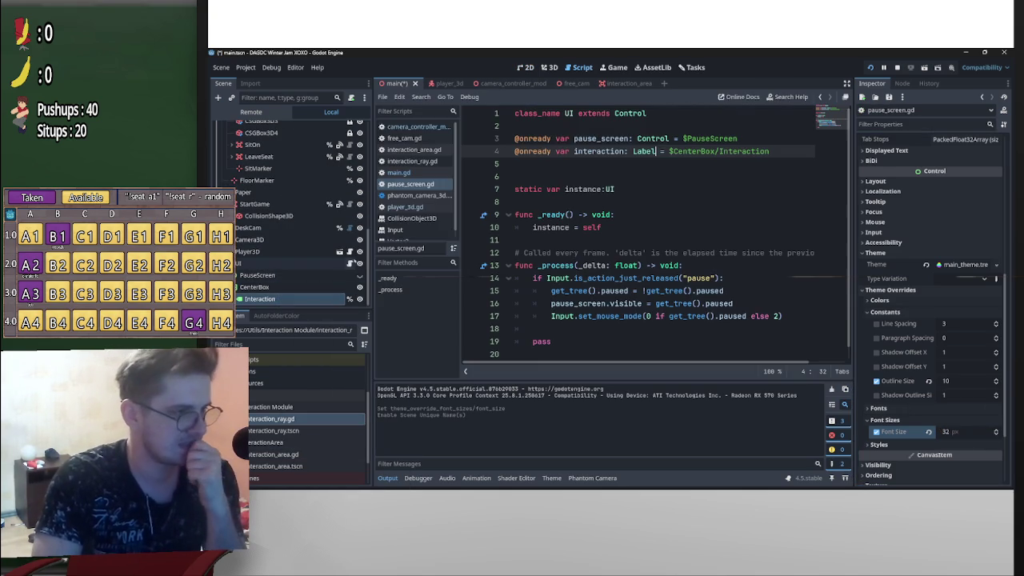
pyautogui.moveTo(719, 151); pyautogui.dragTo(668, 151)
pyautogui.write('%')
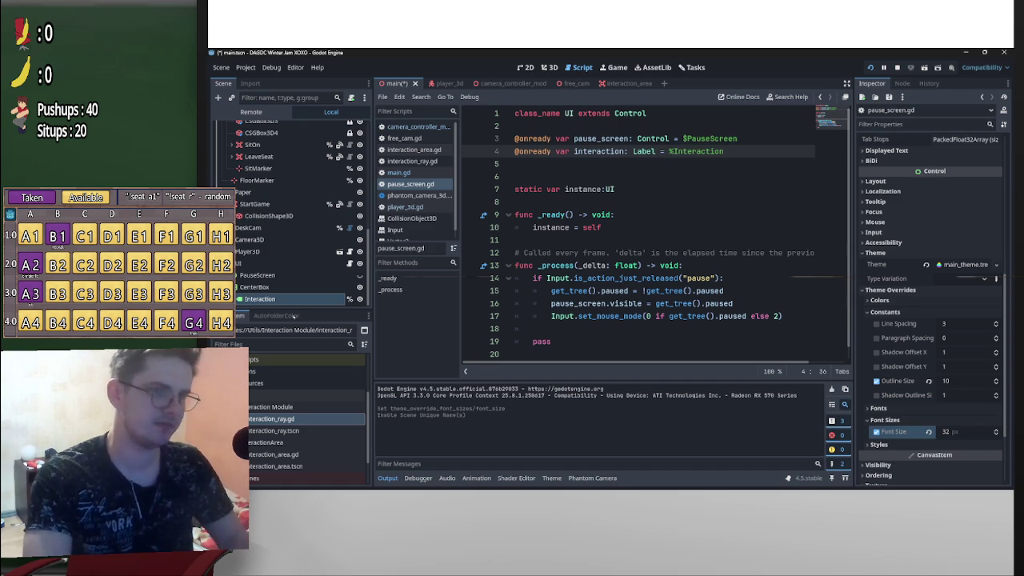
# Add a VBoxContainer under CenterBox and move Interaction into it
pyautogui.rightClick(277, 287)
pyautogui.click(336, 217)
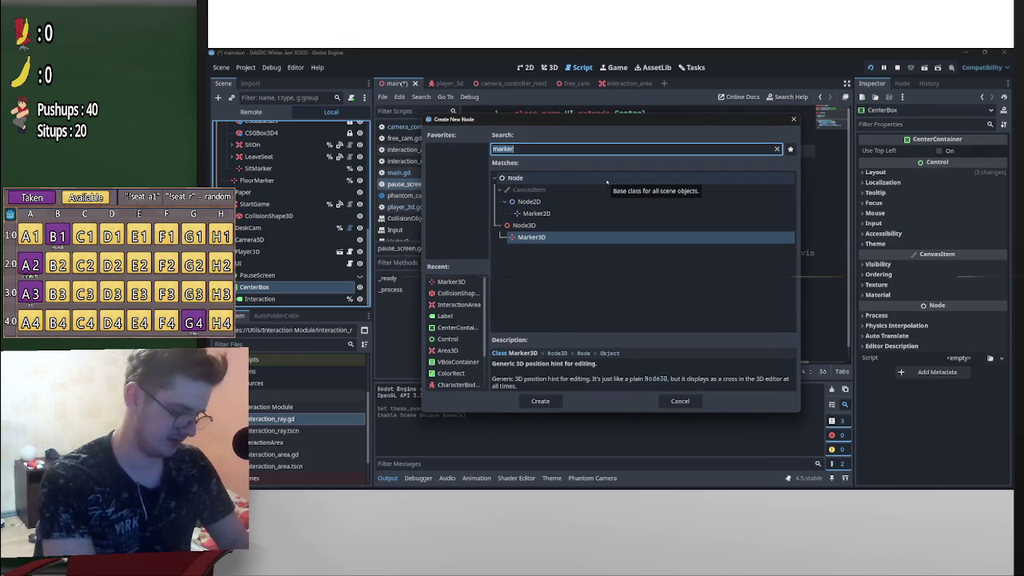
pyautogui.write('vbox')
pyautogui.press('Return')
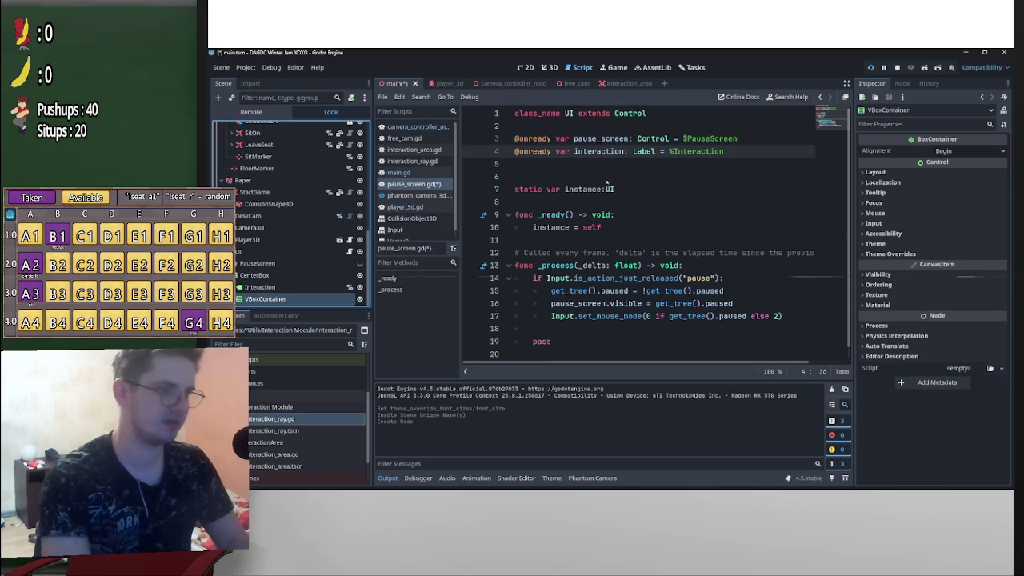
pyautogui.moveTo(264, 287); pyautogui.dragTo(264, 299)
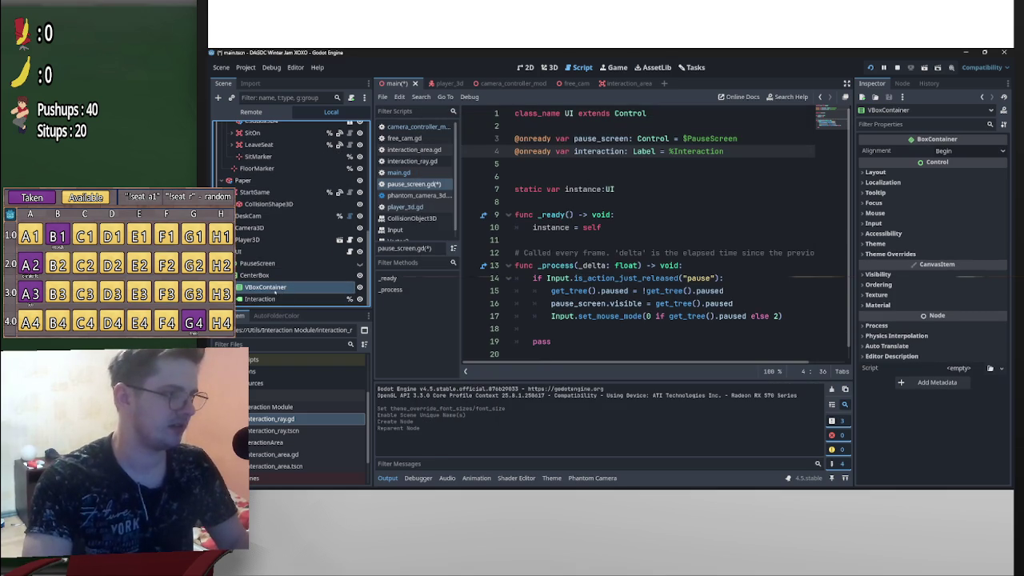
# Add an HSeparator to the VBoxContainer above Interaction and save the scene
pyautogui.rightClick(280, 287)
pyautogui.click(310, 217)
pyautogui.write('sep')
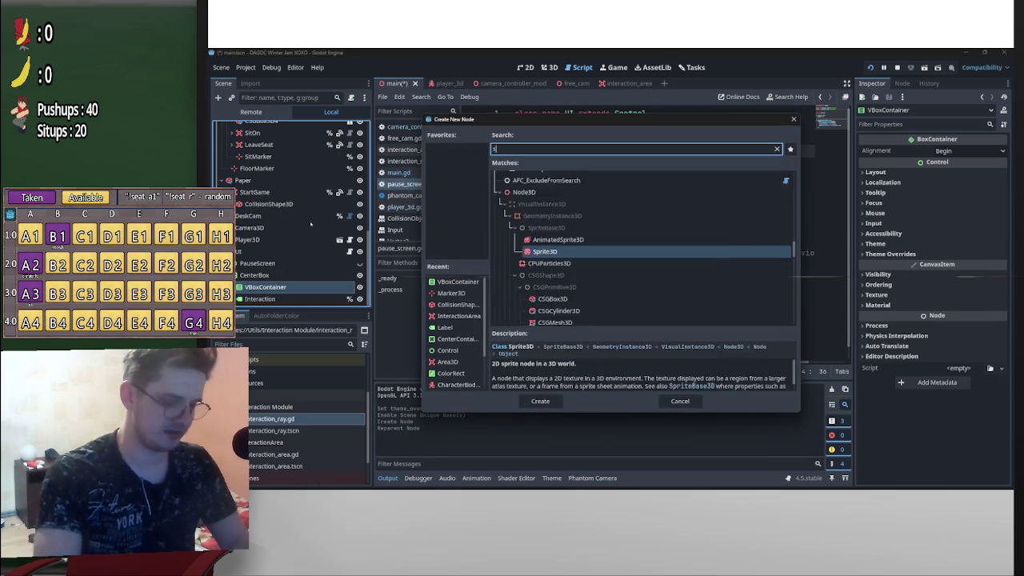
pyautogui.press('Return')
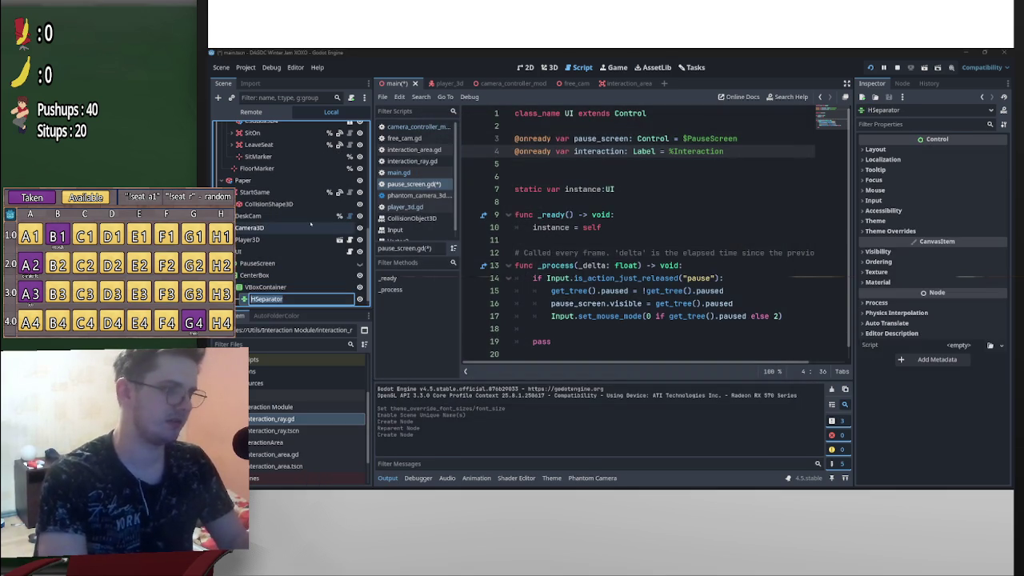
pyautogui.press('Return')
pyautogui.scroll(-1, 276, 282)
pyautogui.moveTo(277, 299); pyautogui.dragTo(282, 278)
pyautogui.hotkey('ctrl', 's')
# Run the project, toggle the pause screen with Escape and P, then stop it
pyautogui.click(870, 68)
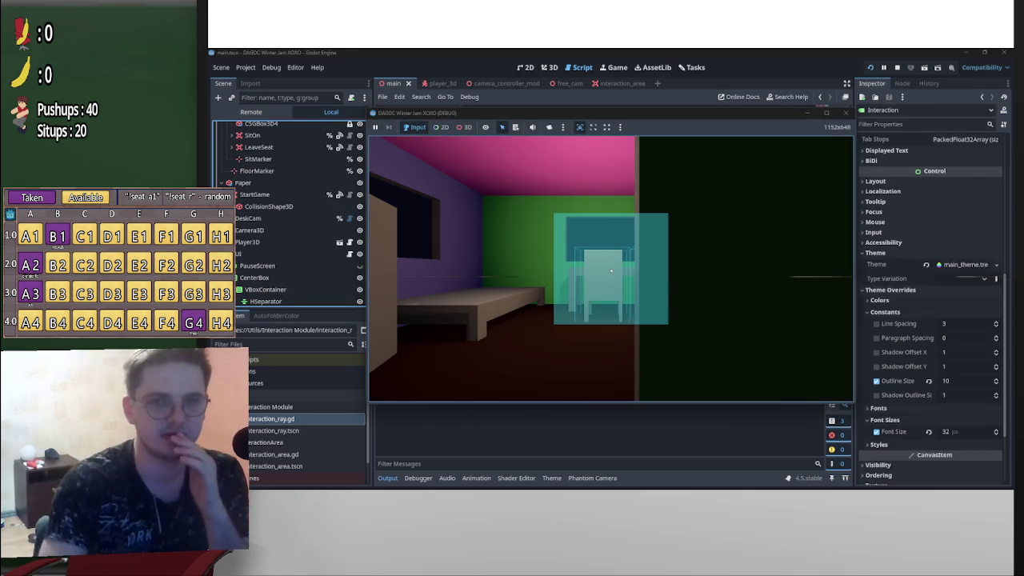
pyautogui.press('Escape')
pyautogui.press('Escape')
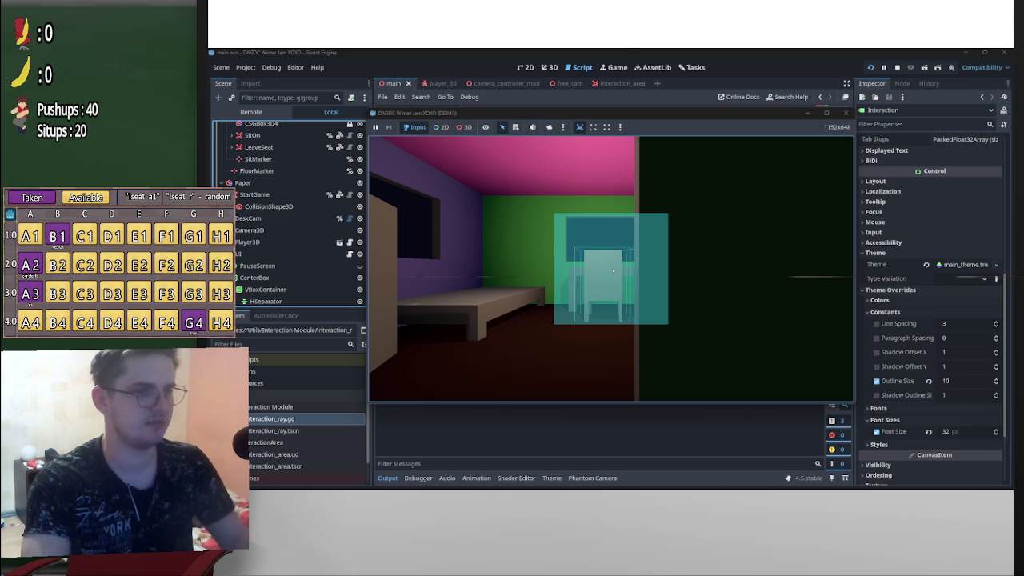
pyautogui.press('p')
pyautogui.press('p')
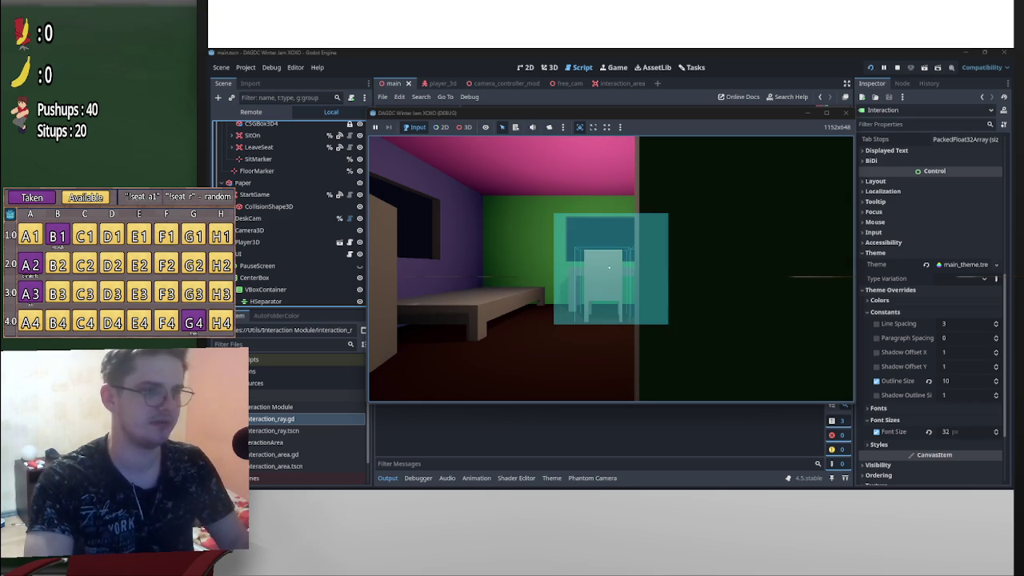
pyautogui.press('p')
pyautogui.click(898, 68)
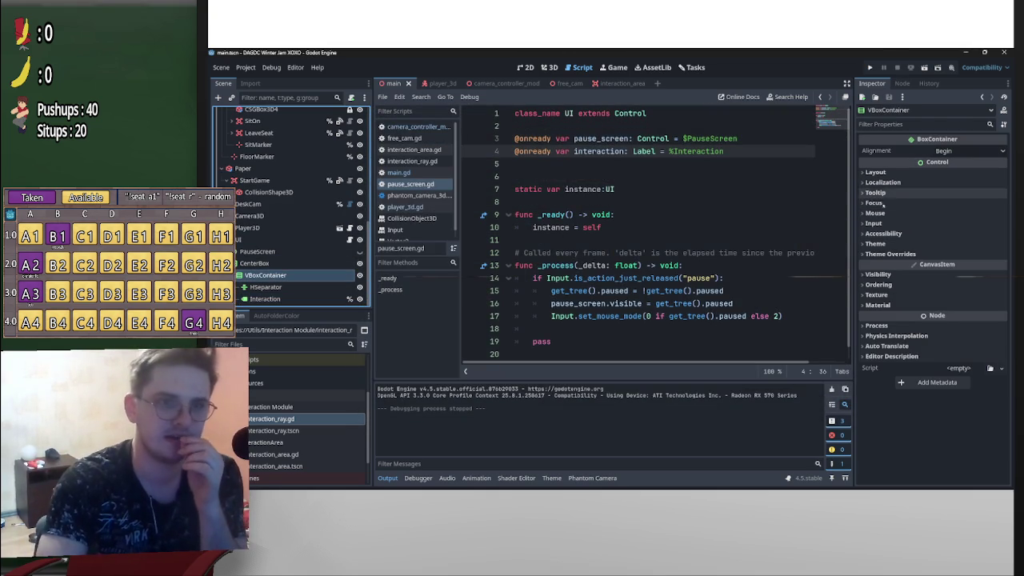
# Set the VBoxContainer's mouse filter to Ignore and briefly test-run the game
pyautogui.click(879, 192)
pyautogui.click(875, 193)
pyautogui.click(875, 213)
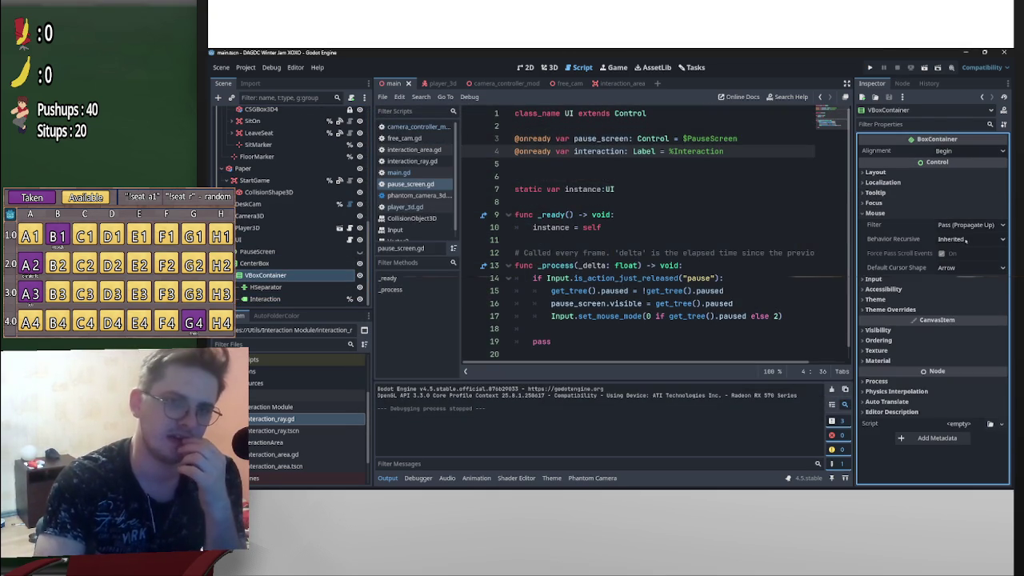
pyautogui.click(970, 224)
pyautogui.click(955, 260)
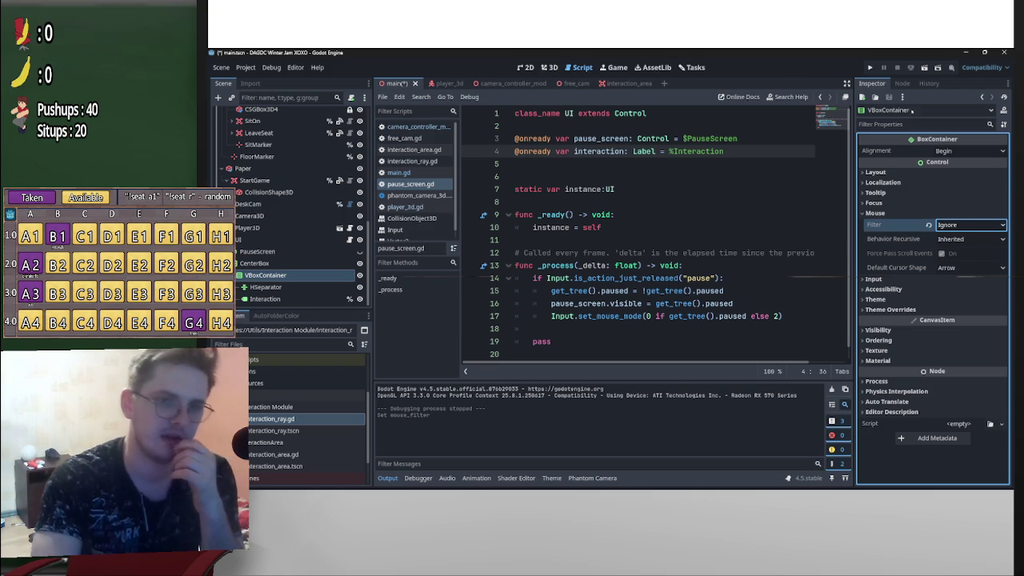
pyautogui.click(870, 67)
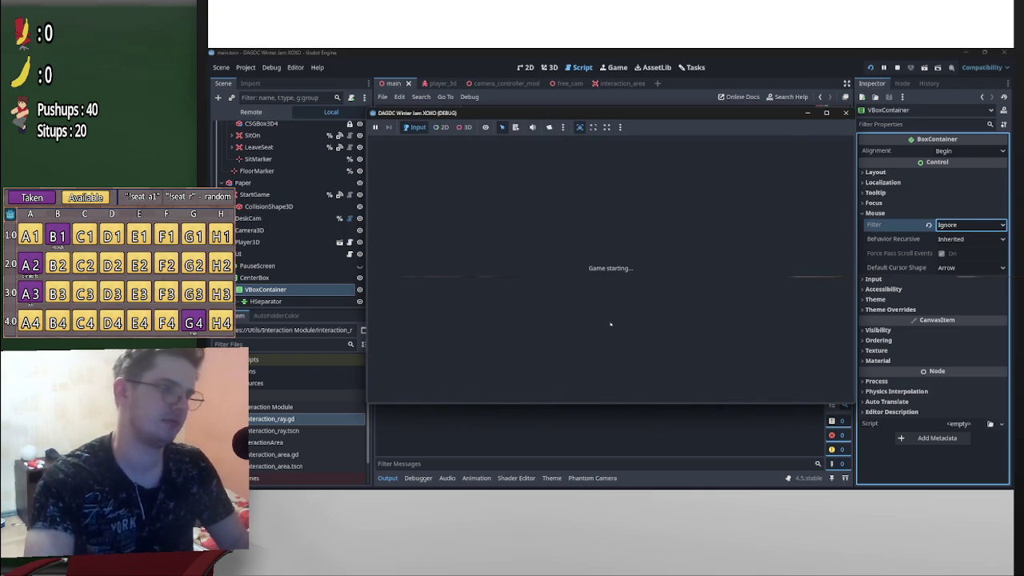
pyautogui.press('p')
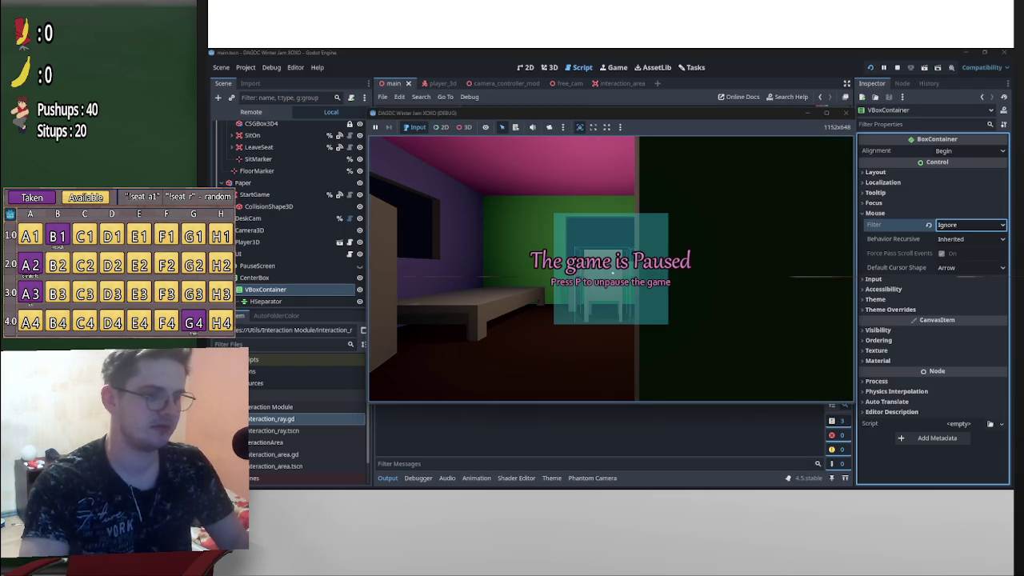
pyautogui.press('F8')
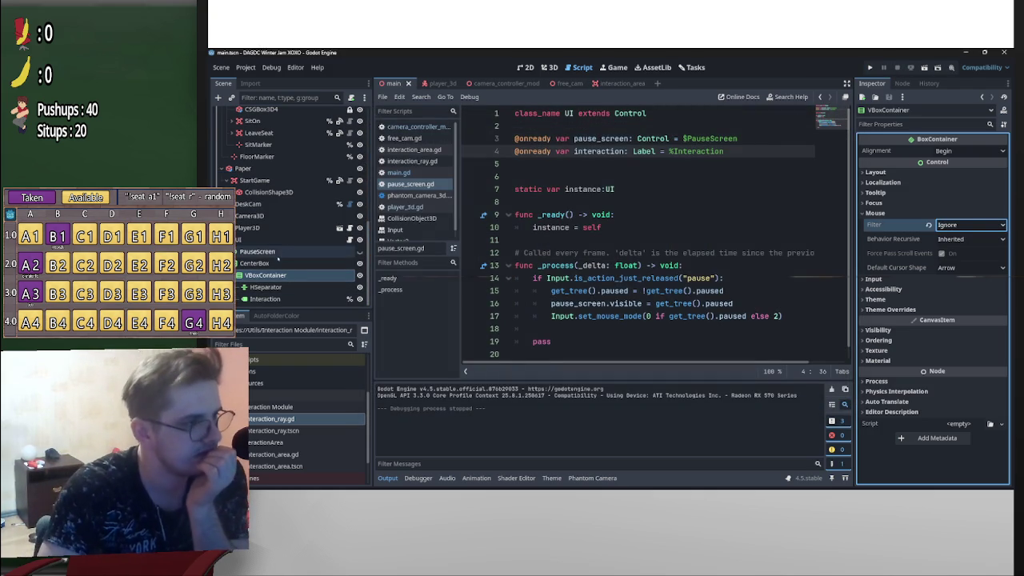
# Set CenterBox's mouse filter to Ignore
pyautogui.click(277, 263)
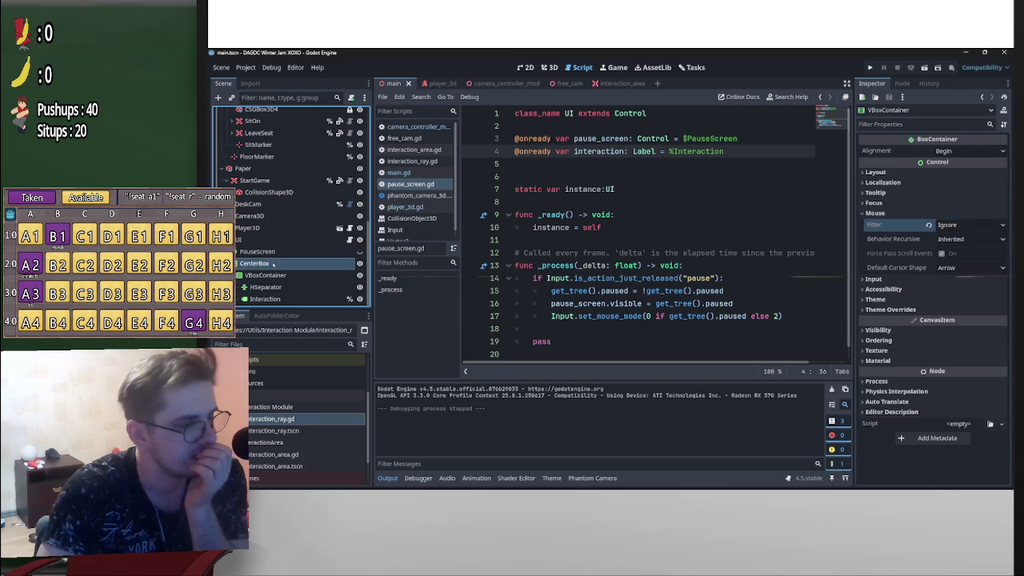
pyautogui.click(873, 203)
pyautogui.click(873, 202)
pyautogui.click(875, 212)
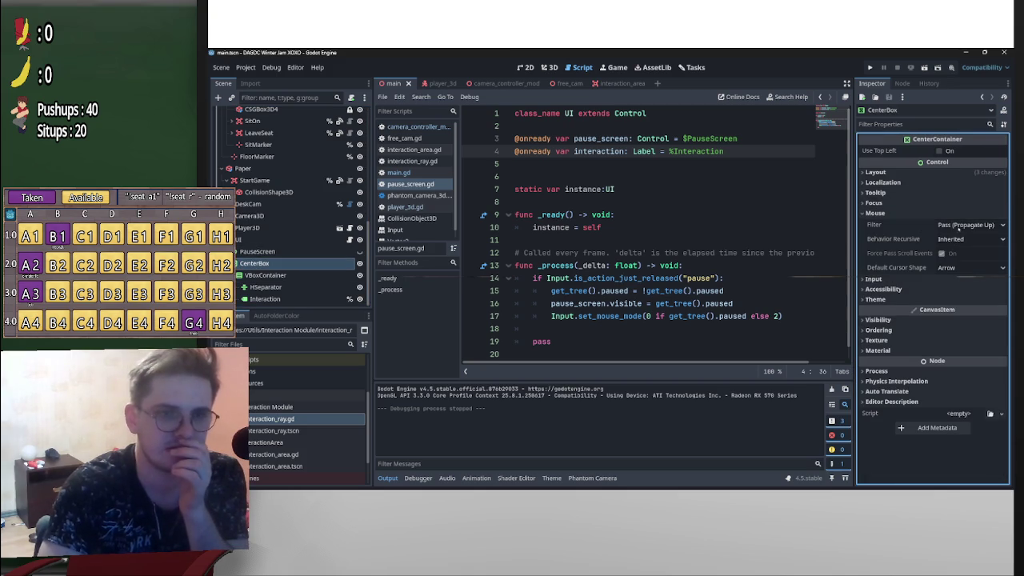
pyautogui.click(969, 225)
pyautogui.click(965, 262)
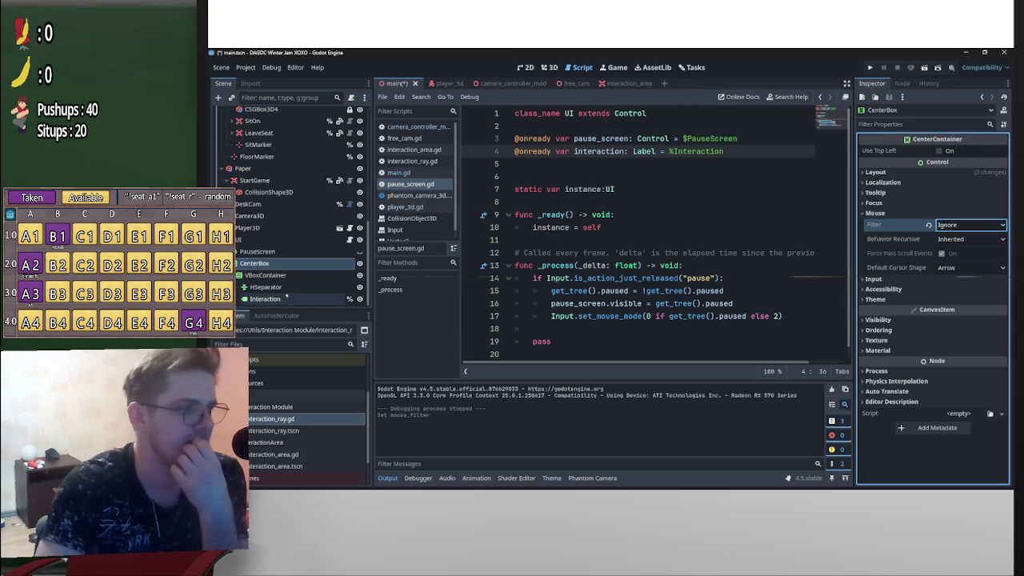
# Set the mouse filter to Ignore on CenterBox, VBoxContainer, HSeparator and Interaction together
pyautogui.click(285, 299)
pyautogui.keyDown('shift'); pyautogui.click(266, 275); pyautogui.keyUp('shift')
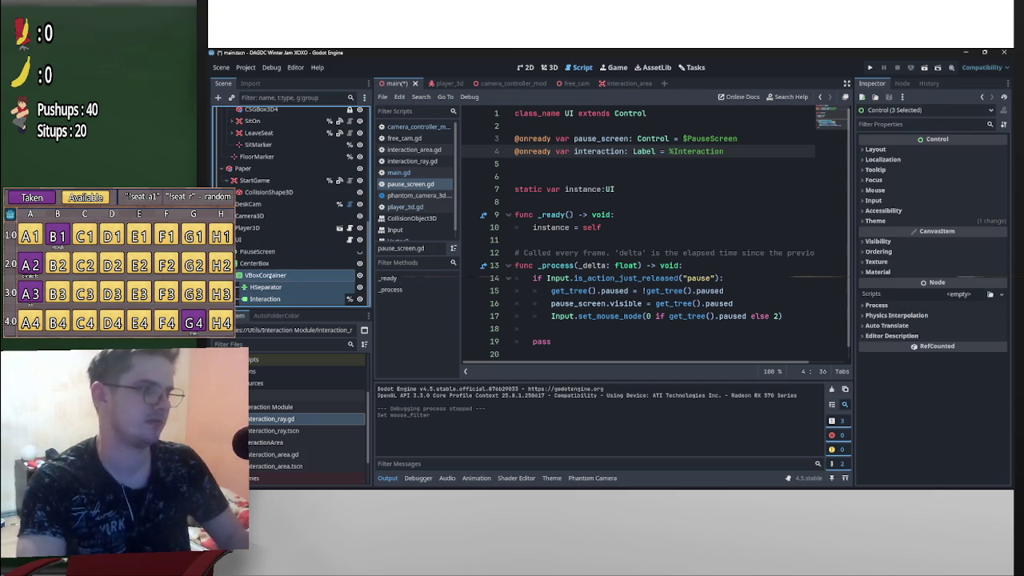
pyautogui.keyDown('shift'); pyautogui.click(270, 264); pyautogui.keyUp('shift')
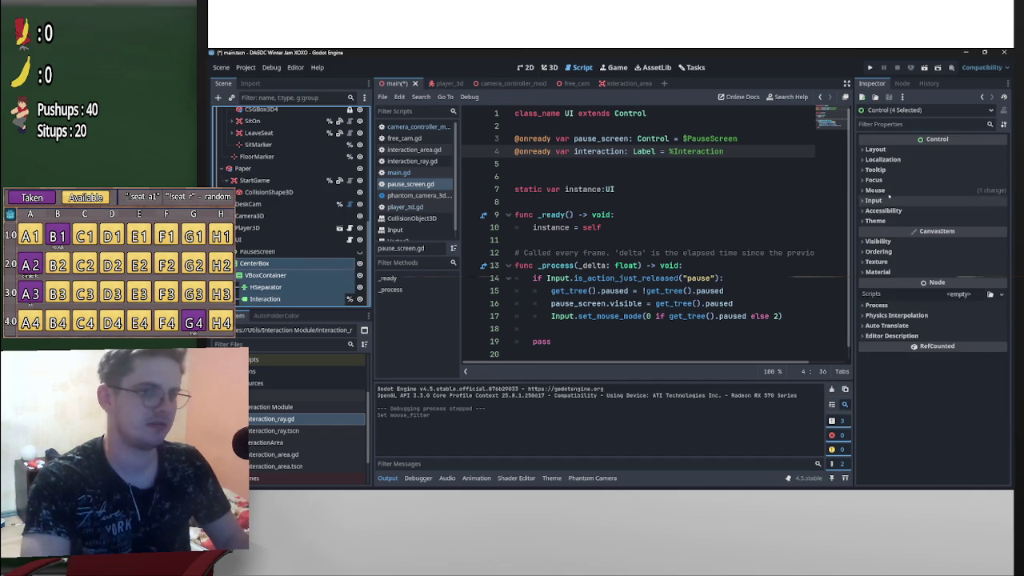
pyautogui.click(905, 200)
pyautogui.click(968, 201)
pyautogui.click(956, 236)
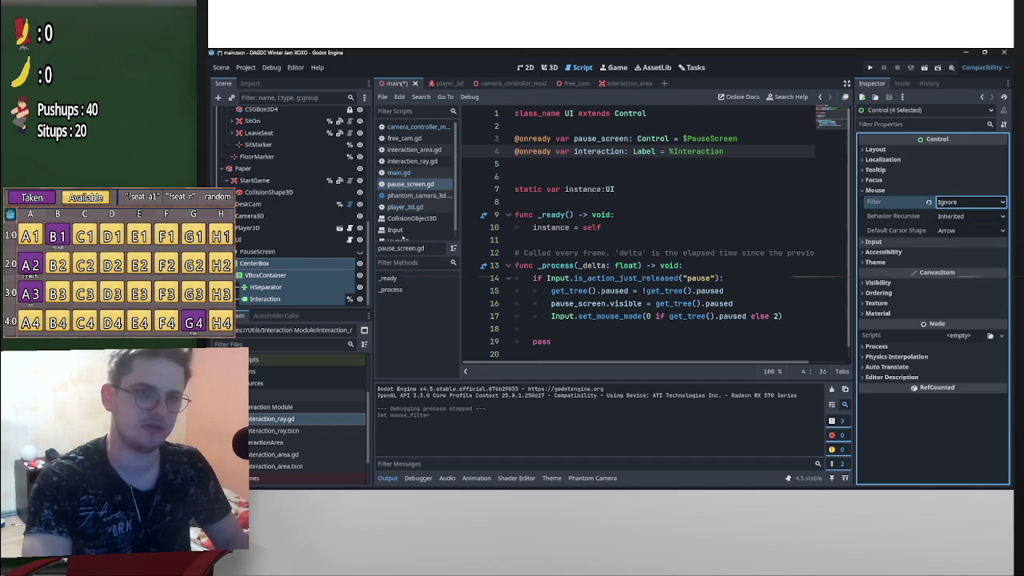
pyautogui.click(264, 239)
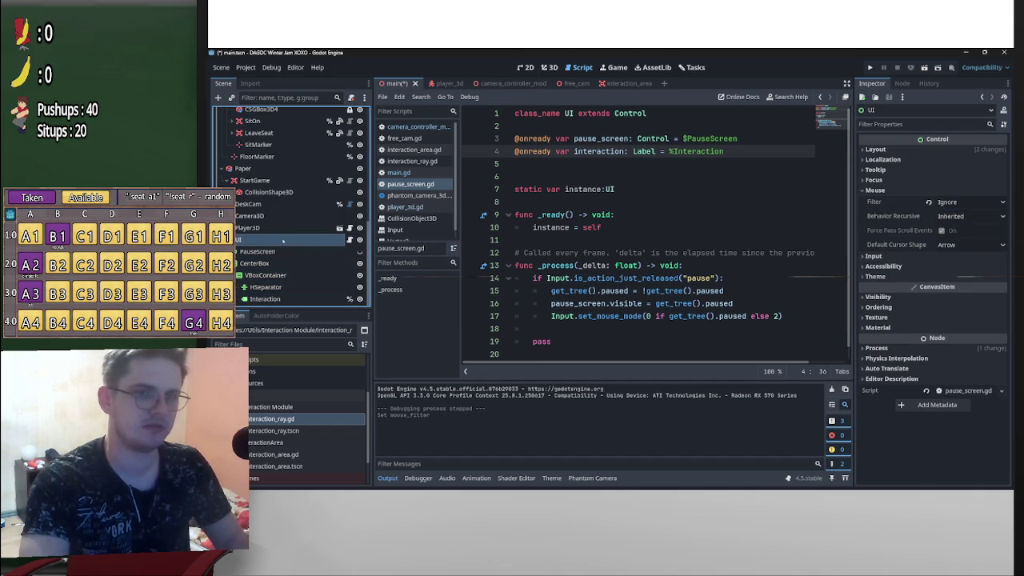
# Run the game, toggle pause to check the prompt, then stop the run
pyautogui.click(871, 67)
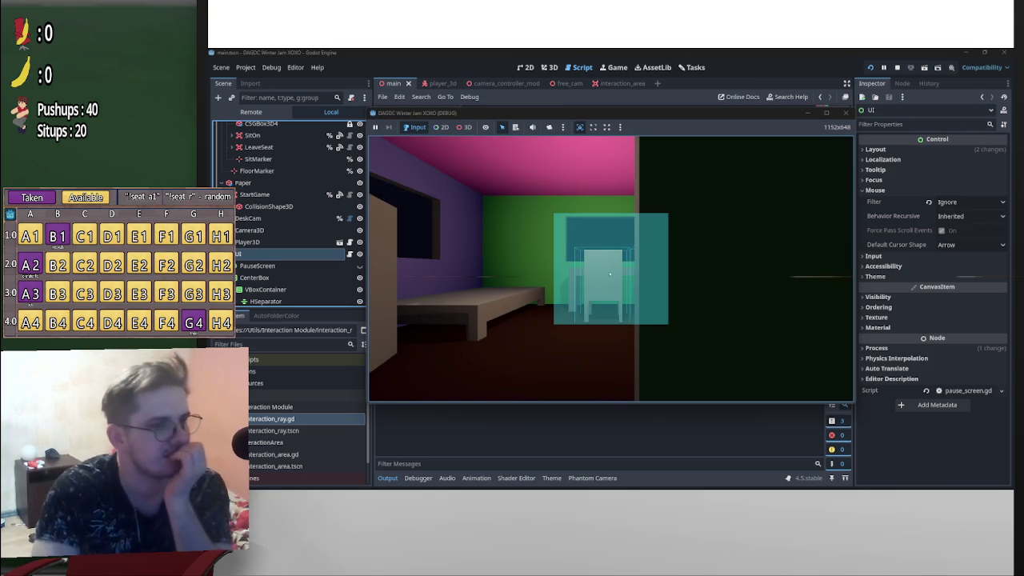
pyautogui.press('p')
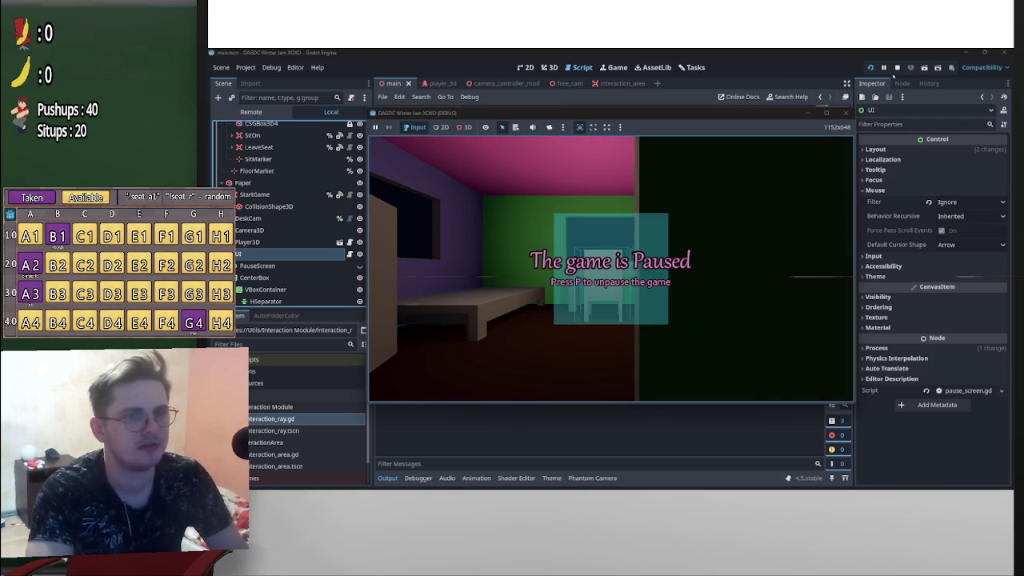
pyautogui.press('p')
pyautogui.press('p')
pyautogui.press('p')
pyautogui.press('p')
pyautogui.press('p')
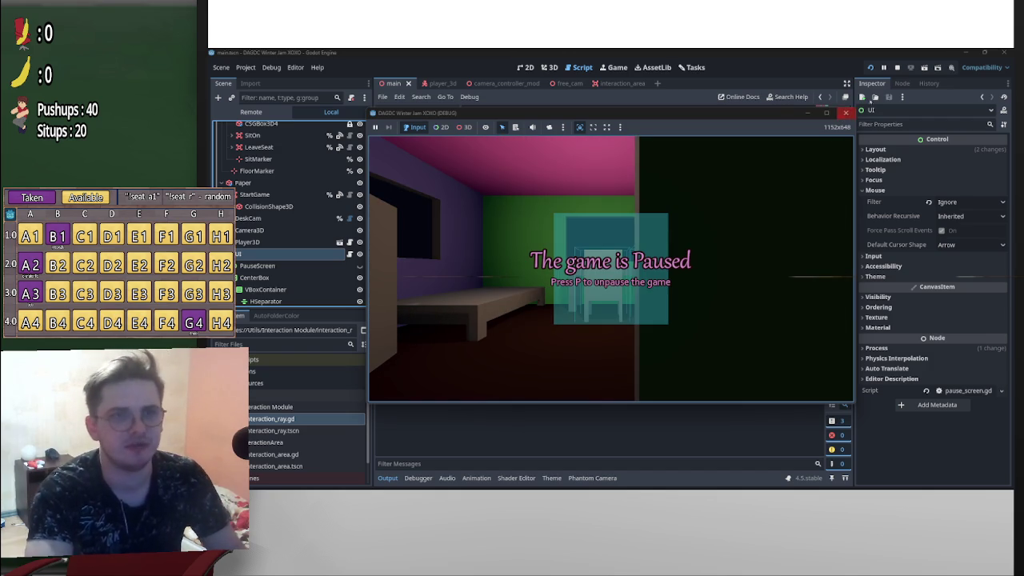
pyautogui.click(897, 68)
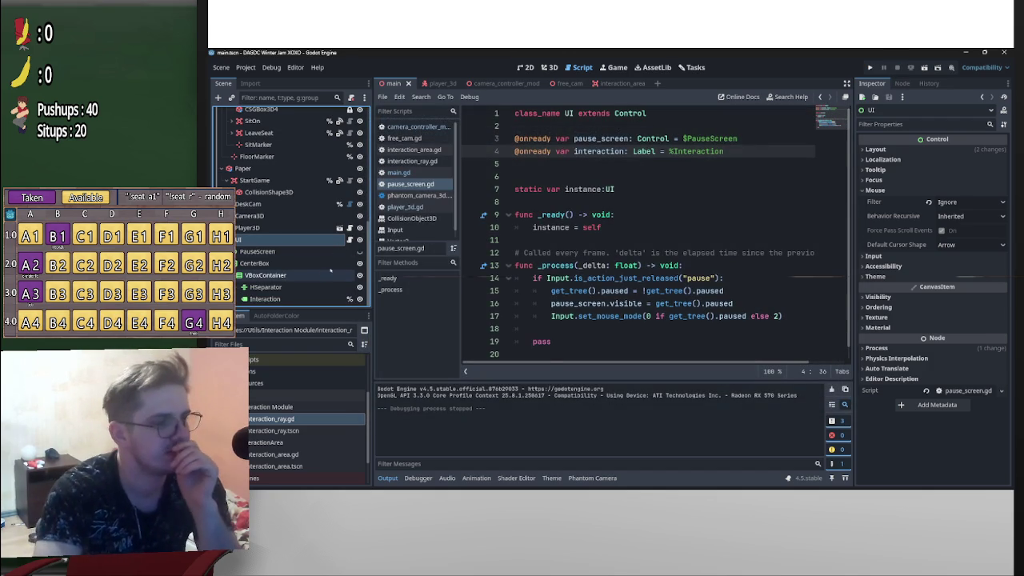
pyautogui.scroll(3, 327, 291)
pyautogui.scroll(-3, 328, 288)
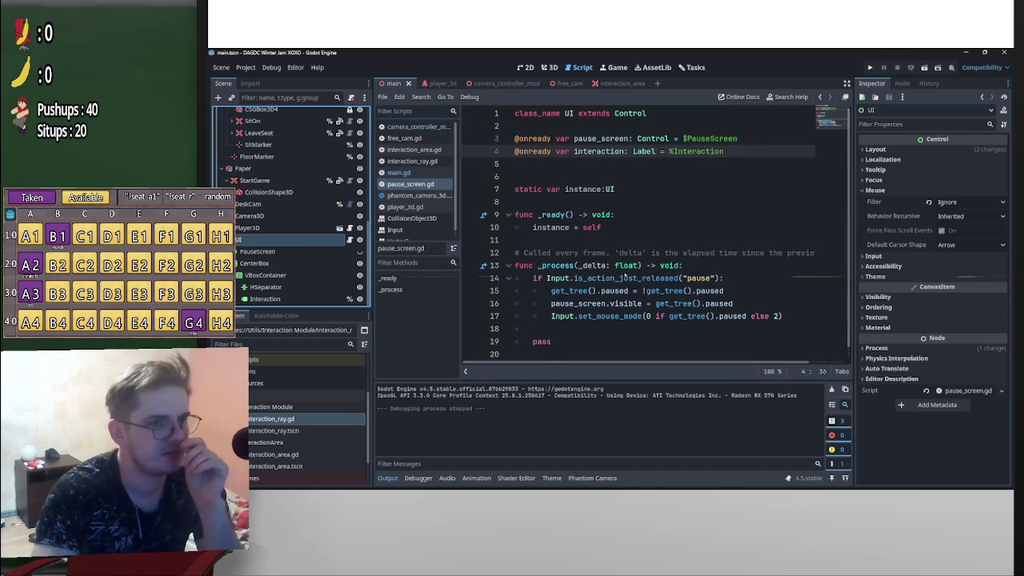
pyautogui.moveTo(619, 267)
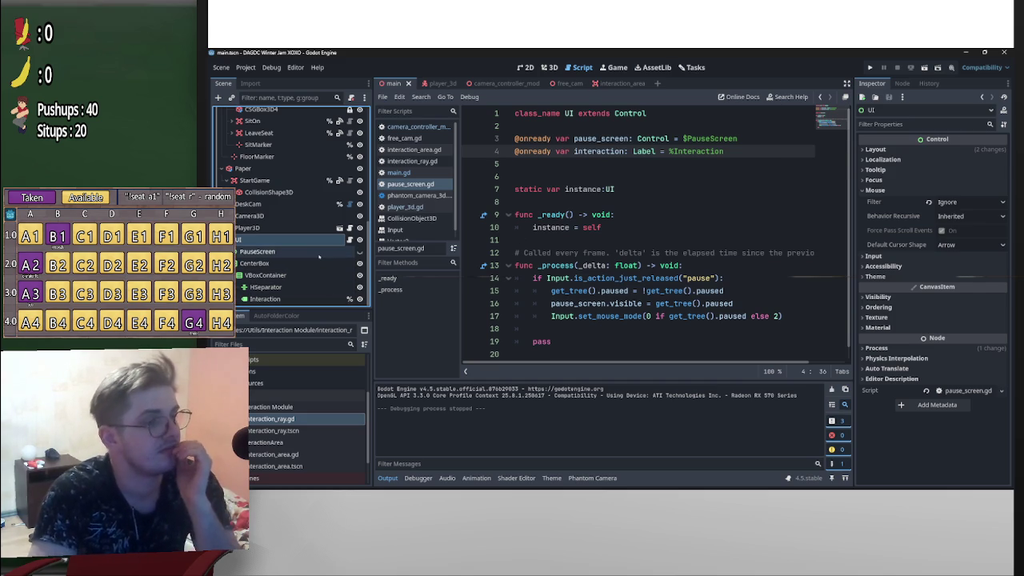
pyautogui.click(318, 253)
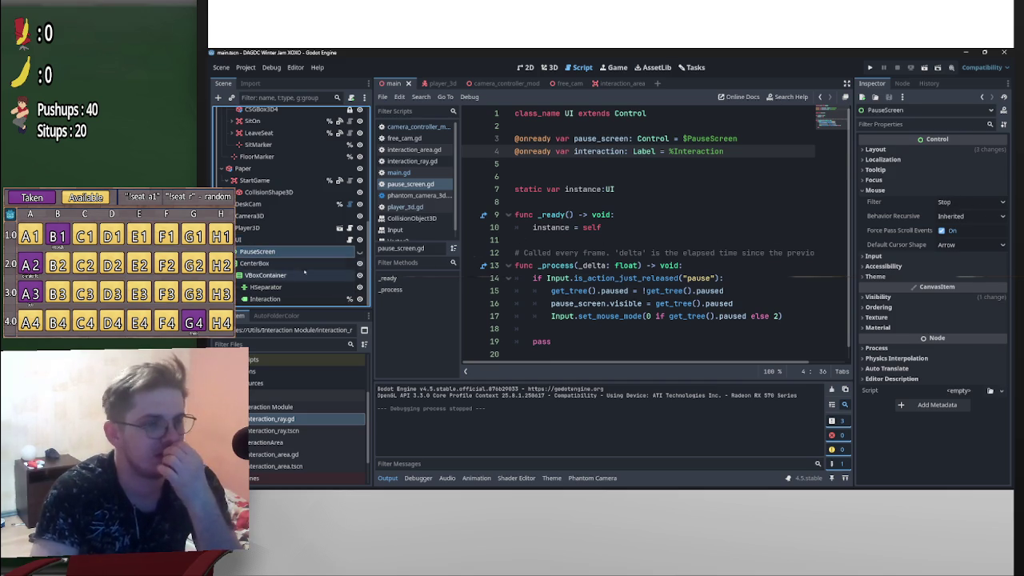
pyautogui.click(290, 263)
pyautogui.click(295, 276)
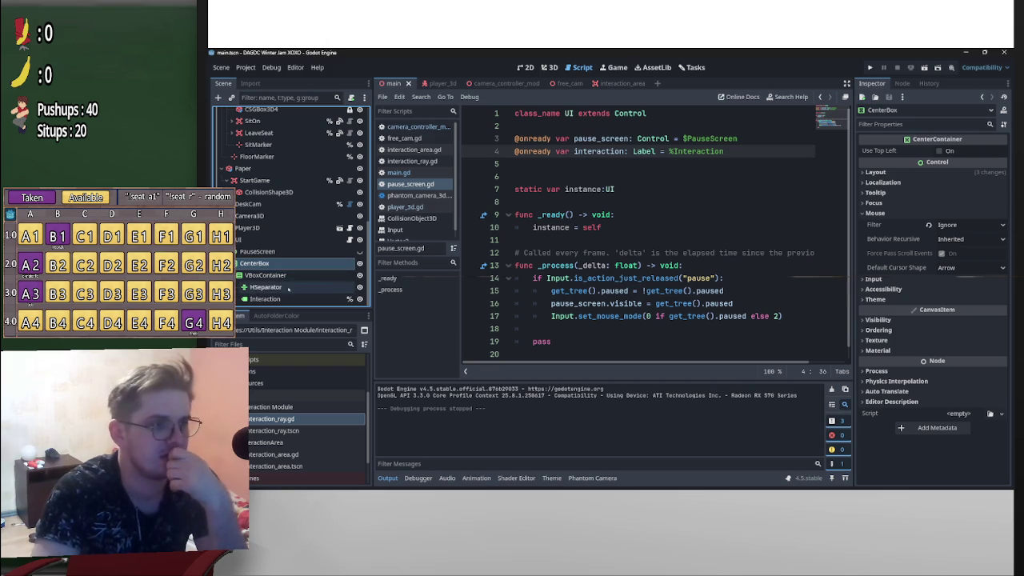
pyautogui.click(284, 298)
pyautogui.click(281, 287)
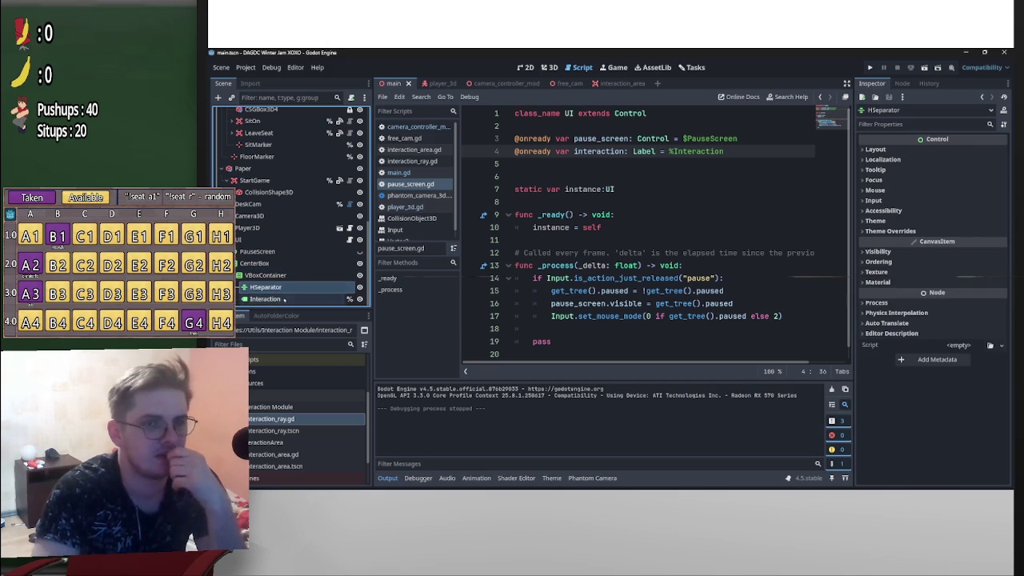
pyautogui.click(284, 299)
pyautogui.scroll(5, 947, 284)
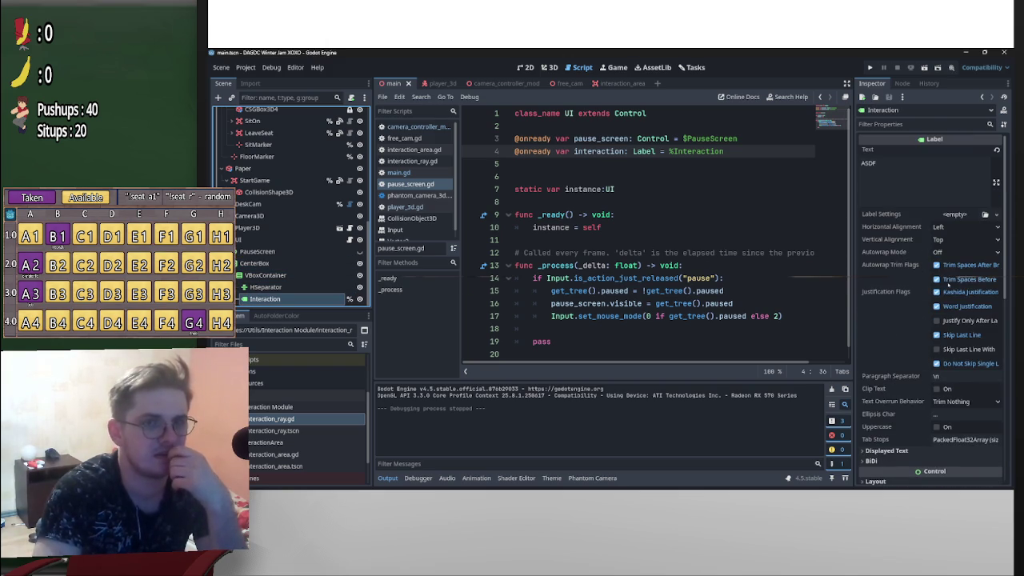
pyautogui.scroll(-3, 936, 372)
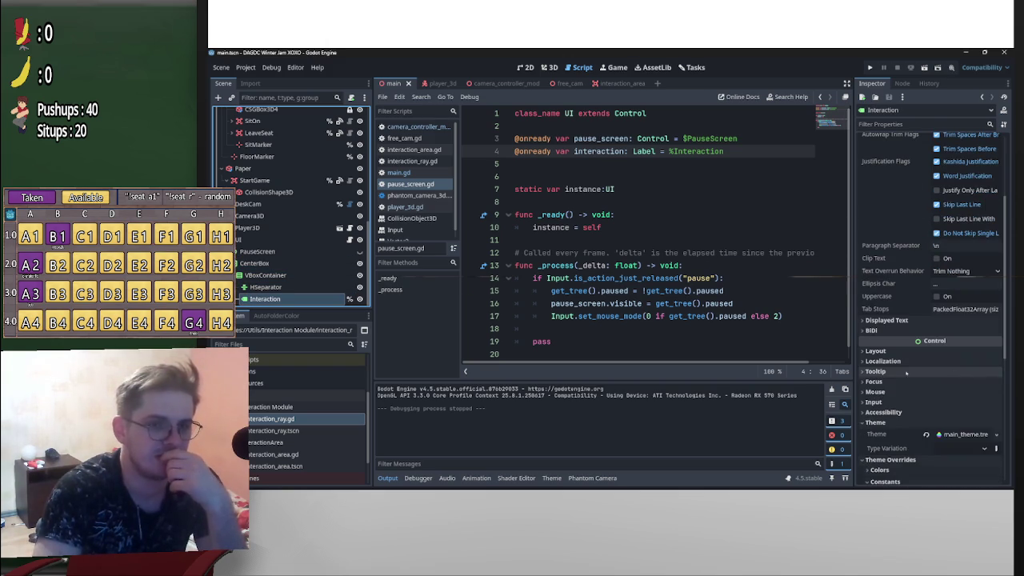
pyautogui.click(905, 391)
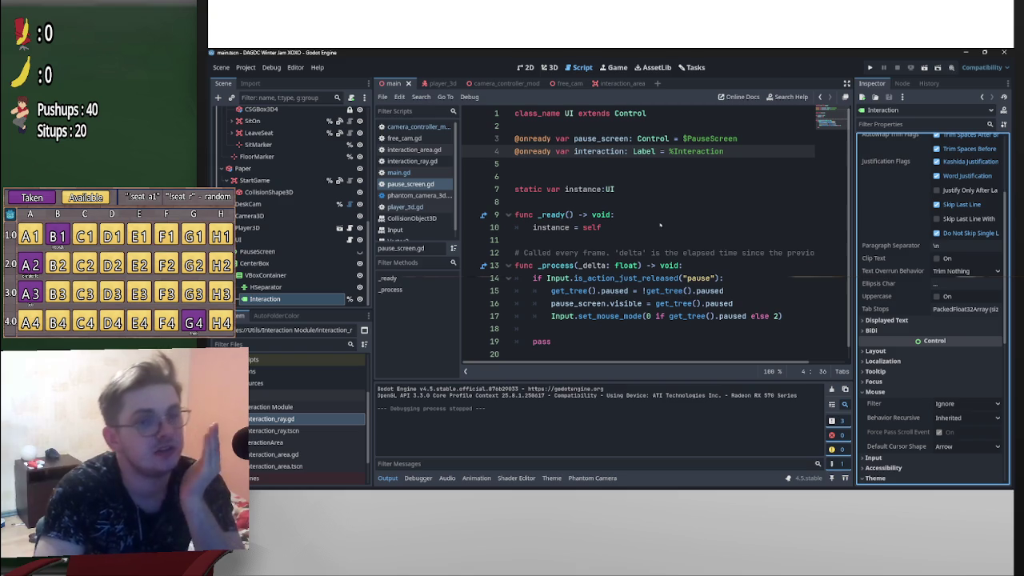
pyautogui.click(596, 266)
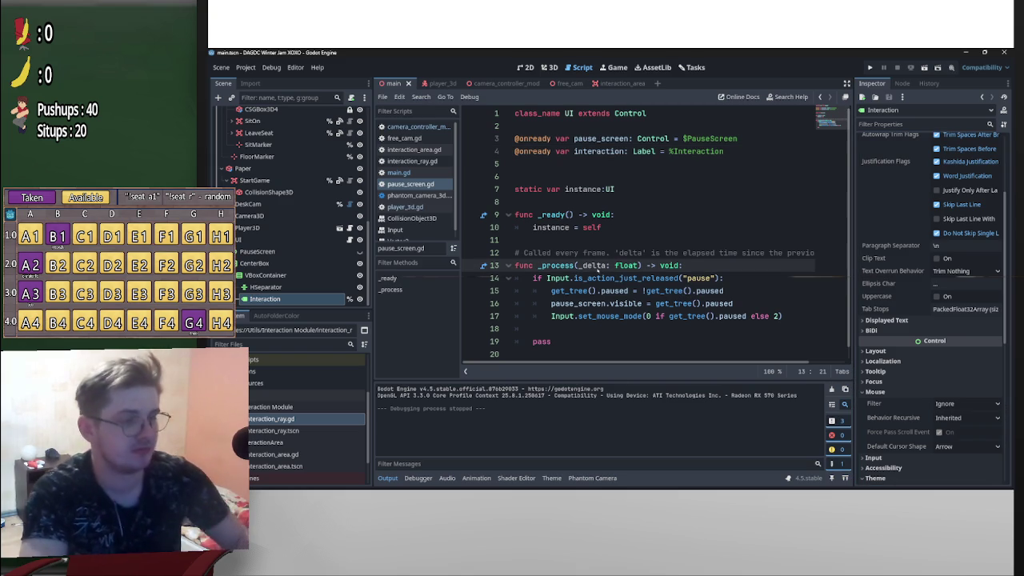
pyautogui.click(677, 151)
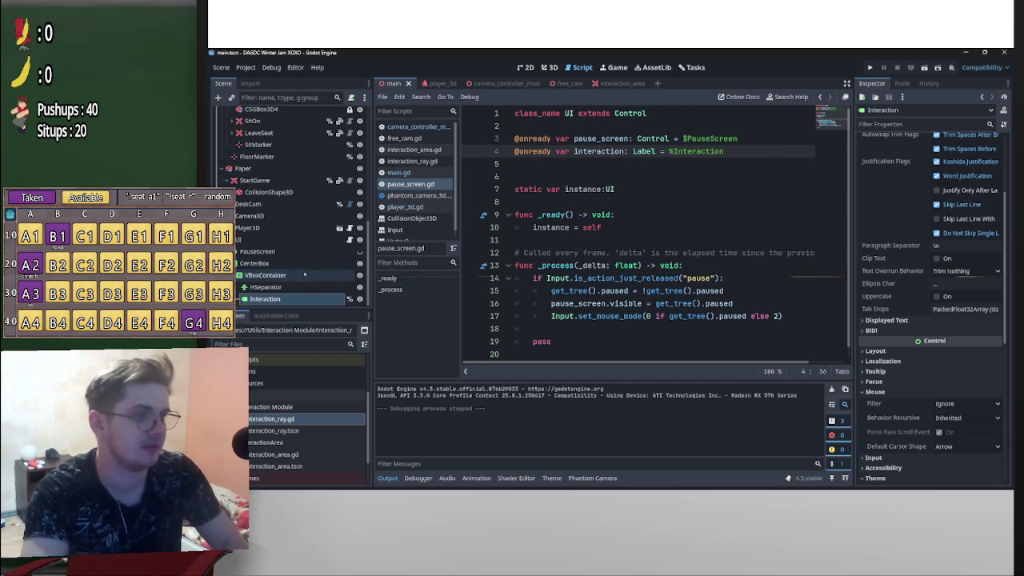
# Undo the mouse-filter, reparent and node-creation changes, removing the VBoxContainer and HSeparator
pyautogui.hotkey('ctrl', 'z')
pyautogui.hotkey('ctrl', 'z')
pyautogui.hotkey('ctrl', 'z')
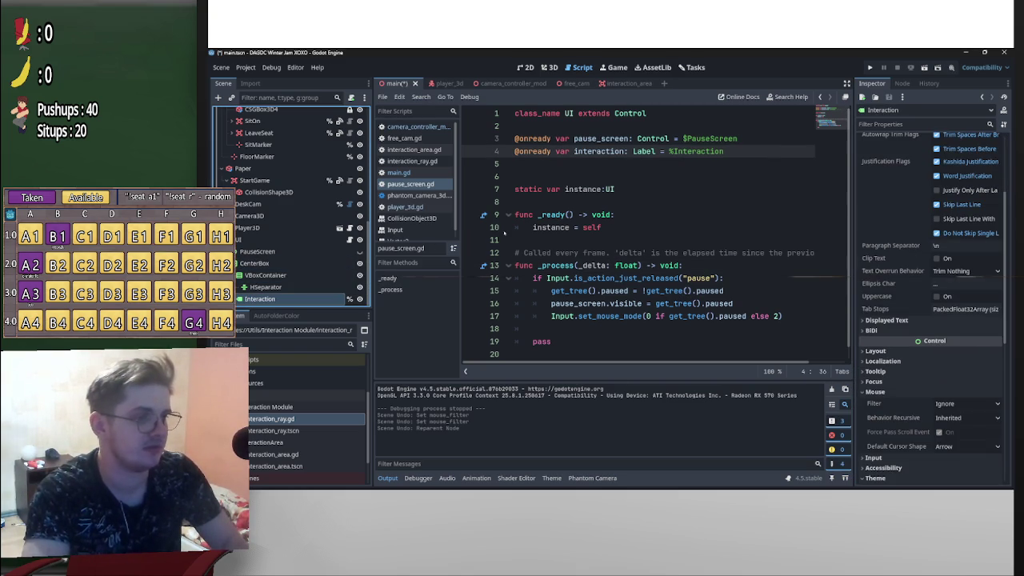
pyautogui.hotkey('ctrl', 'z')
pyautogui.hotkey('ctrl', 'z')
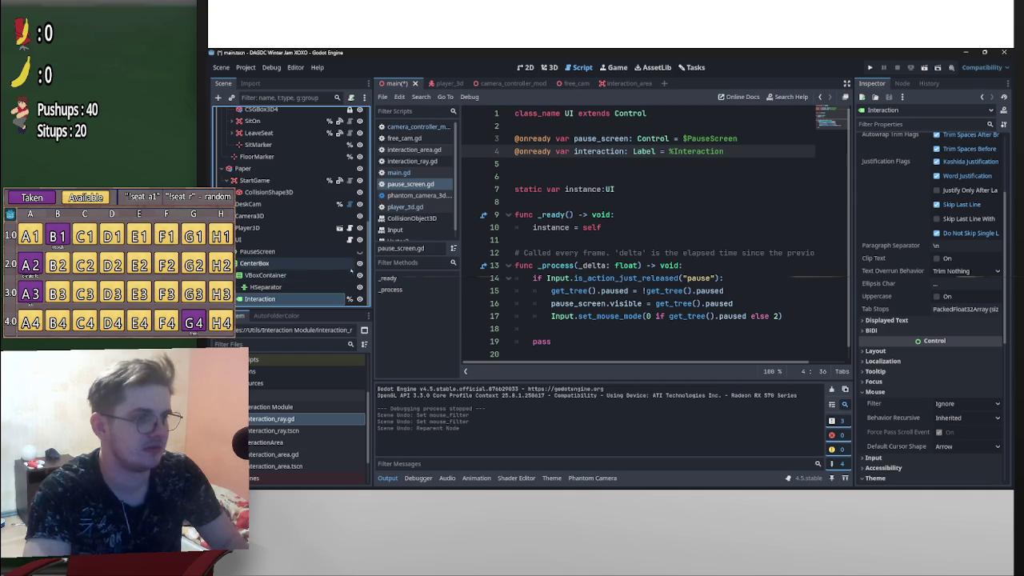
pyautogui.hotkey('ctrl', 'z')
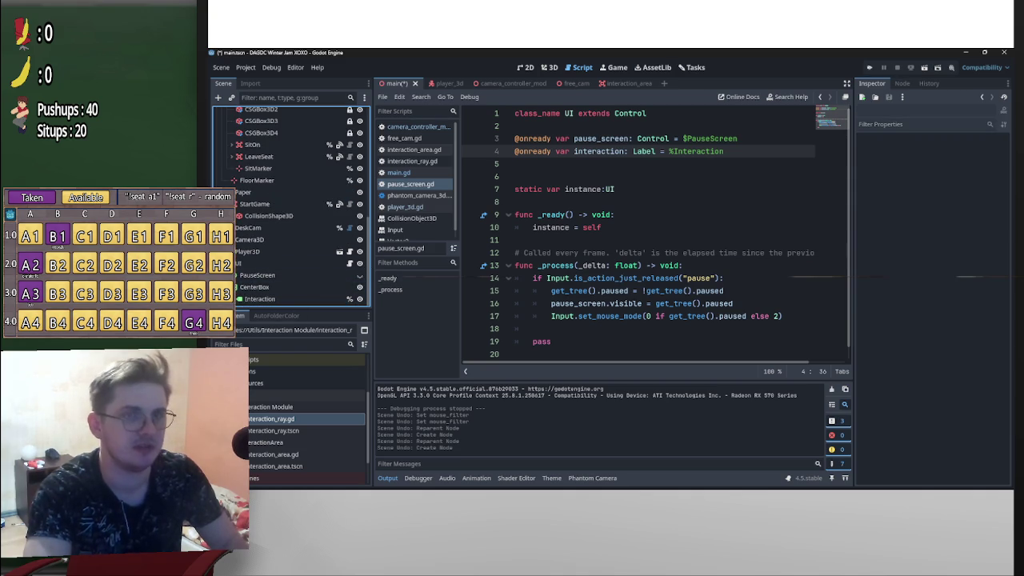
# Run the game, pause to check the overlay, then stop it
pyautogui.click(868, 67)
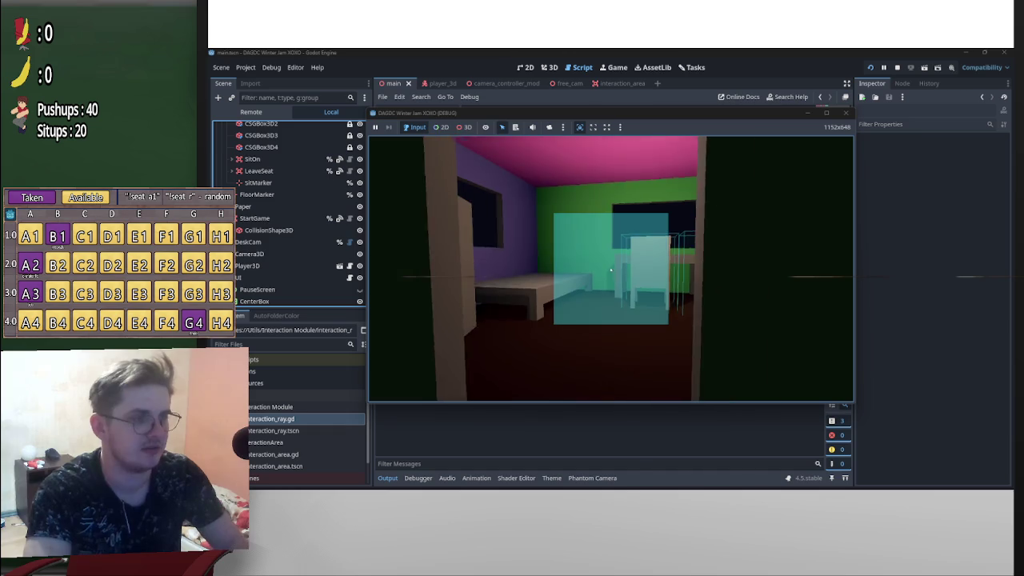
pyautogui.press('p')
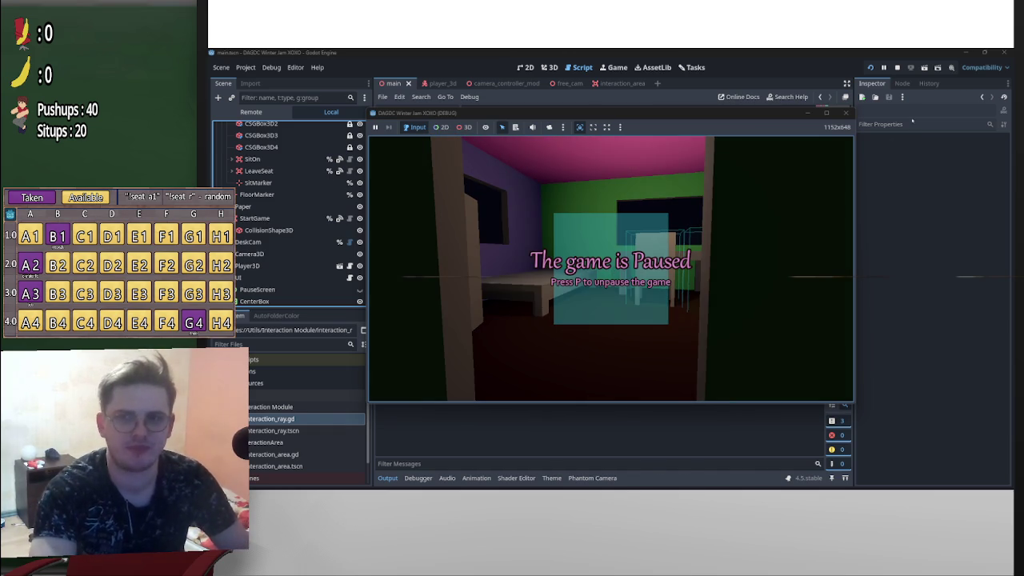
pyautogui.click(897, 68)
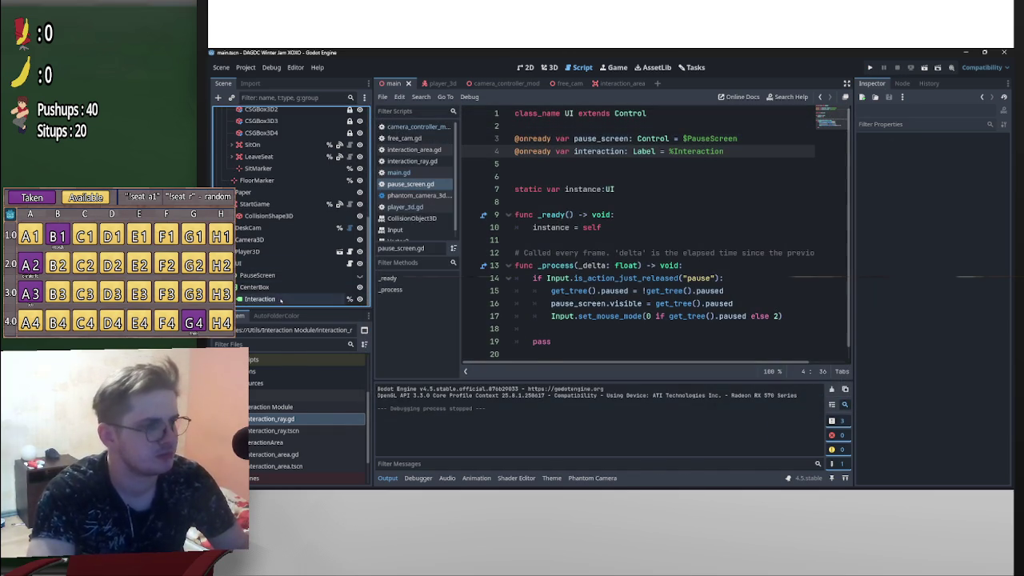
# Add a VBoxContainer under CenterBox and place it above the Interaction label
pyautogui.rightClick(288, 286)
pyautogui.click(340, 218)
pyautogui.write('sep')
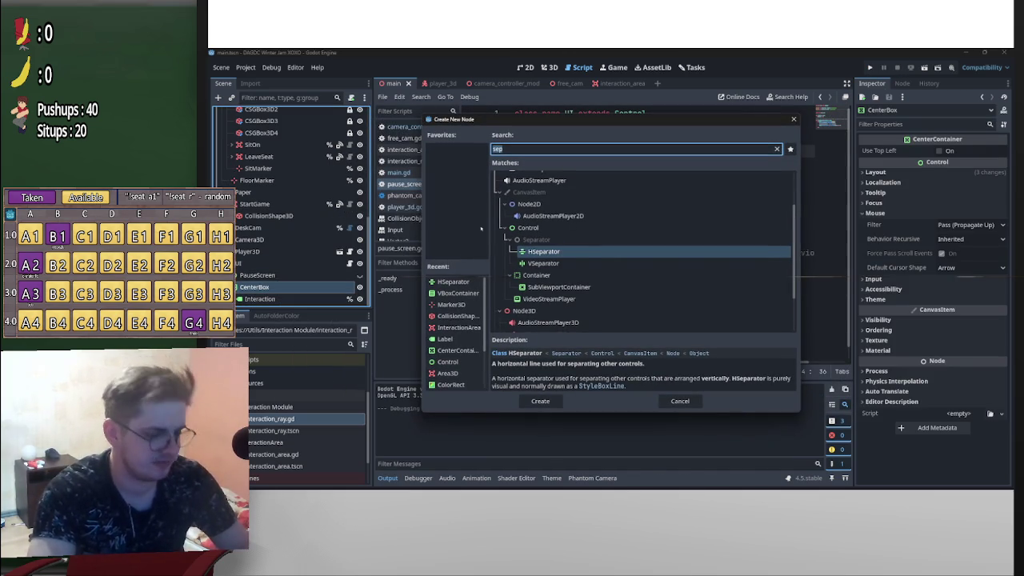
pyautogui.write('vbox')
pyautogui.doubleClick(552, 255)
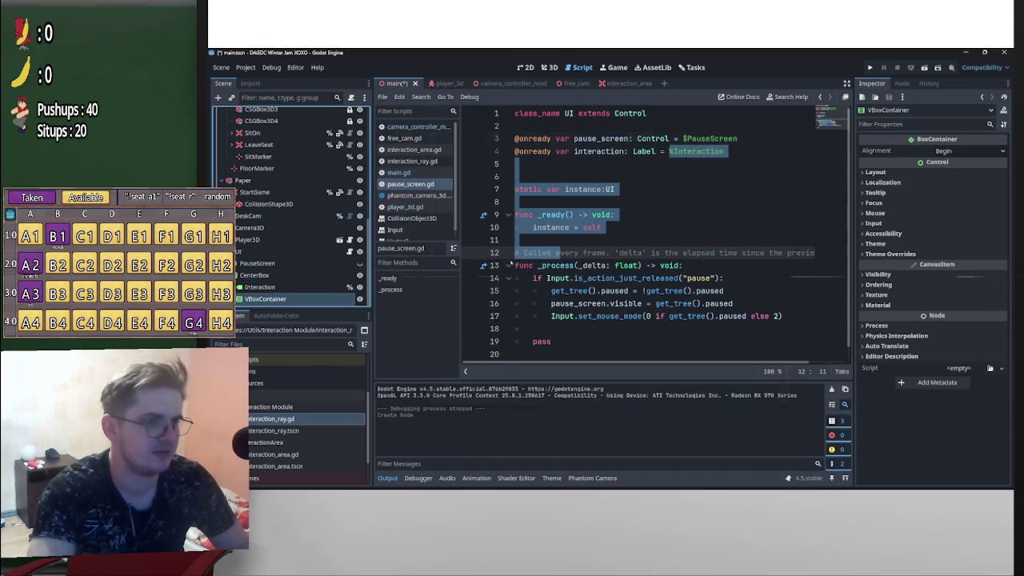
pyautogui.moveTo(302, 299); pyautogui.dragTo(295, 282)
# Test-run the layout, move Interaction under the VBoxContainer, and test it again
pyautogui.click(871, 67)
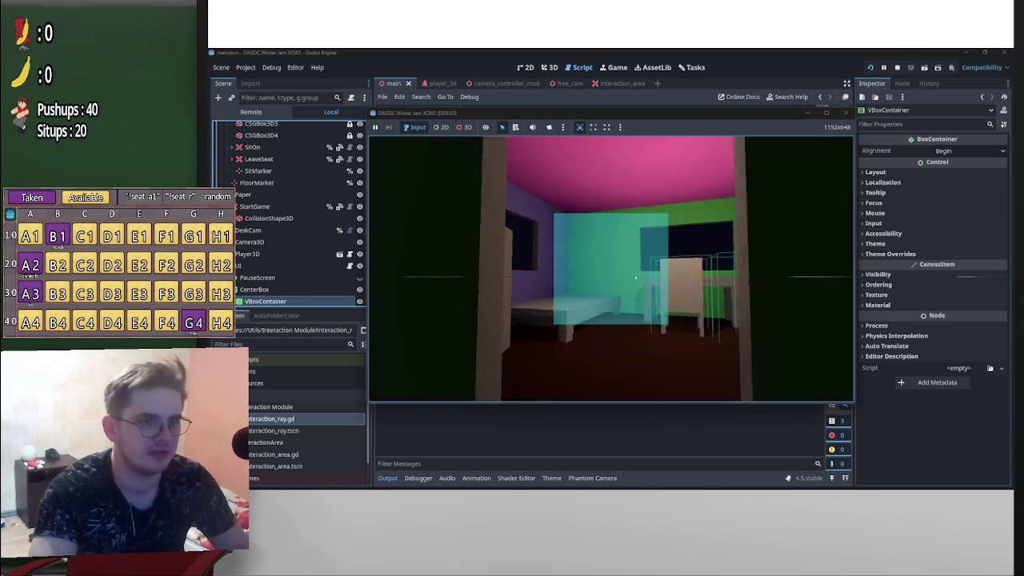
pyautogui.press('Escape')
pyautogui.click(896, 68)
pyautogui.moveTo(260, 299); pyautogui.dragTo(282, 289)
pyautogui.press('F5')
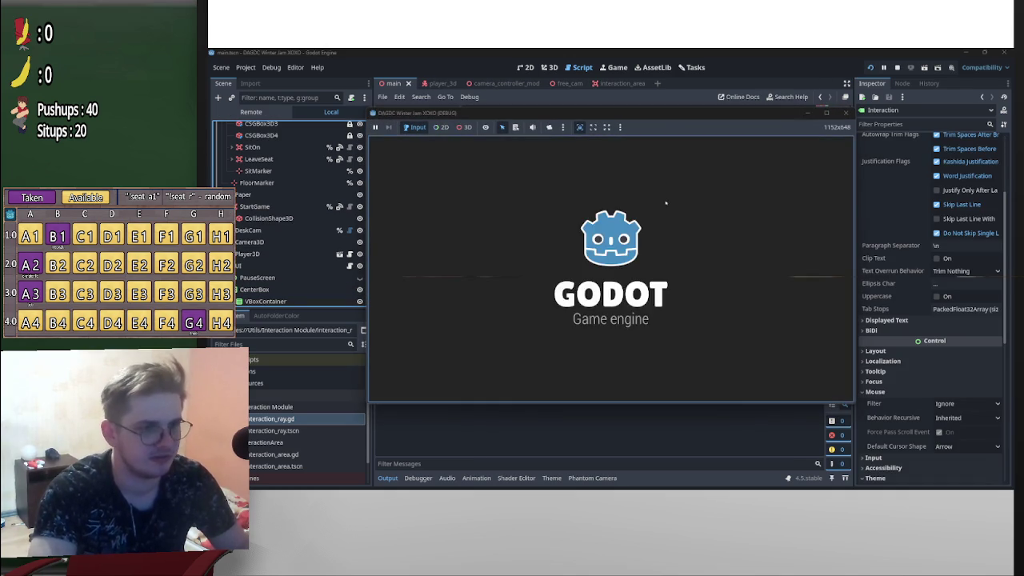
pyautogui.press('Escape')
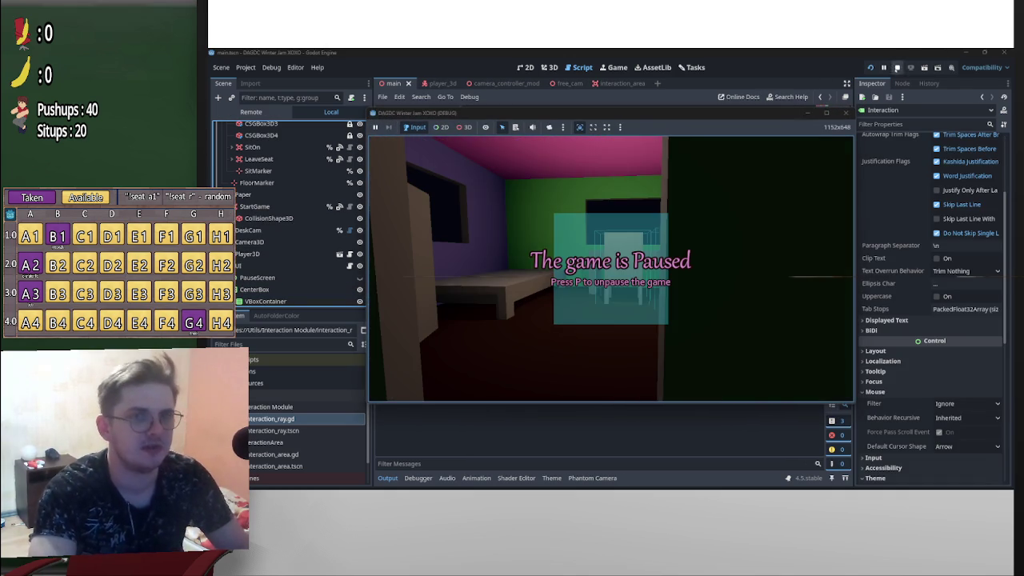
pyautogui.click(897, 68)
# Add an HSeparator to the VBoxContainer above Interaction and run the game
pyautogui.rightClick(264, 286)
pyautogui.click(302, 218)
pyautogui.write('vb')
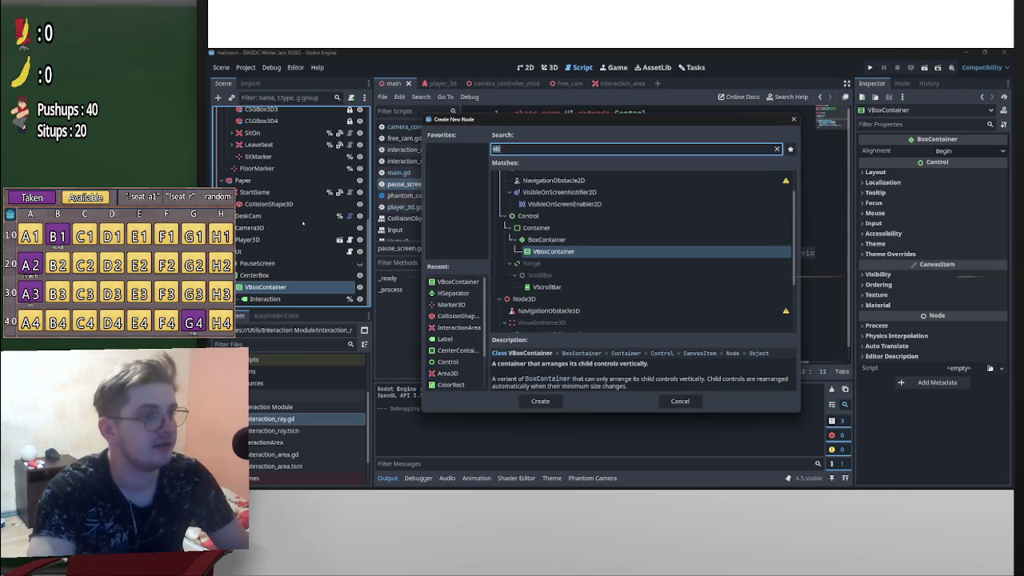
pyautogui.write('sep')
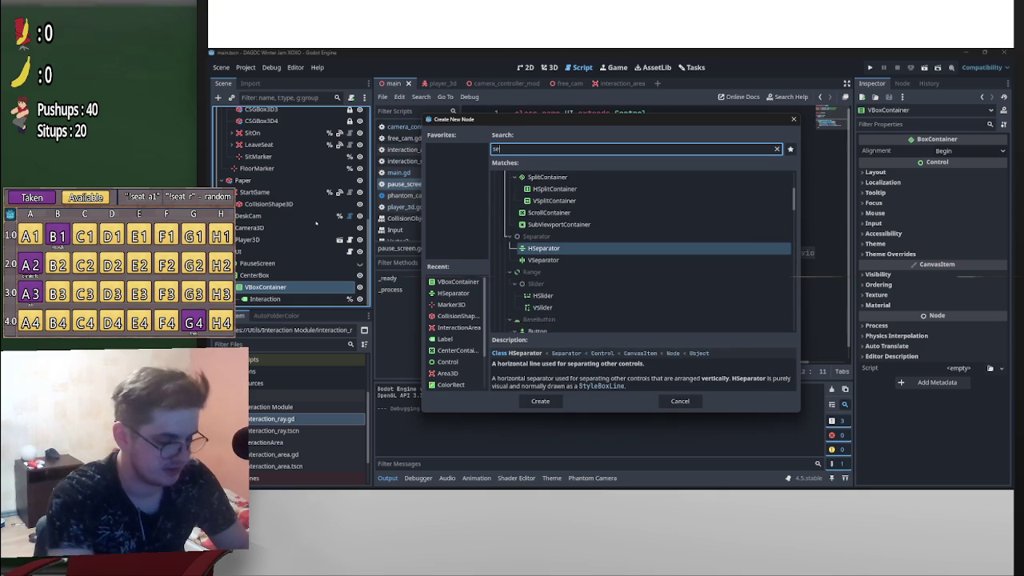
pyautogui.click(540, 401)
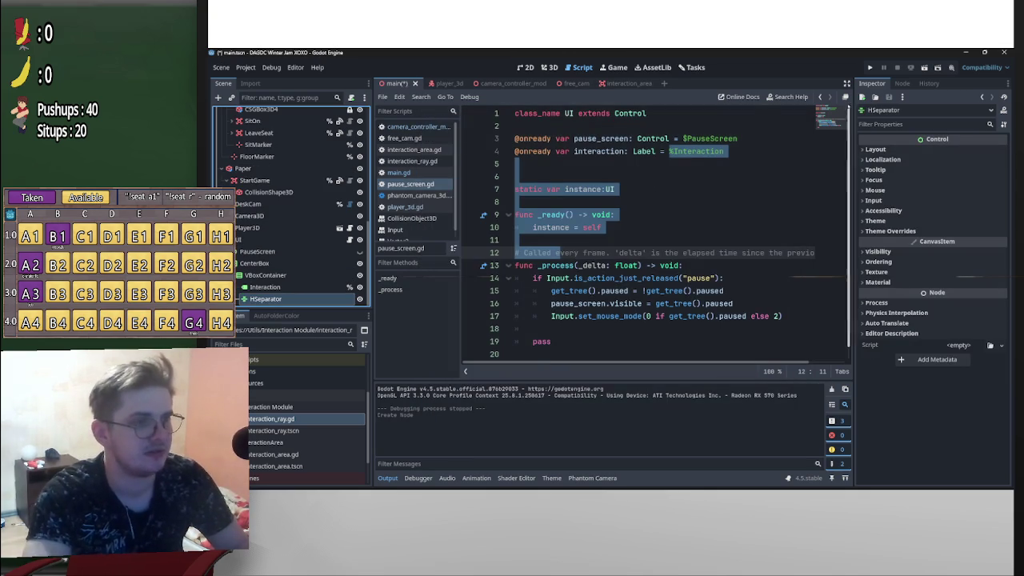
pyautogui.moveTo(323, 293); pyautogui.dragTo(324, 281)
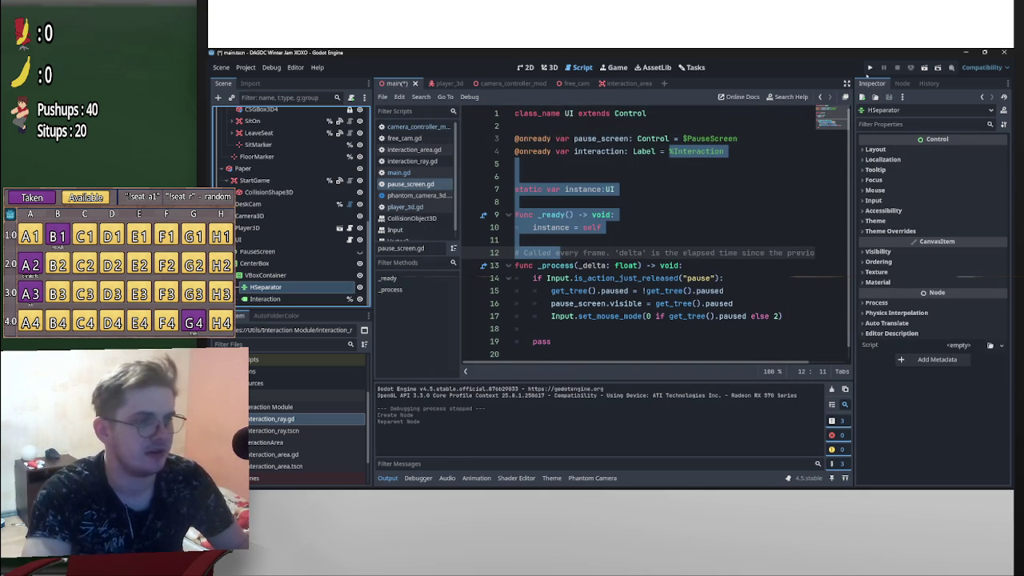
pyautogui.press('F5')
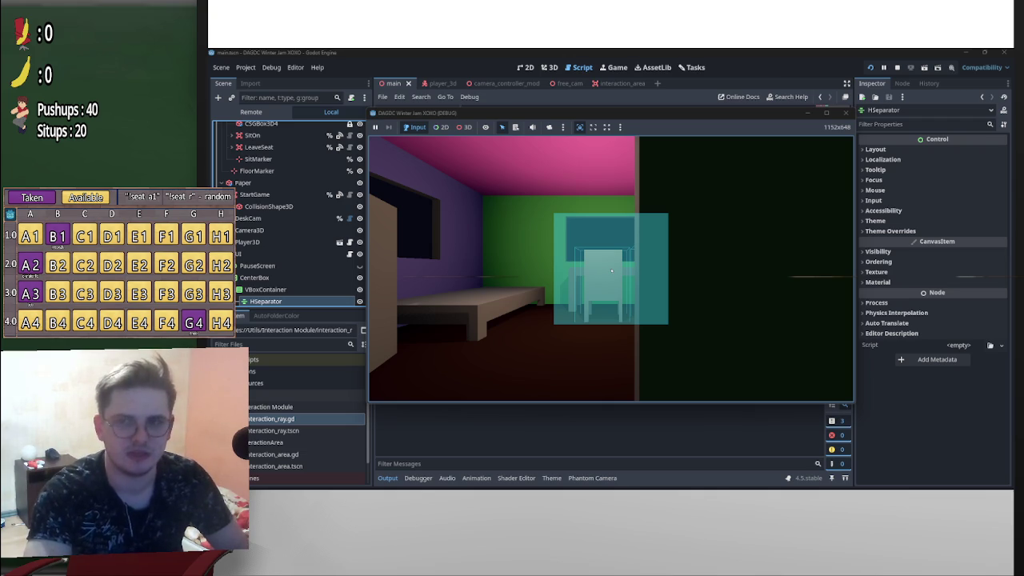
# Set the HSeparator's mouse filter to Ignore
pyautogui.press('Escape')
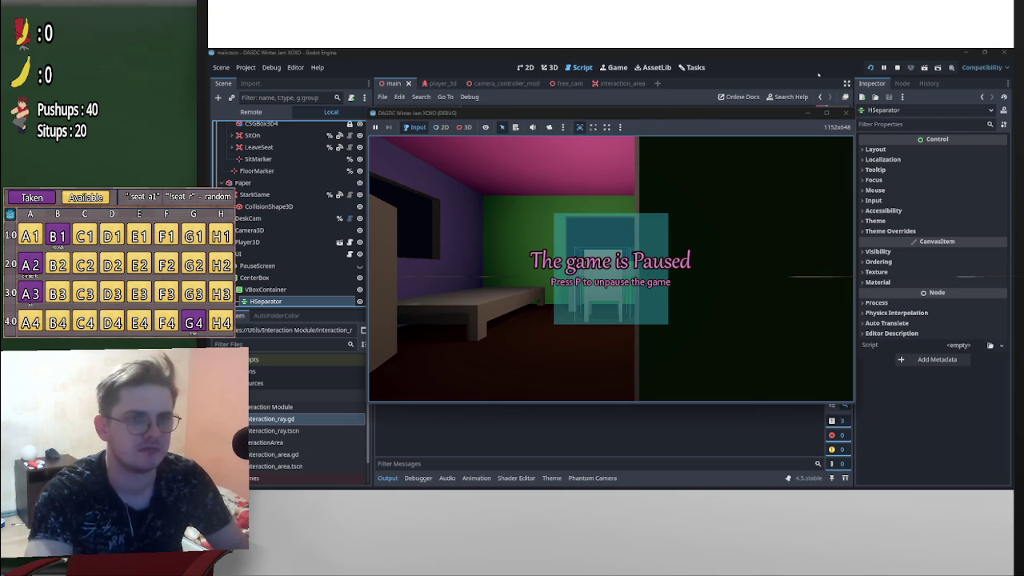
pyautogui.click(878, 185)
pyautogui.click(876, 189)
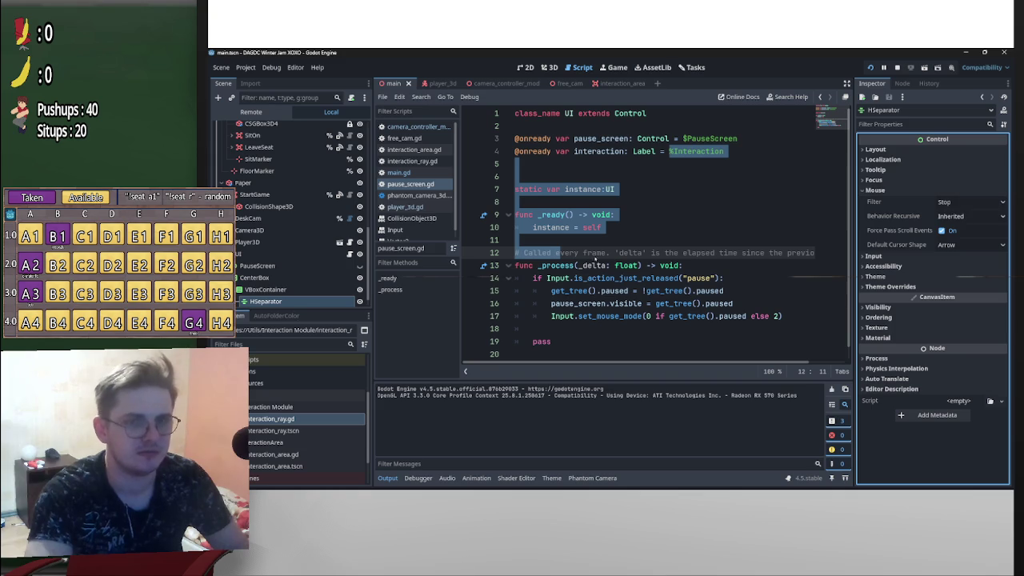
pyautogui.scroll(-1, 283, 290)
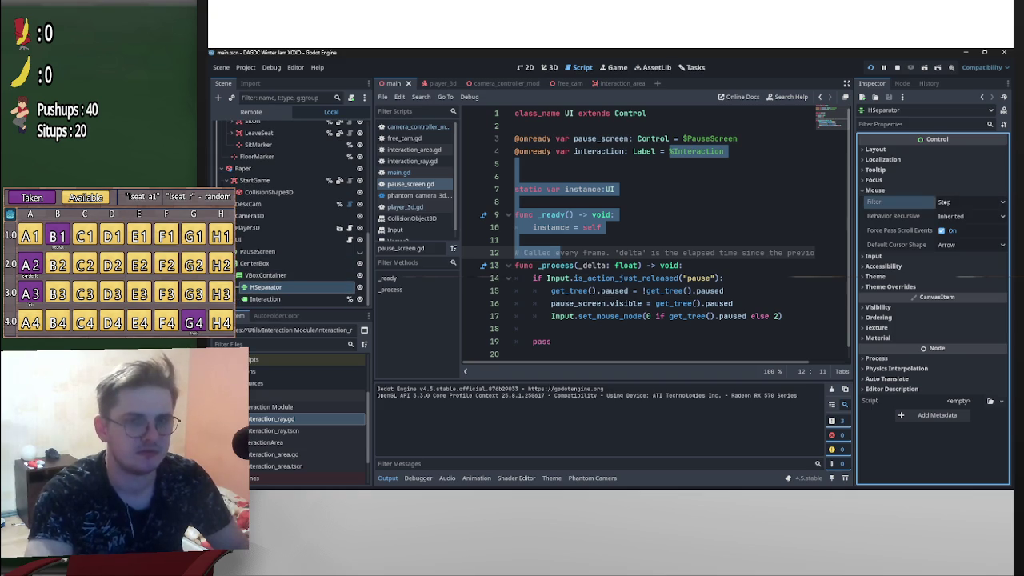
pyautogui.click(968, 201)
pyautogui.click(963, 238)
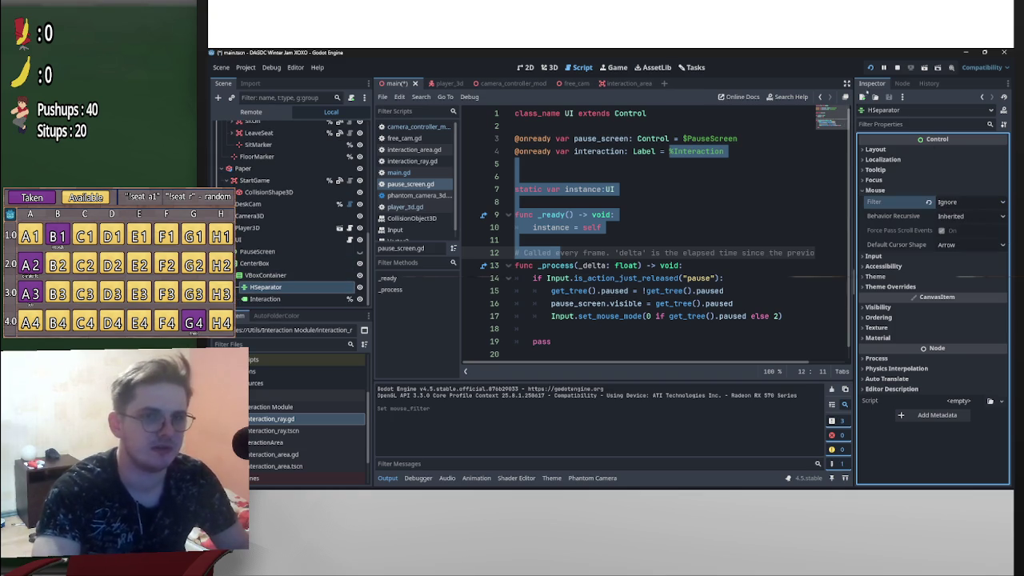
# Run the game, walk up to the chair until the 'E' to Sit prompt shows, and pause
pyautogui.click(871, 67)
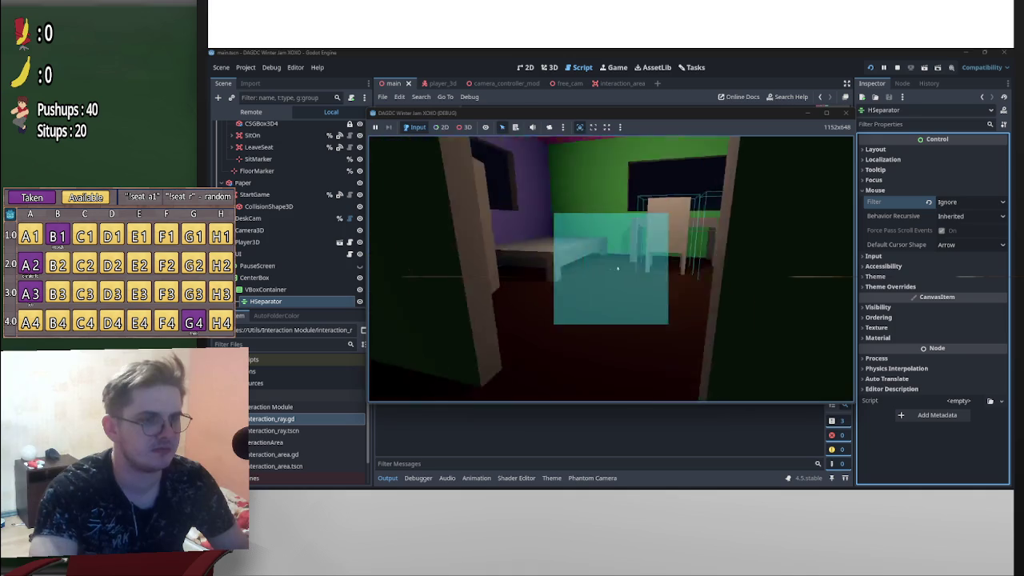
pyautogui.press('w')
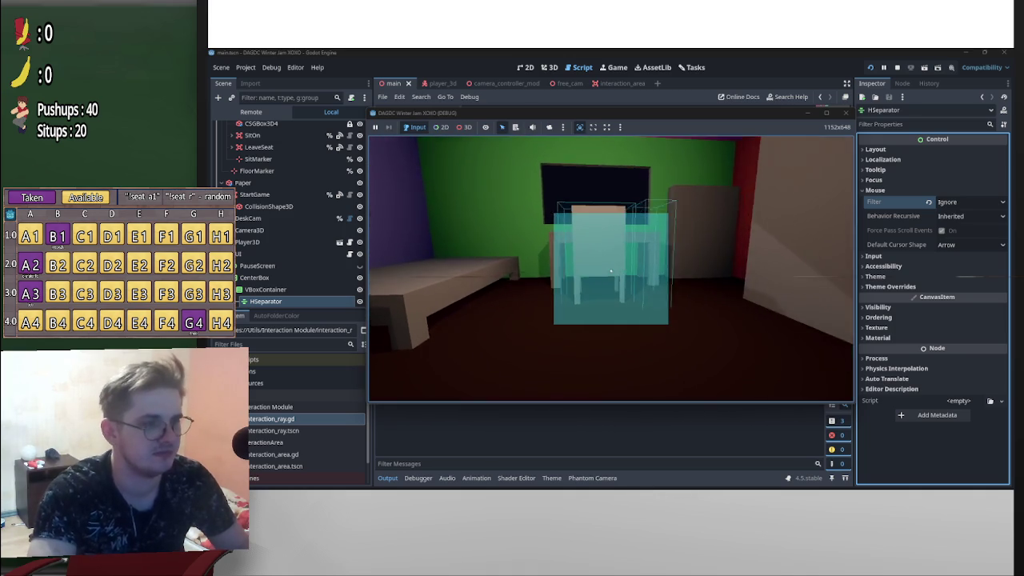
pyautogui.press('w')
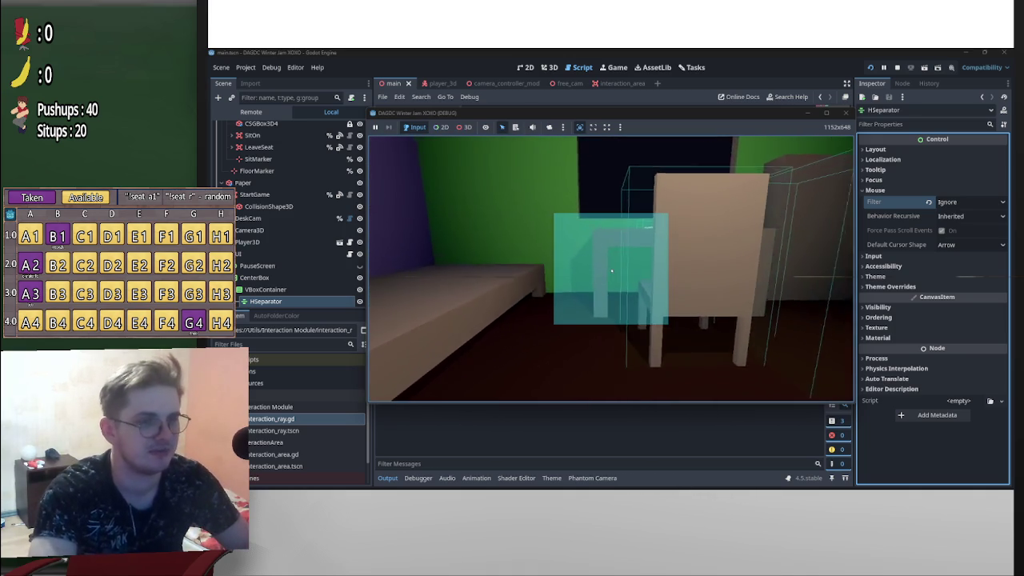
pyautogui.press('s')
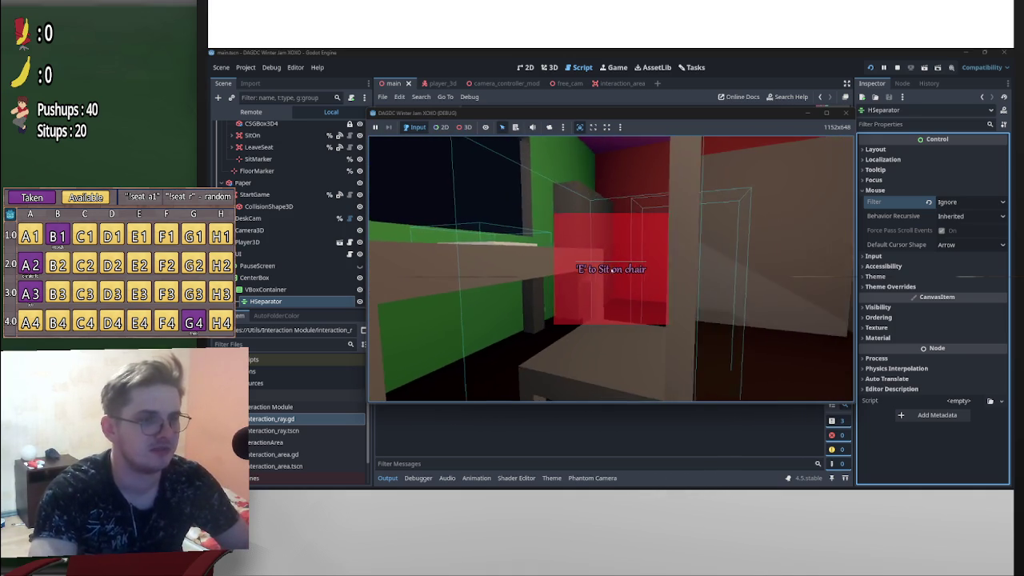
pyautogui.press('p')
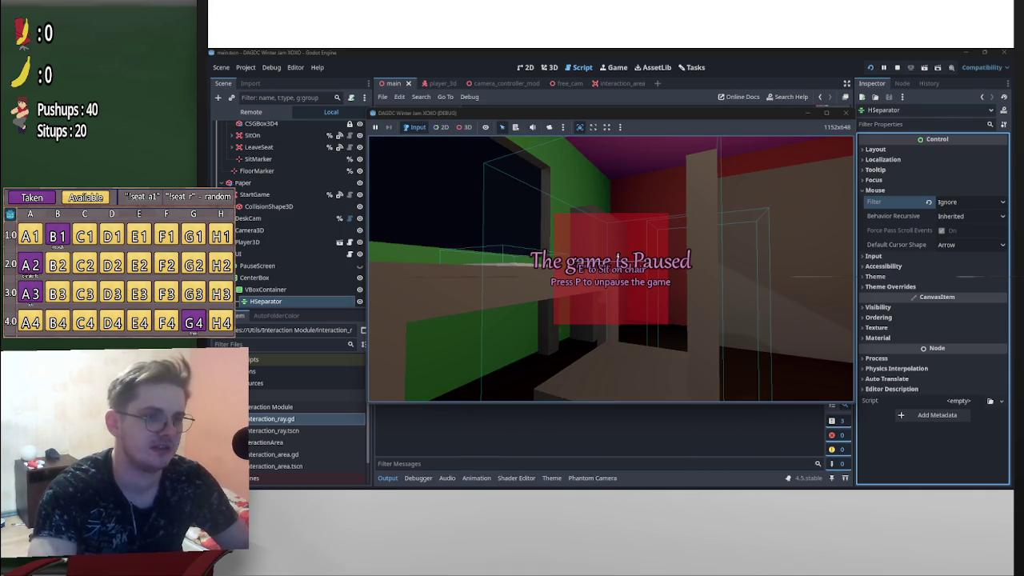
pyautogui.hotkey('alt', 'Tab')
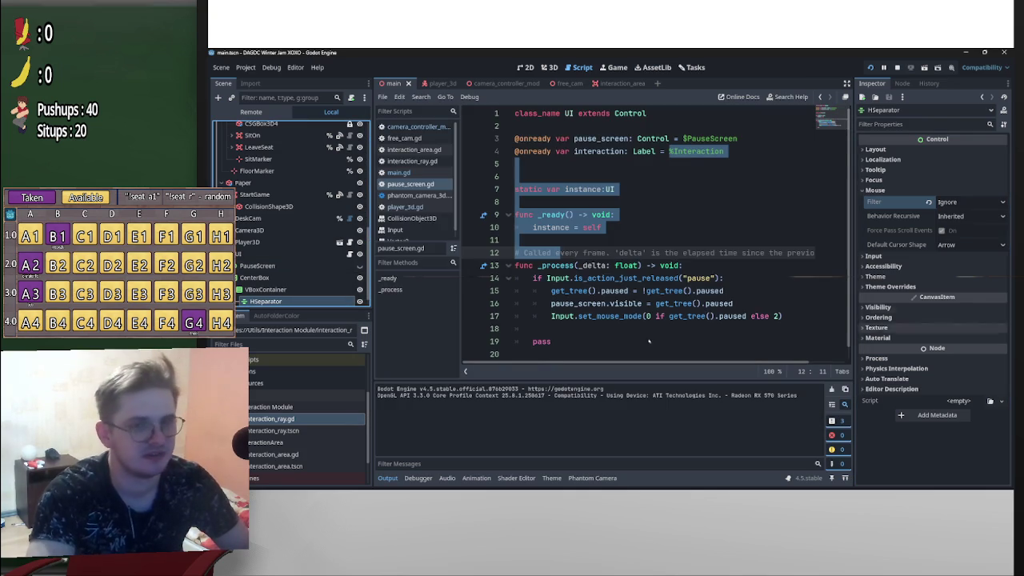
pyautogui.click(917, 307)
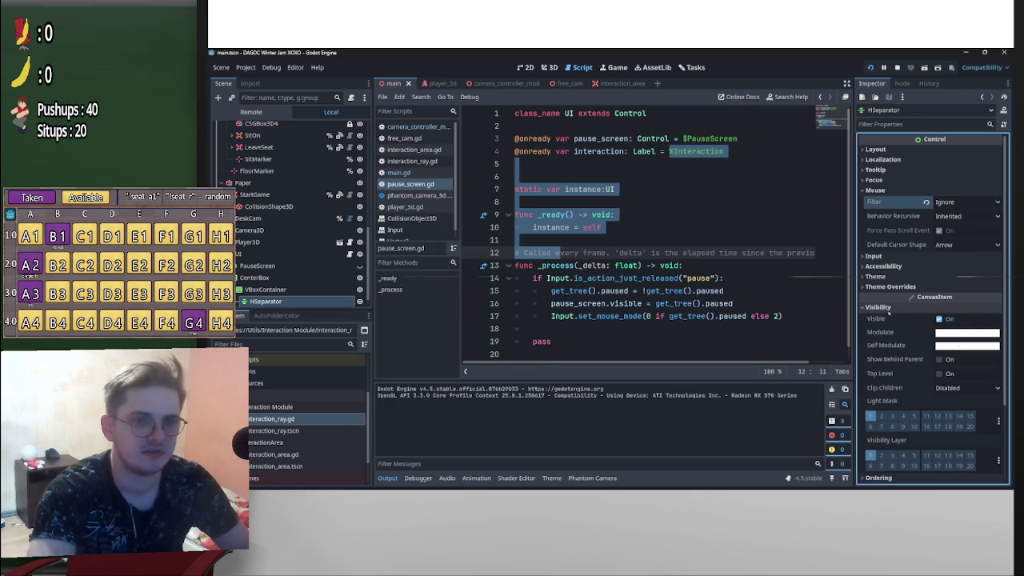
# Give the HSeparator a new StyleBoxEmpty as its Separator style override
pyautogui.click(917, 304)
pyautogui.click(917, 288)
pyautogui.click(893, 309)
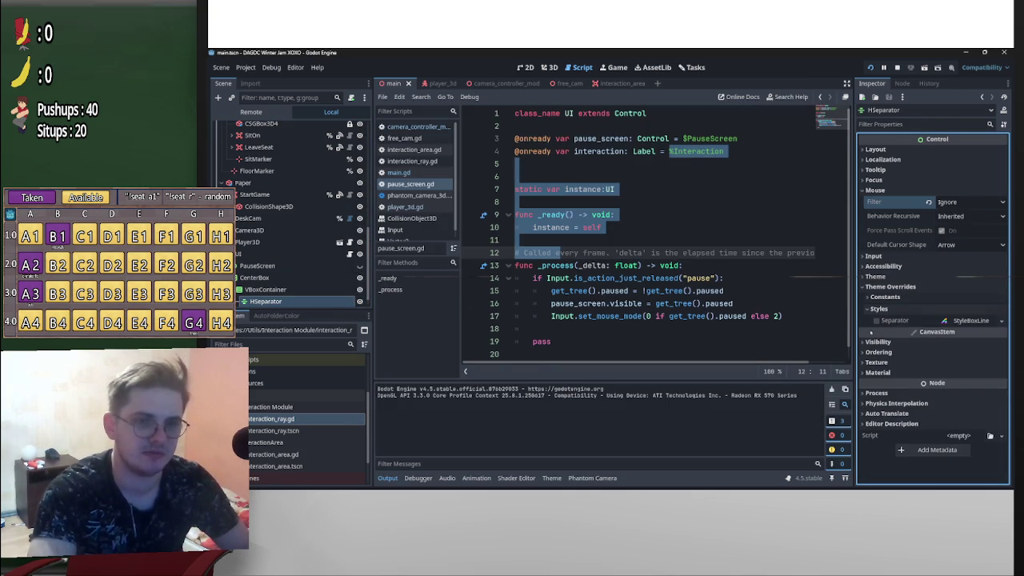
pyautogui.click(1000, 320)
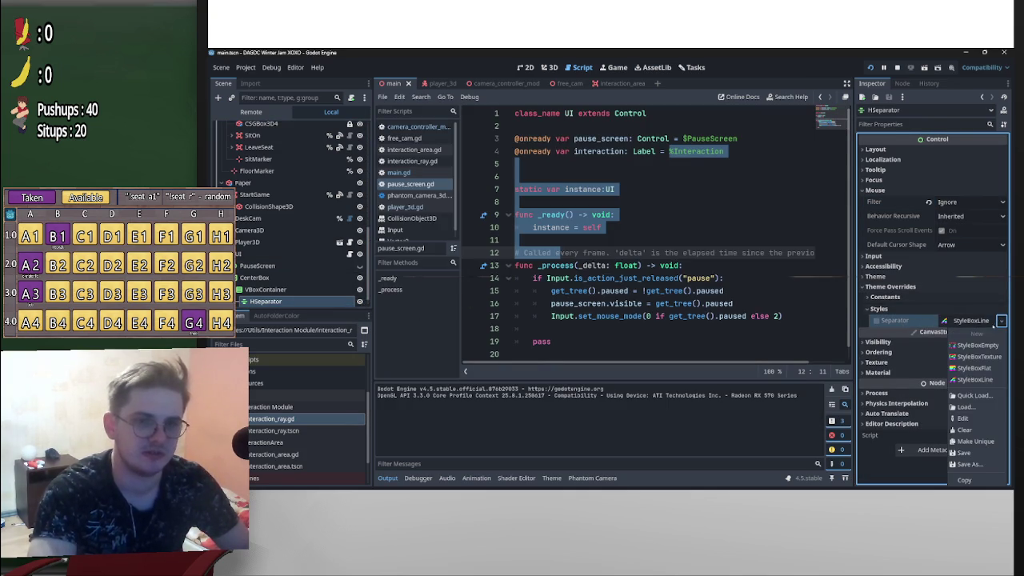
pyautogui.click(976, 345)
# Relaunch the game, approach the chair to show the prompt, and pause
pyautogui.click(871, 68)
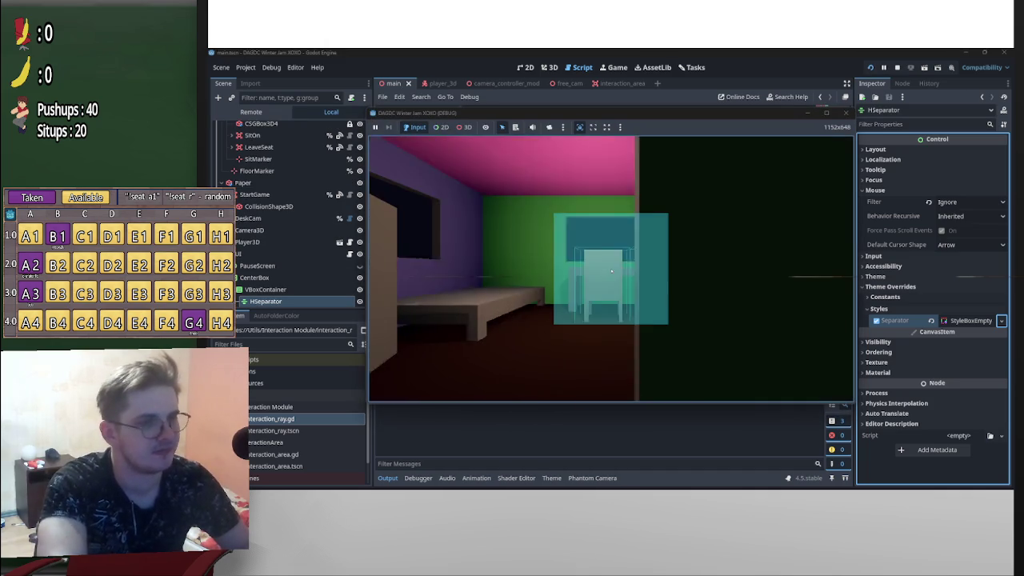
pyautogui.press('w')
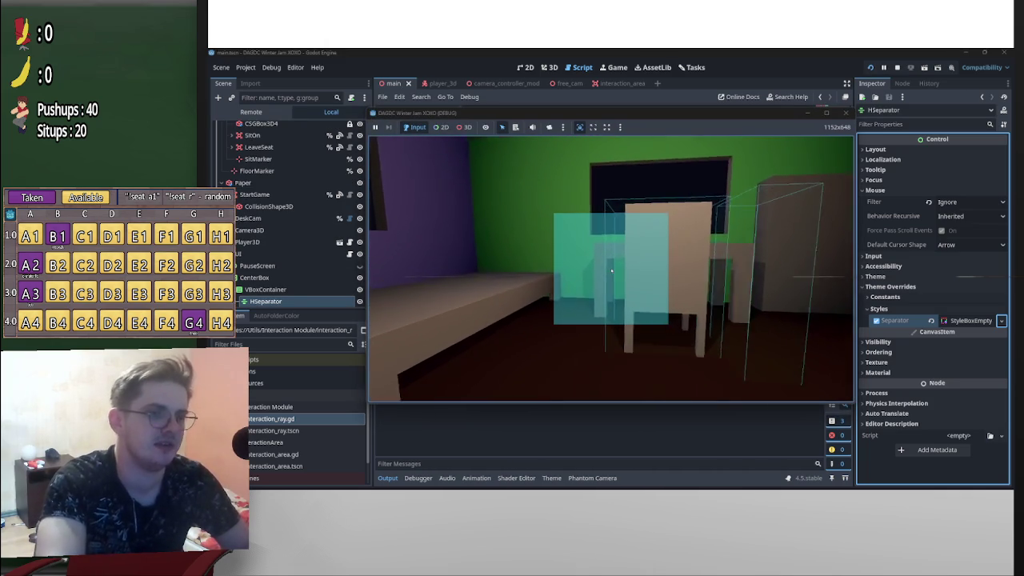
pyautogui.press('s')
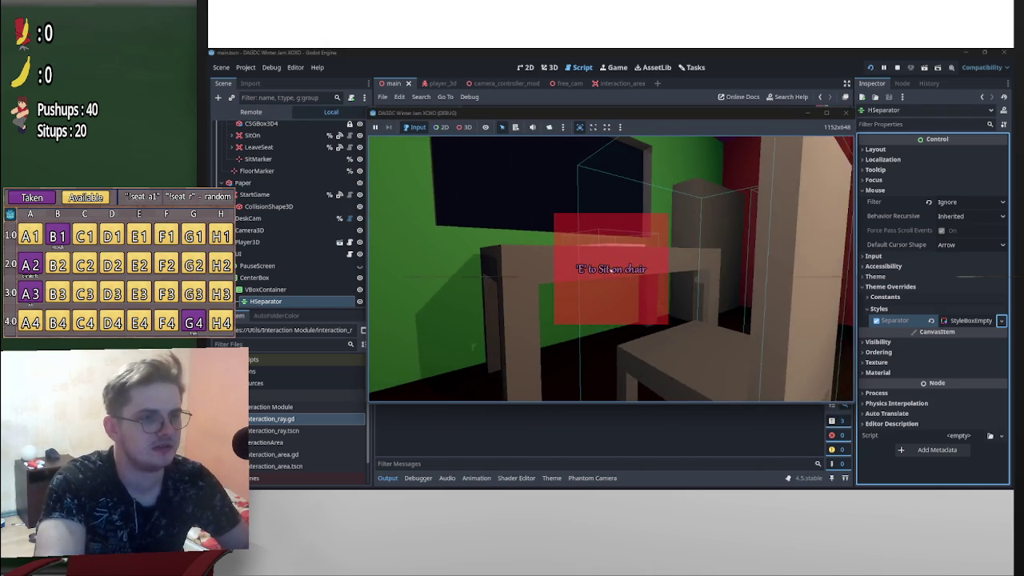
pyautogui.press('p')
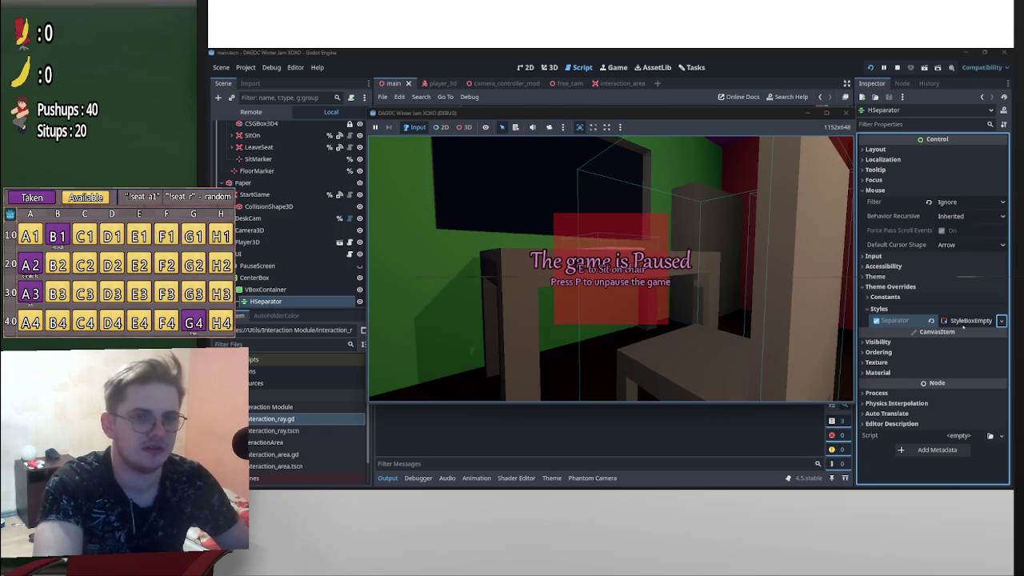
pyautogui.click(960, 323)
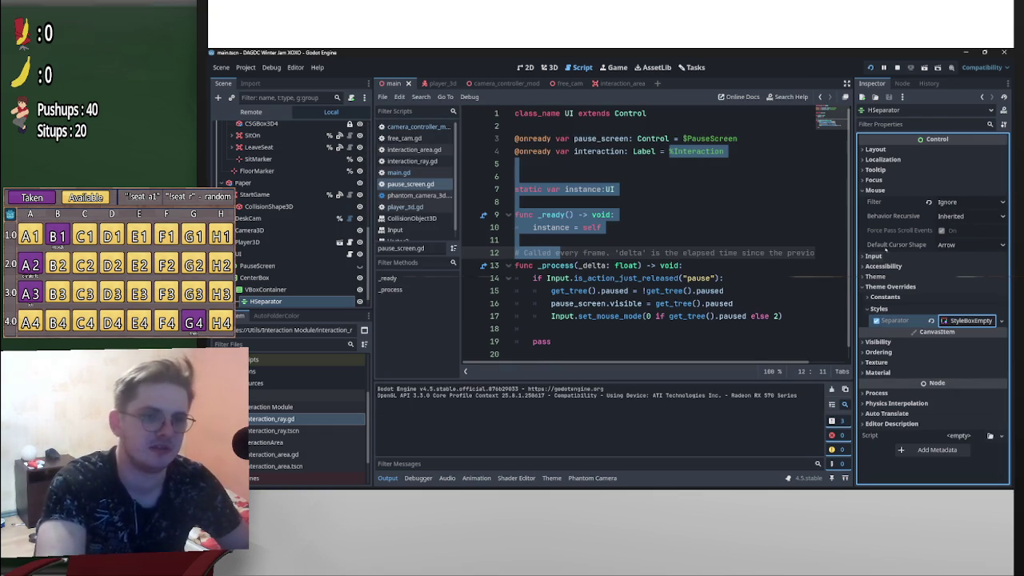
# Enable the HSeparator's Separation constant override at 25 and run the game to test it
pyautogui.click(886, 297)
pyautogui.click(877, 309)
pyautogui.click(976, 311)
pyautogui.press('Return')
pyautogui.press('F5')
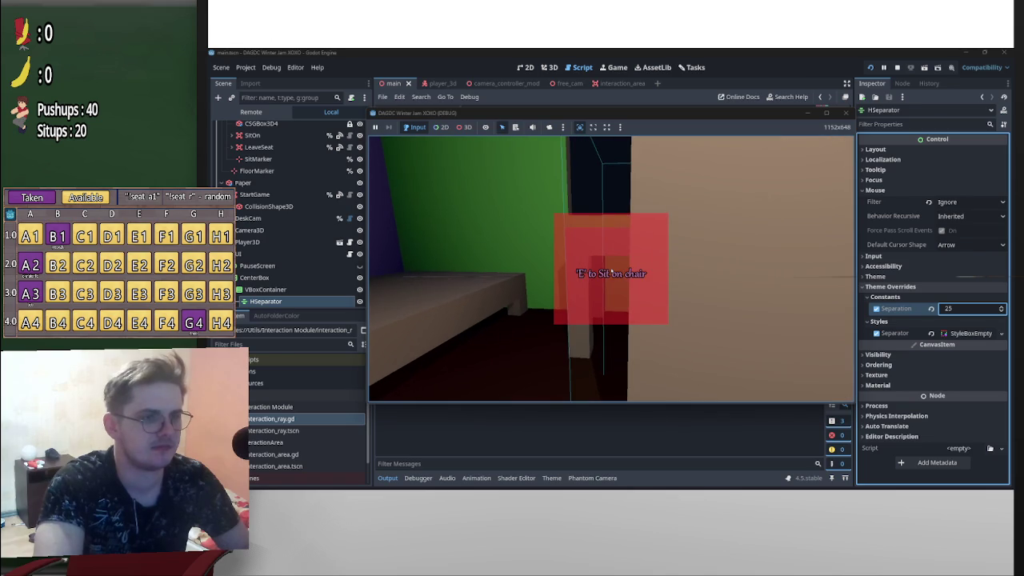
# Leave the test run, lower the HSeparator's separation to 5, and reselect the HSeparator
pyautogui.press('p')
pyautogui.click(897, 67)
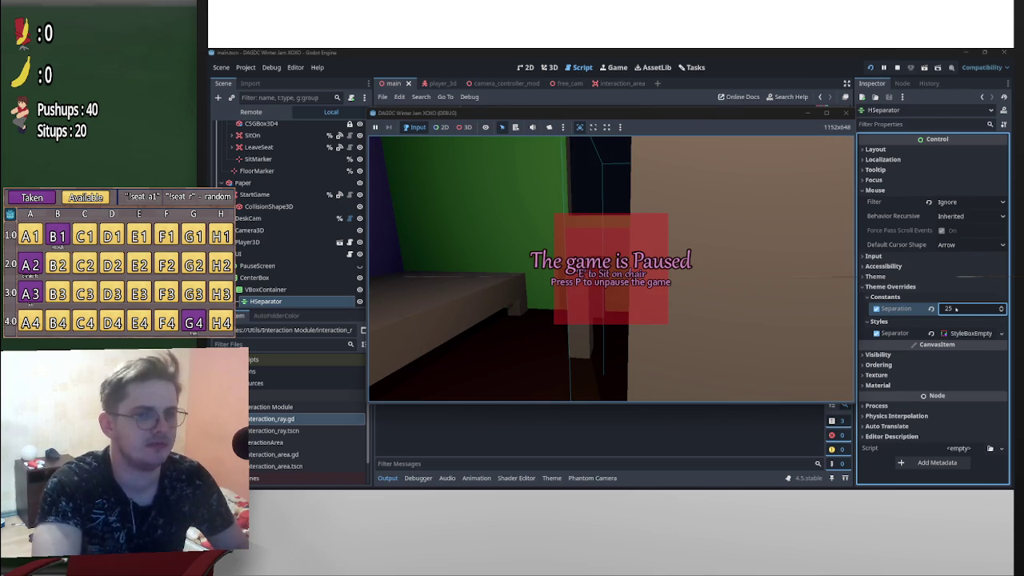
pyautogui.write('4')
pyautogui.press('Return')
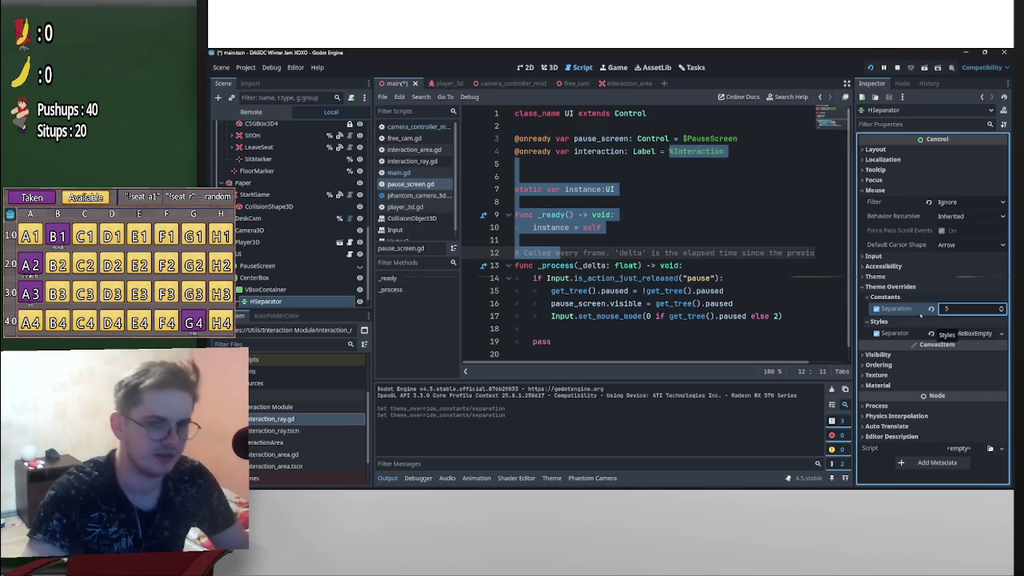
pyautogui.scroll(-1, 287, 280)
pyautogui.click(279, 275)
pyautogui.click(272, 286)
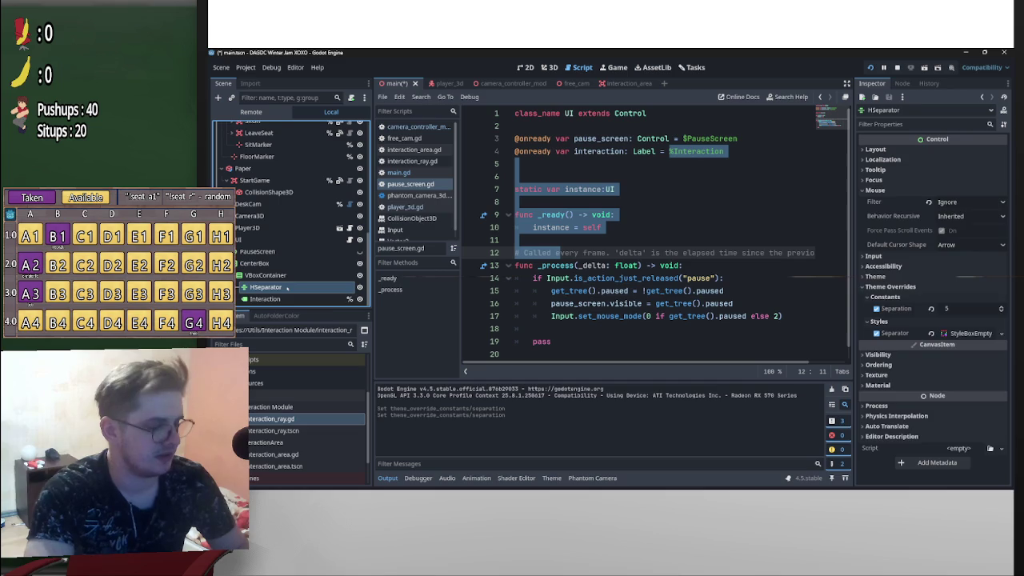
# Duplicate the HSeparator into HSeparator2, save, and walk around the chair in game
pyautogui.hotkey('ctrl', 'd')
pyautogui.hotkey('ctrl', 's')
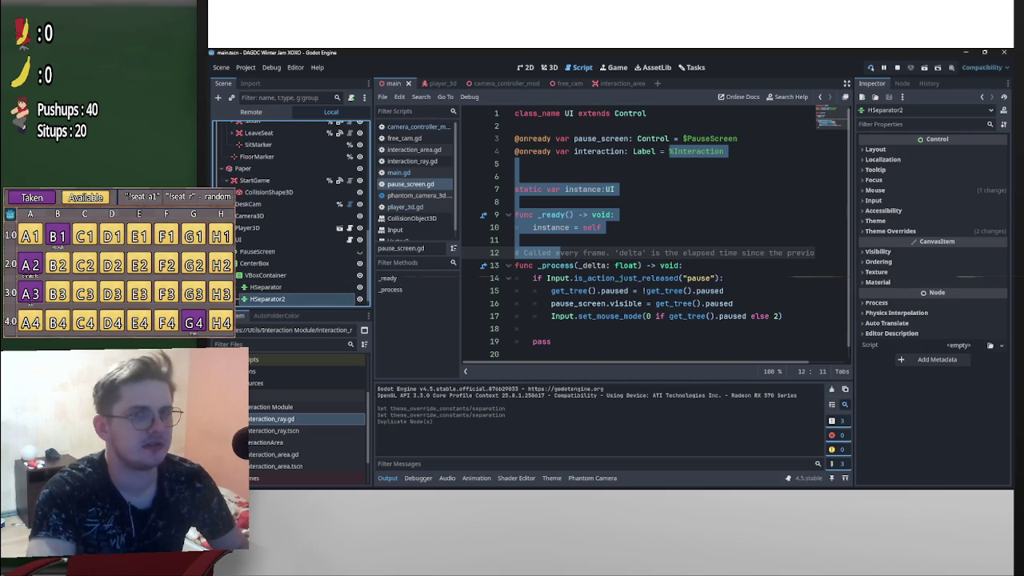
pyautogui.press('F5')
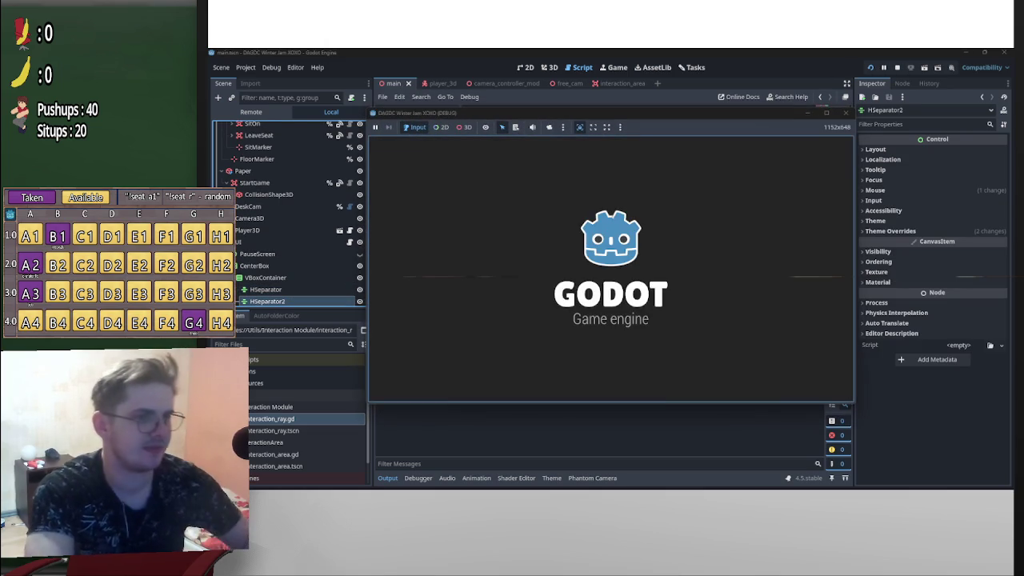
pyautogui.press('w')
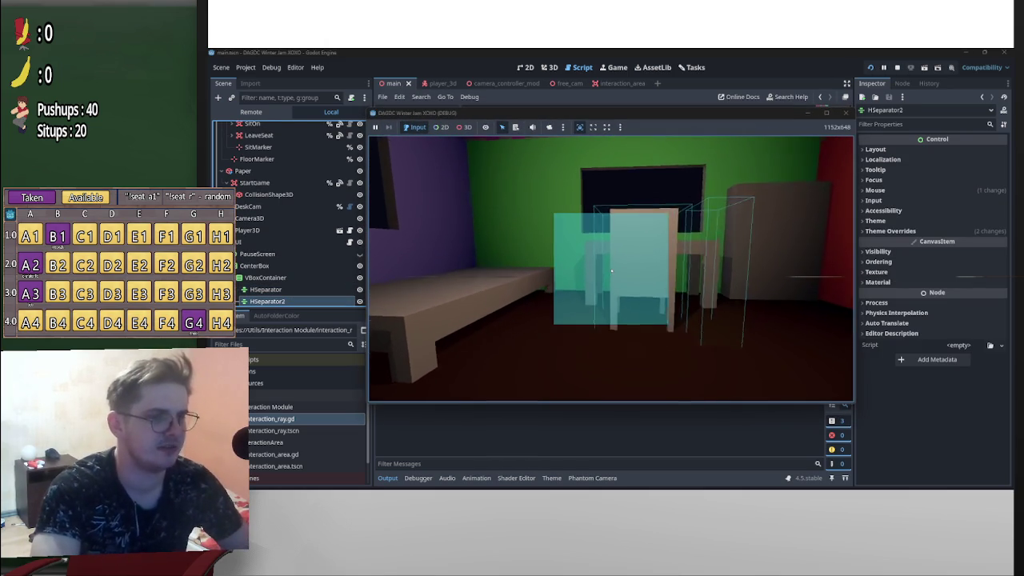
pyautogui.press('s')
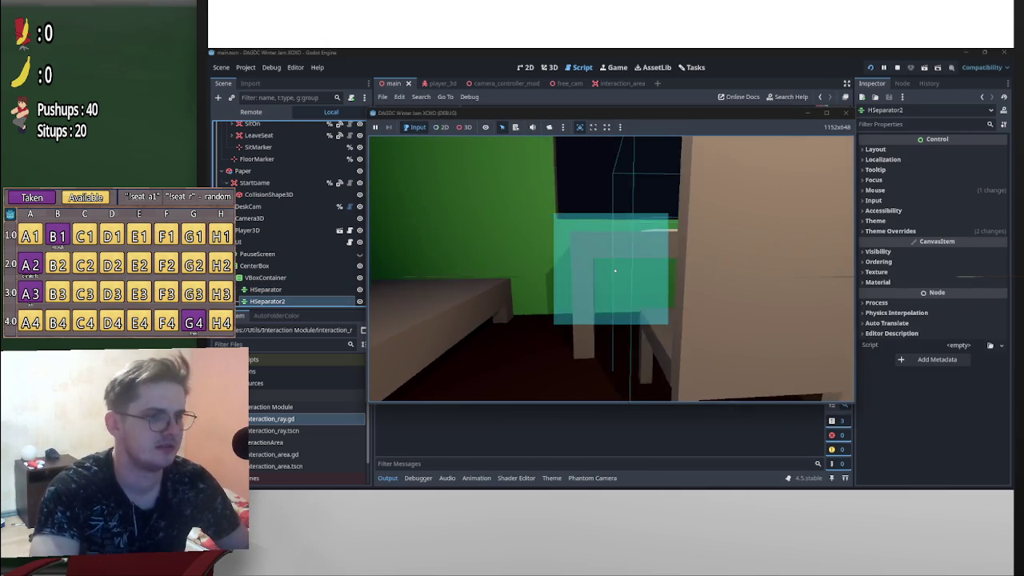
pyautogui.press('d')
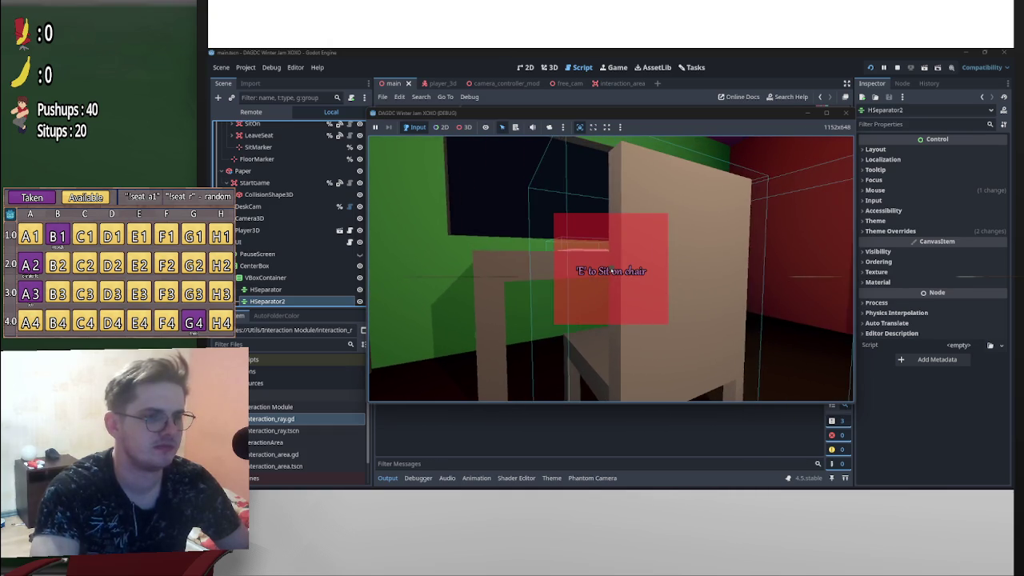
pyautogui.press('Escape')
# Set HSeparator2's Separation override to 25 and retest the chair prompt in game
pyautogui.click(300, 295)
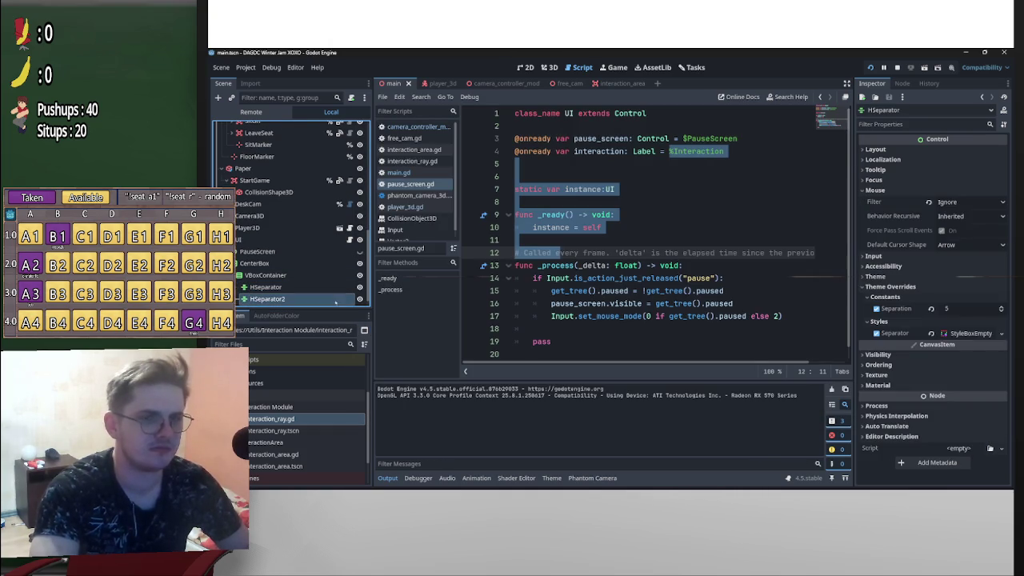
pyautogui.click(890, 231)
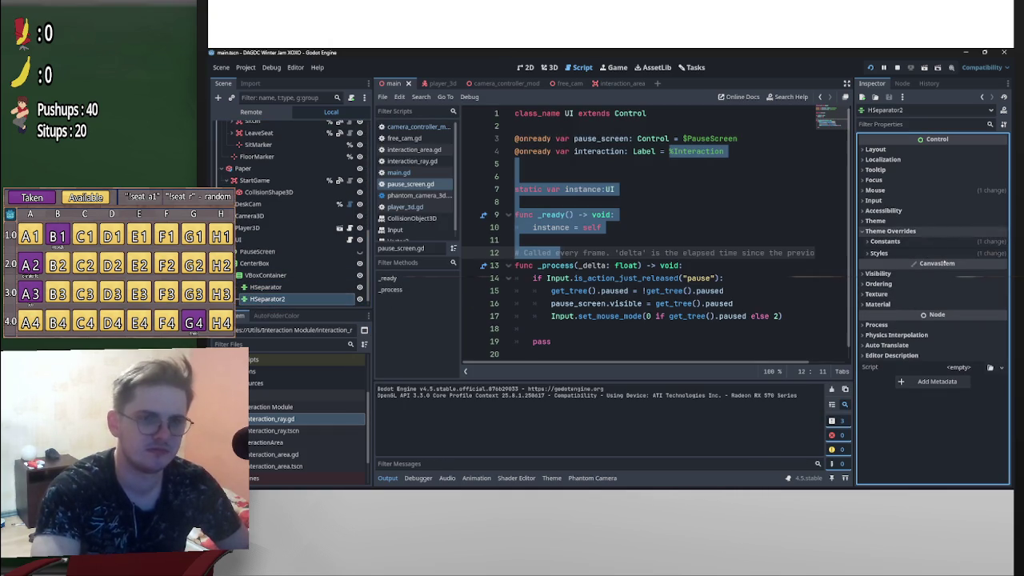
pyautogui.click(885, 241)
pyautogui.click(972, 252)
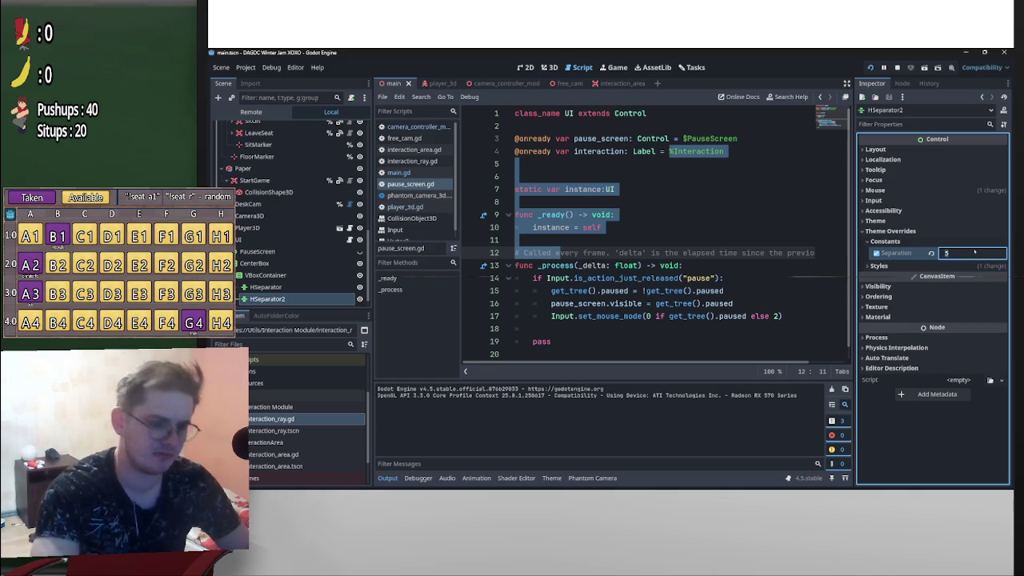
pyautogui.write('25')
pyautogui.press('Return')
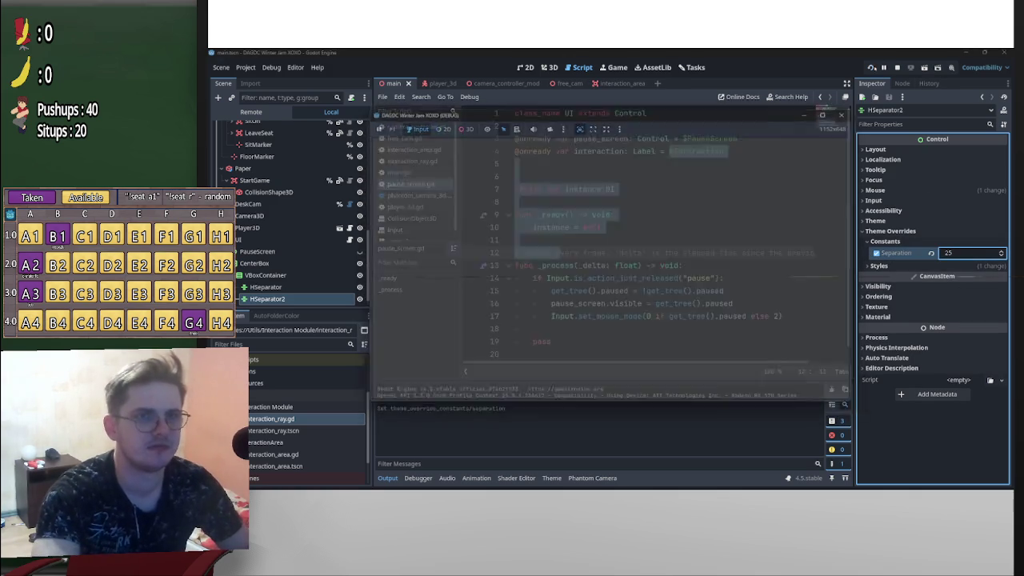
pyautogui.press('F5')
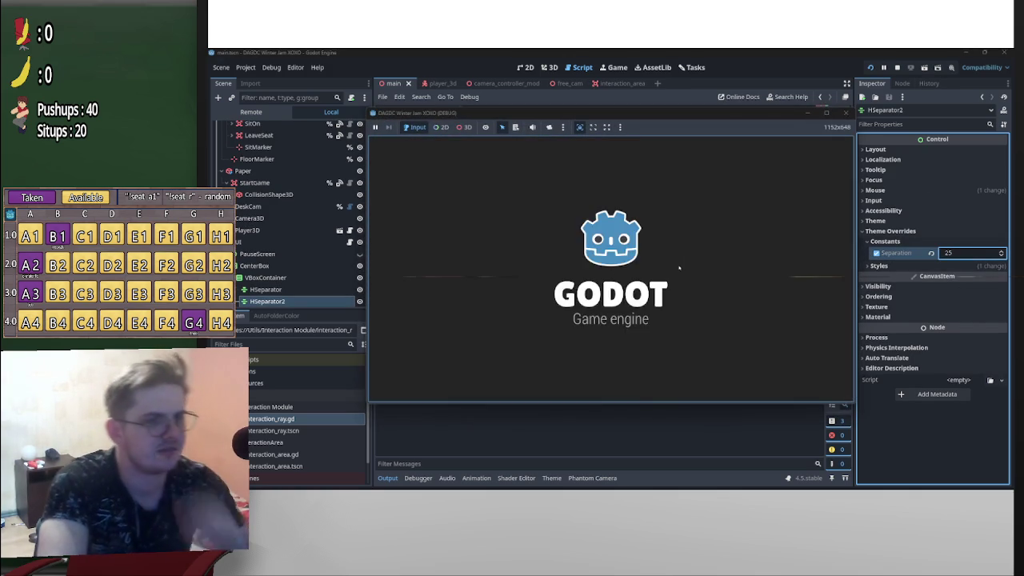
pyautogui.press('w')
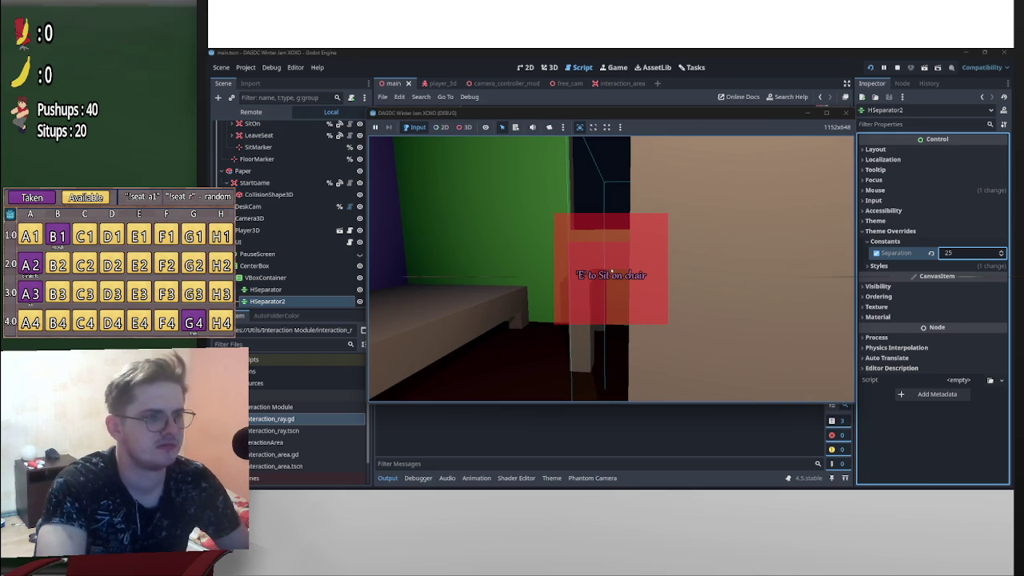
pyautogui.press('Escape')
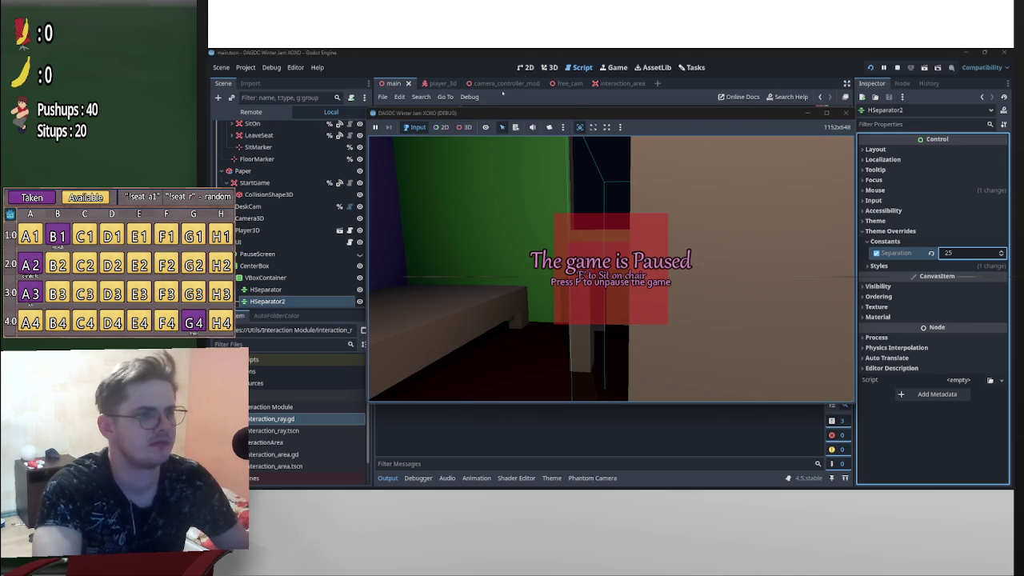
pyautogui.press('F8')
pyautogui.click(524, 67)
# Select the first HSeparator, change its separation to 25, and save the scene
pyautogui.scroll(-3, 639, 275)
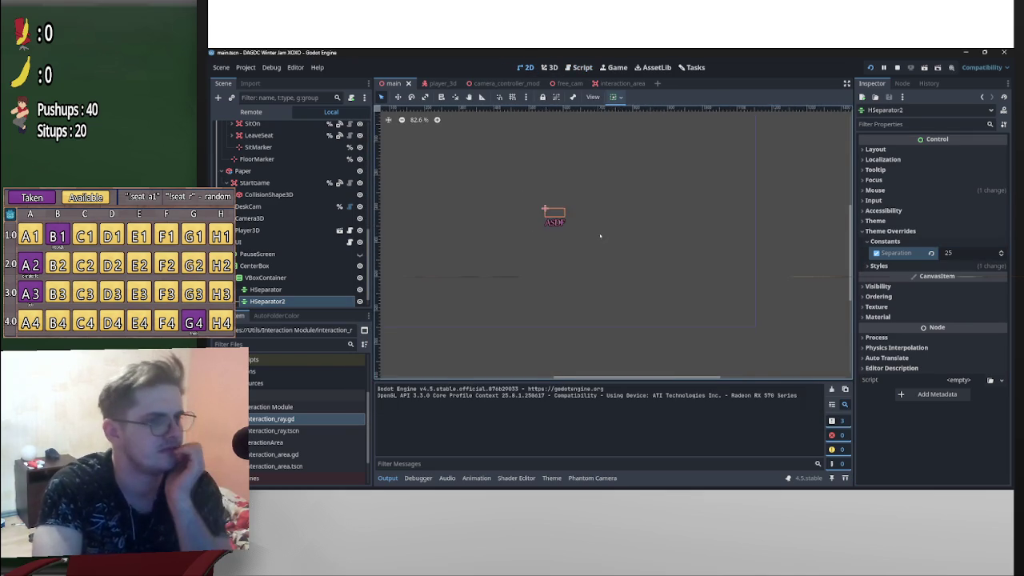
pyautogui.click(638, 274)
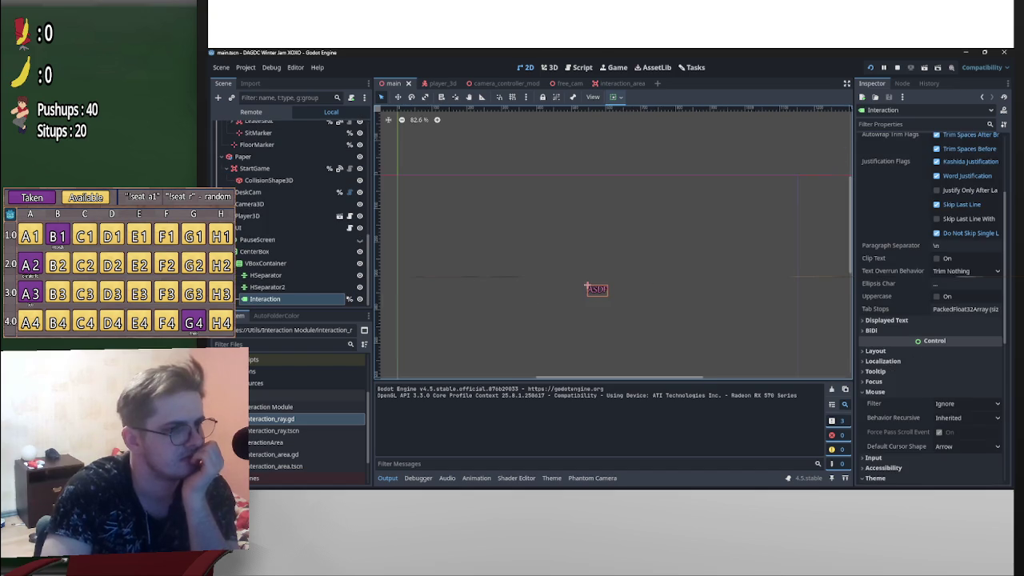
pyautogui.click(266, 275)
pyautogui.click(280, 286)
pyautogui.press('Down')
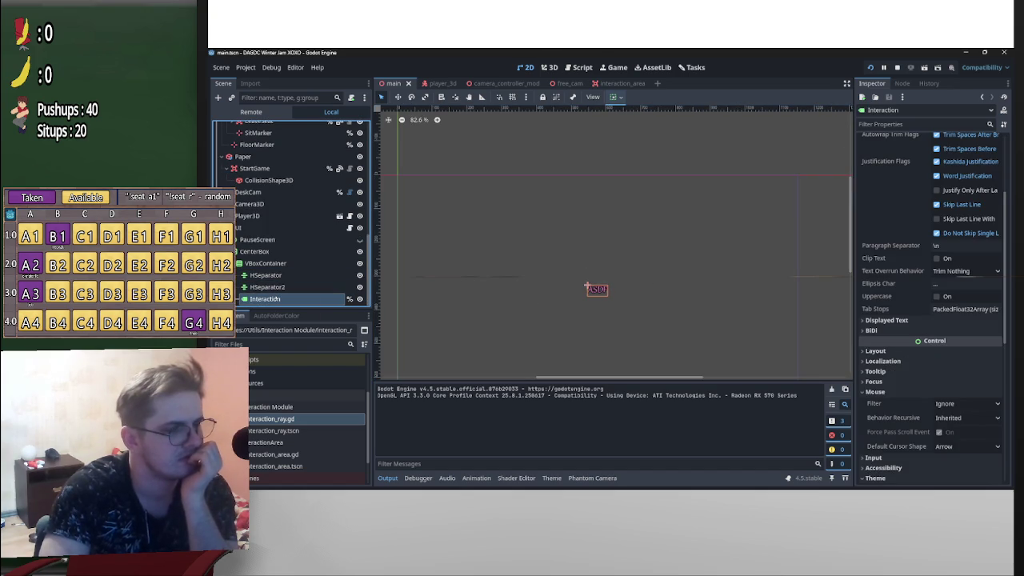
pyautogui.click(266, 275)
pyautogui.click(967, 308)
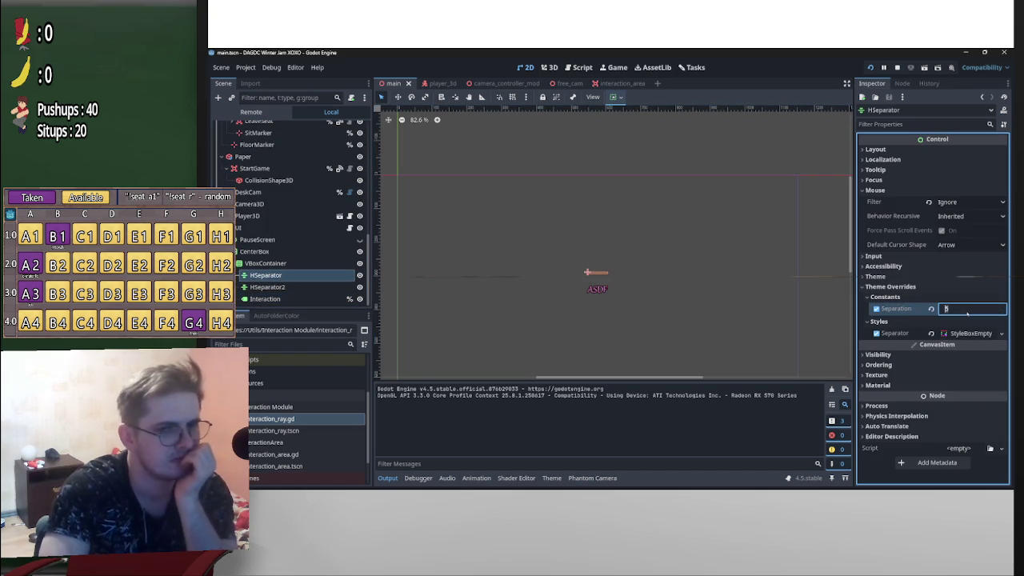
pyautogui.press('Return')
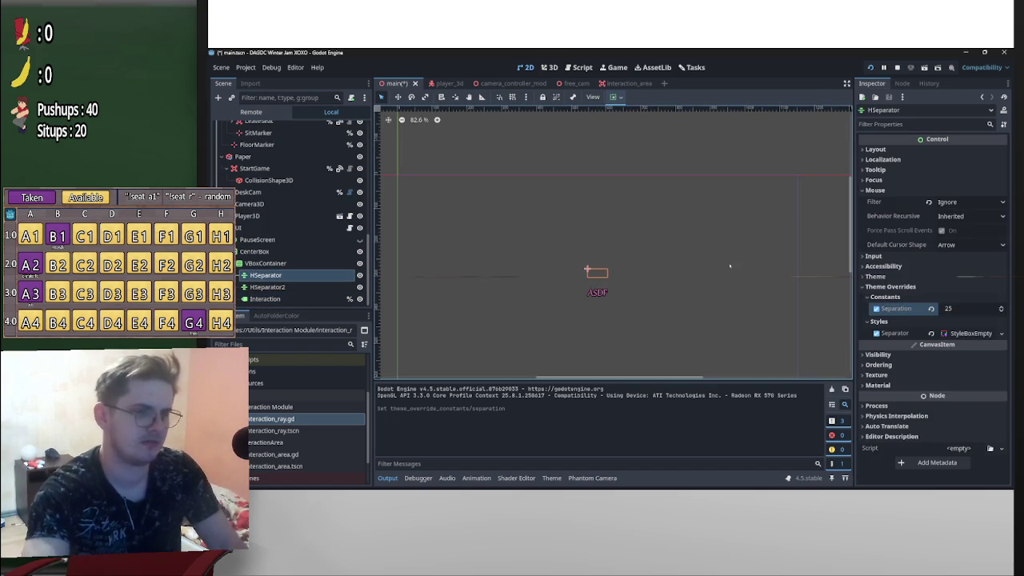
pyautogui.hotkey('ctrl', 's')
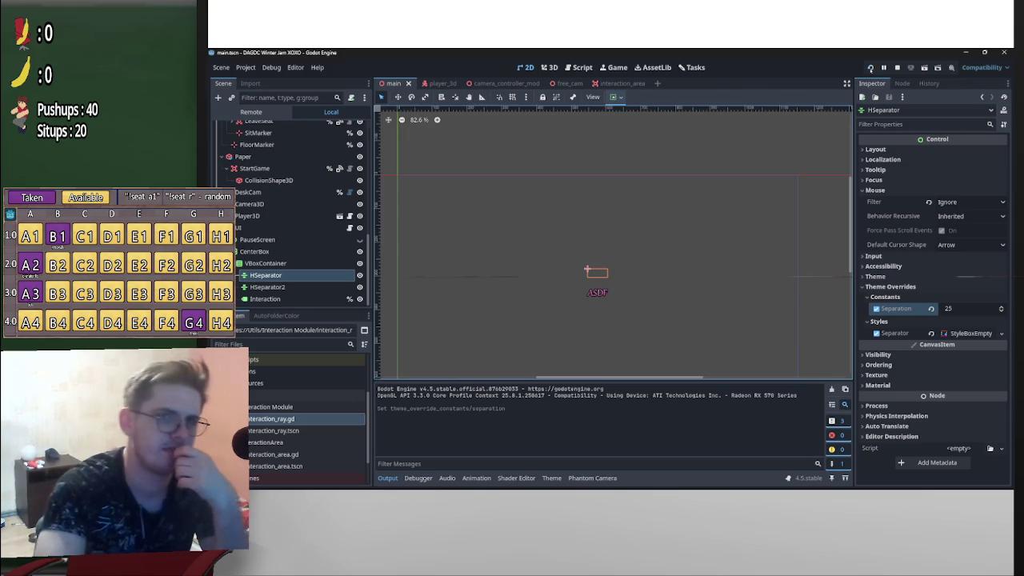
# Run the game, walk past the chair to the table to check both prompts, then pause
pyautogui.press('F5')
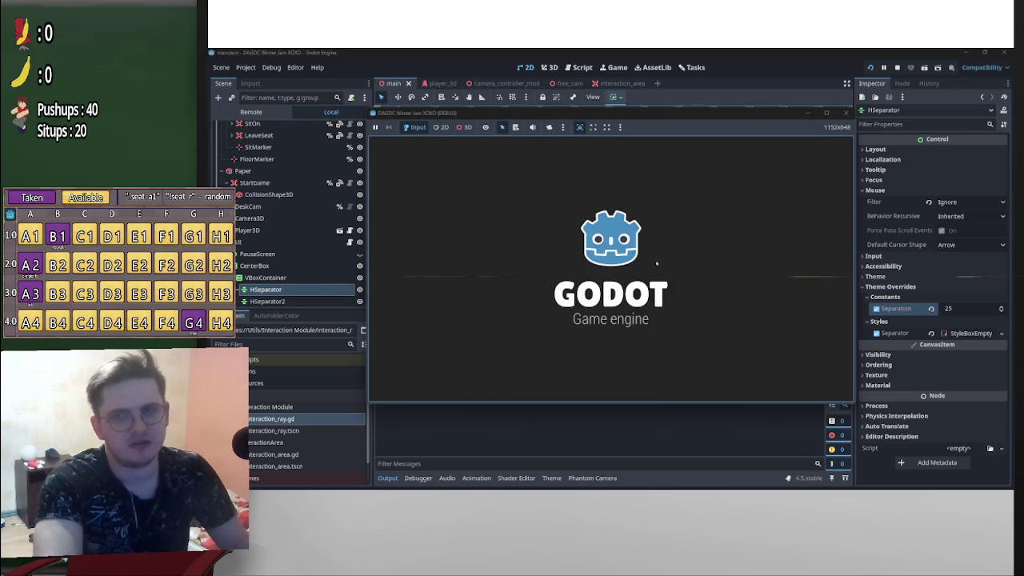
pyautogui.press('w')
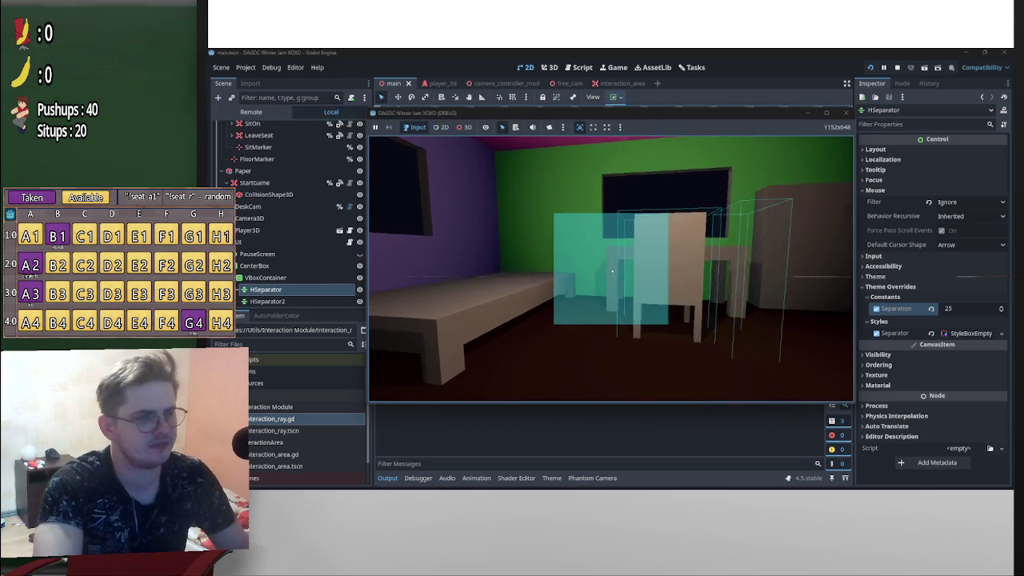
pyautogui.press('a')
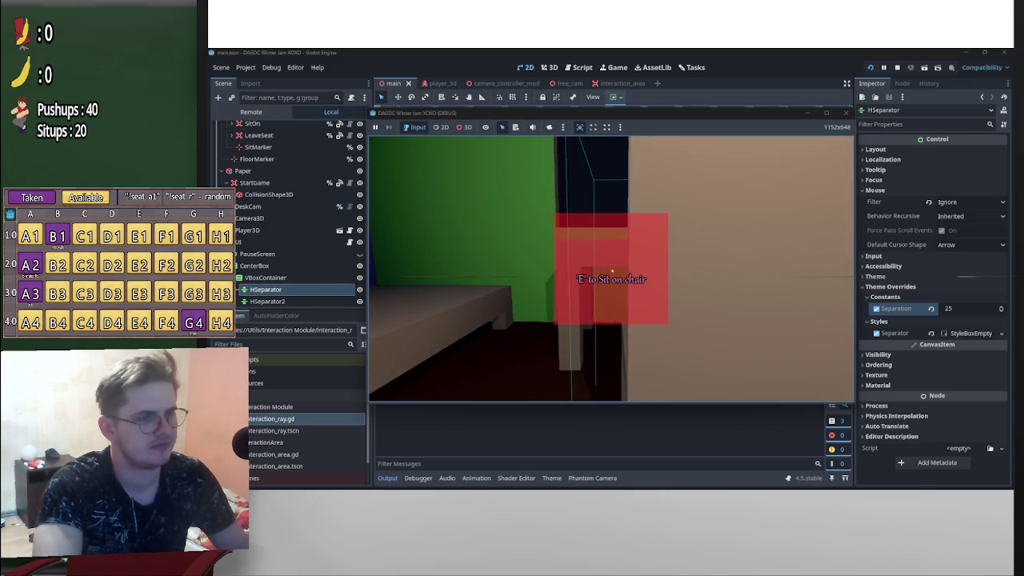
pyautogui.press('a')
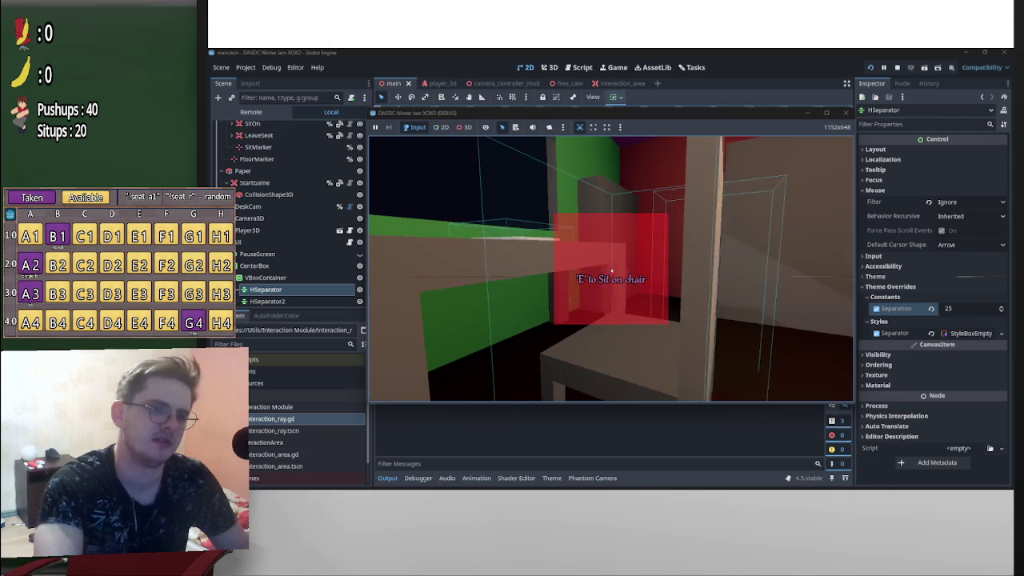
pyautogui.press('a')
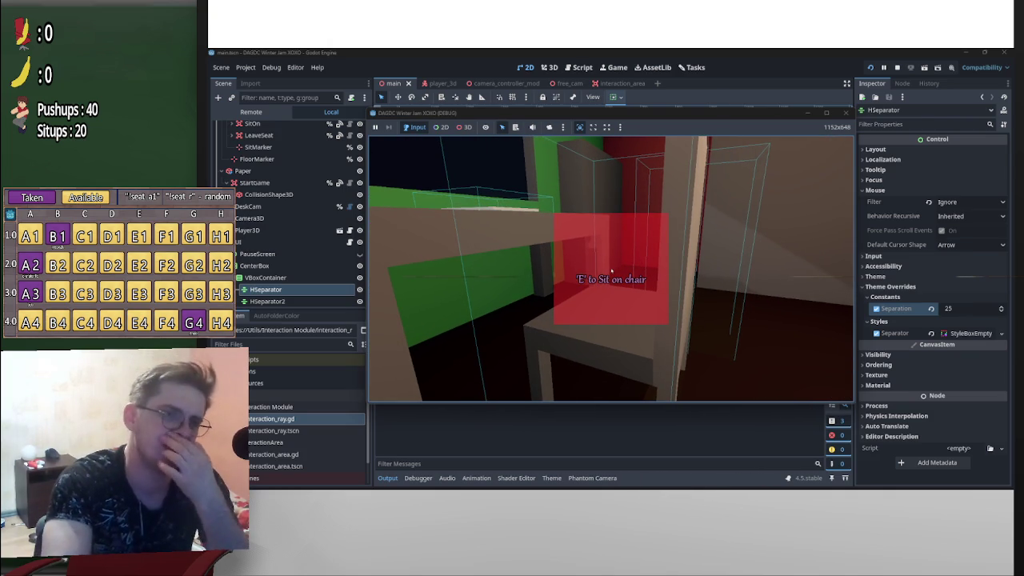
pyautogui.press('a')
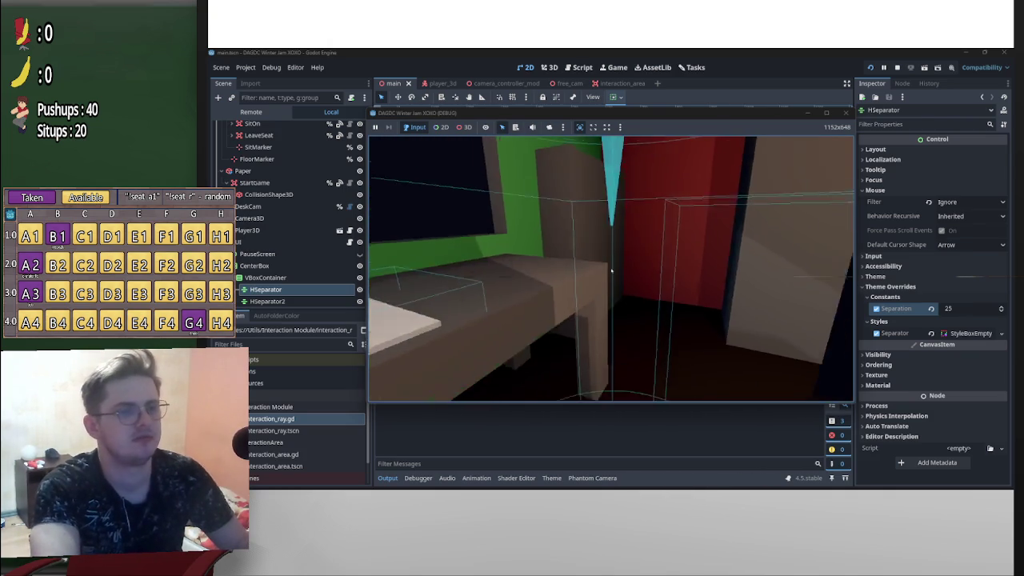
pyautogui.press('a')
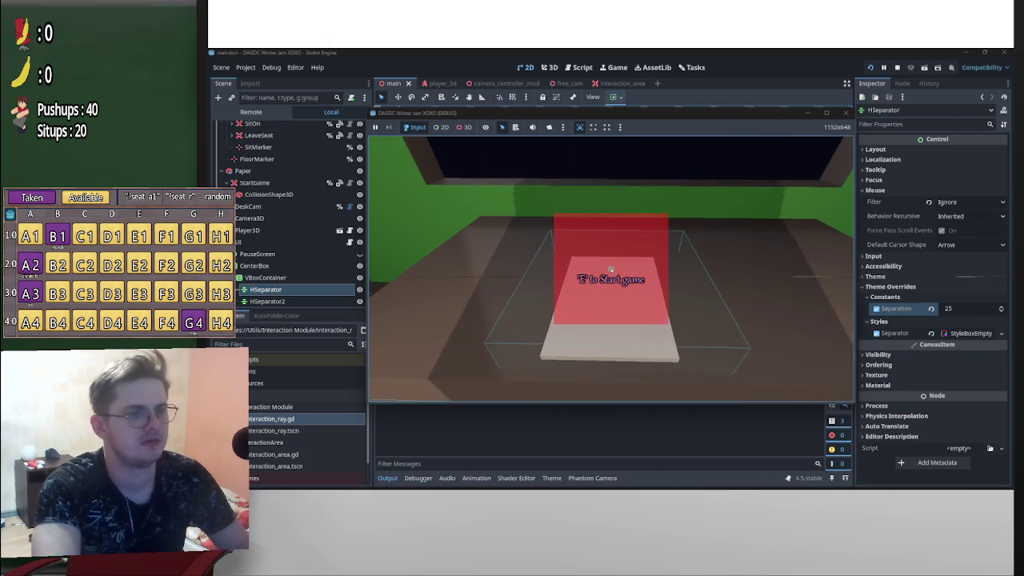
pyautogui.press('w')
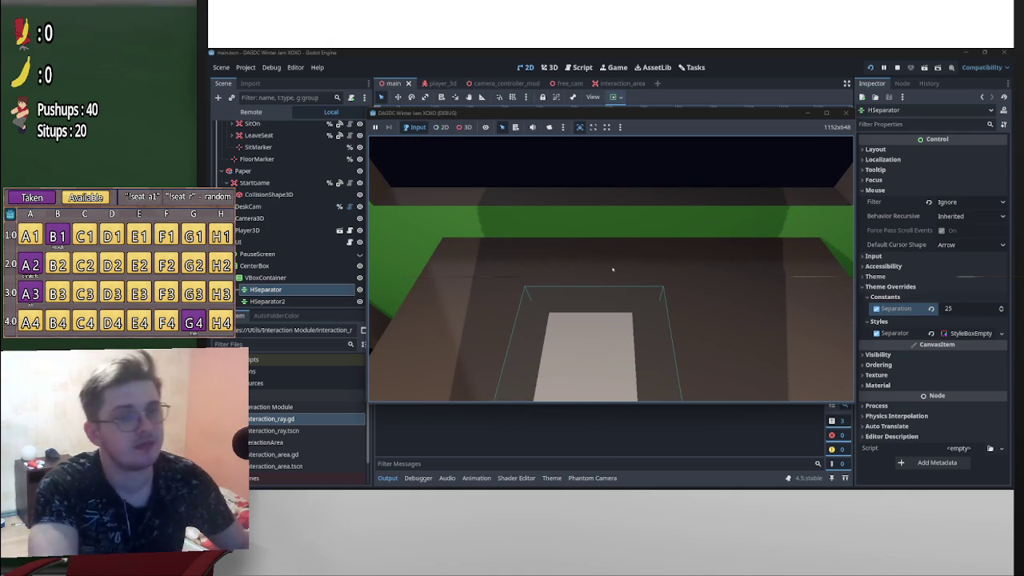
pyautogui.press('p')
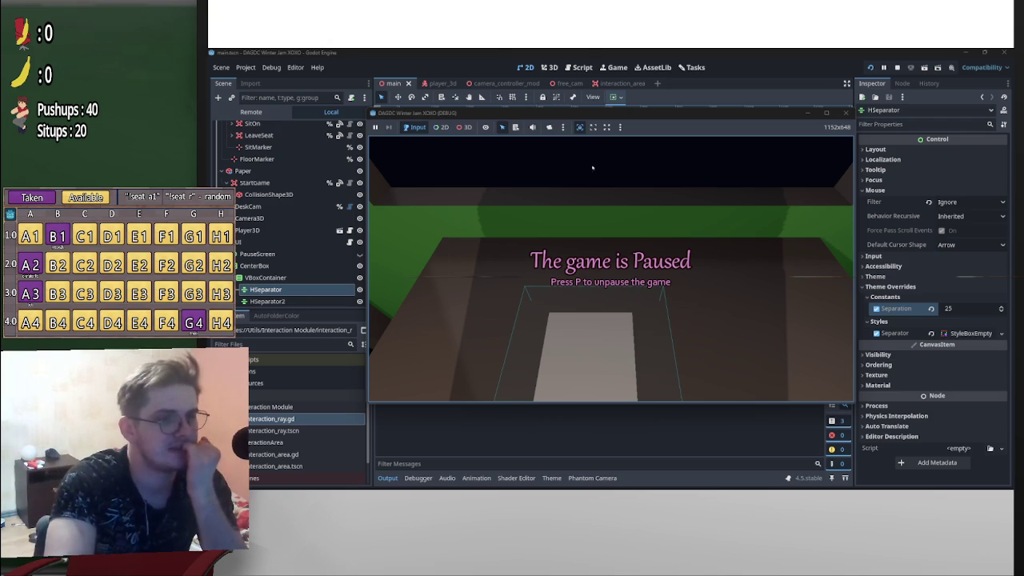
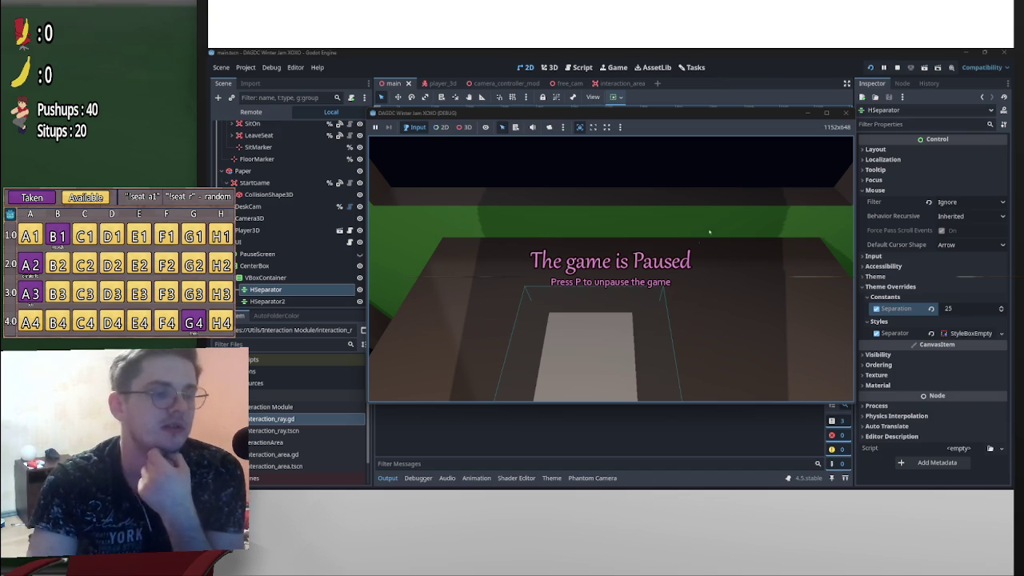
# Restart the running game, pause it with P, and bring up the open-windows list
pyautogui.moveTo(607, 488)
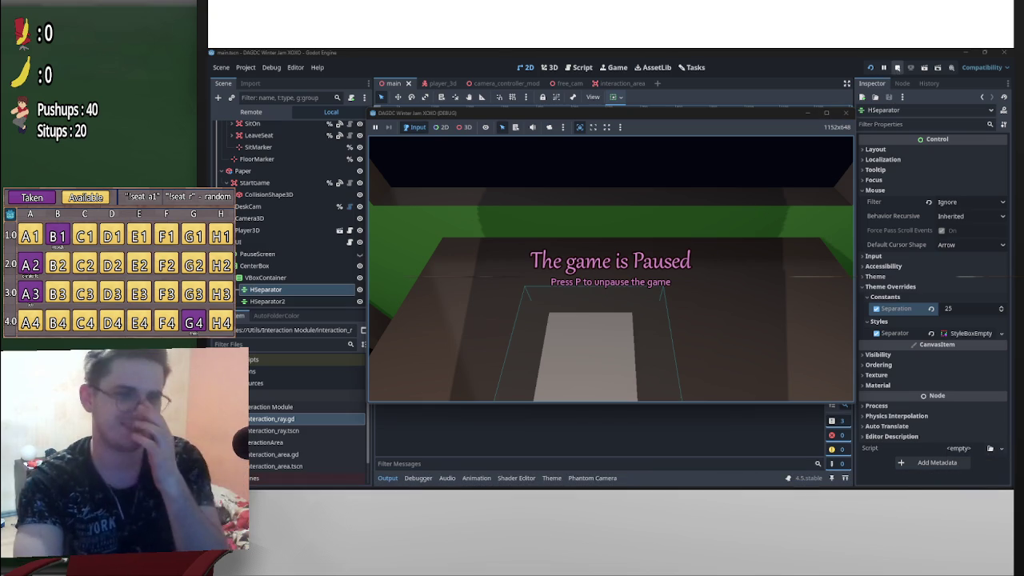
pyautogui.click(896, 67)
pyautogui.press('F5')
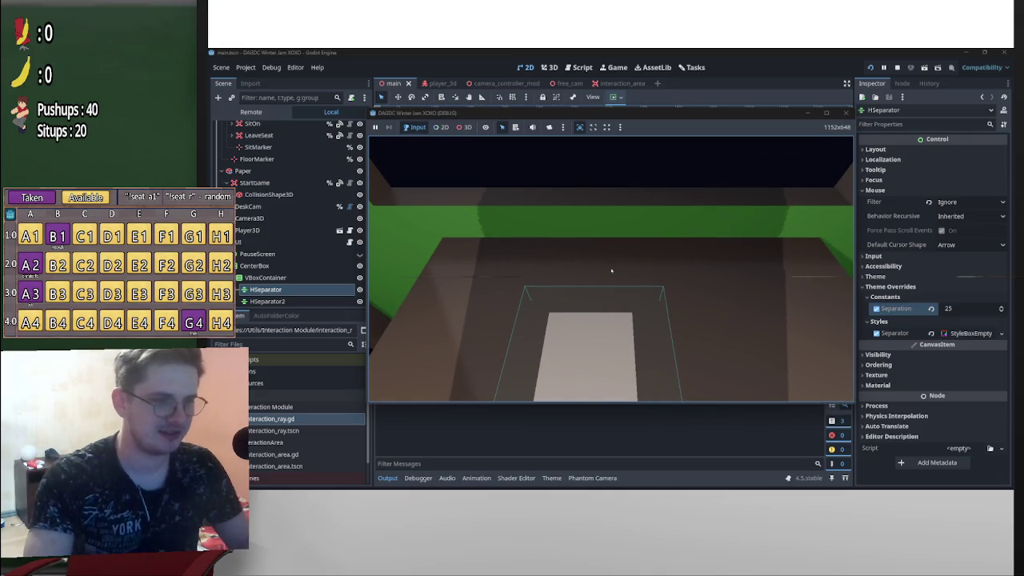
pyautogui.press('p')
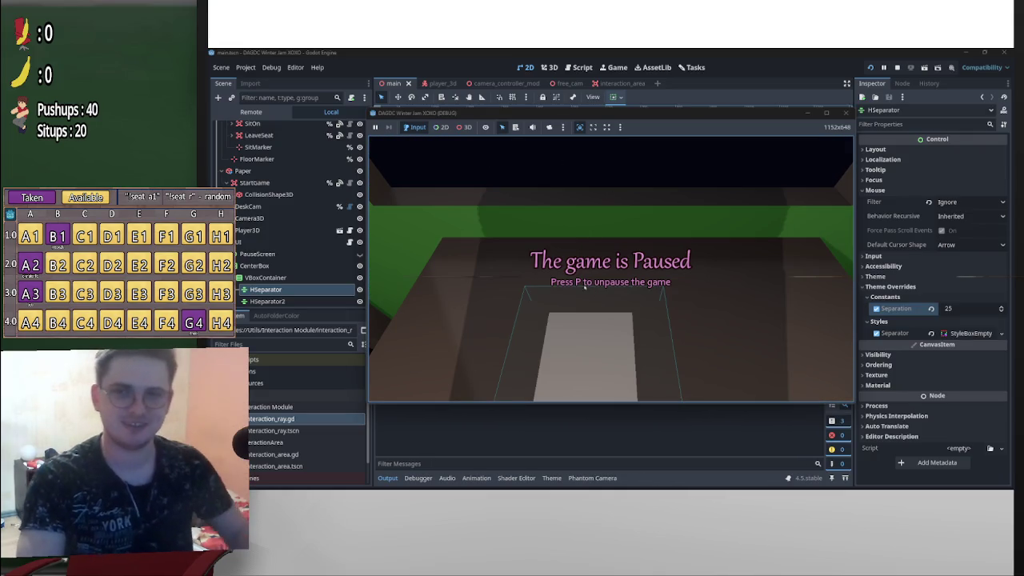
pyautogui.hotkey('alt', 'Tab')
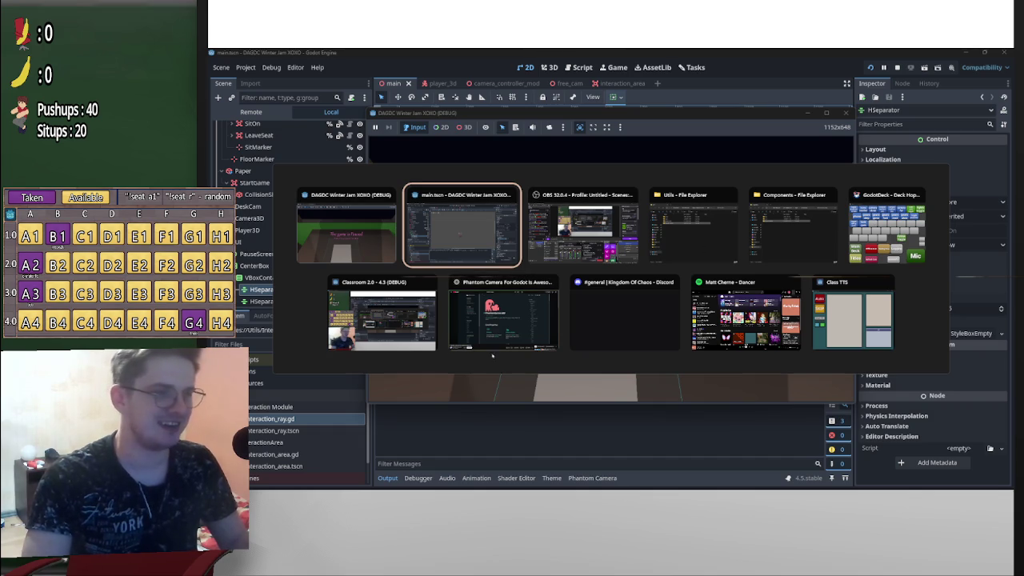
# Switch to the browser's tldraw whiteboard tab, pan the canvas, then return to the game
pyautogui.click(500, 313)
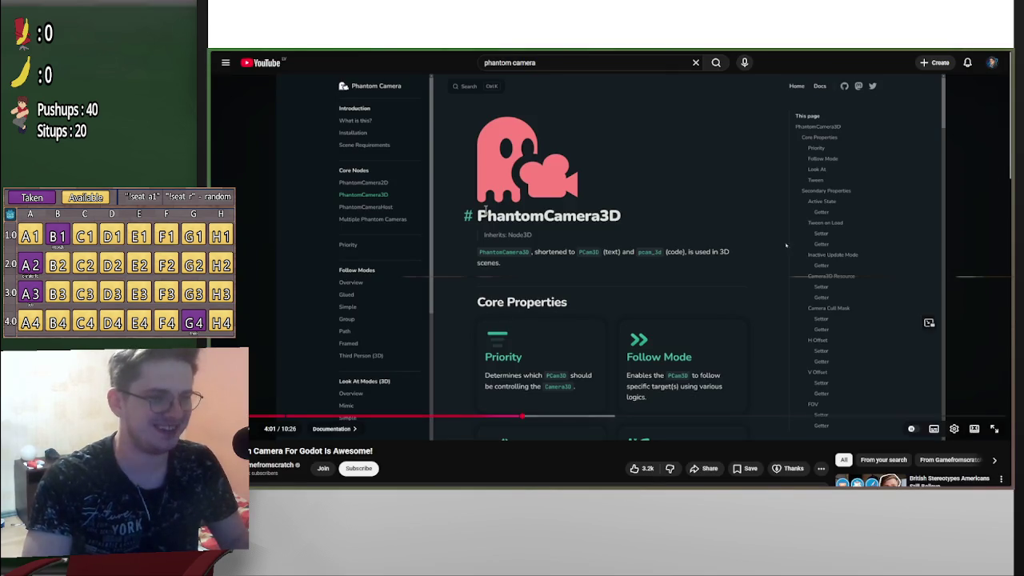
pyautogui.click(272, 225)
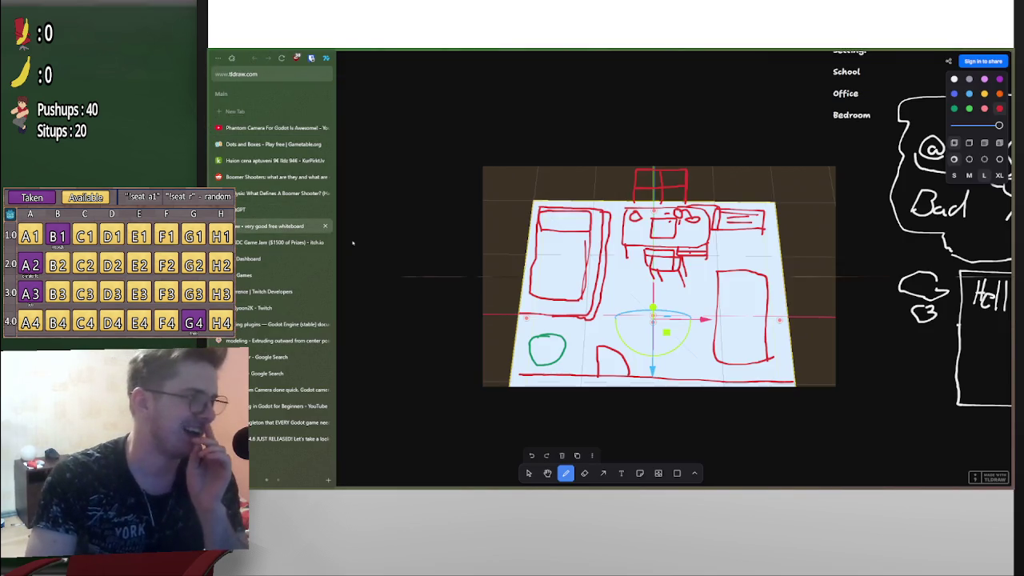
pyautogui.hscroll(5, 560, 280)
pyautogui.scroll(3, 612, 256)
pyautogui.hscroll(2, 612, 256)
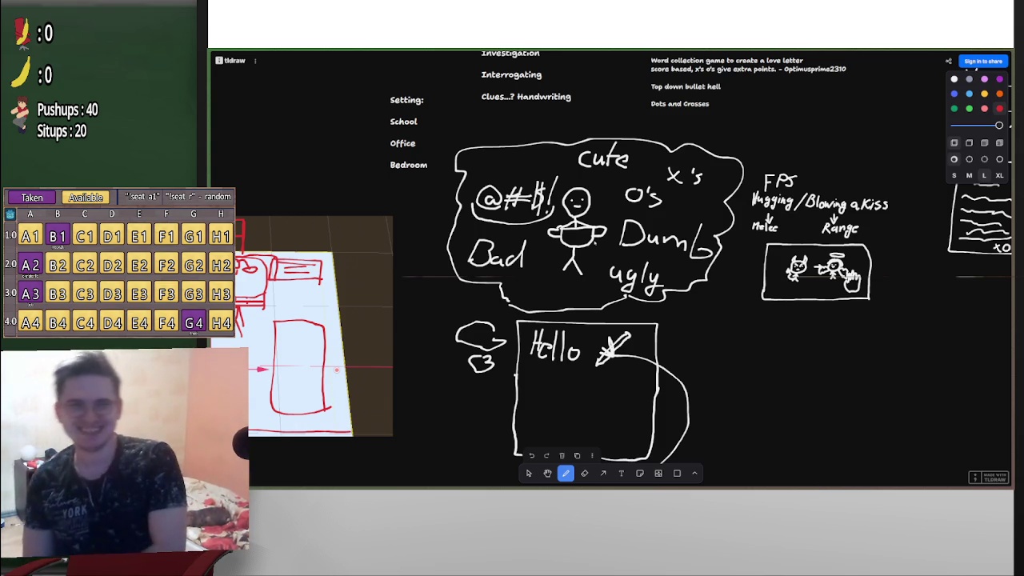
pyautogui.hotkey('alt', 'Tab')
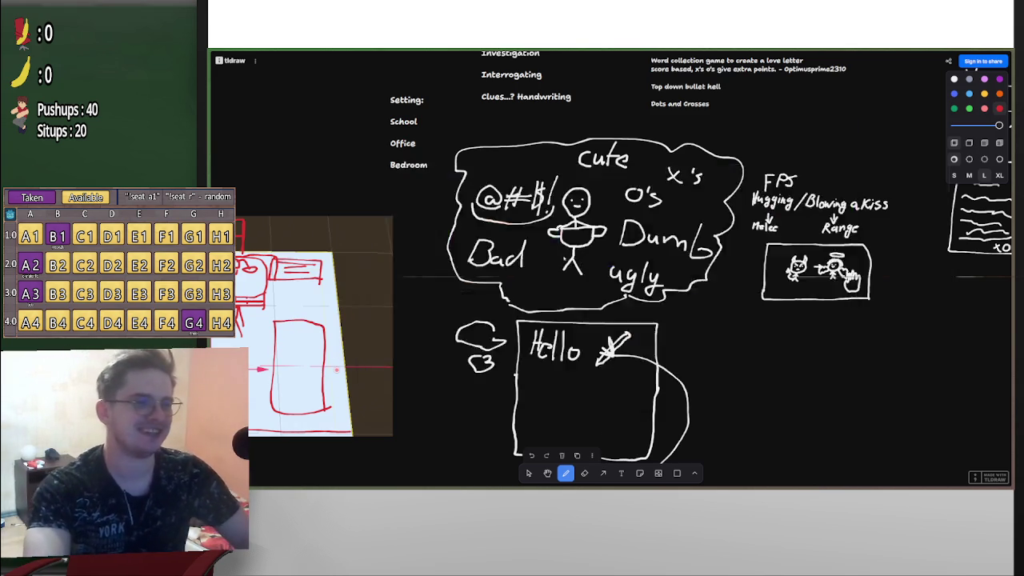
# Unpause and re-pause the game, then close its window with Alt+F4 to reveal the whiteboard
pyautogui.press('p')
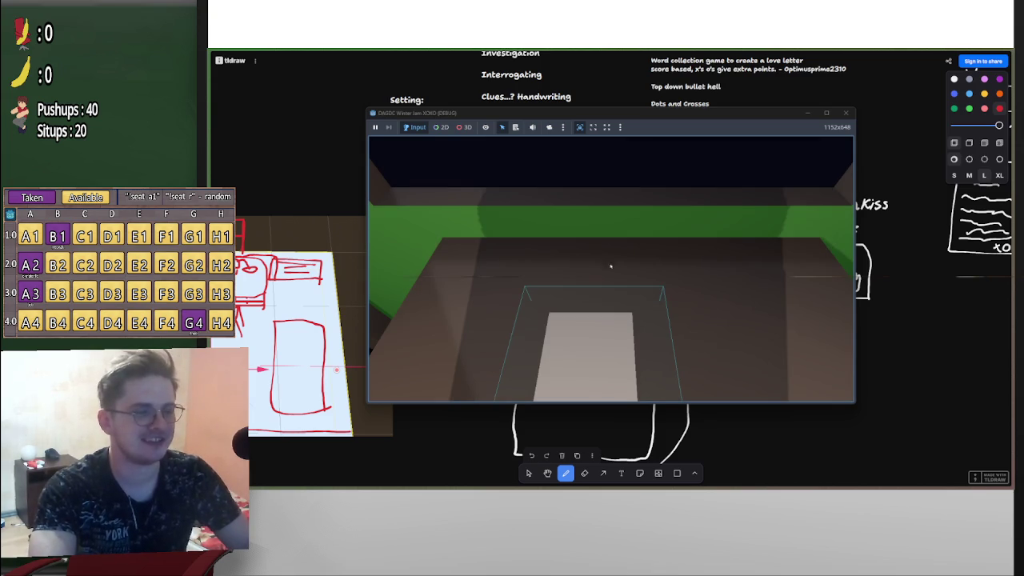
pyautogui.press('p')
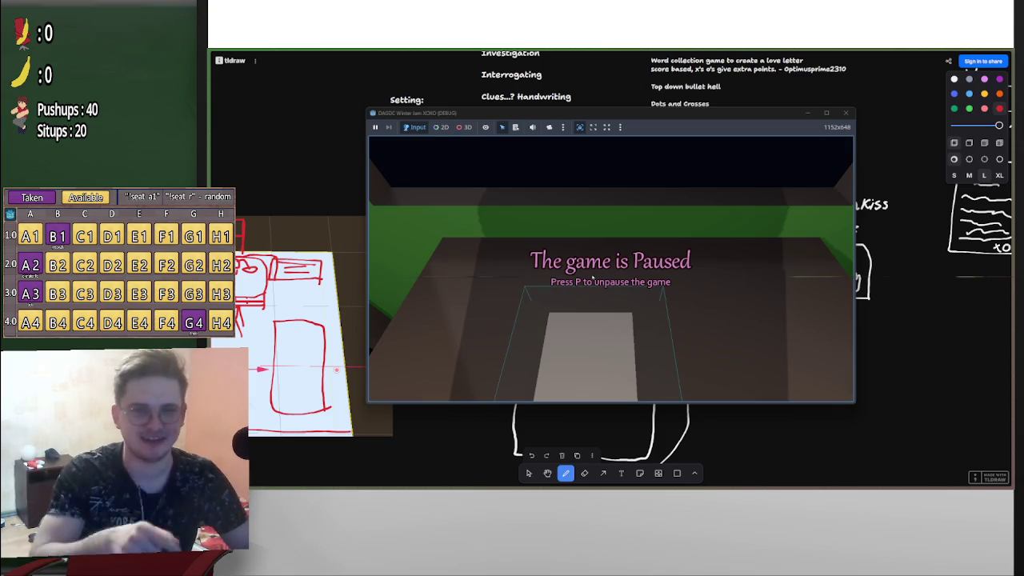
pyautogui.hotkey('alt', 'F4')
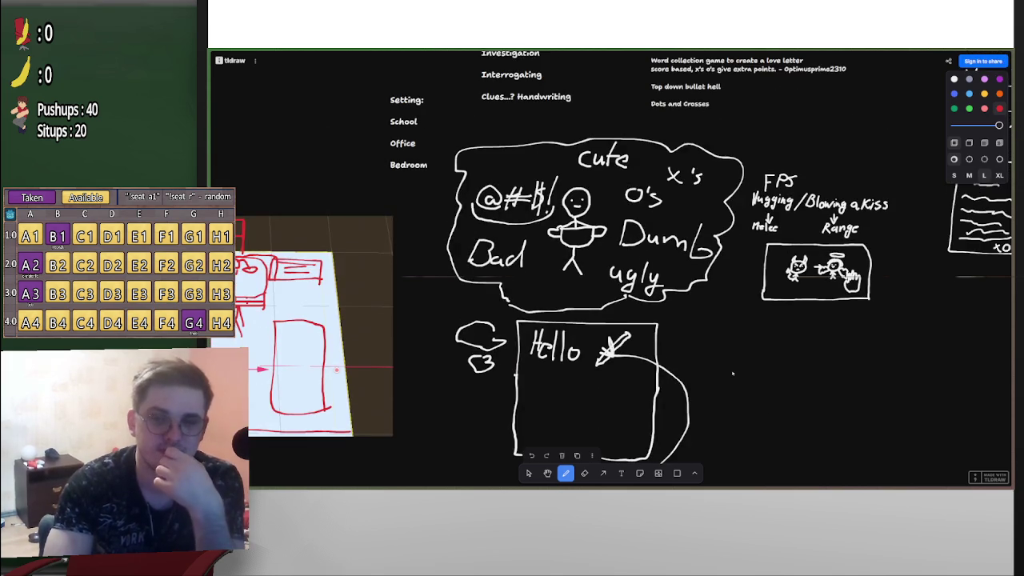
# Scroll the tldraw canvas up and down to bring the room floor-plan sketch into view
pyautogui.scroll(-1, 732, 373)
pyautogui.scroll(1, 732, 373)
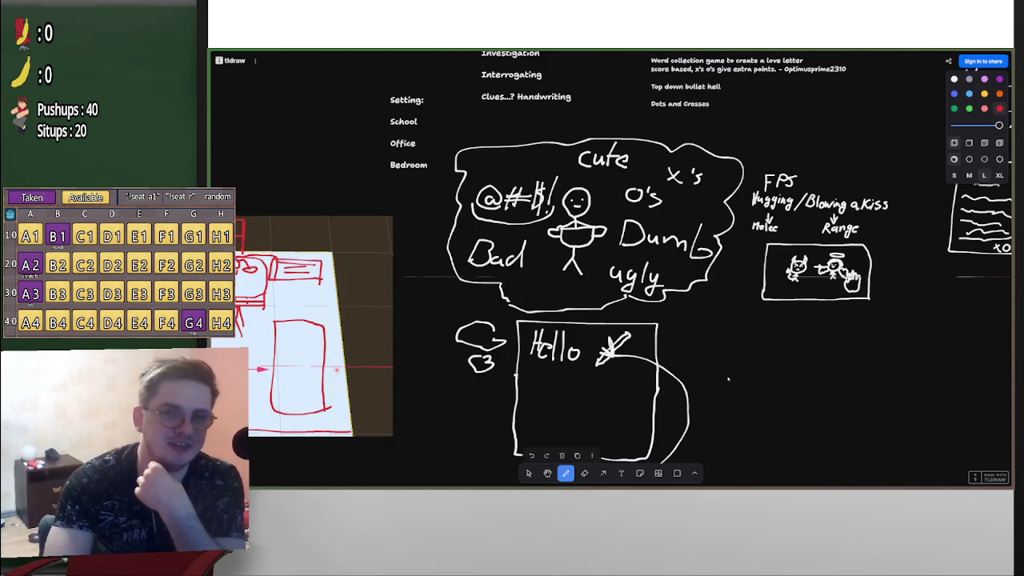
pyautogui.scroll(3, 728, 371)
pyautogui.scroll(-3, 728, 371)
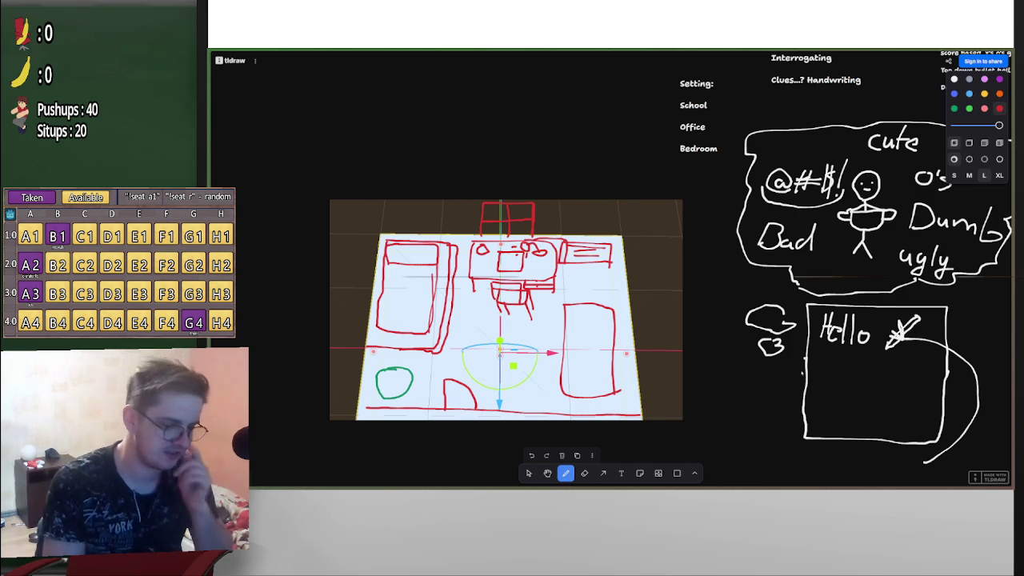
# Pan the whiteboard, switch back to the paused game, unpause it and close its window
pyautogui.hscroll(5, 612, 269)
pyautogui.scroll(3, 612, 269)
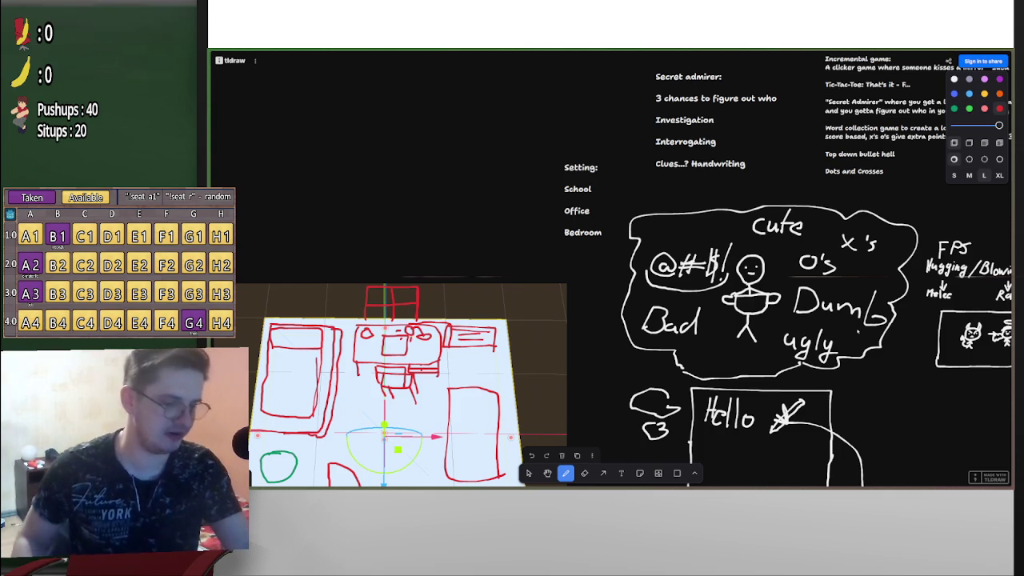
pyautogui.hotkey('alt', 'Tab')
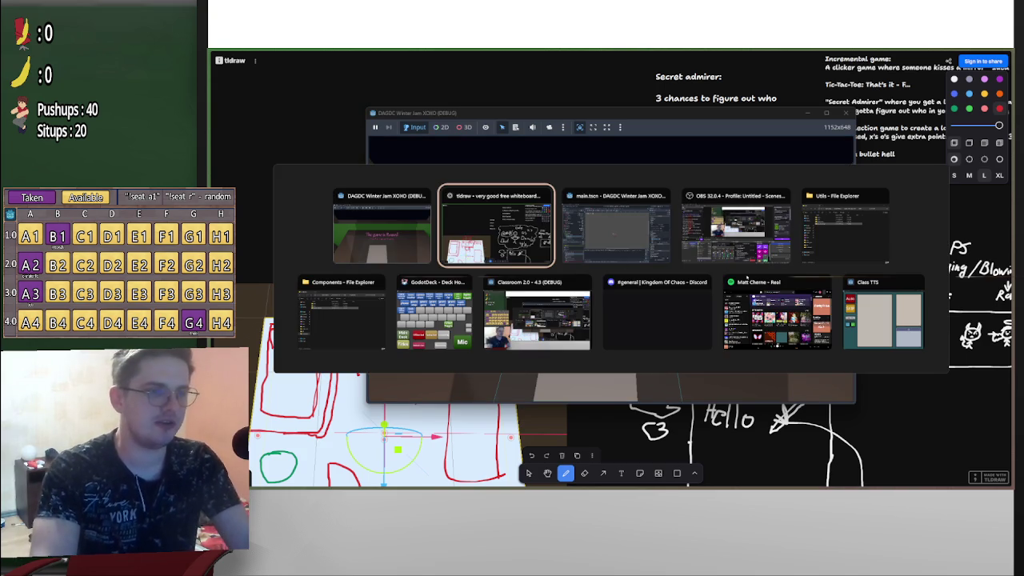
pyautogui.hotkey('alt', 'shift', 'Tab')
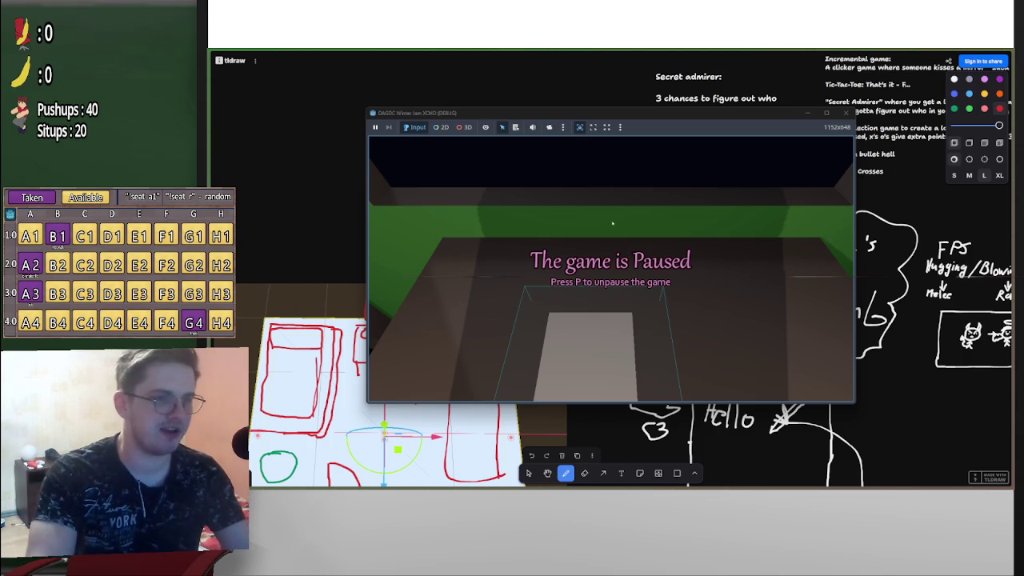
pyautogui.press('p')
pyautogui.press('p')
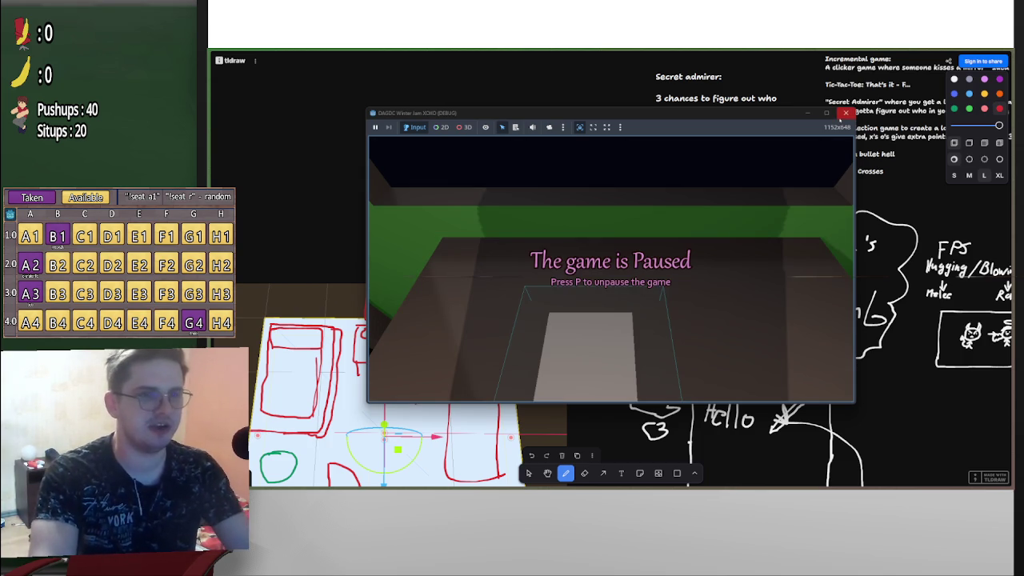
pyautogui.click(845, 113)
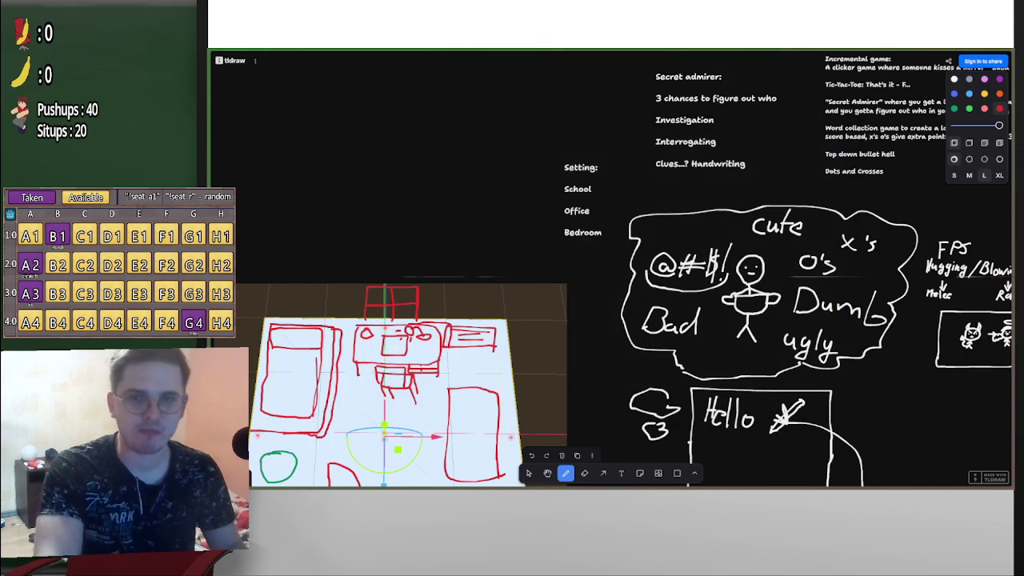
# Bring the Godot editor forward and run the game again
pyautogui.moveTo(732, 480)
pyautogui.click(738, 440)
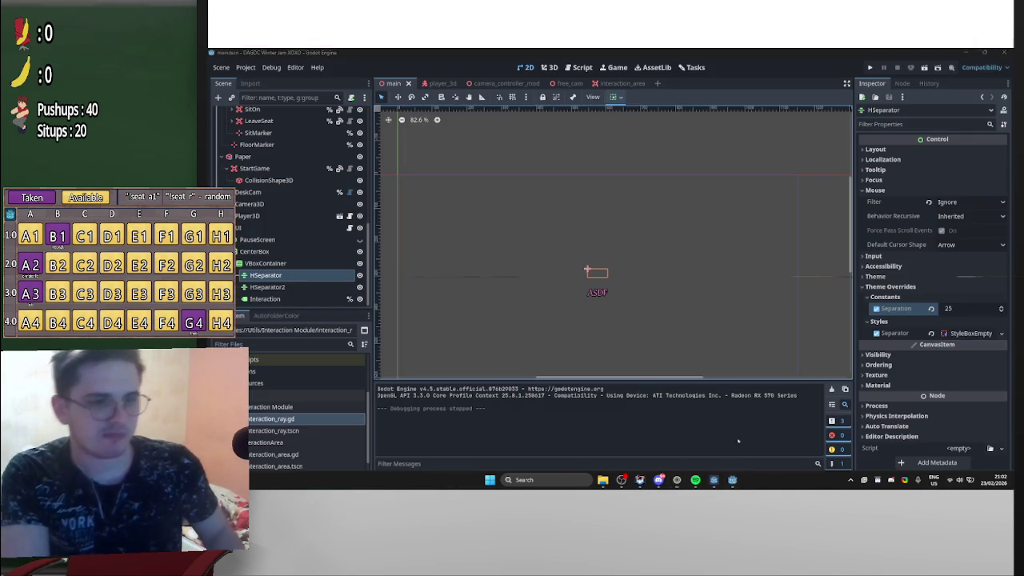
pyautogui.click(870, 67)
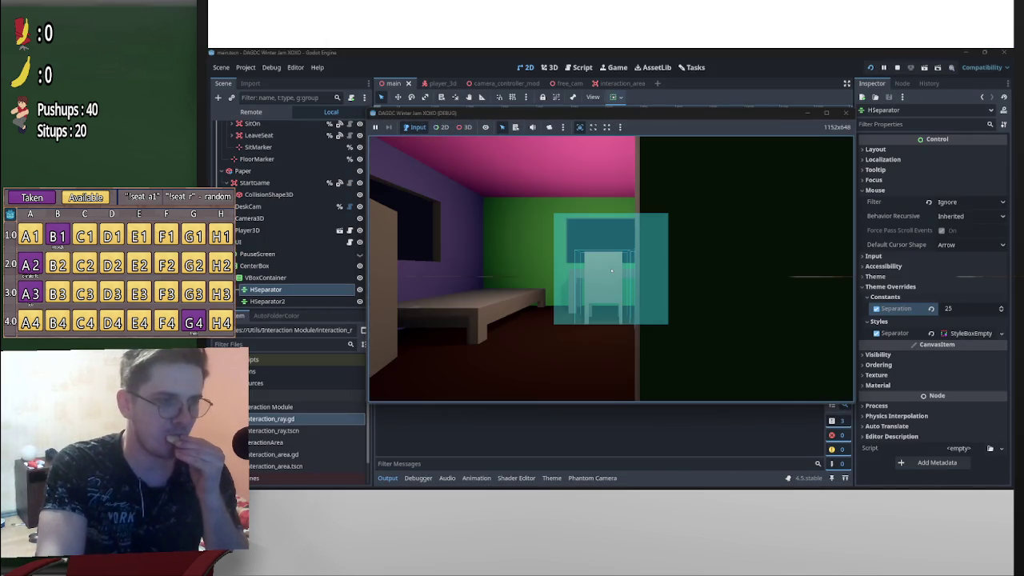
# Walk through the bedroom with W/A/S/D, looking around the chair, desk and walls
pyautogui.press('w')
pyautogui.press('d')
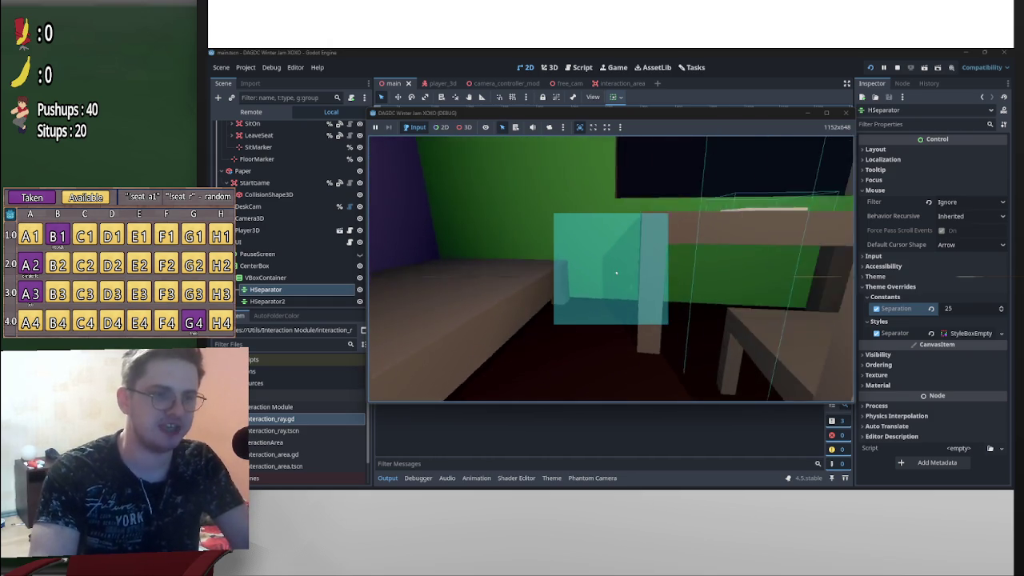
pyautogui.moveTo(612, 279)
pyautogui.press('w')
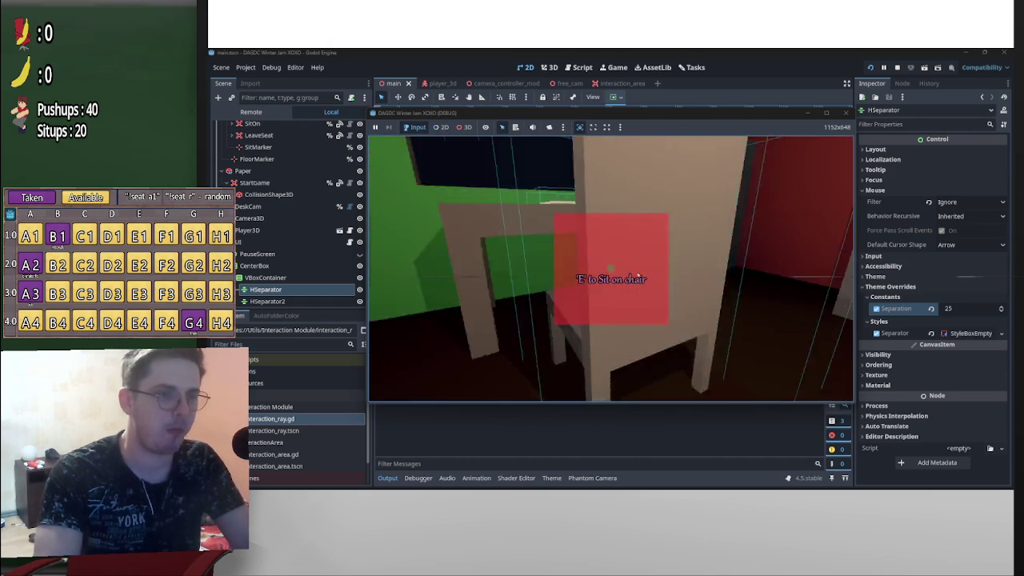
pyautogui.press('a')
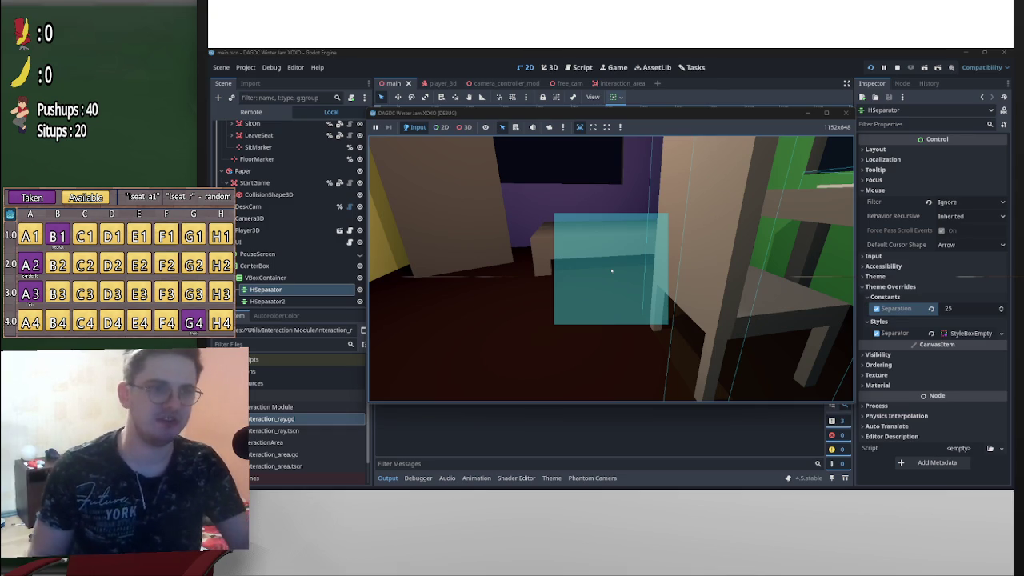
pyautogui.press('w')
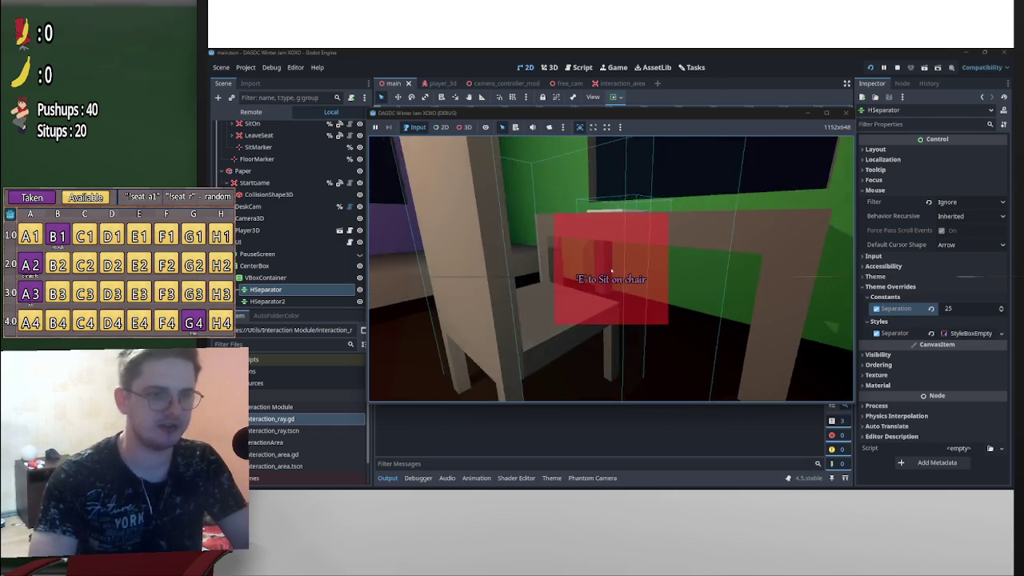
pyautogui.press('s')
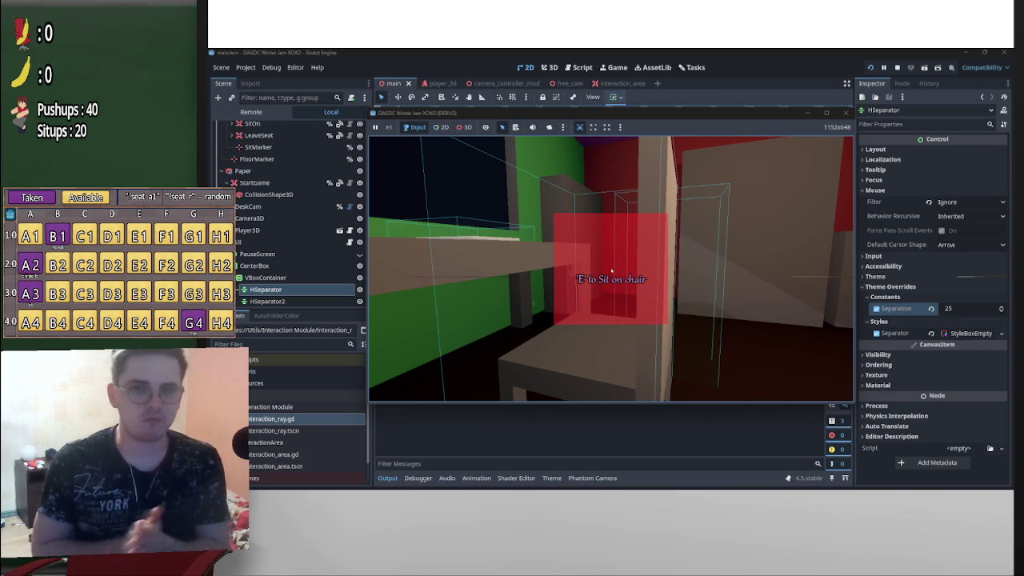
pyautogui.press('w')
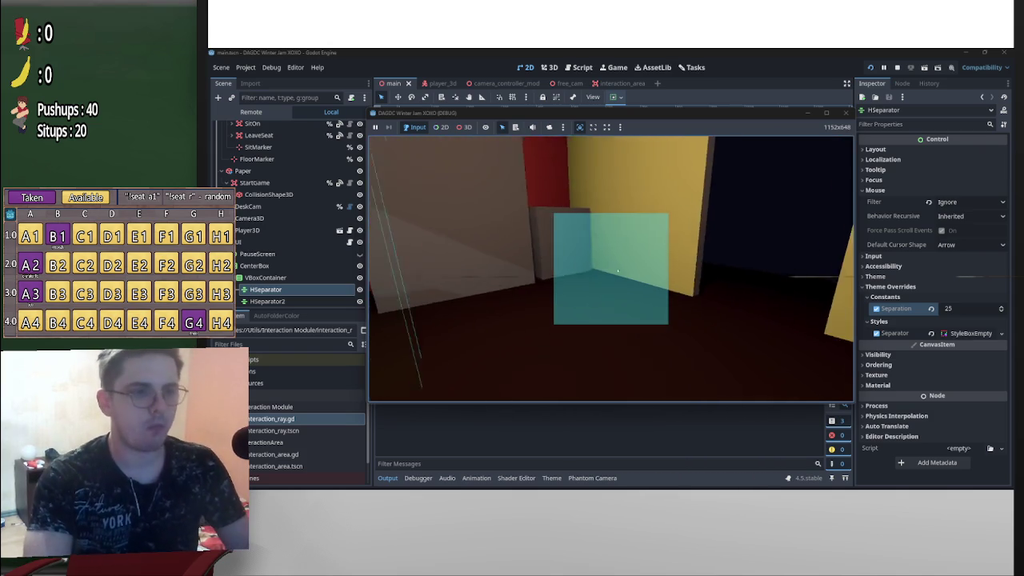
pyautogui.press('a')
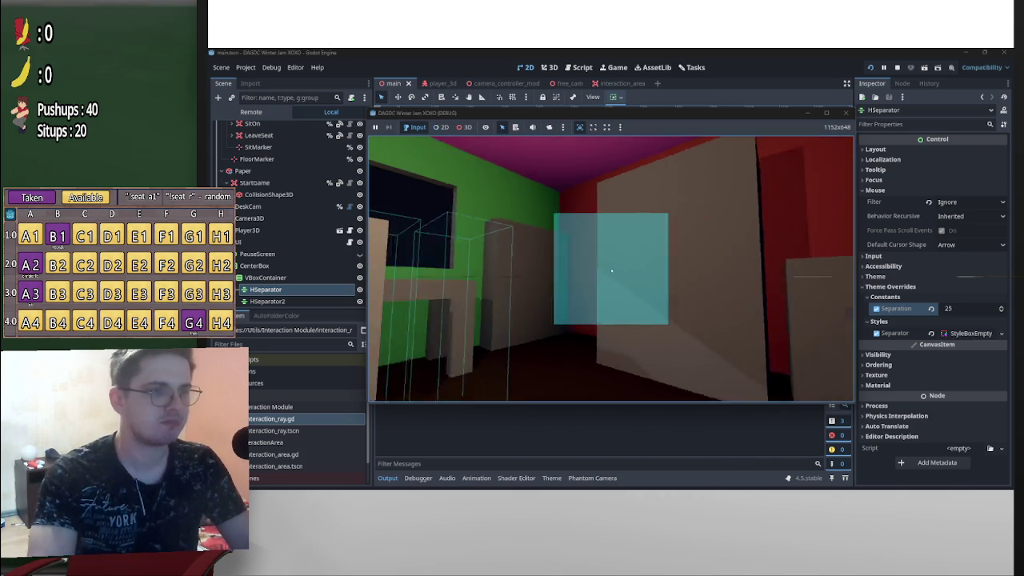
pyautogui.press('d')
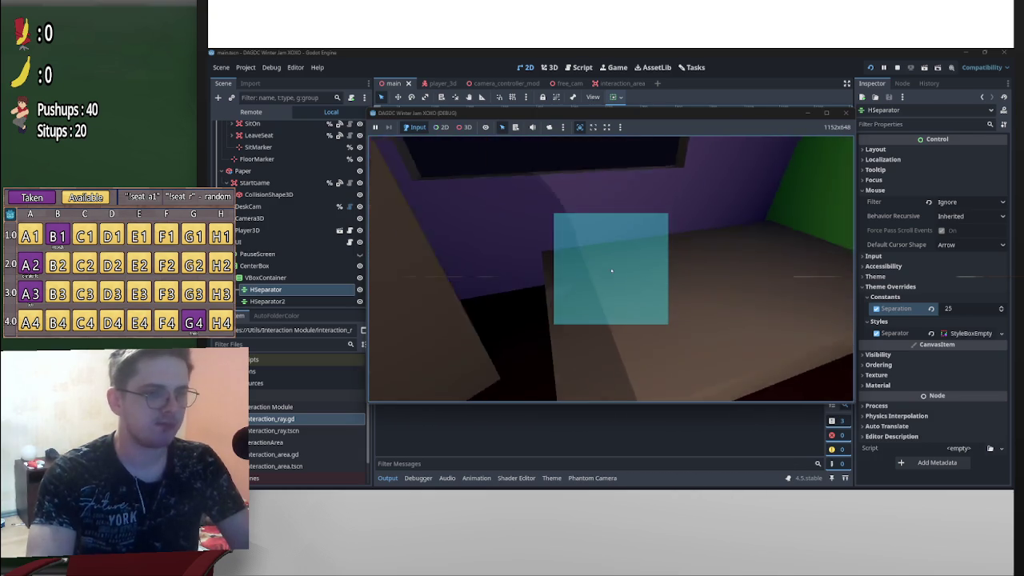
pyautogui.press('d')
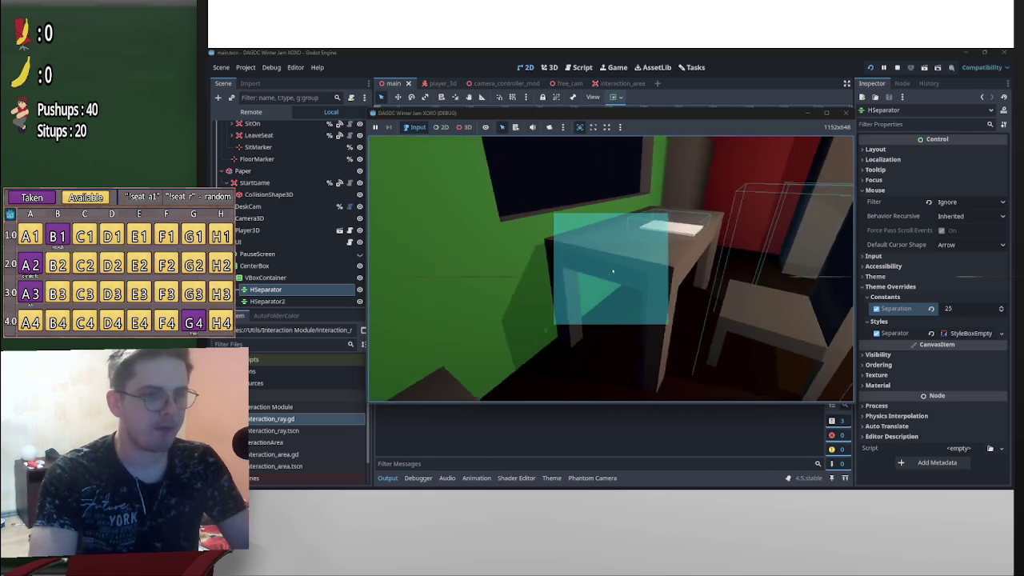
pyautogui.press('a')
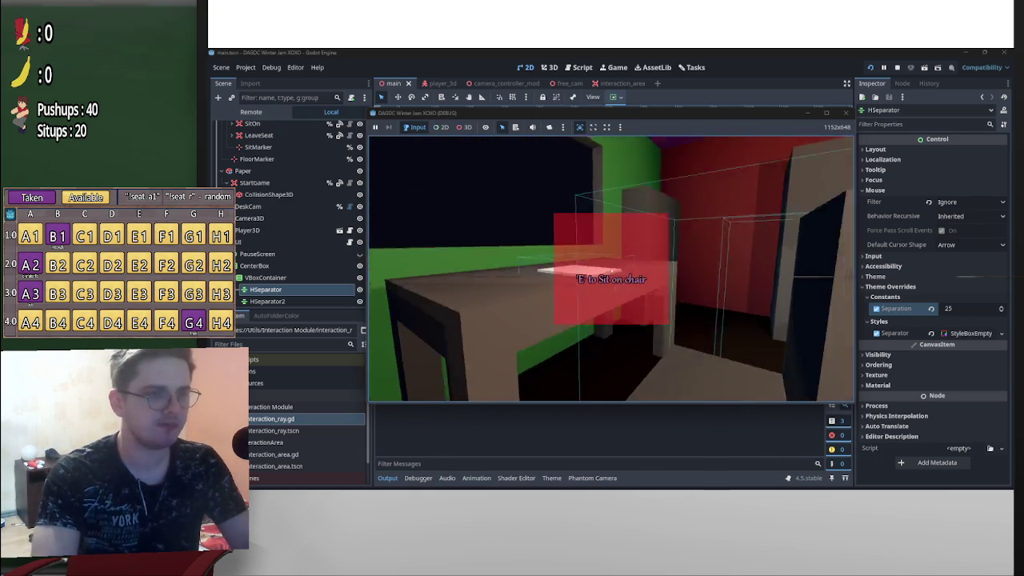
pyautogui.press('a')
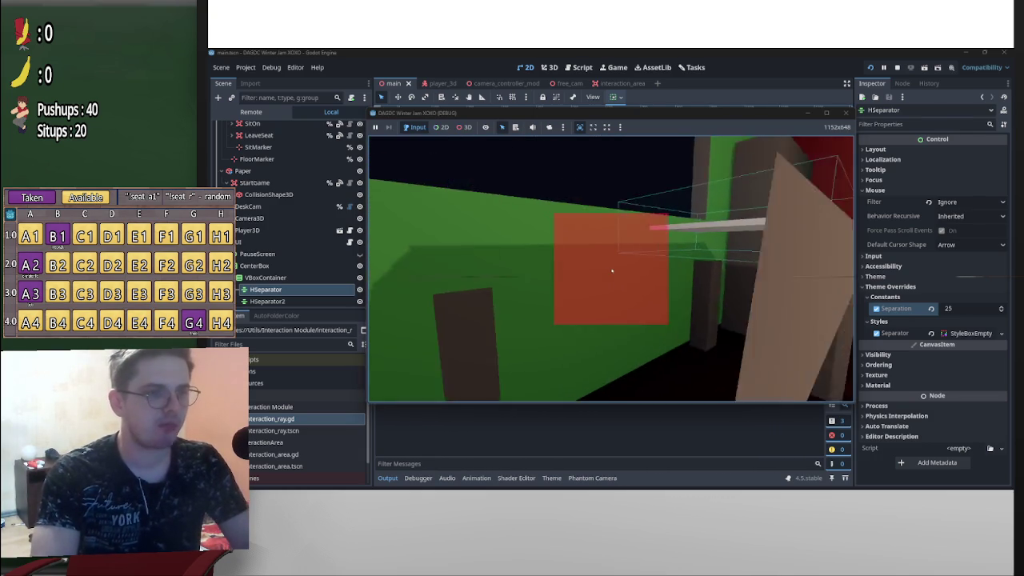
pyautogui.press('a')
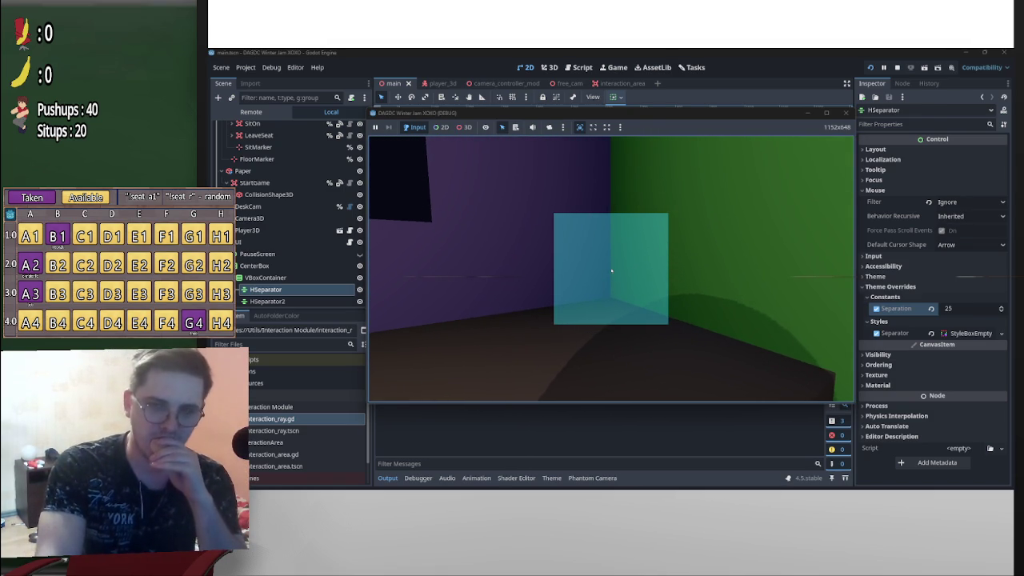
pyautogui.press('d')
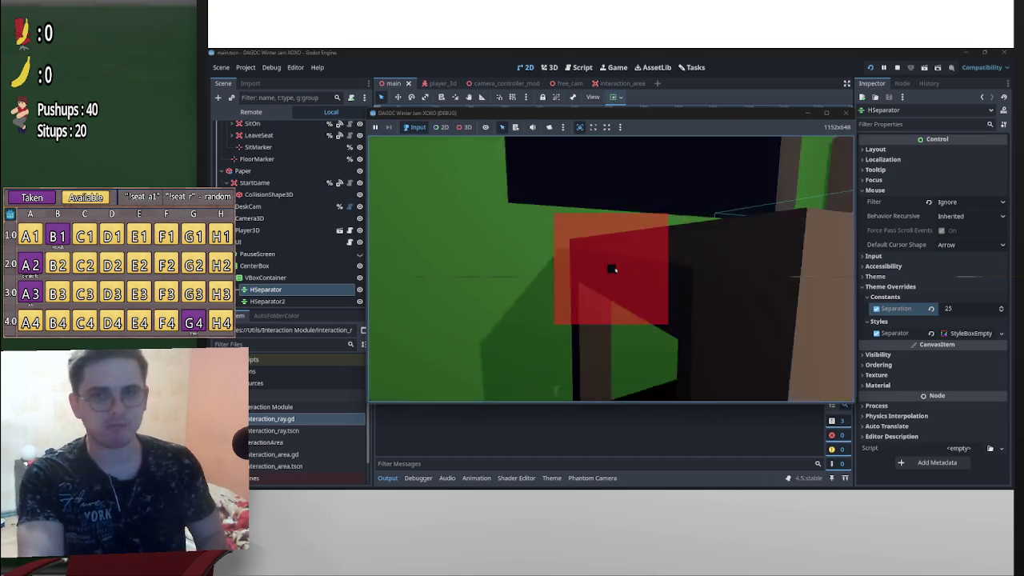
pyautogui.press('d')
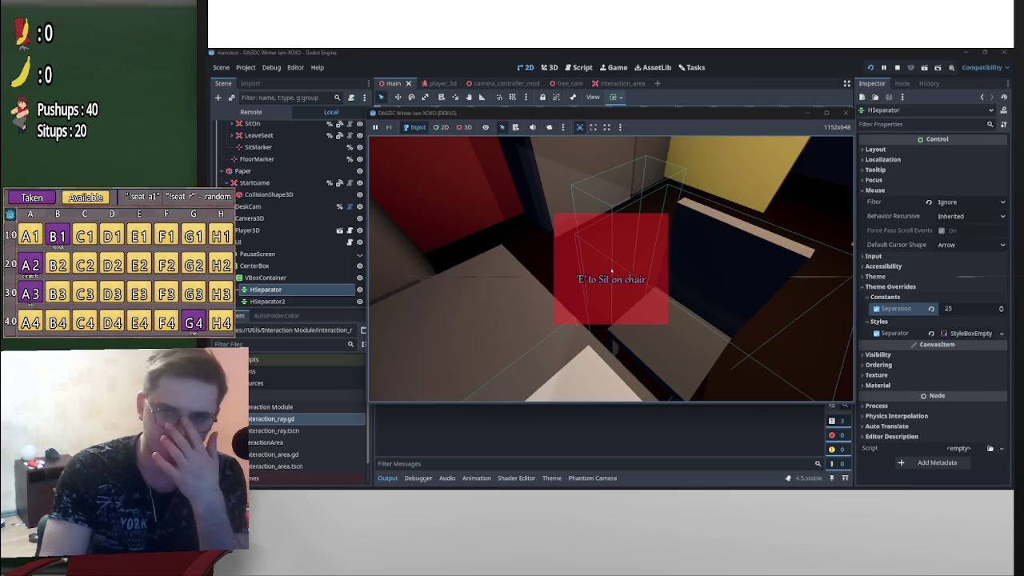
# Pause the game with Esc, then stop it with F8
pyautogui.press('Escape')
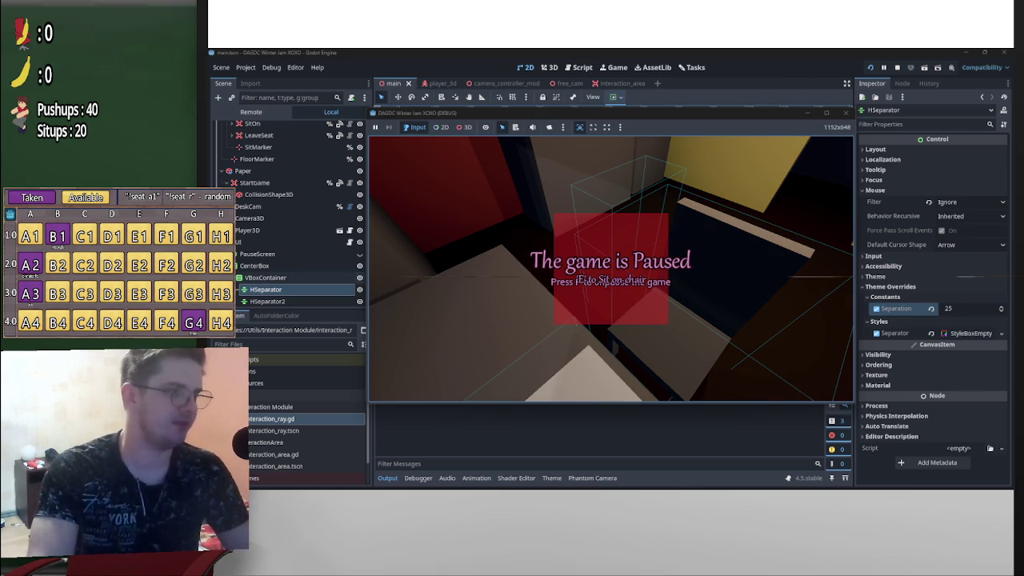
pyautogui.press('F8')
pyautogui.scroll(3, 275, 299)
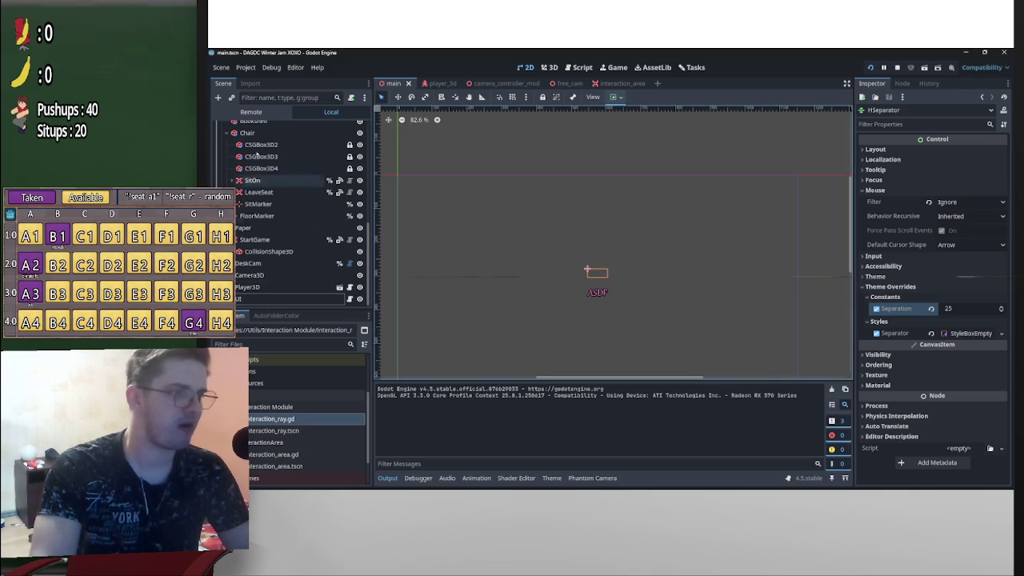
# Scroll the Scene dock down and expand the UI node to list PauseScreen and CenterBox
pyautogui.scroll(4, 398, 241)
pyautogui.scroll(-5, 498, 217)
pyautogui.scroll(10, 264, 208)
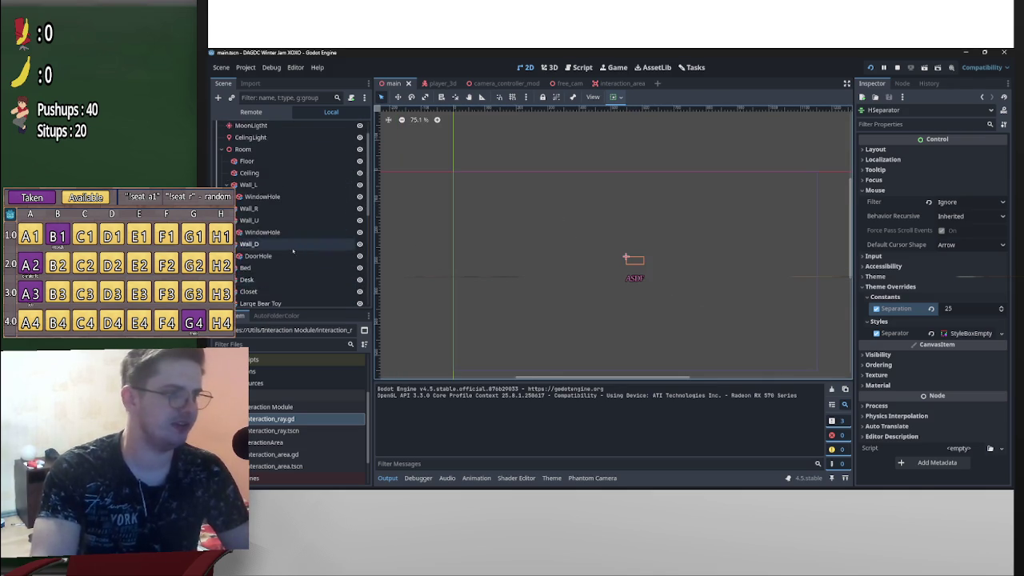
pyautogui.scroll(-10, 232, 136)
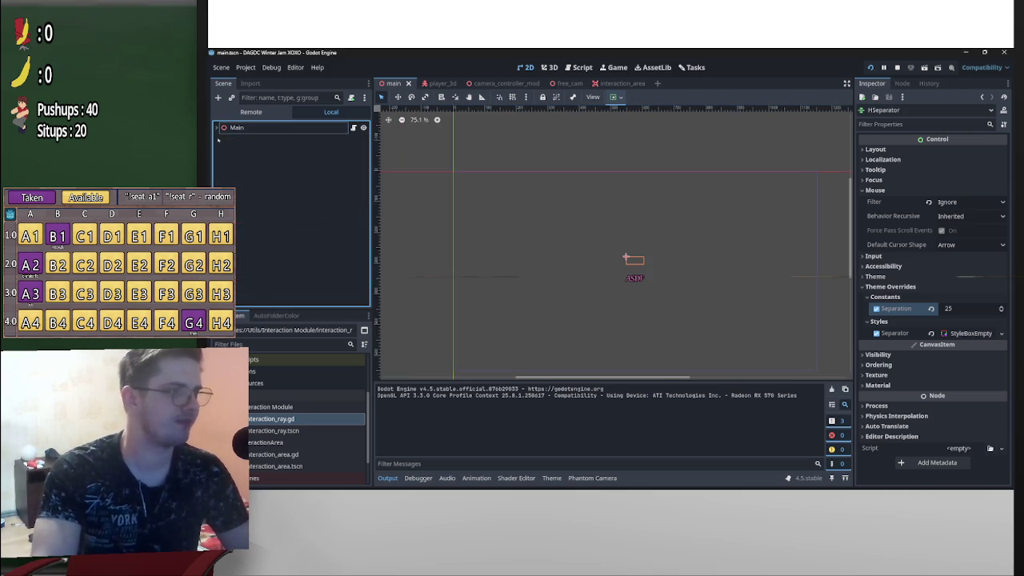
pyautogui.scroll(-1, 288, 208)
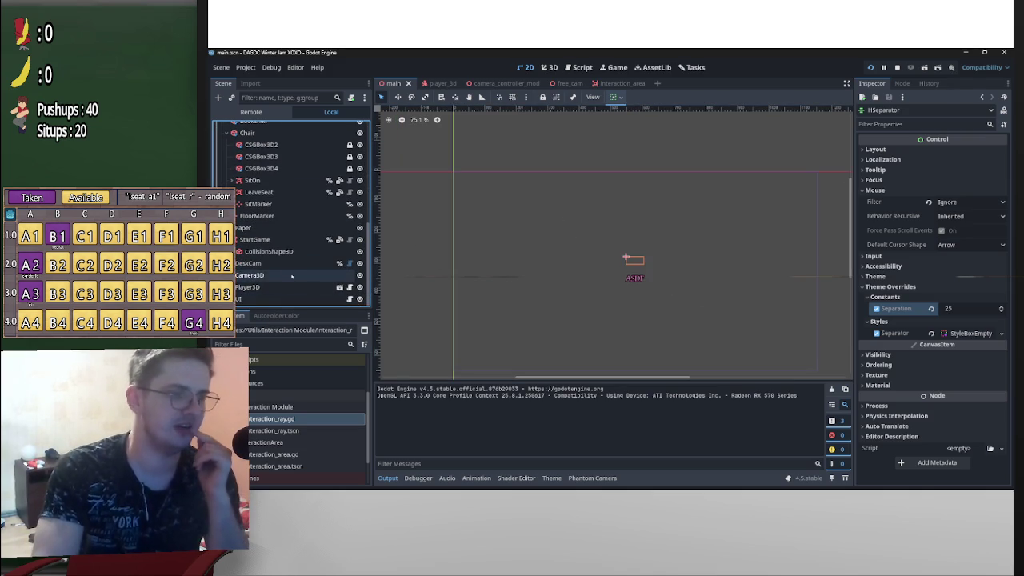
pyautogui.click(233, 299)
pyautogui.scroll(-1, 256, 264)
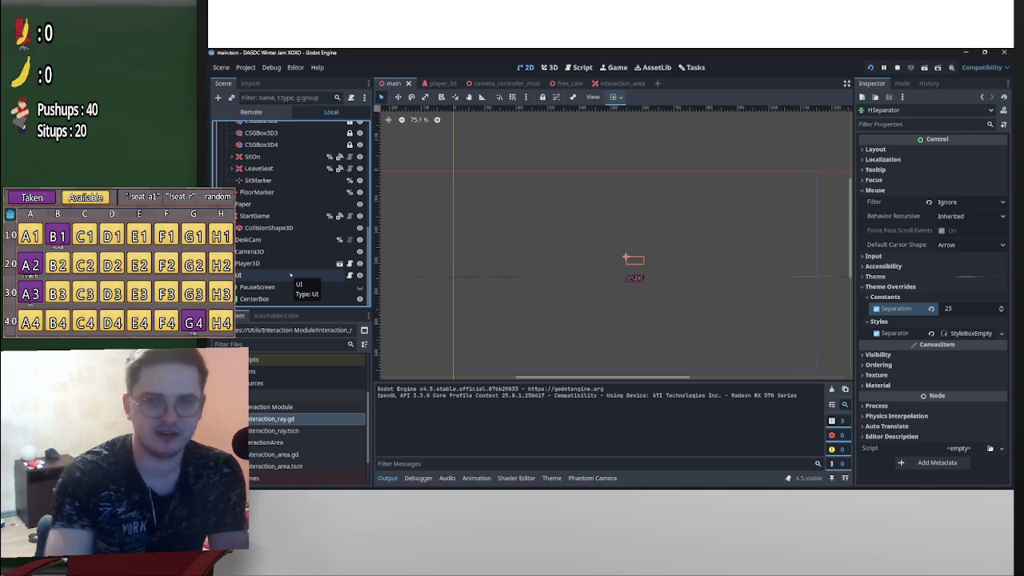
pyautogui.rightClick(276, 275)
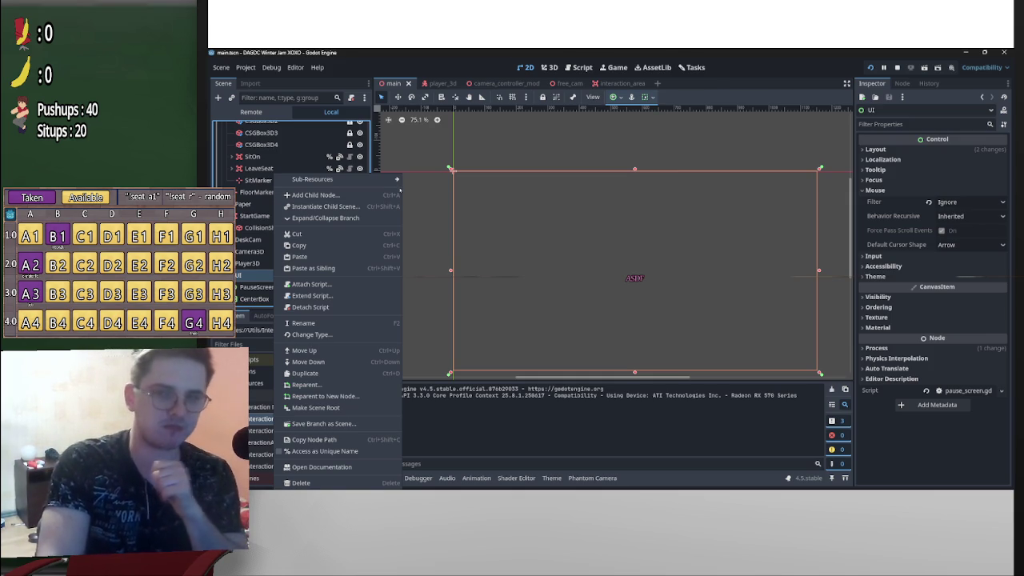
# Start adding a child node under UI and clear the node type search
pyautogui.moveTo(377, 181)
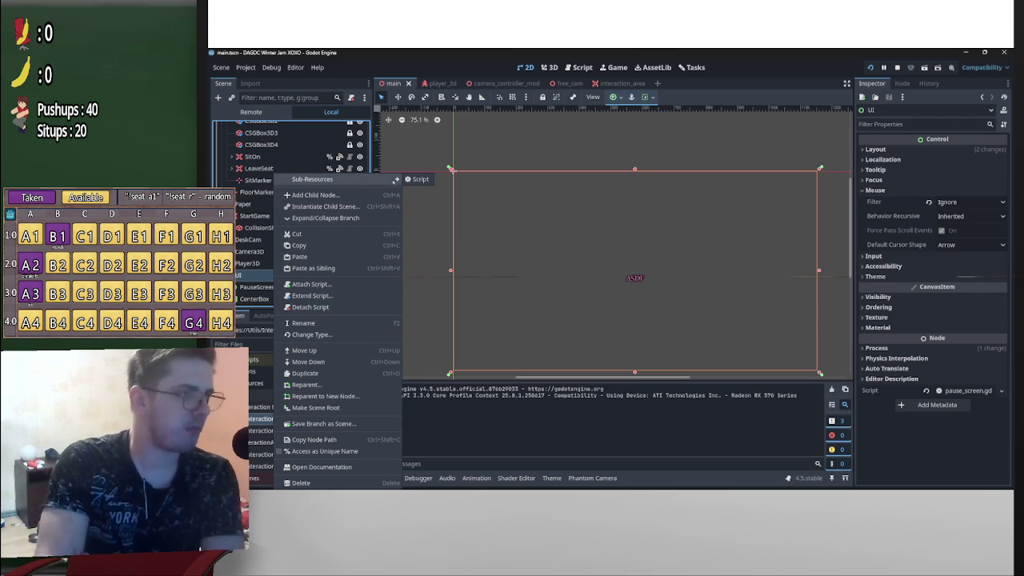
pyautogui.click(316, 195)
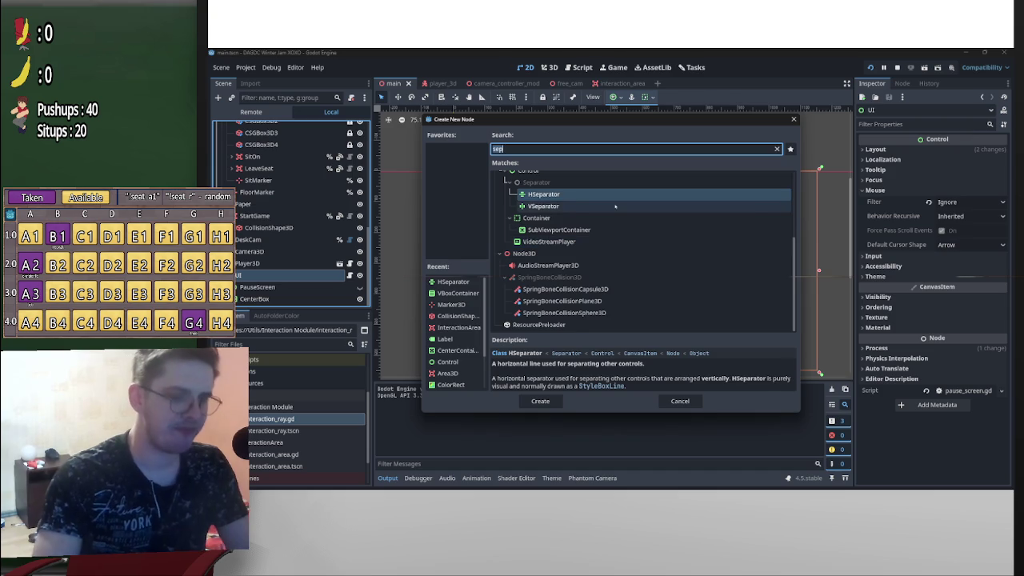
pyautogui.press('BackSpace')
pyautogui.scroll(-5, 592, 240)
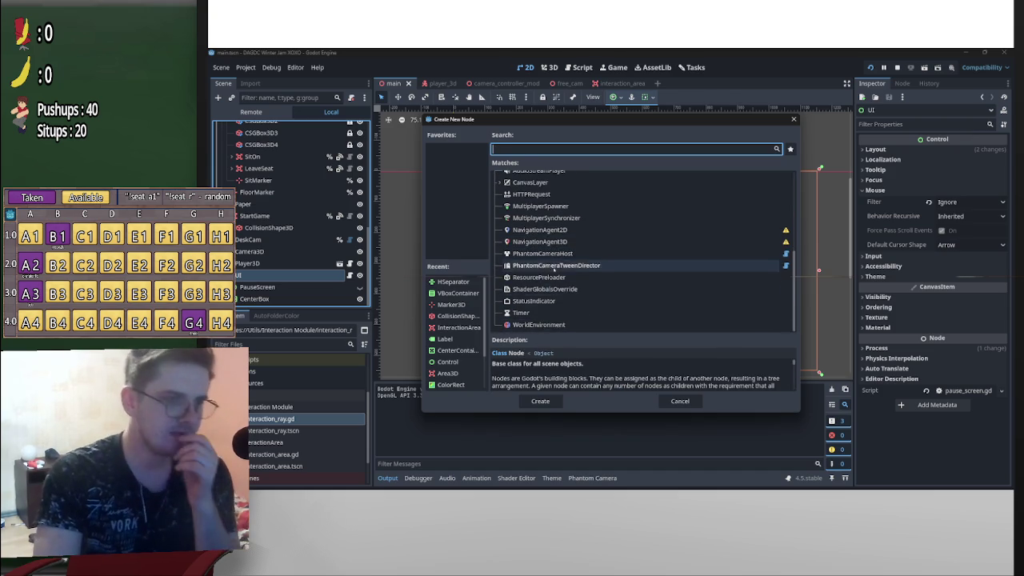
pyautogui.scroll(2, 555, 273)
pyautogui.scroll(2, 555, 273)
pyautogui.scroll(-3, 560, 296)
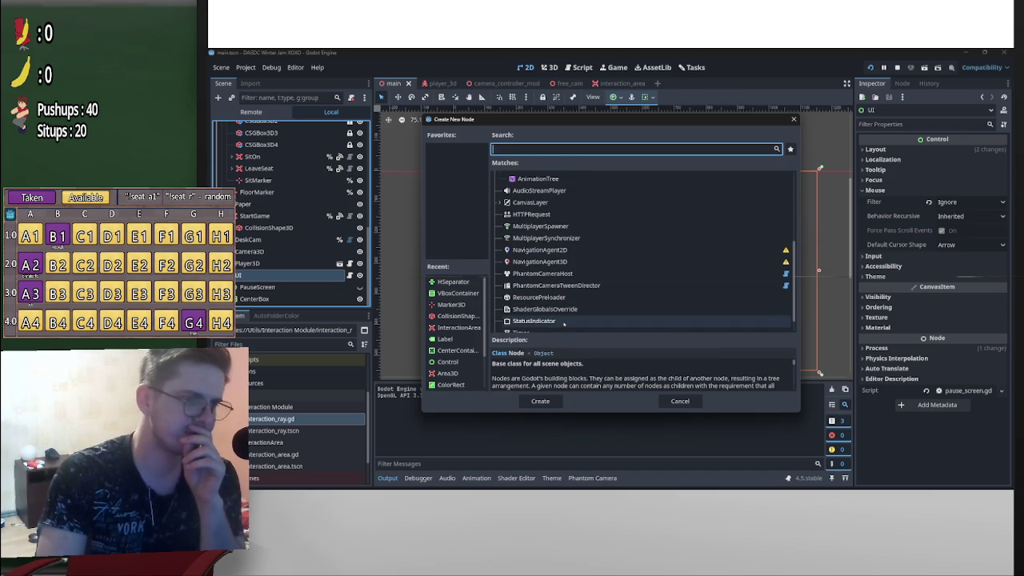
pyautogui.scroll(5, 560, 304)
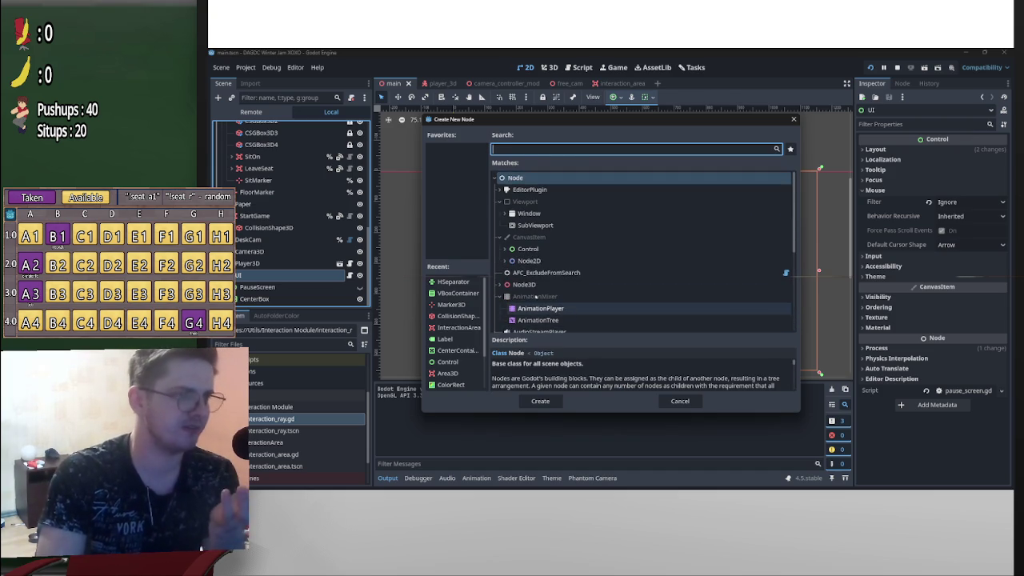
# Expand the Control node types and add a TextureRect under UI
pyautogui.click(509, 250)
pyautogui.click(505, 249)
pyautogui.scroll(-4, 548, 284)
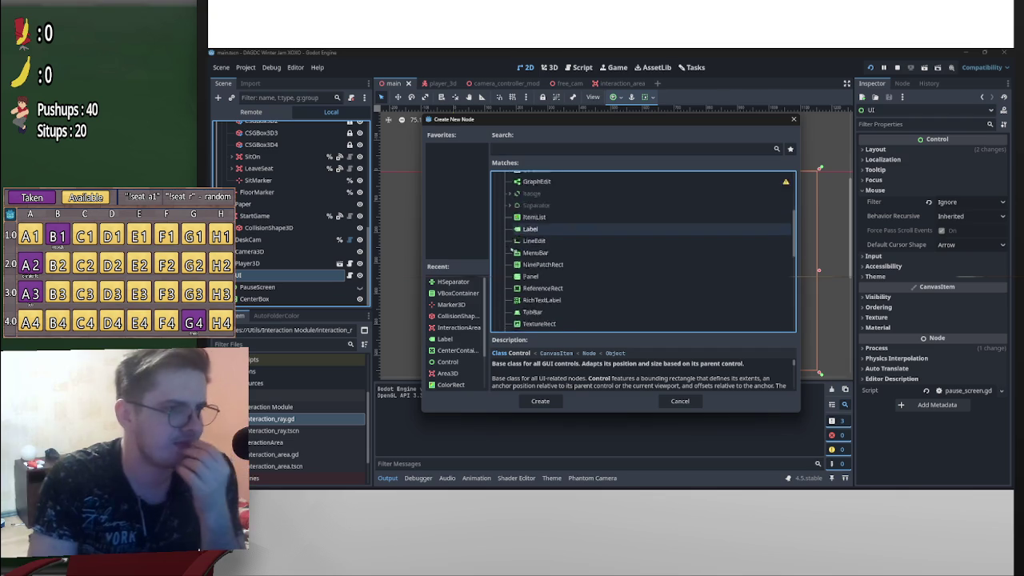
pyautogui.scroll(-2, 548, 284)
pyautogui.scroll(2, 560, 262)
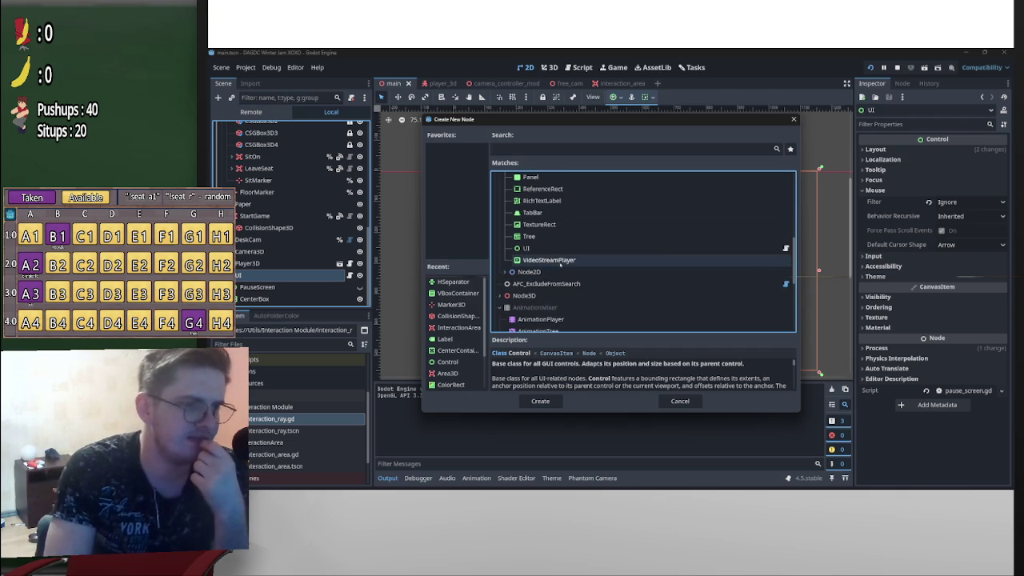
pyautogui.scroll(2, 560, 265)
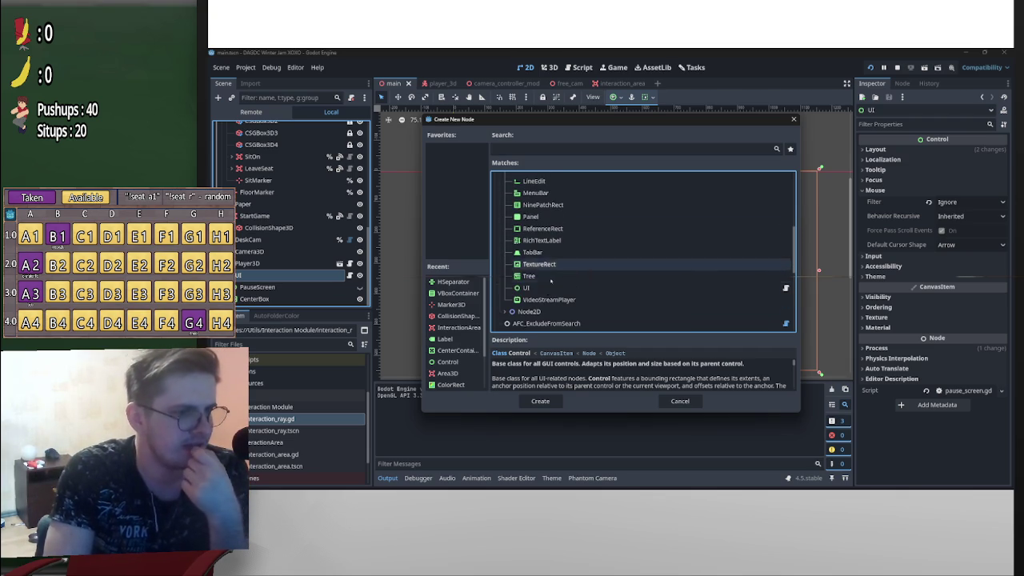
pyautogui.doubleClick(543, 264)
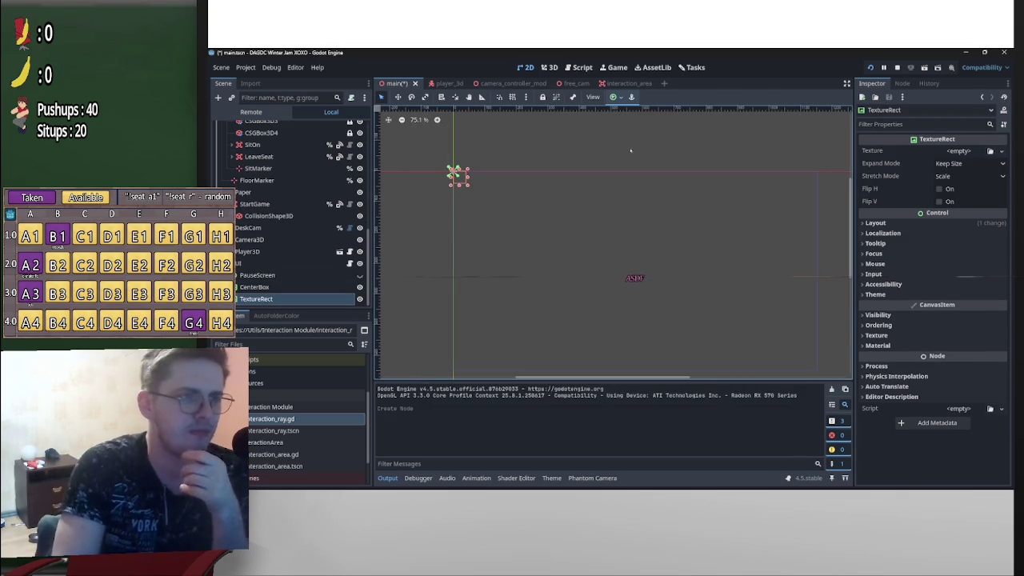
pyautogui.click(614, 97)
# Stretch the TextureRect to Full Rect and give it a new ViewportTexture, viewport unassigned
pyautogui.click(663, 172)
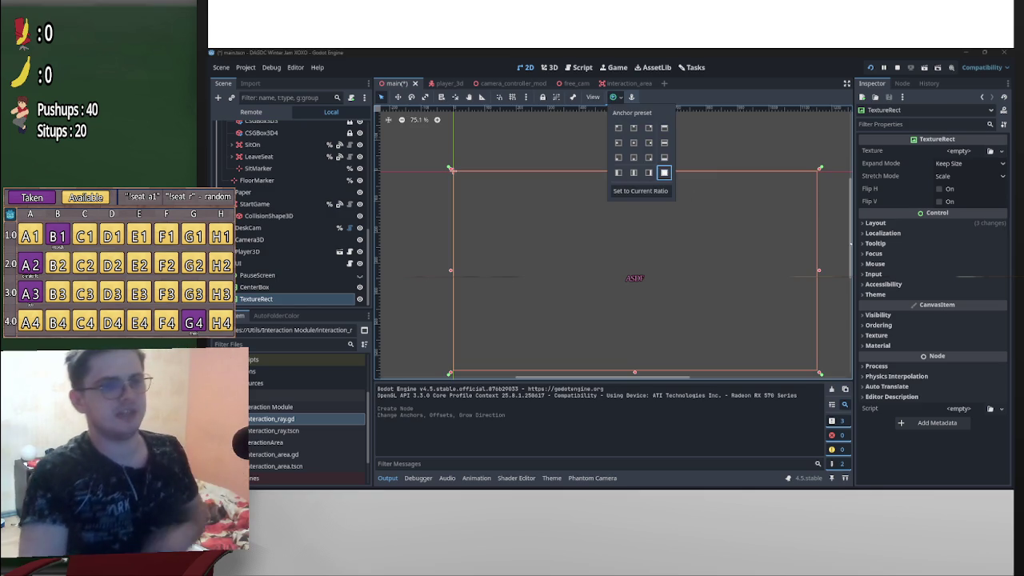
pyautogui.click(958, 150)
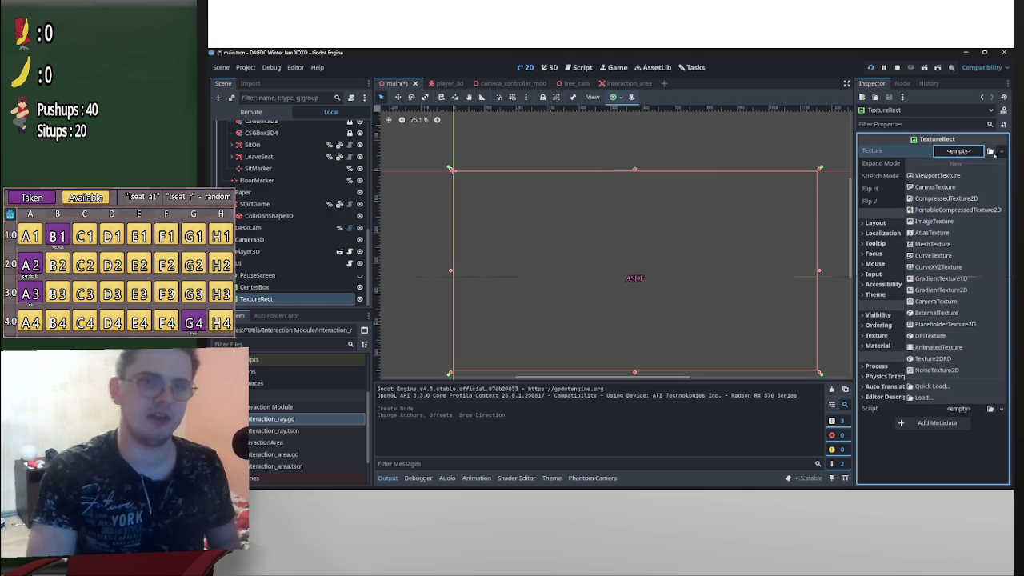
pyautogui.click(960, 175)
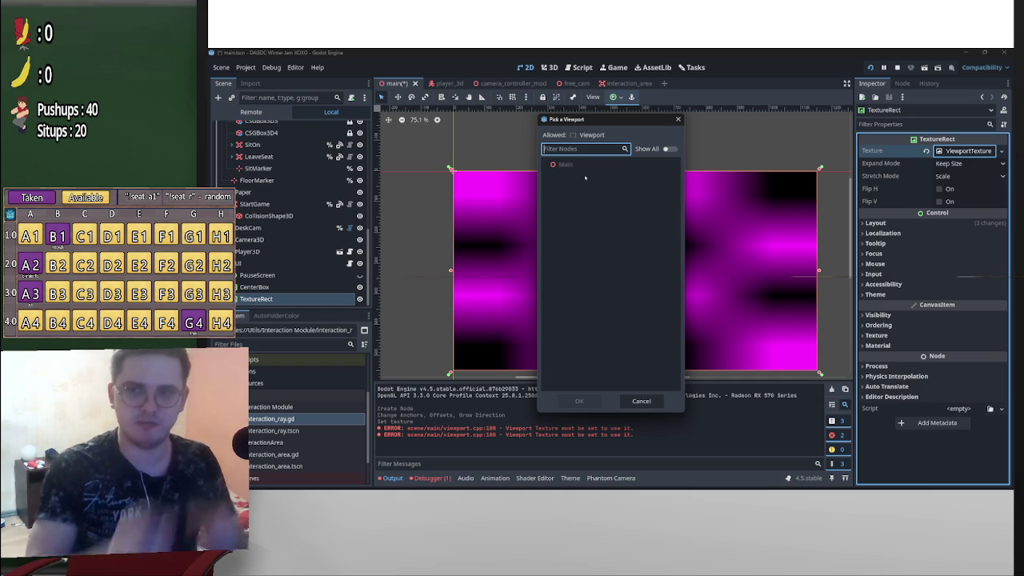
pyautogui.click(641, 401)
# Dismiss the node chooser without adding anything, then select Main as the new parent
pyautogui.scroll(5, 286, 228)
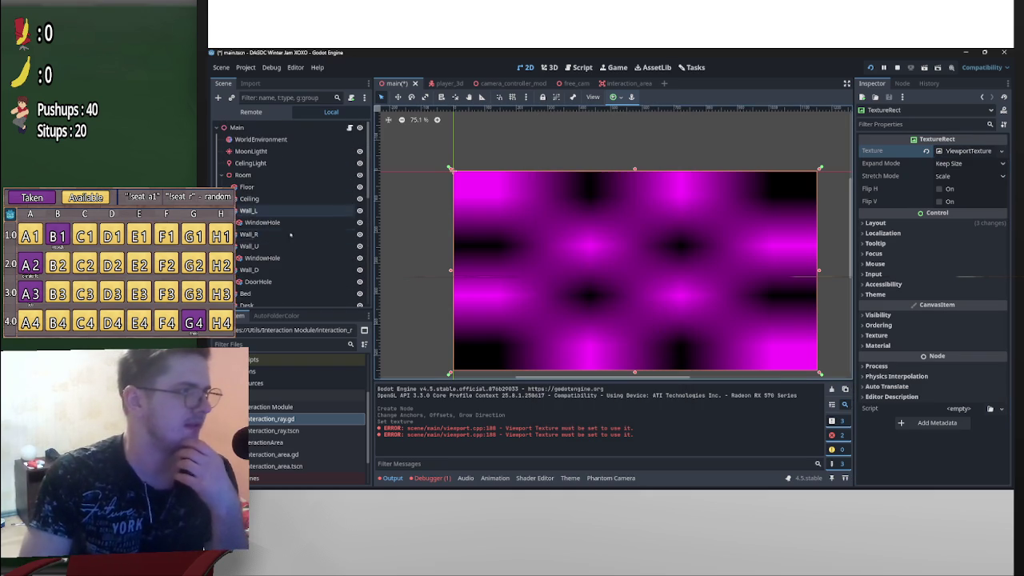
pyautogui.click(217, 97)
pyautogui.press('Escape')
pyautogui.scroll(-10, 288, 240)
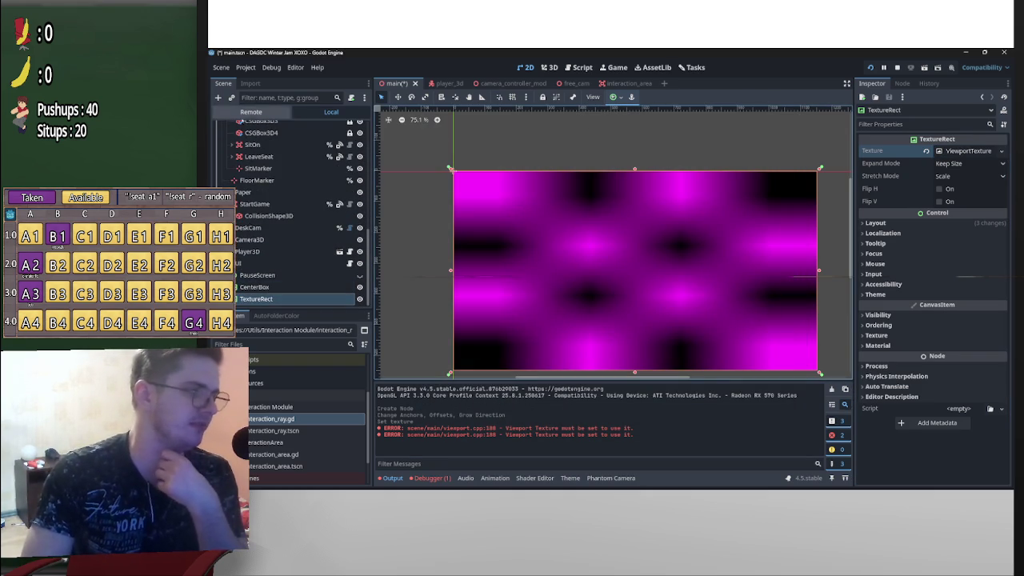
pyautogui.scroll(5, 264, 256)
pyautogui.scroll(2, 264, 256)
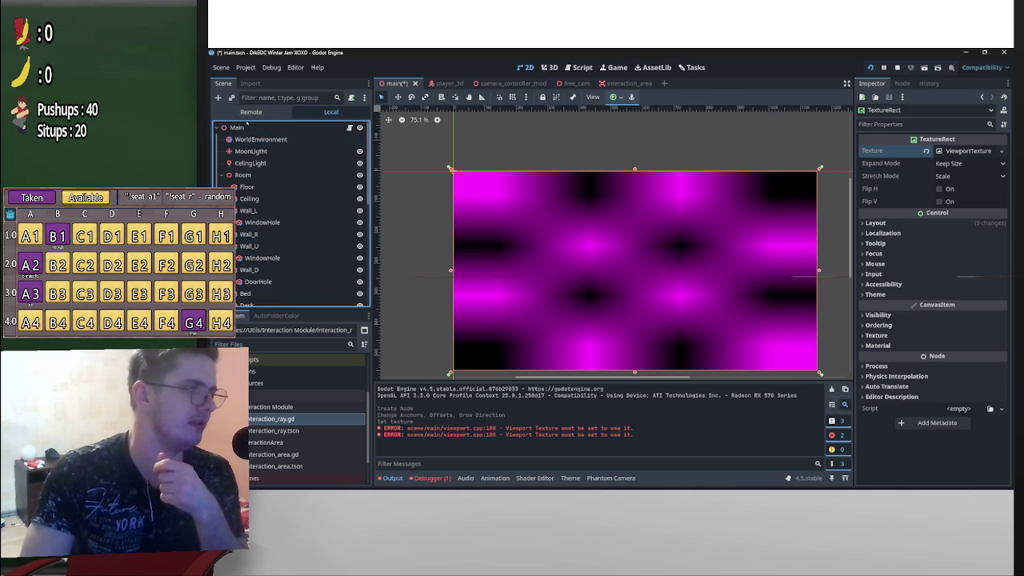
pyautogui.click(244, 127)
# Add a Node2D under Main, hide the UI node, and rename the new Node2D
pyautogui.hotkey('ctrl', 'a')
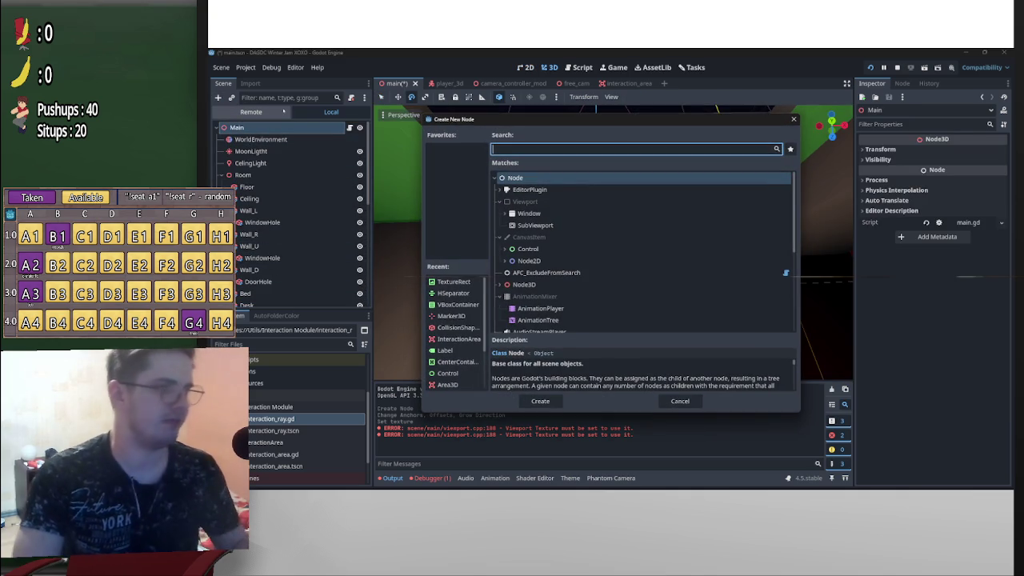
pyautogui.doubleClick(528, 261)
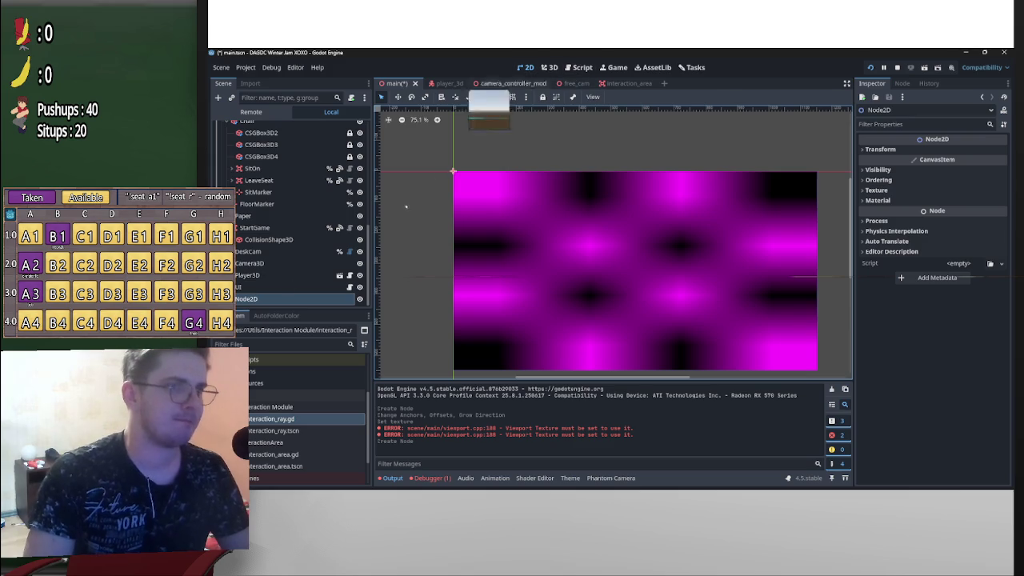
pyautogui.click(359, 286)
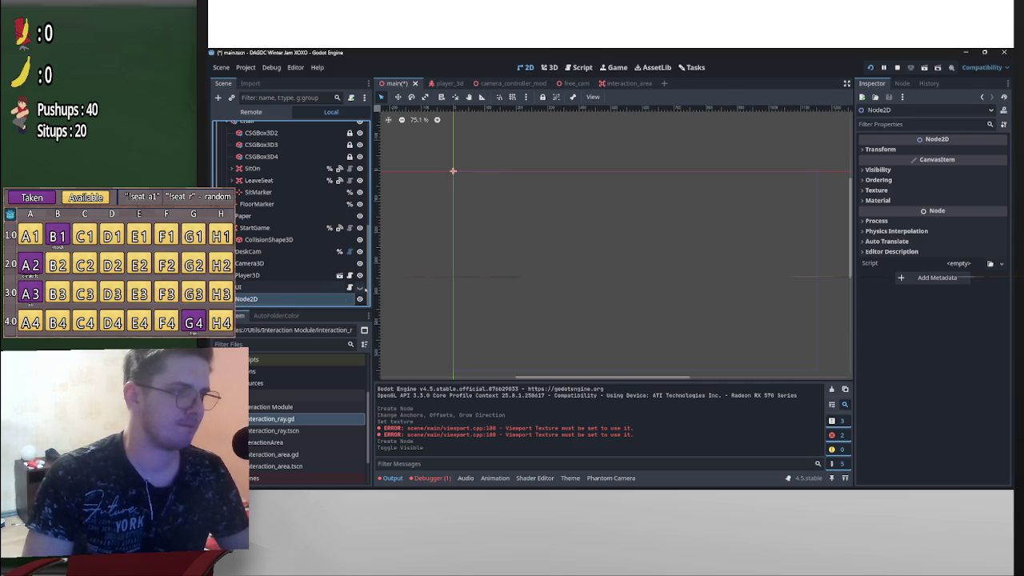
pyautogui.doubleClick(266, 299)
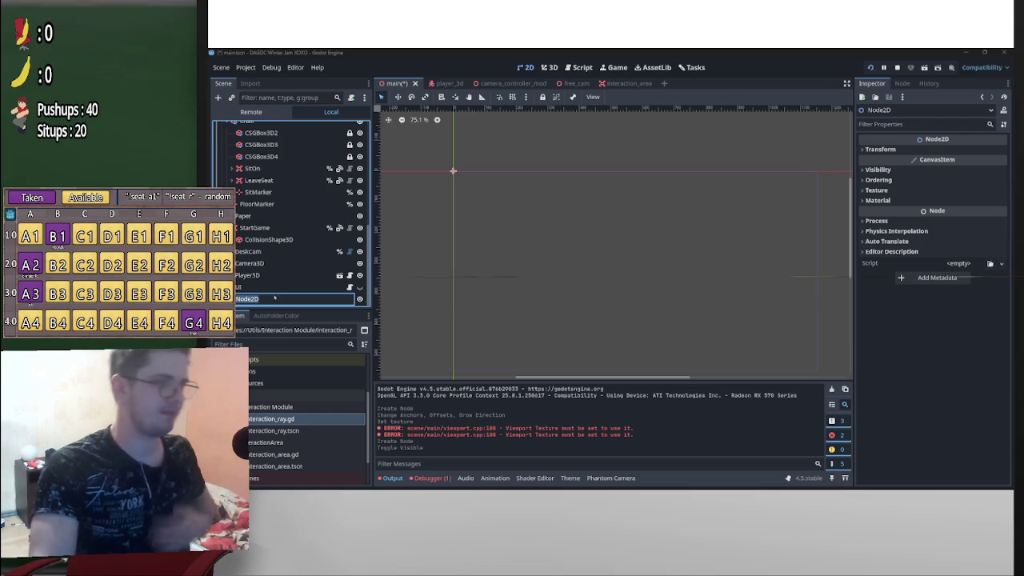
pyautogui.press('Return')
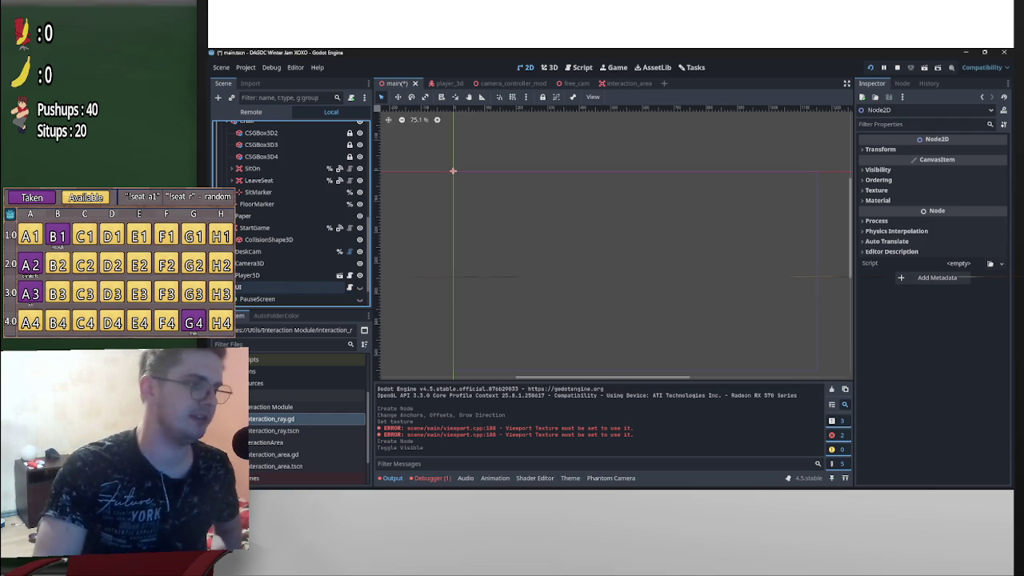
# Select the TextureRect, then bring up the Create New Node dialog again
pyautogui.click(256, 287)
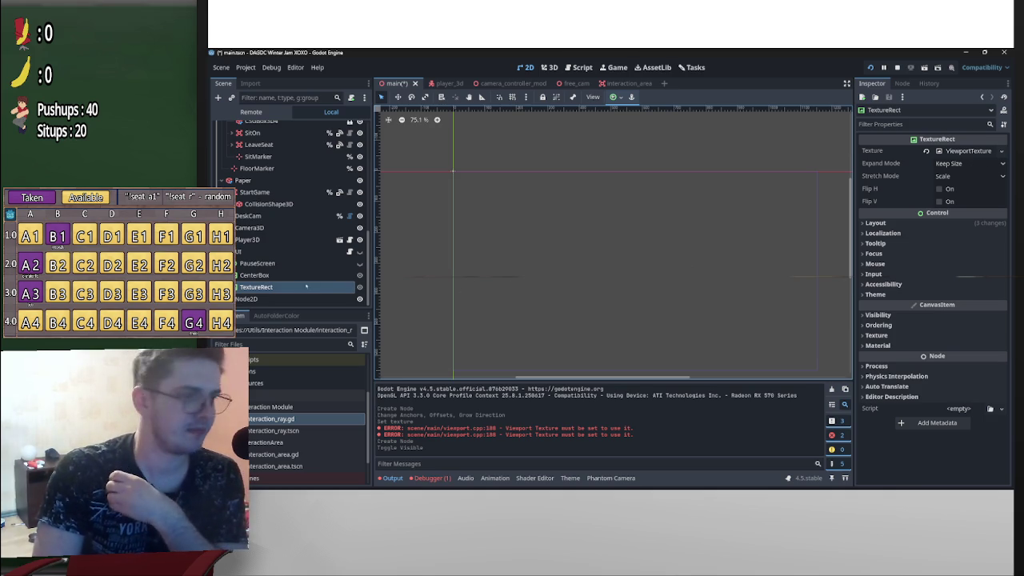
pyautogui.scroll(5, 296, 232)
pyautogui.click(218, 97)
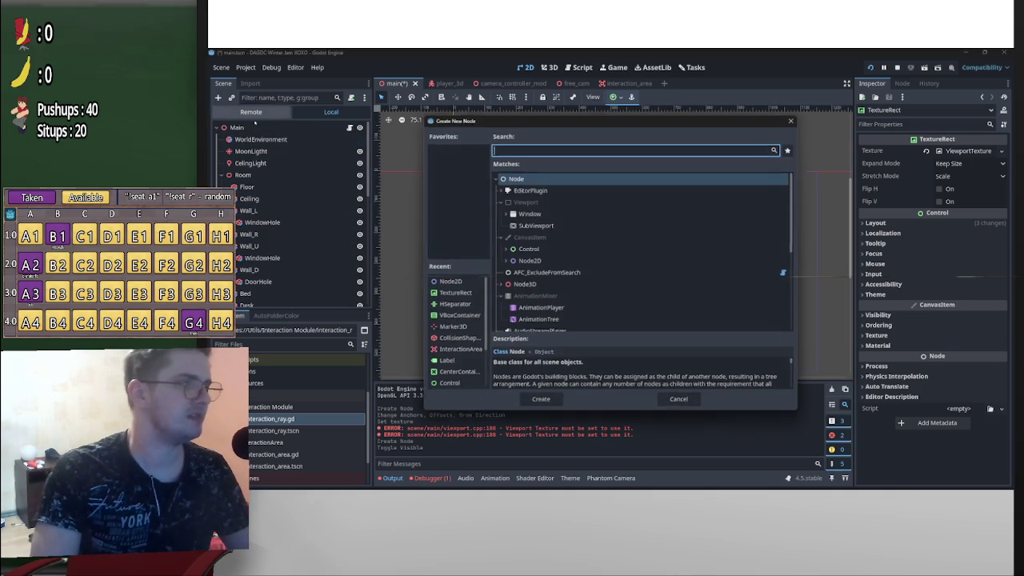
# Add a SubViewport node as a child of Main
pyautogui.click(680, 402)
pyautogui.click(237, 127)
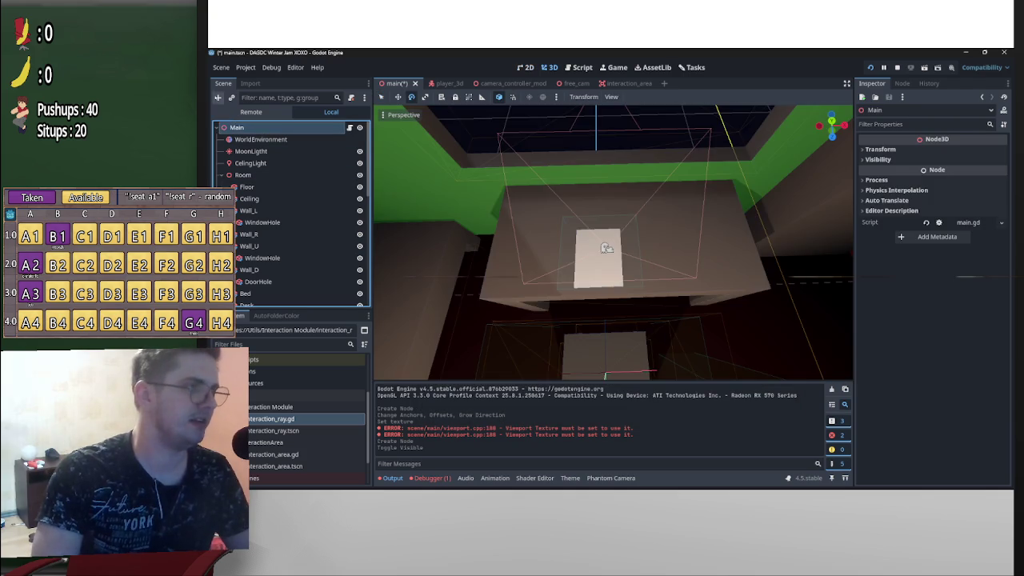
pyautogui.click(218, 97)
pyautogui.click(535, 224)
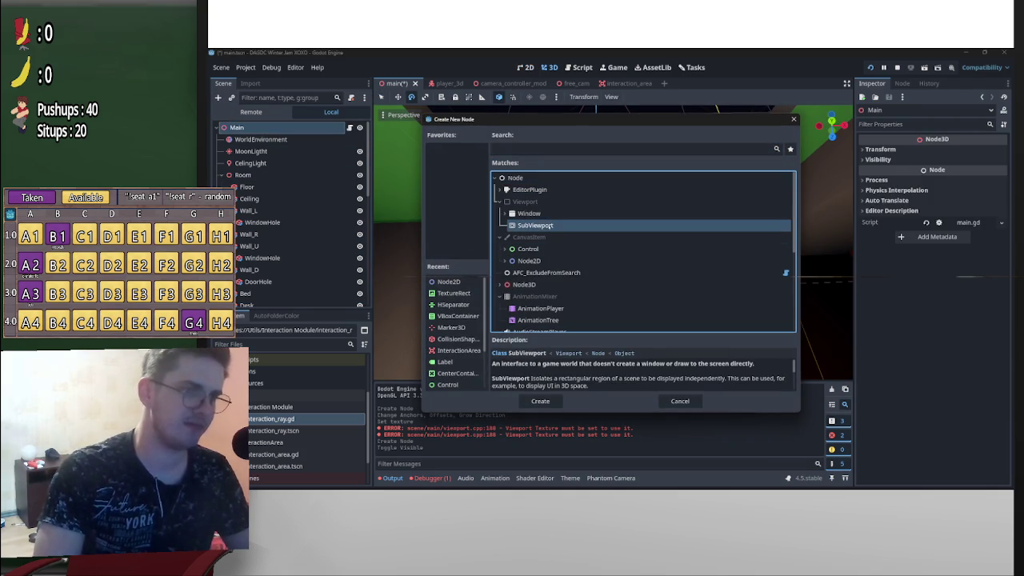
pyautogui.click(540, 401)
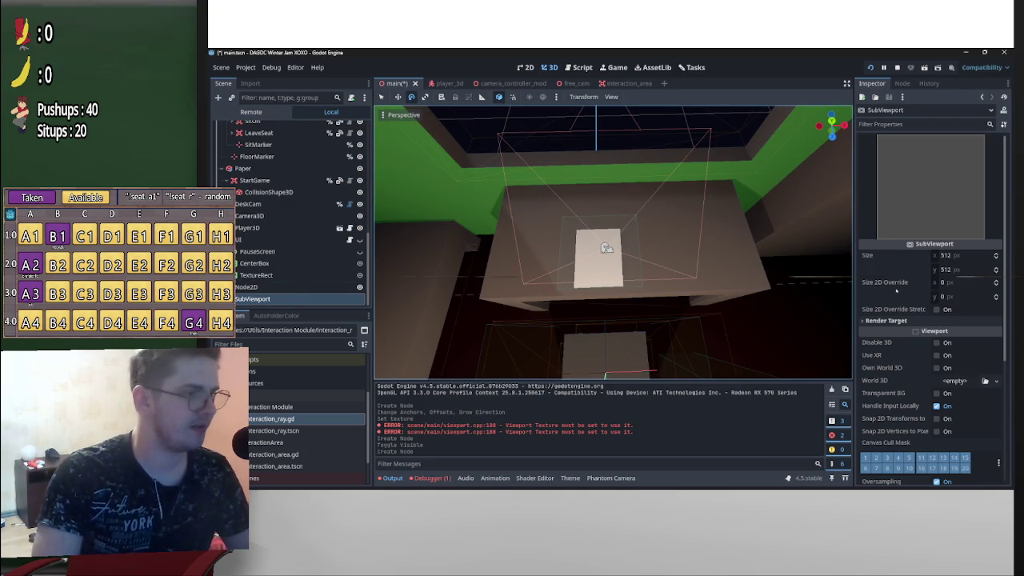
# Start editing the SubViewport width, then open Project Settings to check the window size
pyautogui.click(966, 255)
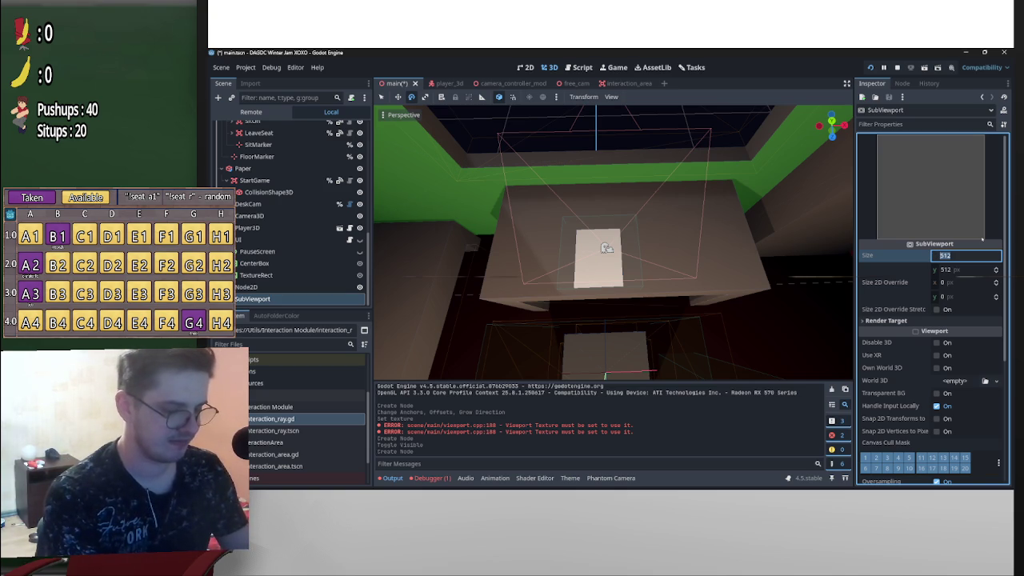
pyautogui.click(221, 67)
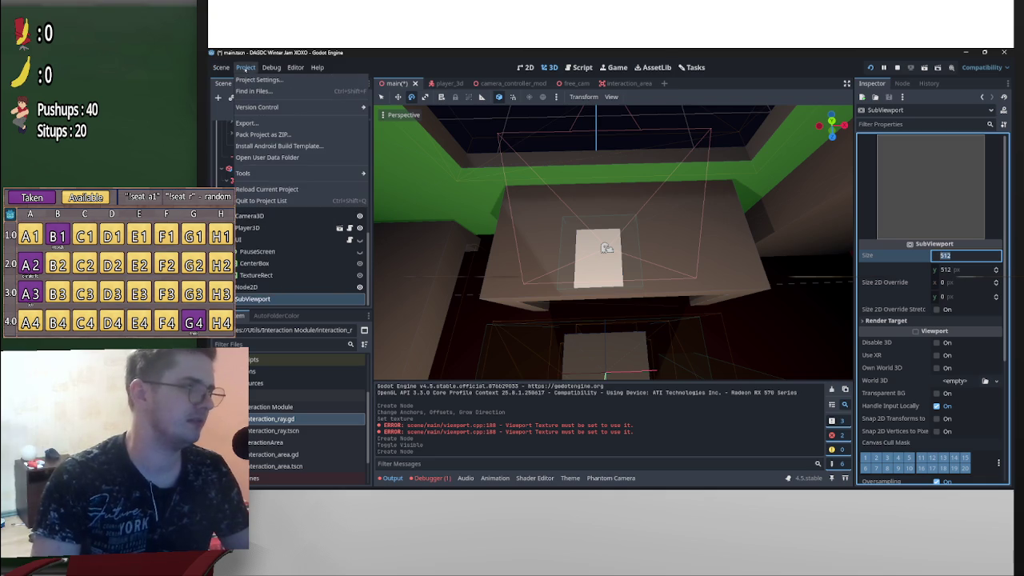
pyautogui.click(255, 81)
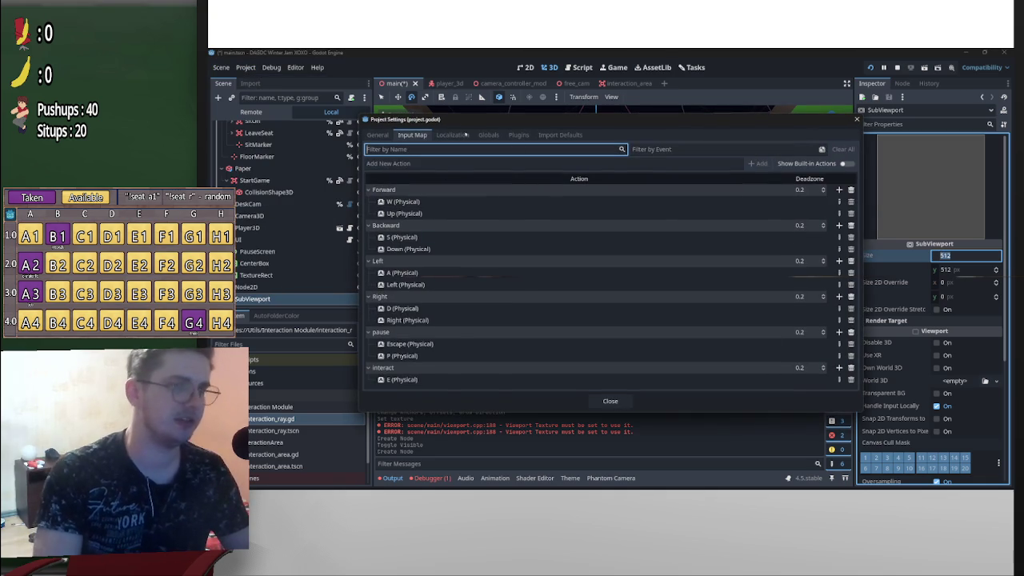
# Look up the project's window viewport width of 1152 under Display > Window
pyautogui.click(380, 136)
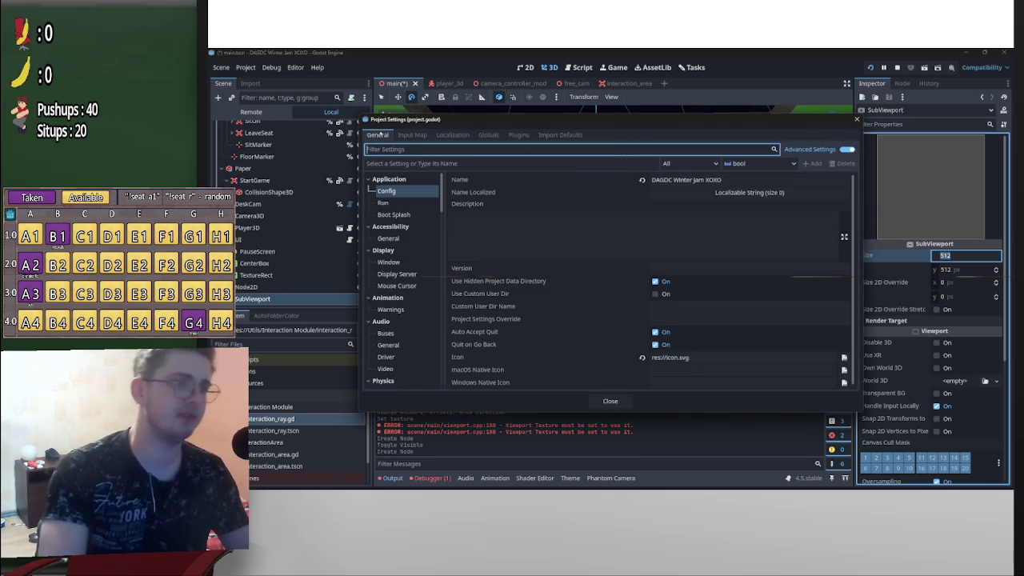
pyautogui.click(406, 216)
pyautogui.click(392, 238)
pyautogui.click(404, 192)
pyautogui.click(392, 262)
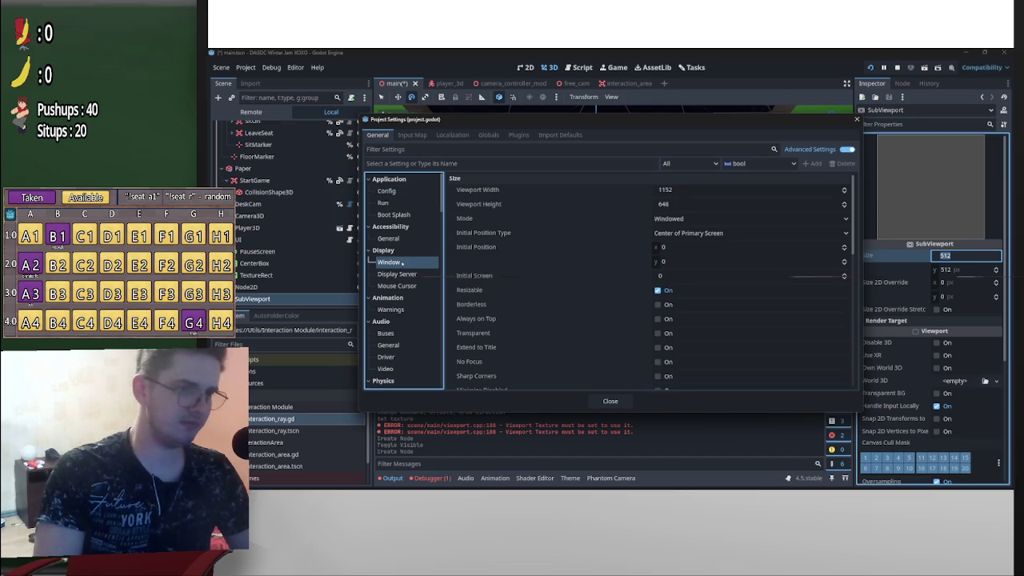
pyautogui.click(684, 193)
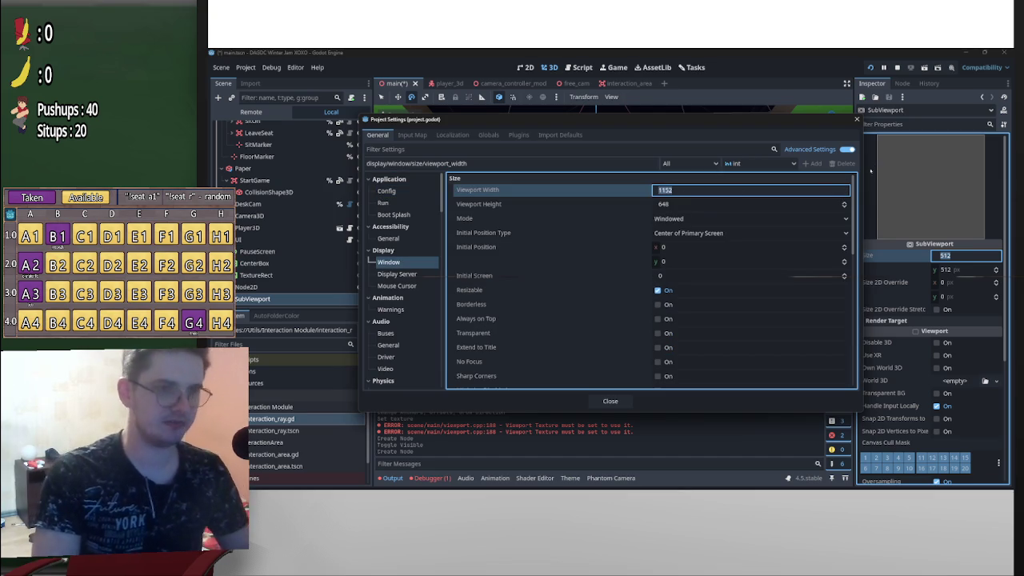
pyautogui.press('Escape')
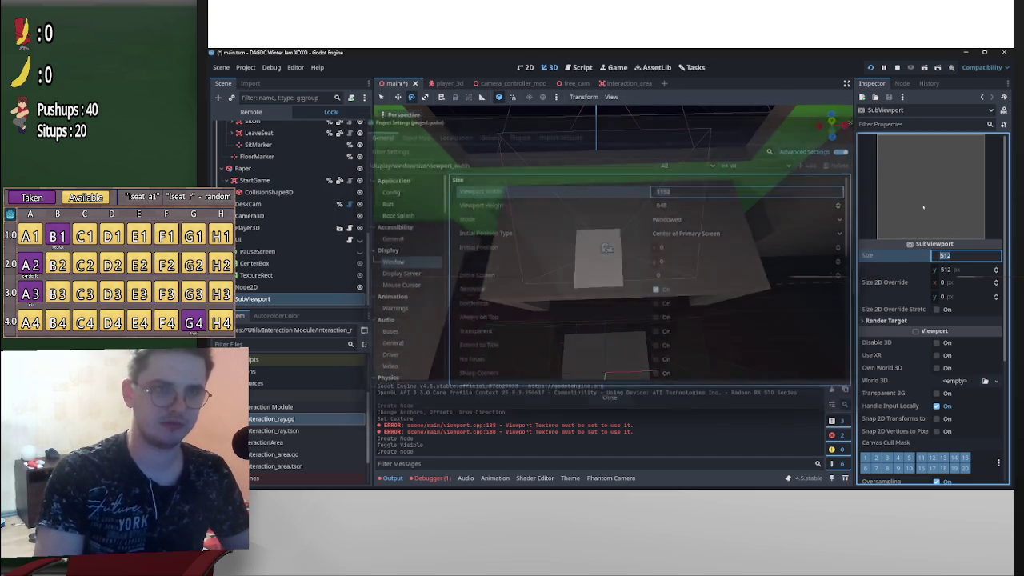
# Set the SubViewport size to 1152 × 648 and move Node2D inside it
pyautogui.write('1152')
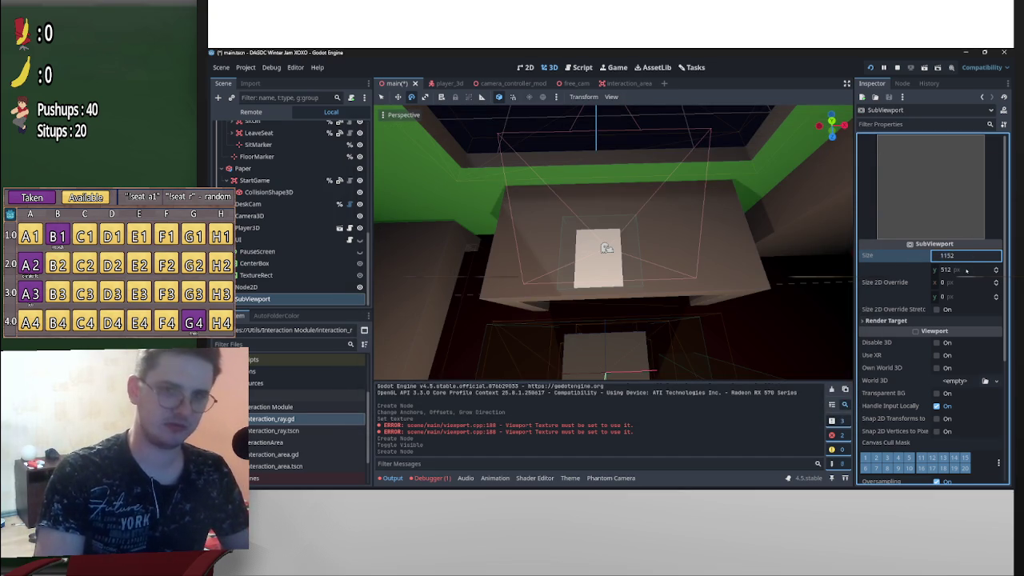
pyautogui.click(966, 270)
pyautogui.write('648')
pyautogui.press('Return')
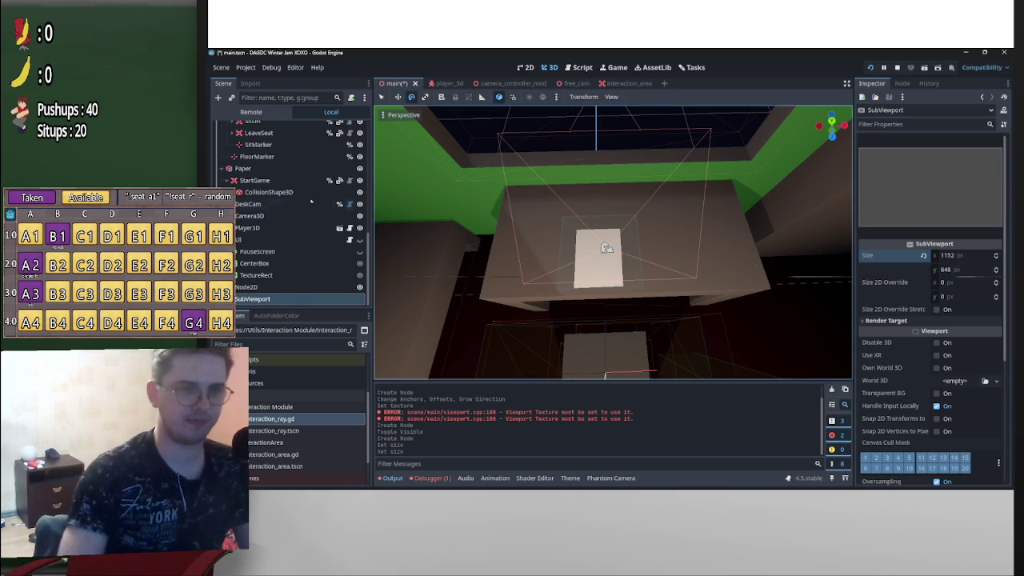
pyautogui.moveTo(252, 286); pyautogui.dragTo(272, 300)
# Set the TextureRect's ViewportTexture to display the SubViewport
pyautogui.scroll(-2, 570, 292)
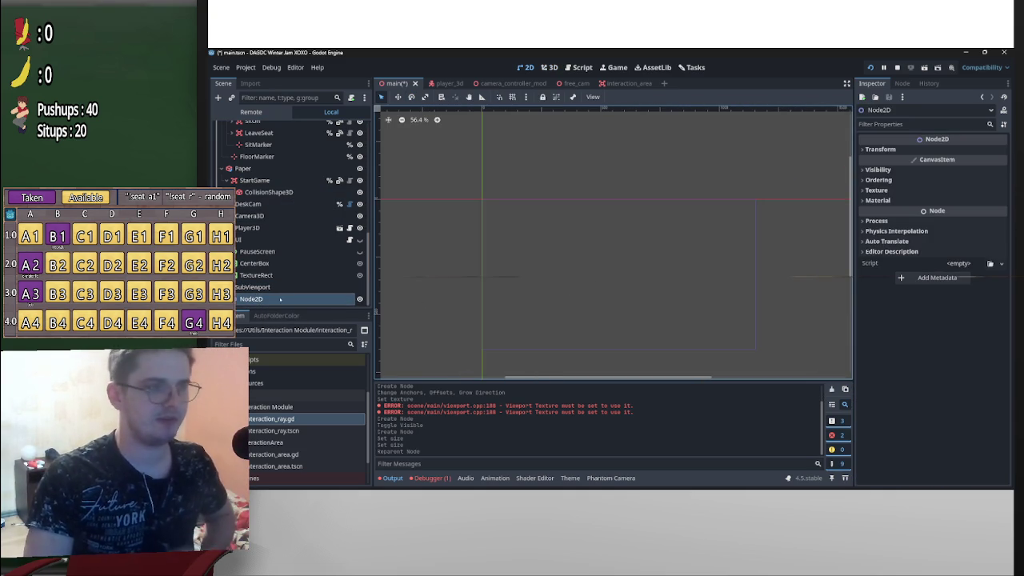
pyautogui.click(664, 83)
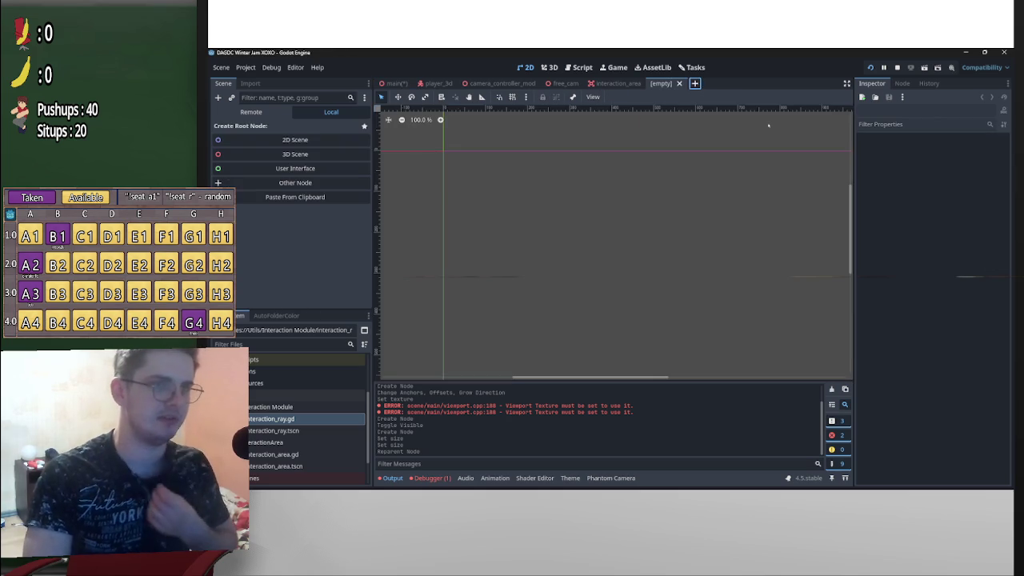
pyautogui.click(395, 84)
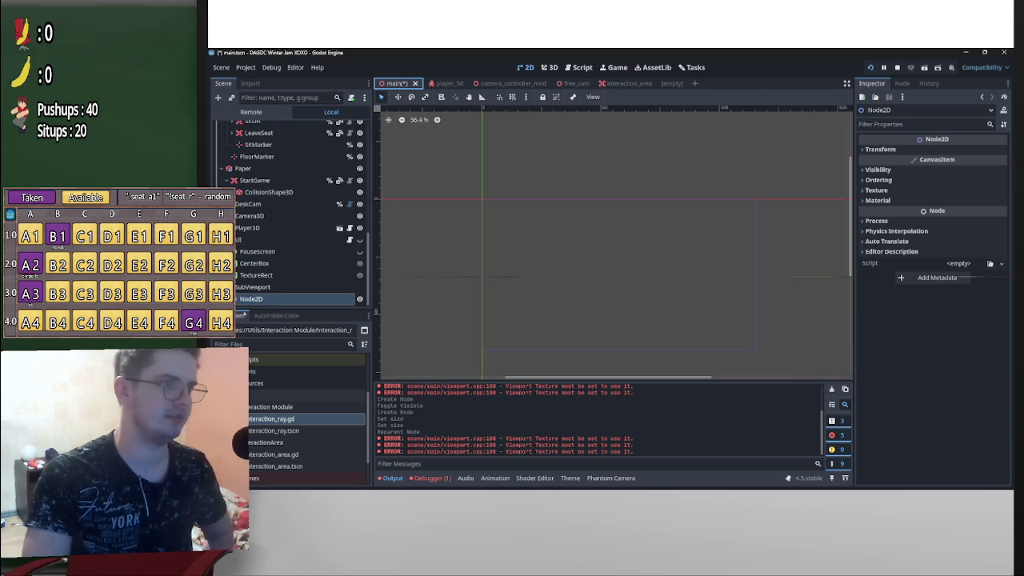
pyautogui.click(276, 275)
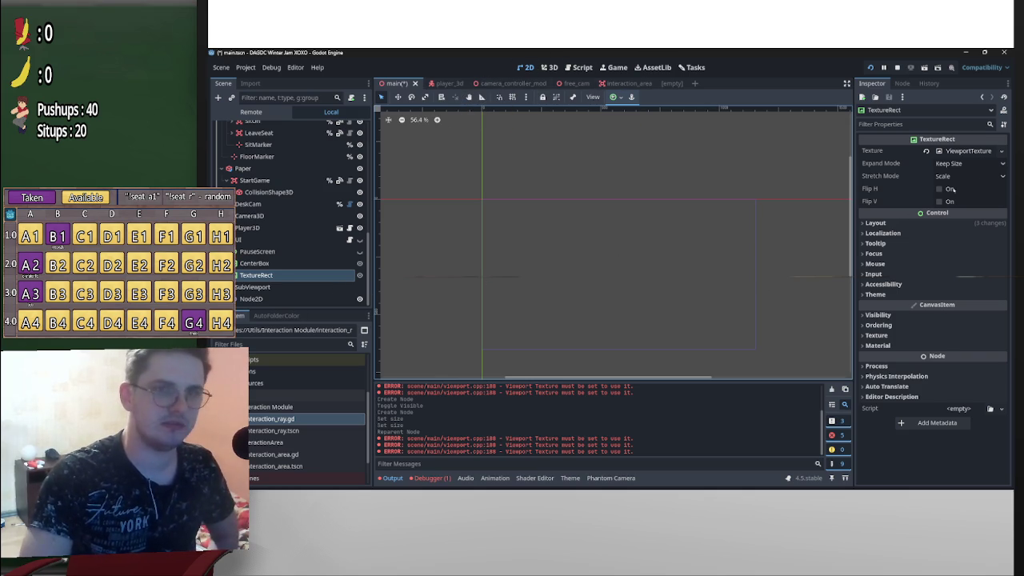
pyautogui.click(968, 150)
pyautogui.click(963, 165)
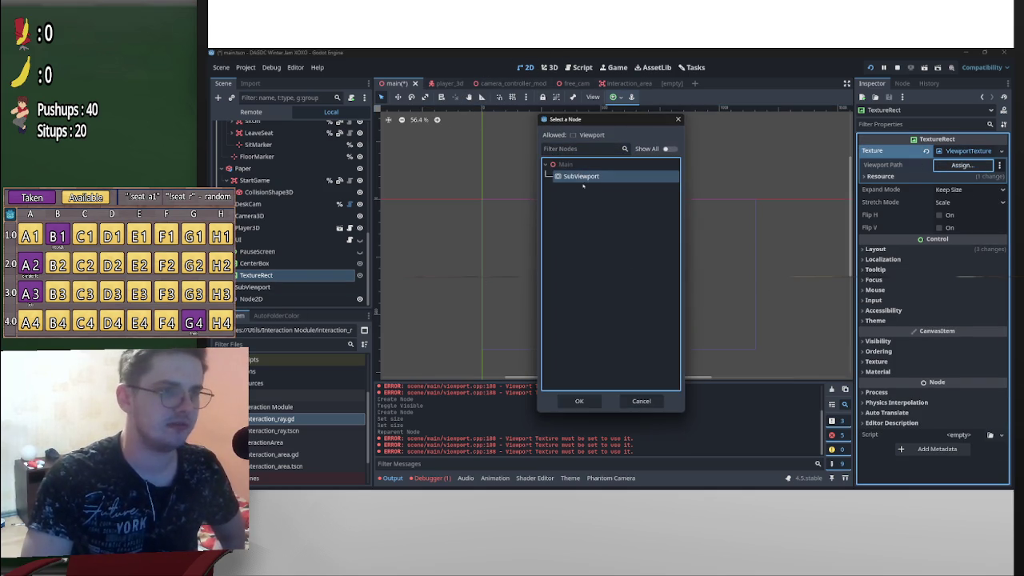
pyautogui.click(591, 403)
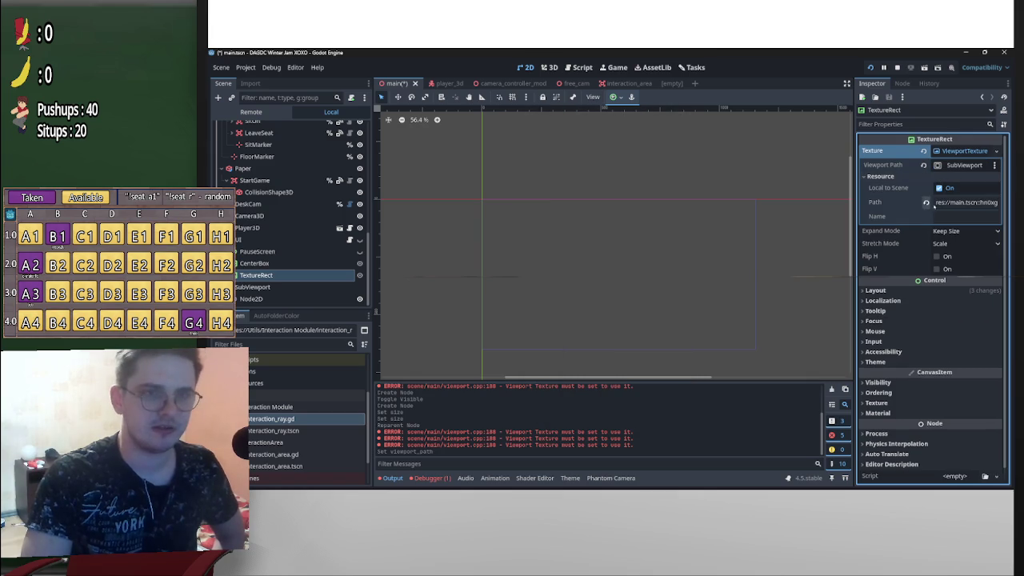
pyautogui.click(778, 179)
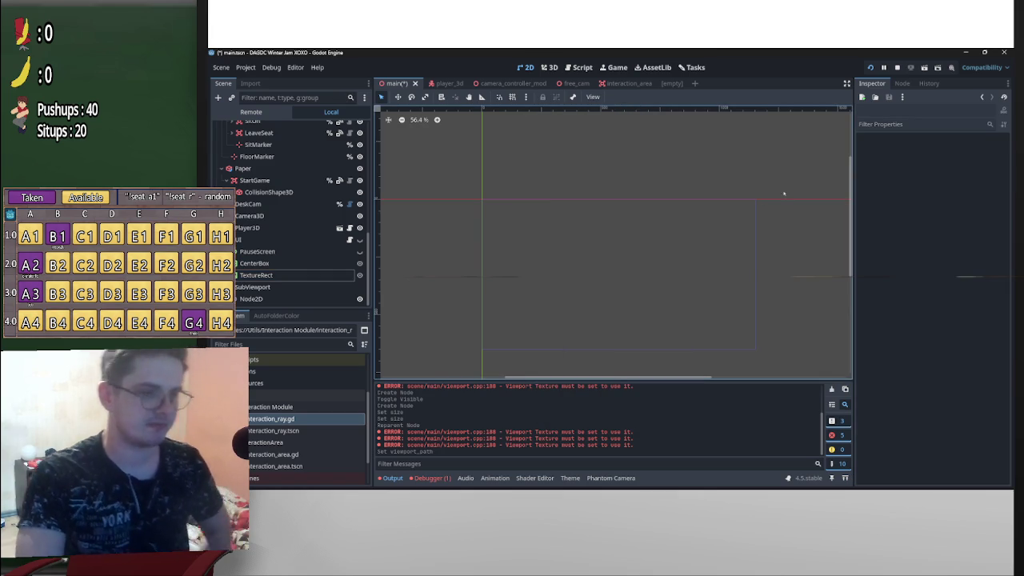
# Toggle the UI node's visibility and stay in the 2D view
pyautogui.click(288, 300)
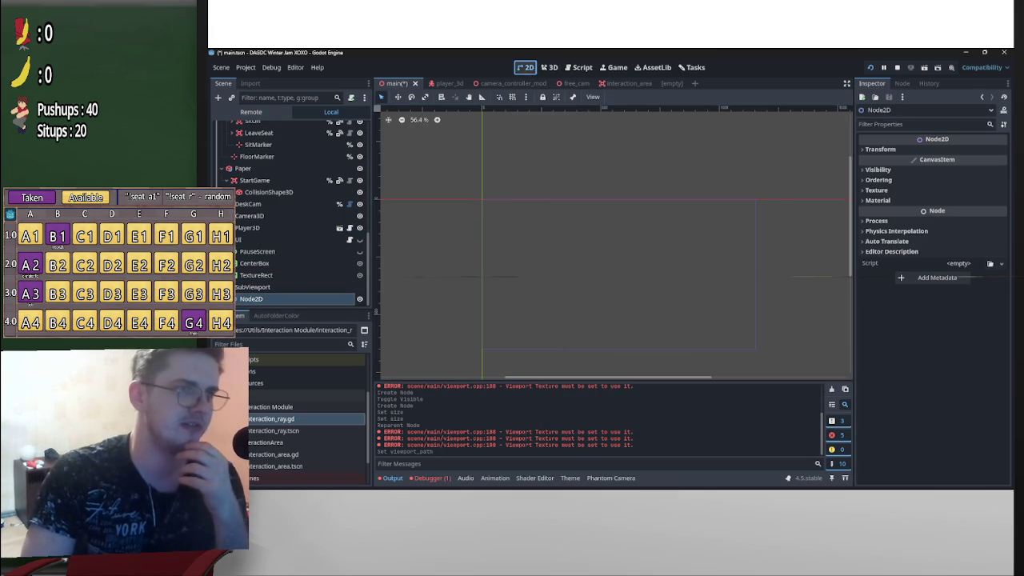
pyautogui.click(359, 240)
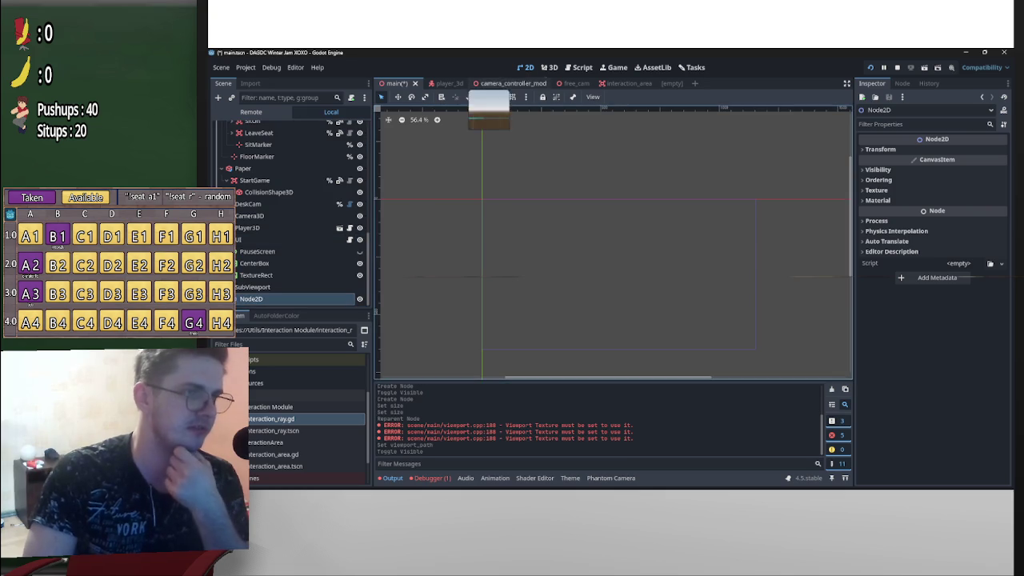
pyautogui.click(549, 67)
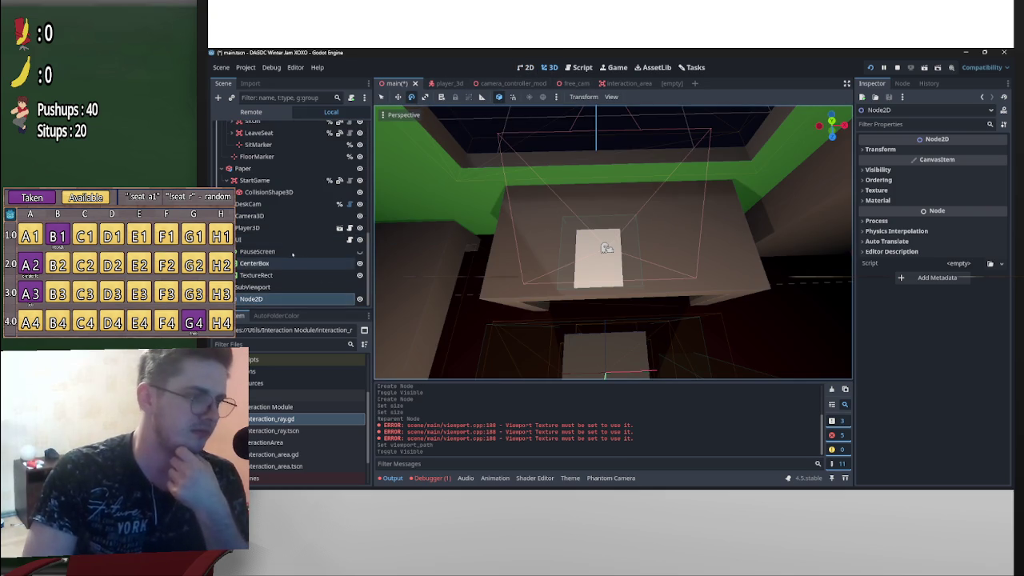
pyautogui.hotkey('ctrl', 'F1')
pyautogui.scroll(3, 601, 251)
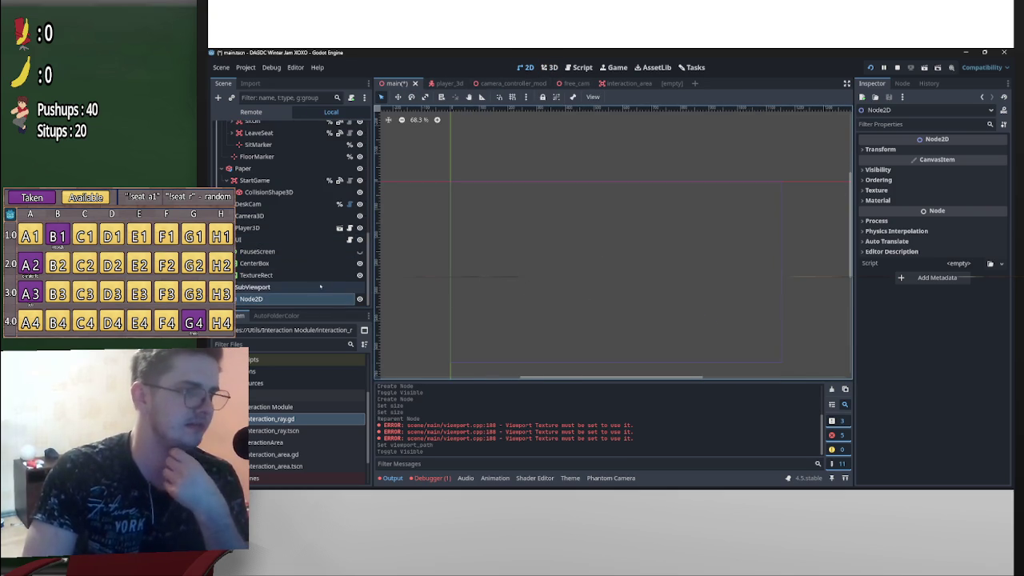
# Inspect the TextureRect and Node2D, starting and then cancelling a child-node addition
pyautogui.click(328, 276)
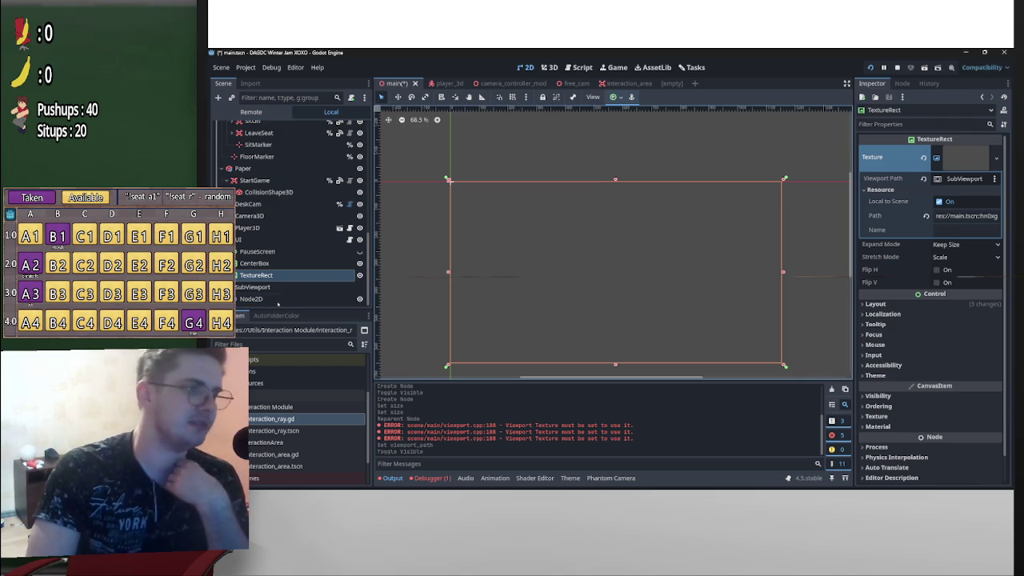
pyautogui.click(274, 300)
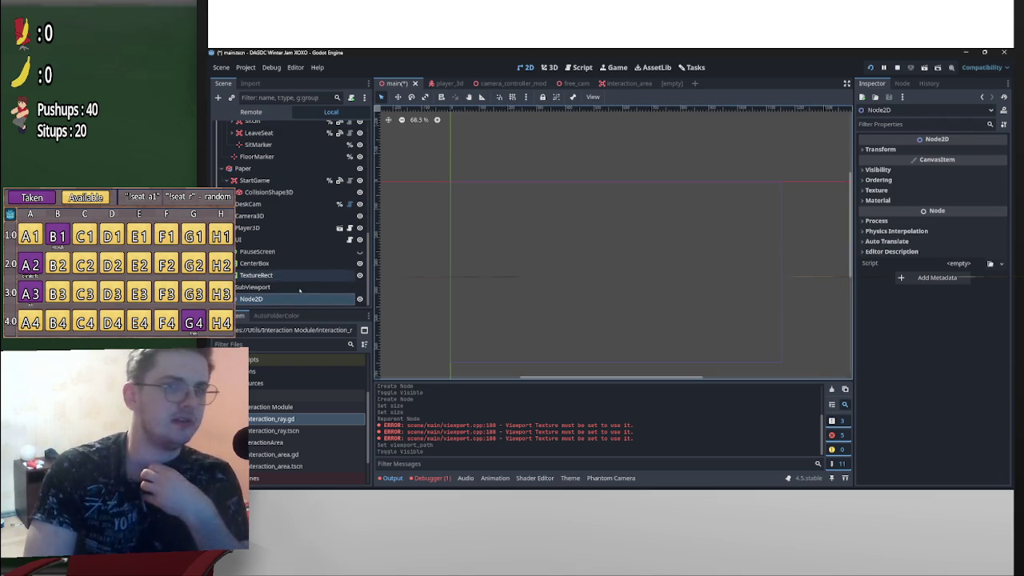
pyautogui.rightClick(274, 299)
pyautogui.click(319, 217)
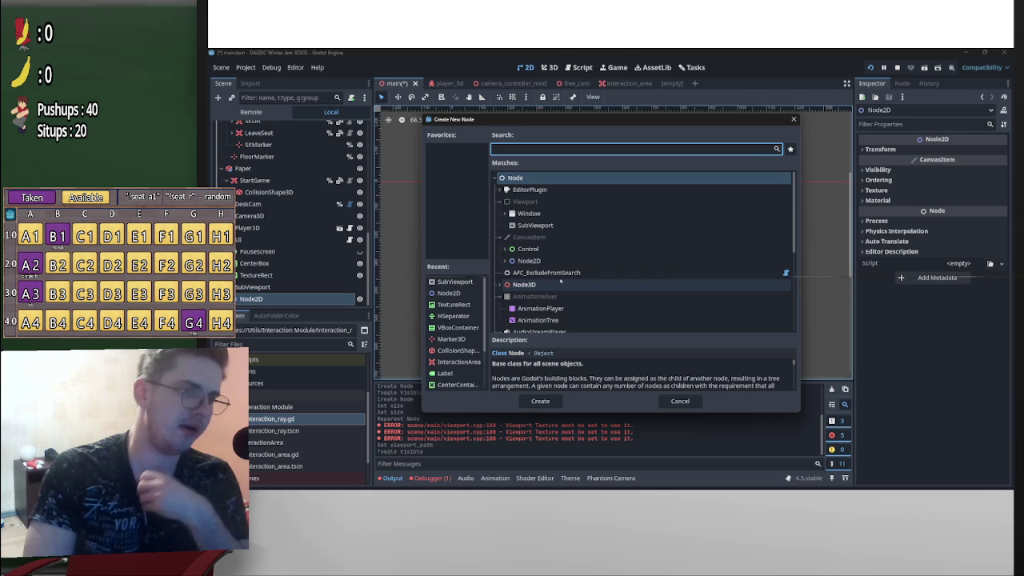
pyautogui.click(794, 119)
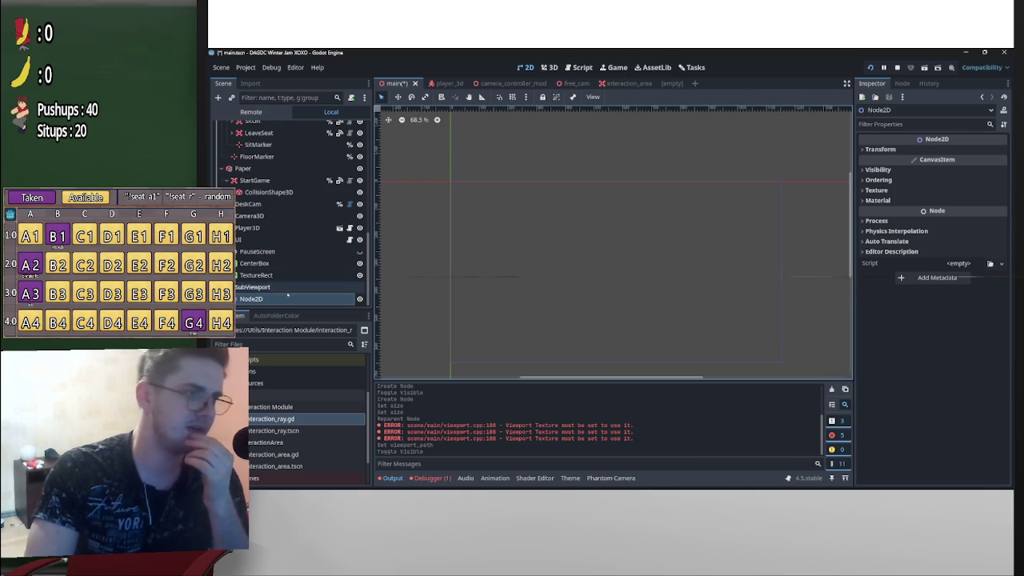
# Turn on Transparent BG for the SubViewport
pyautogui.click(253, 286)
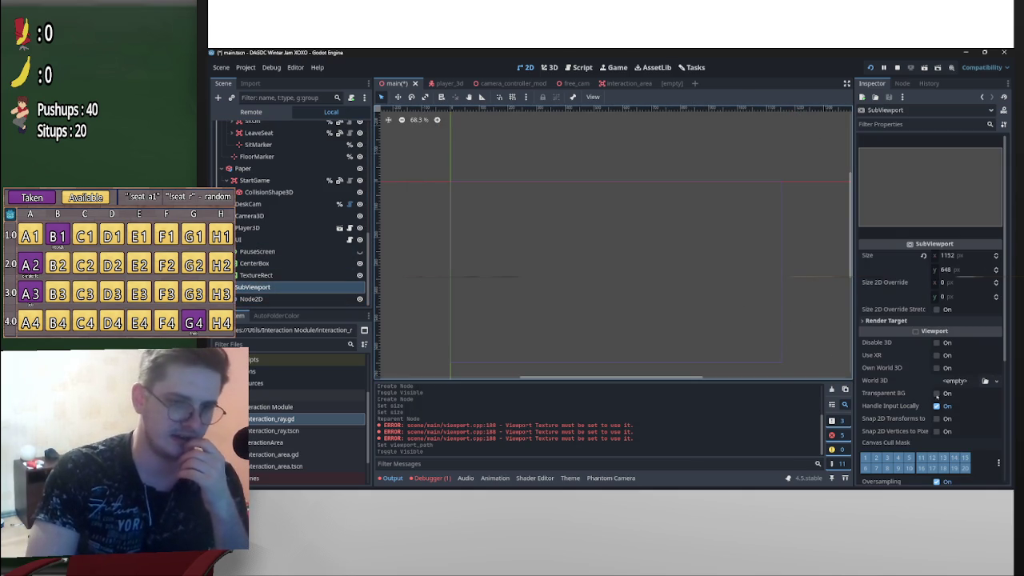
pyautogui.click(936, 393)
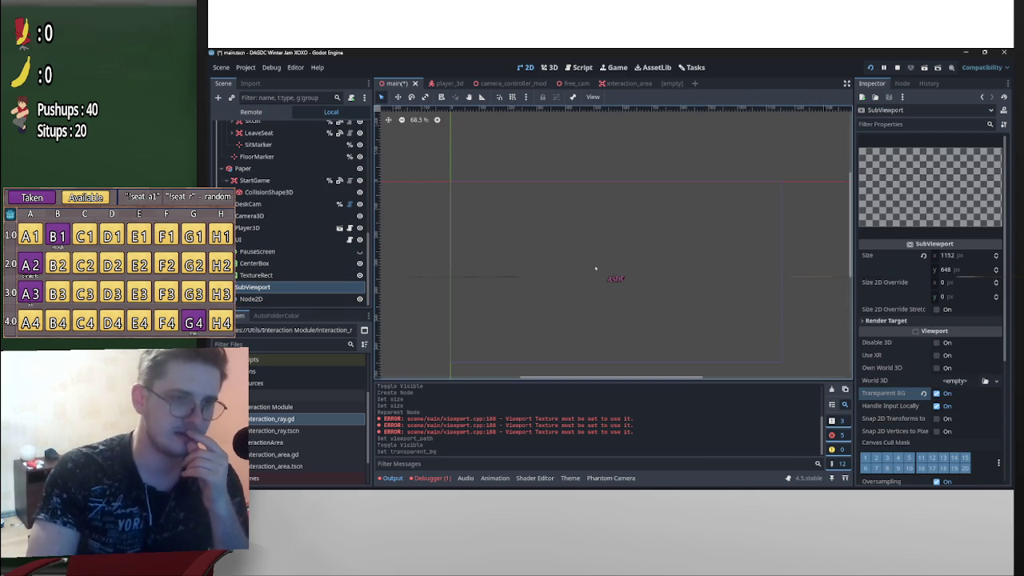
pyautogui.click(341, 300)
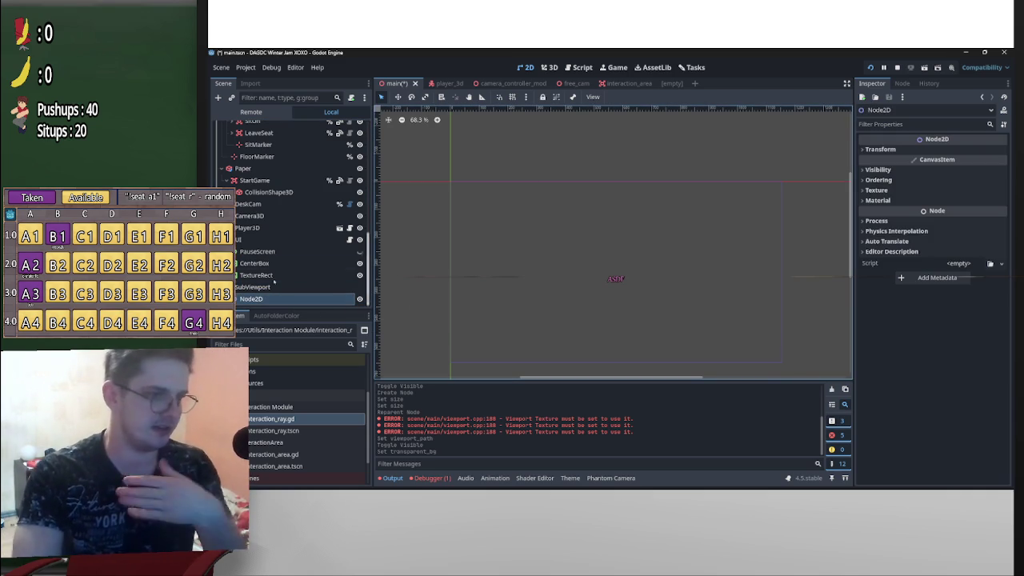
pyautogui.rightClick(264, 299)
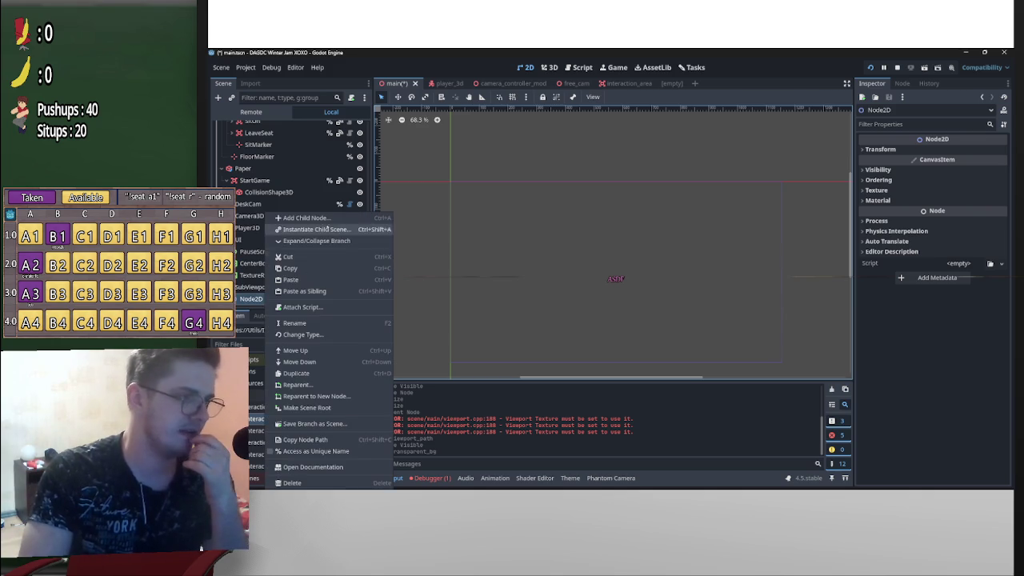
# Add a Sprite2D child under Node2D by searching 'sprite'
pyautogui.click(296, 218)
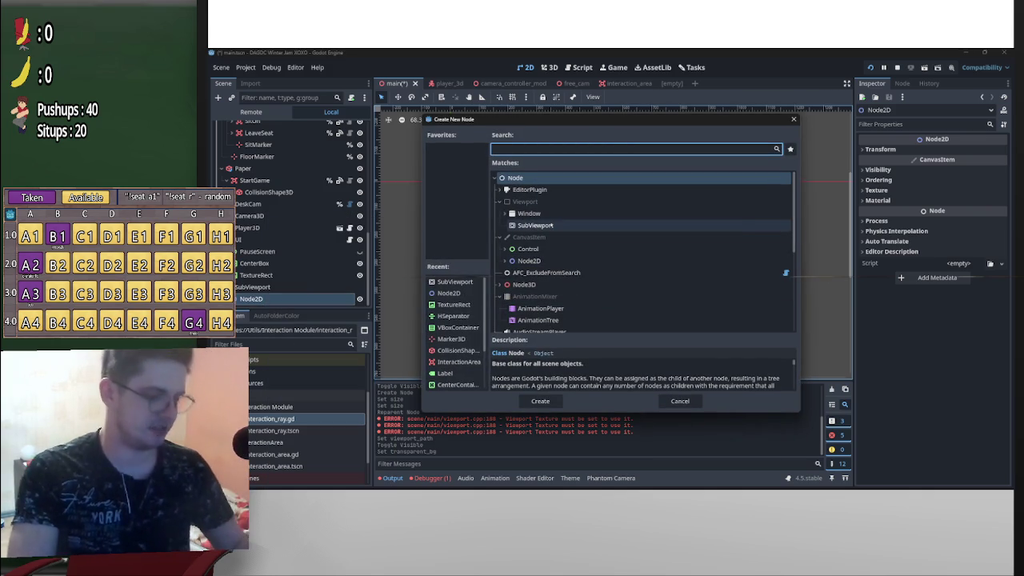
pyautogui.write('spire')
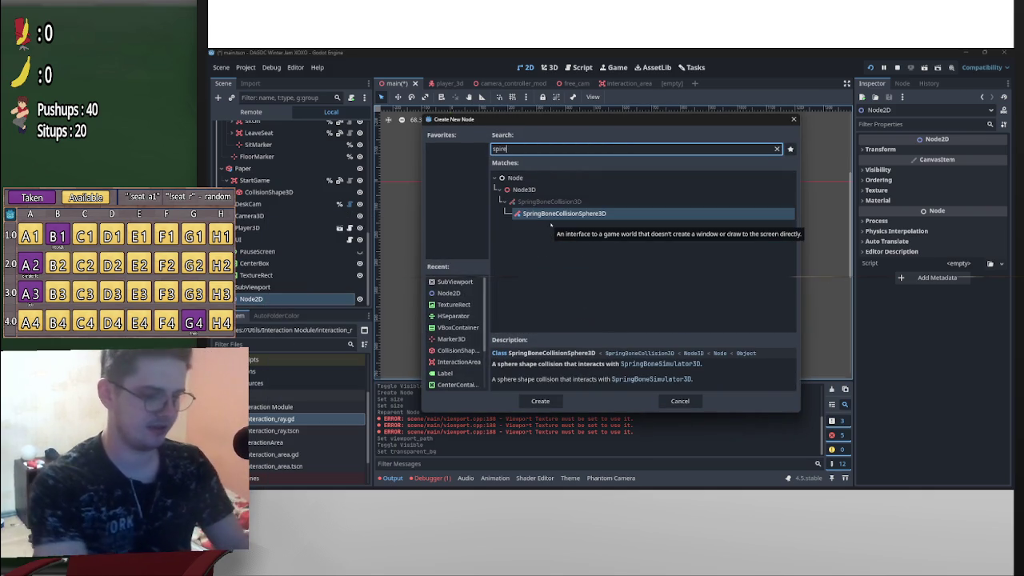
pyautogui.press('BackSpace')
pyautogui.press('BackSpace')
pyautogui.press('BackSpace')
pyautogui.write('spri')
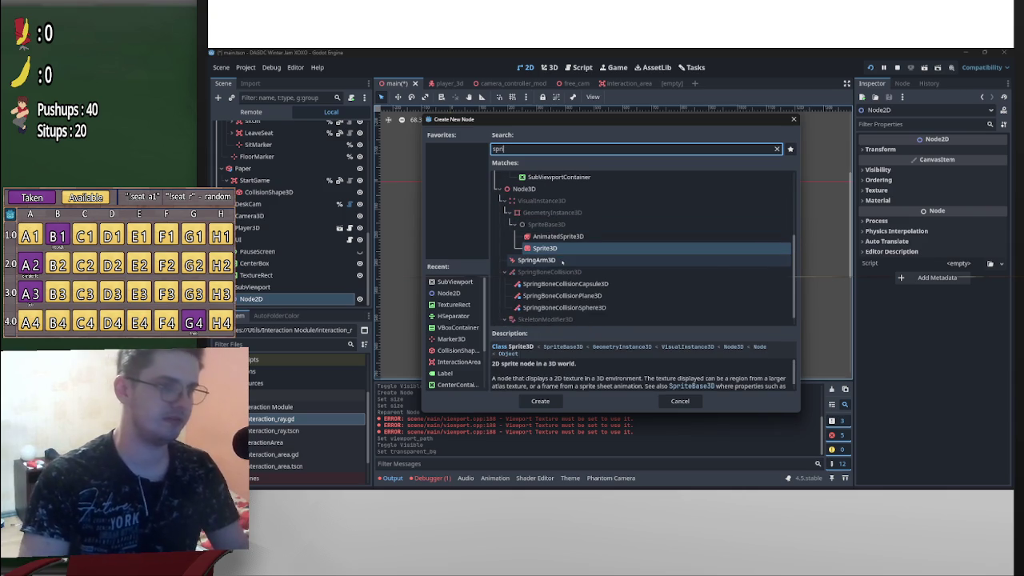
pyautogui.scroll(-2, 562, 262)
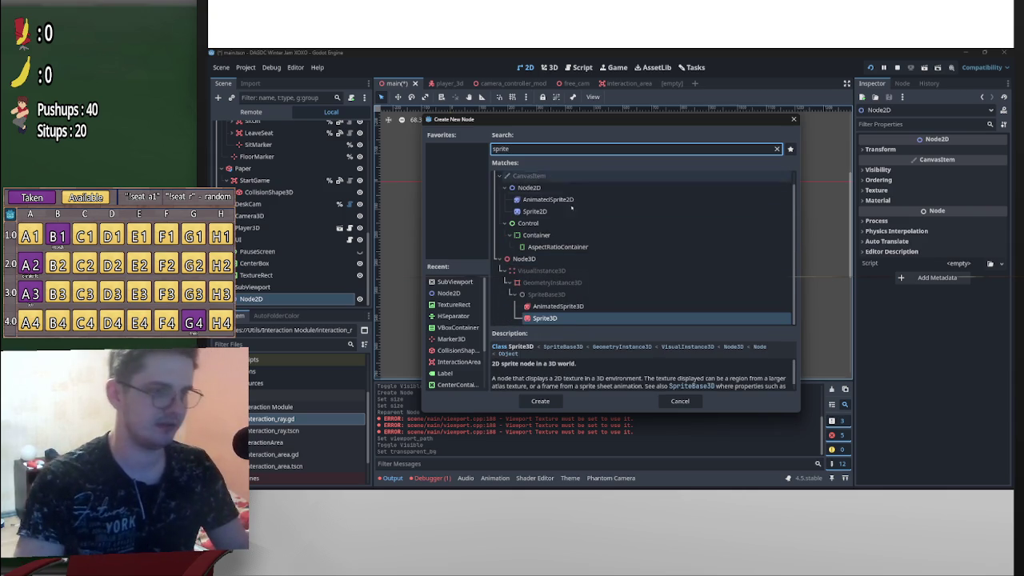
pyautogui.write('te')
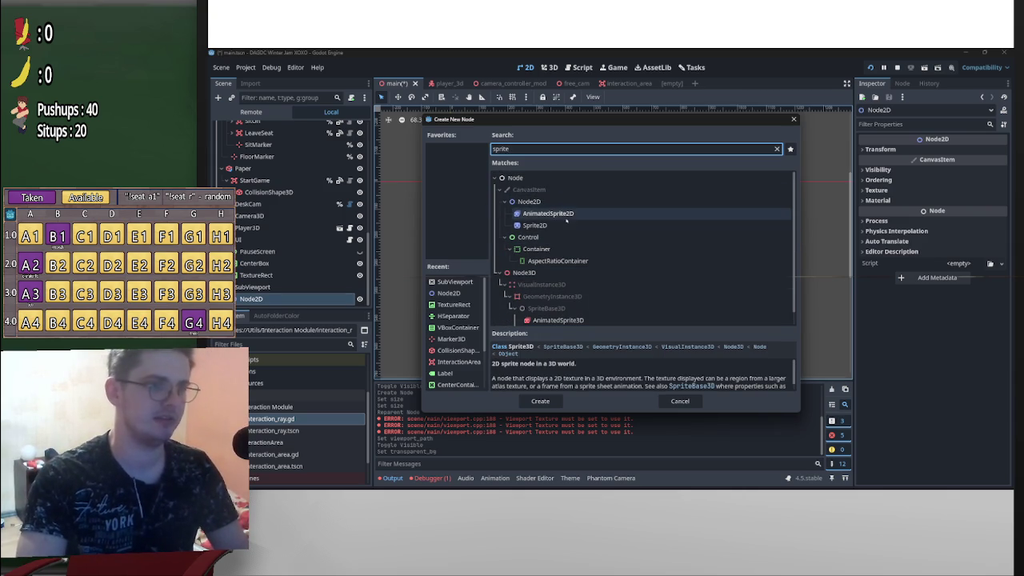
pyautogui.click(565, 226)
pyautogui.doubleClick(565, 226)
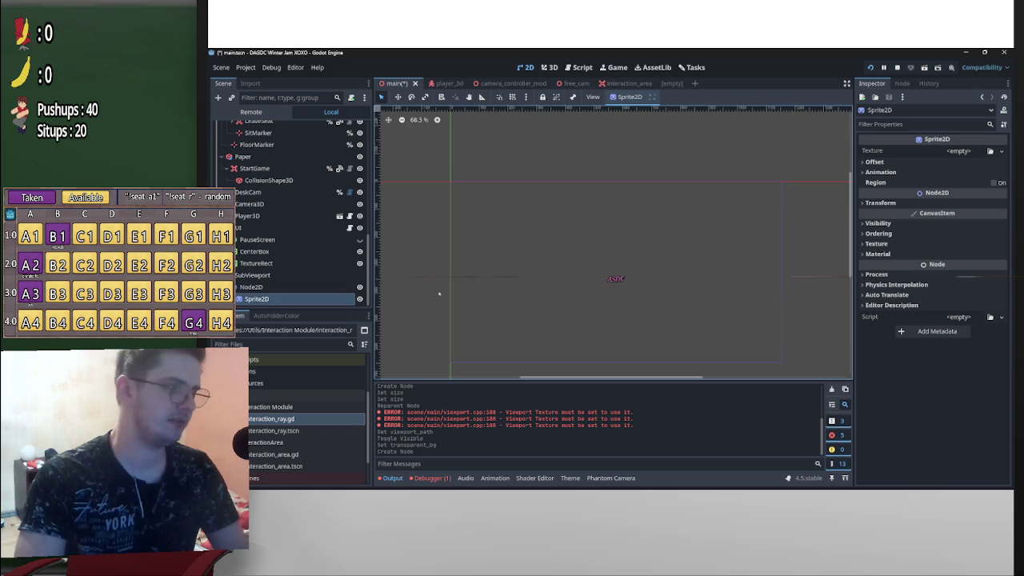
# Assign icon.svg as the Sprite2D's texture
pyautogui.scroll(-2, 320, 462)
pyautogui.moveTo(304, 463)
pyautogui.mouseDown()
pyautogui.moveTo(944, 192)
pyautogui.moveTo(961, 153)
pyautogui.mouseUp()
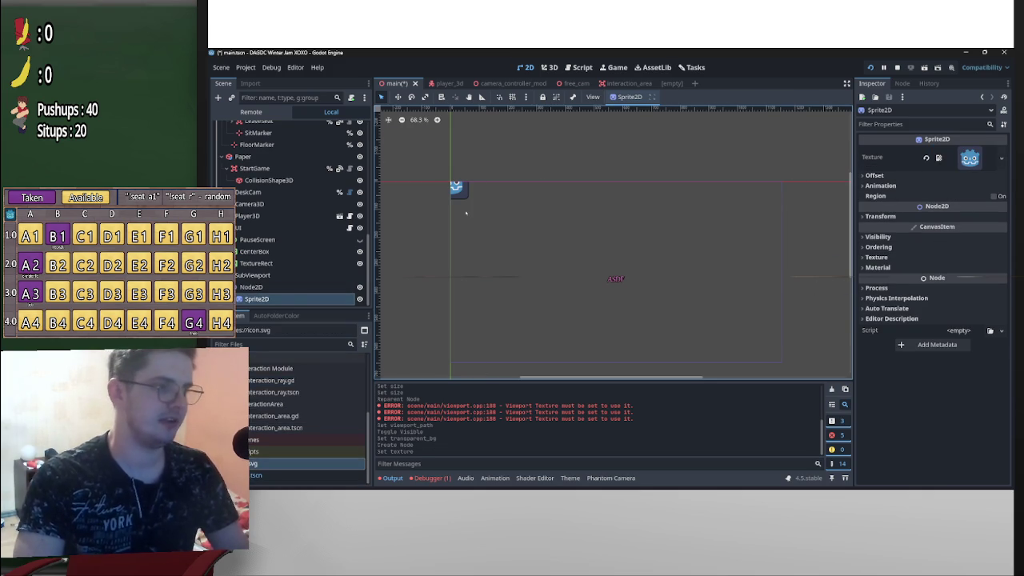
pyautogui.click(252, 287)
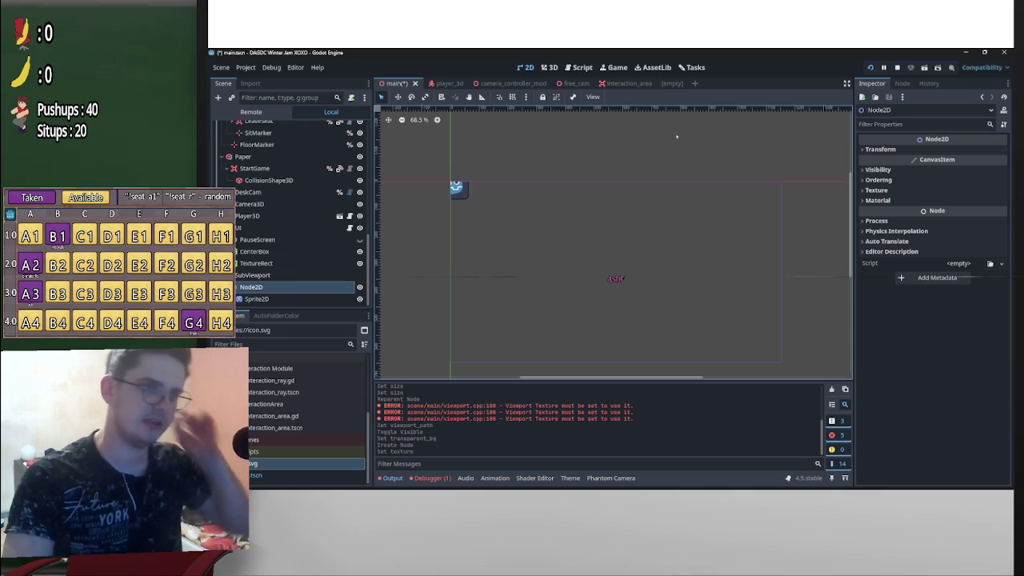
pyautogui.click(671, 83)
# Create a 2D scene with a Sprite2D child and rename its root CatchingGame
pyautogui.click(288, 137)
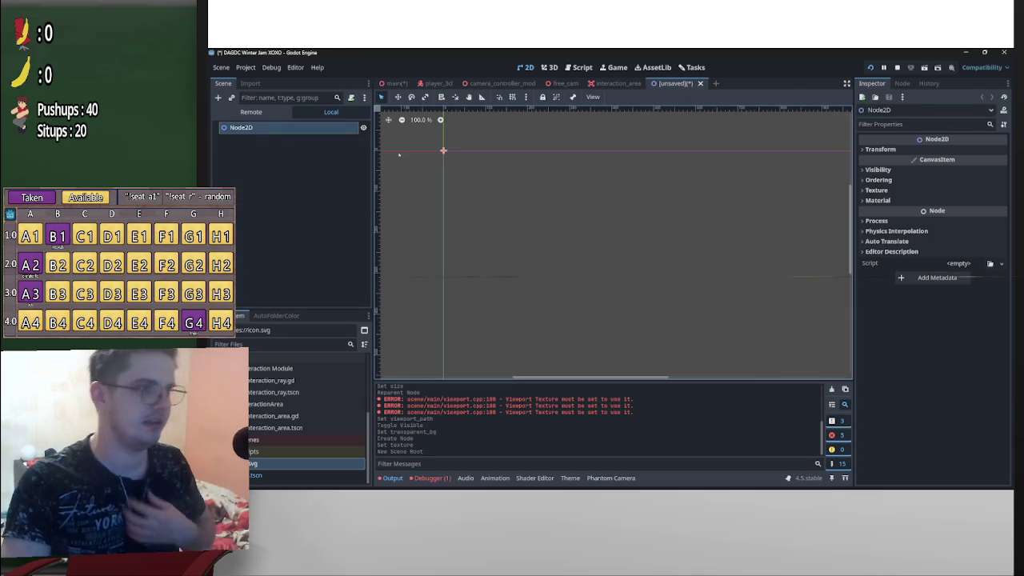
pyautogui.click(217, 97)
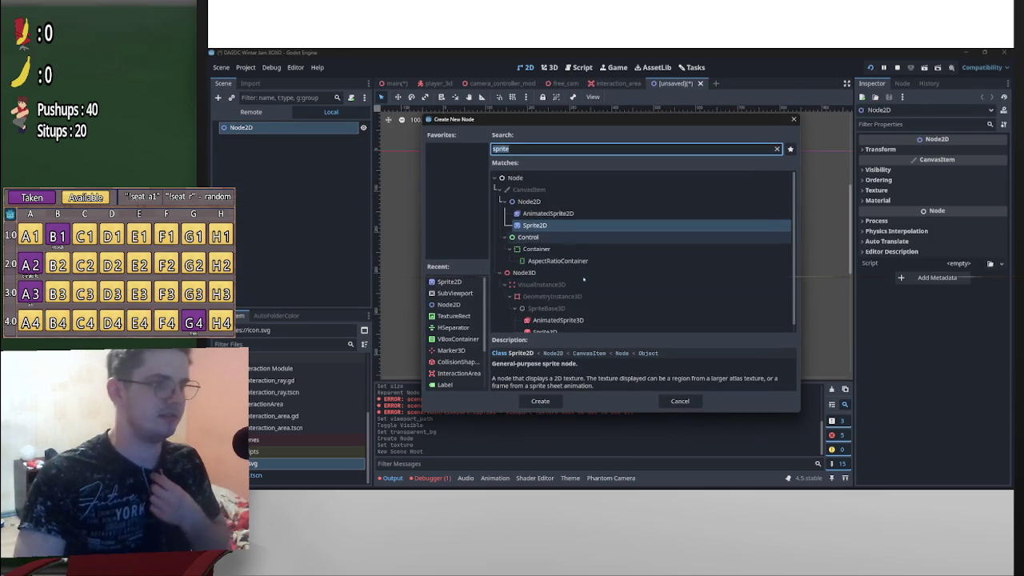
pyautogui.doubleClick(548, 225)
pyautogui.doubleClick(264, 129)
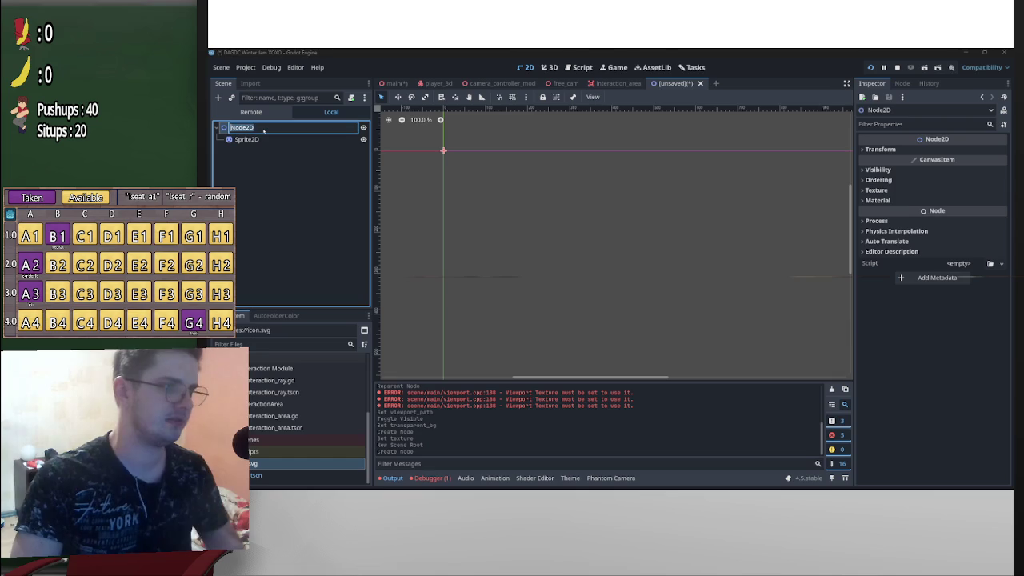
pyautogui.write('2')
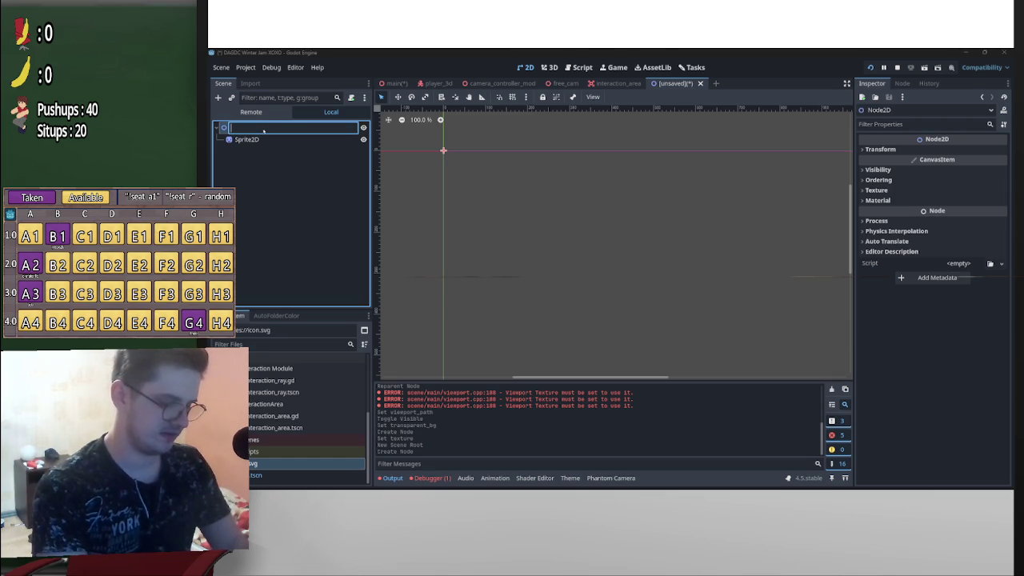
pyautogui.write('Catc')
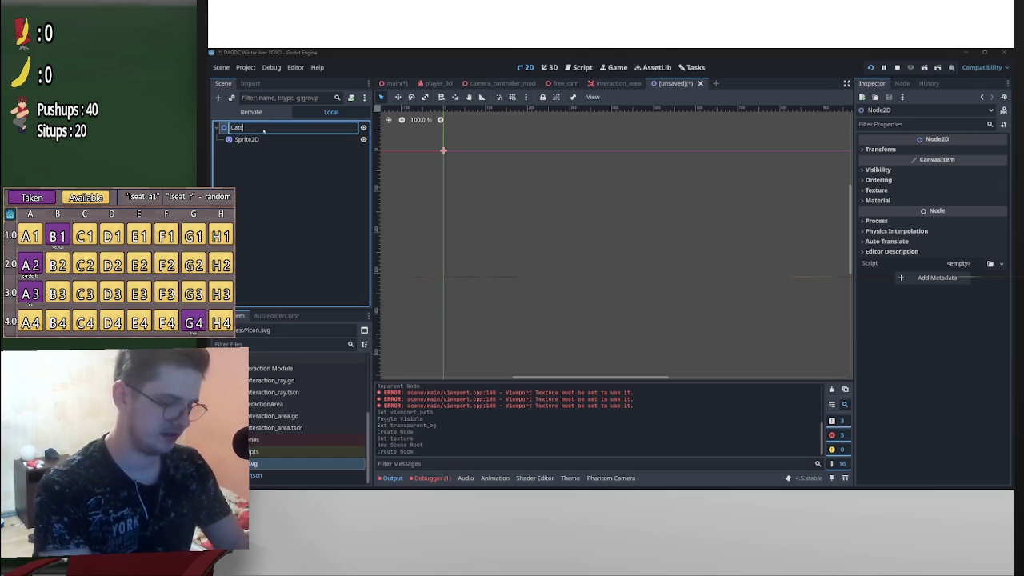
pyautogui.write('hingGame')
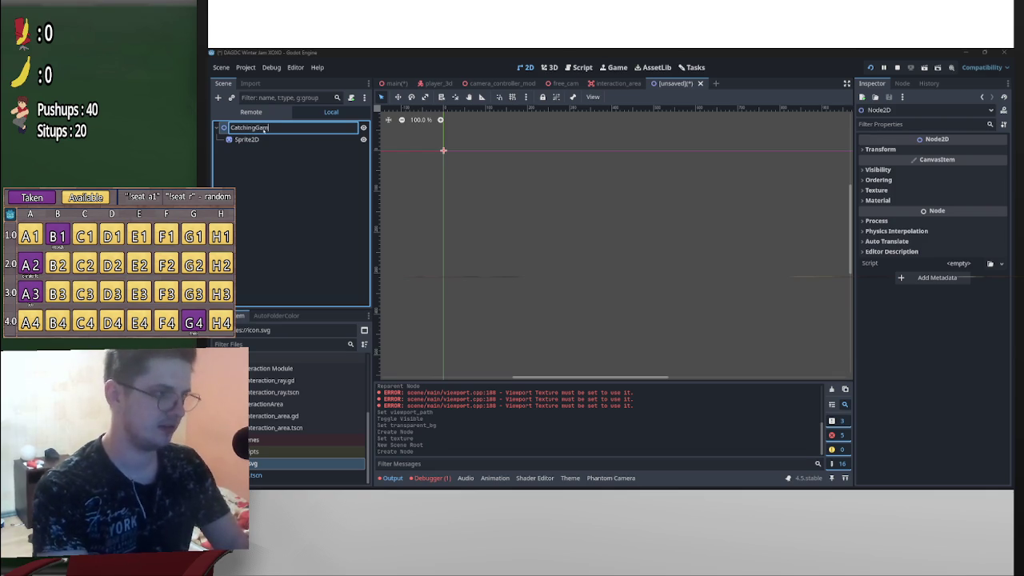
pyautogui.press('Return')
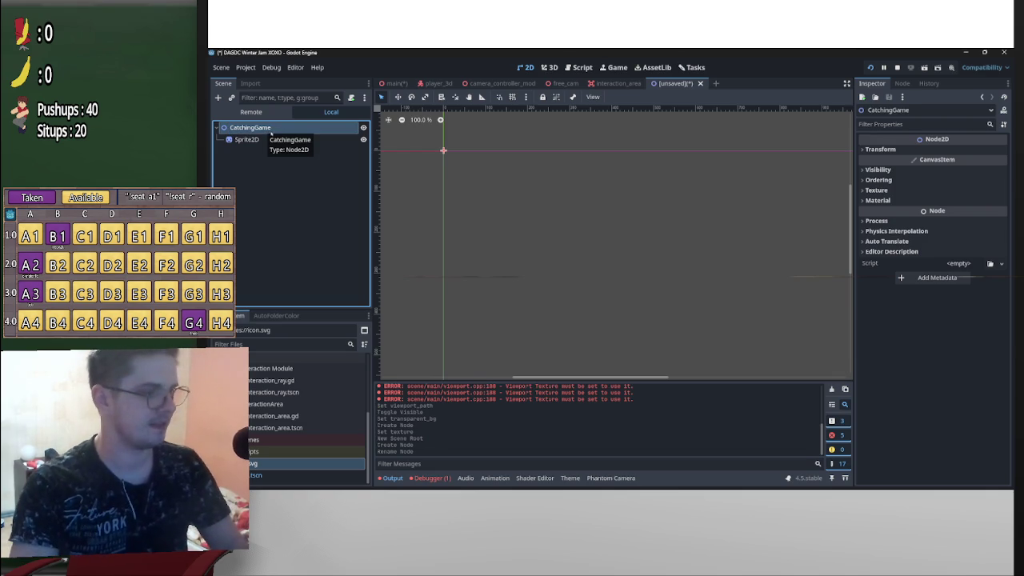
# Save the scene as catching_game.tscn in res://2D/Scenes
pyautogui.hotkey('ctrl', 's')
pyautogui.click(420, 134)
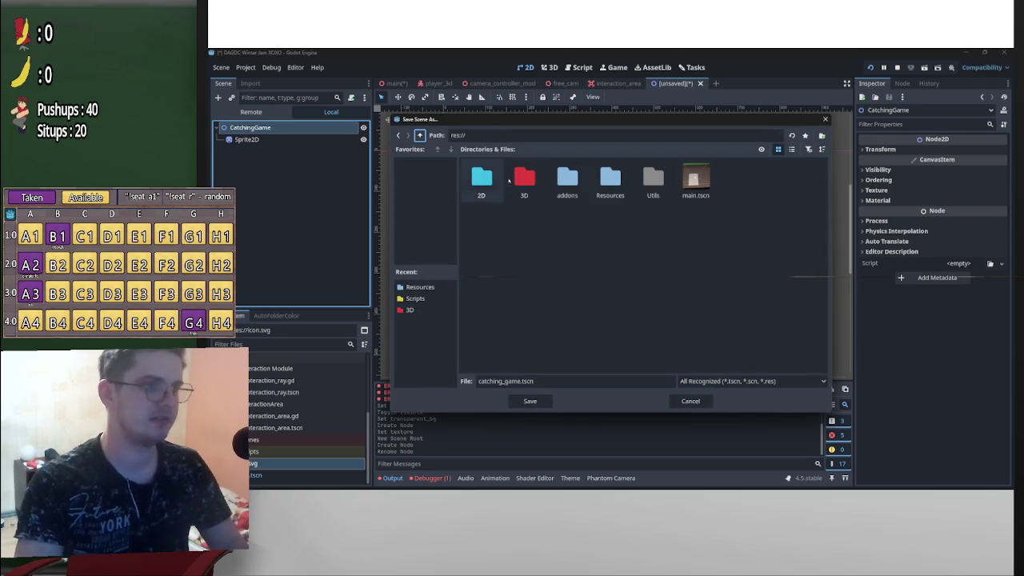
pyautogui.doubleClick(480, 176)
pyautogui.doubleClick(480, 176)
pyautogui.click(530, 400)
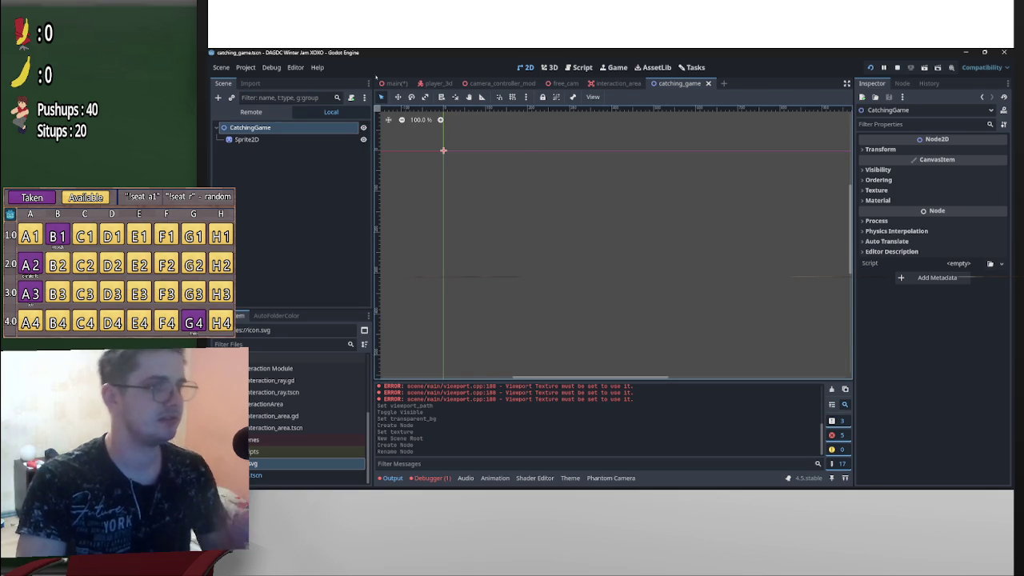
pyautogui.press('f')
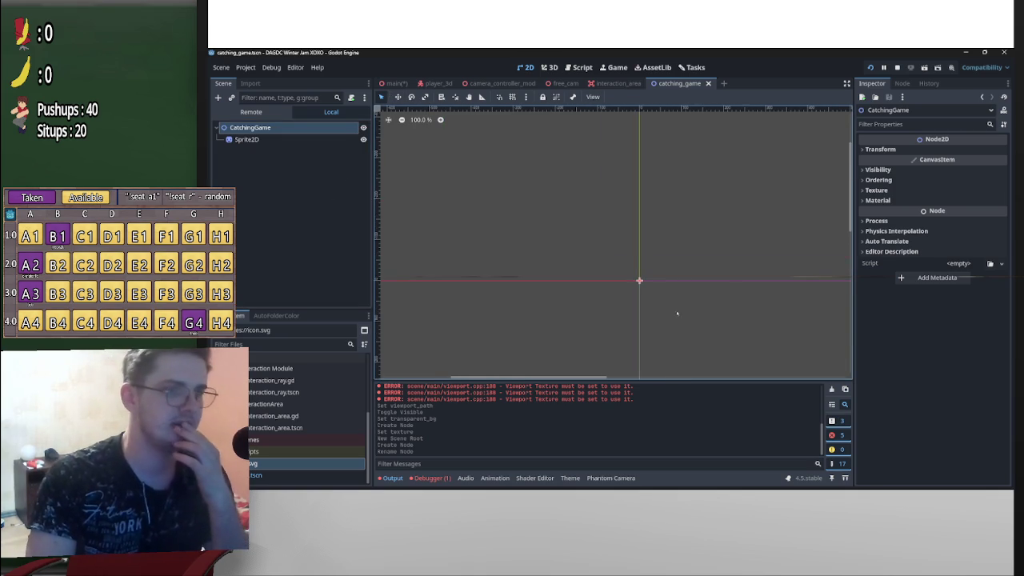
# Texture the Sprite2D with icon.svg, move it to (554, 323), and go back to main
pyautogui.scroll(-3, 658, 314)
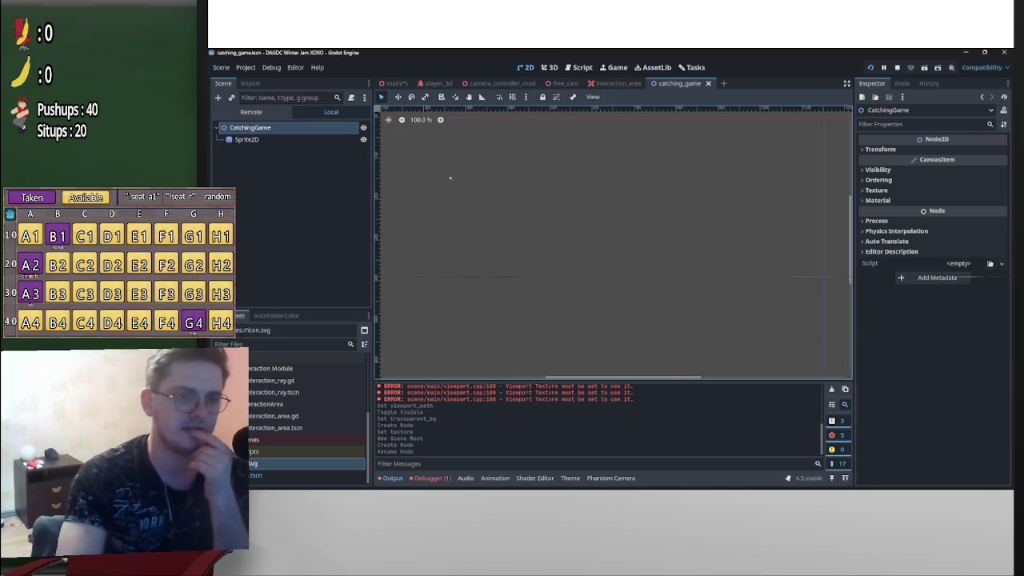
pyautogui.moveTo(598, 220); pyautogui.dragTo(619, 230)
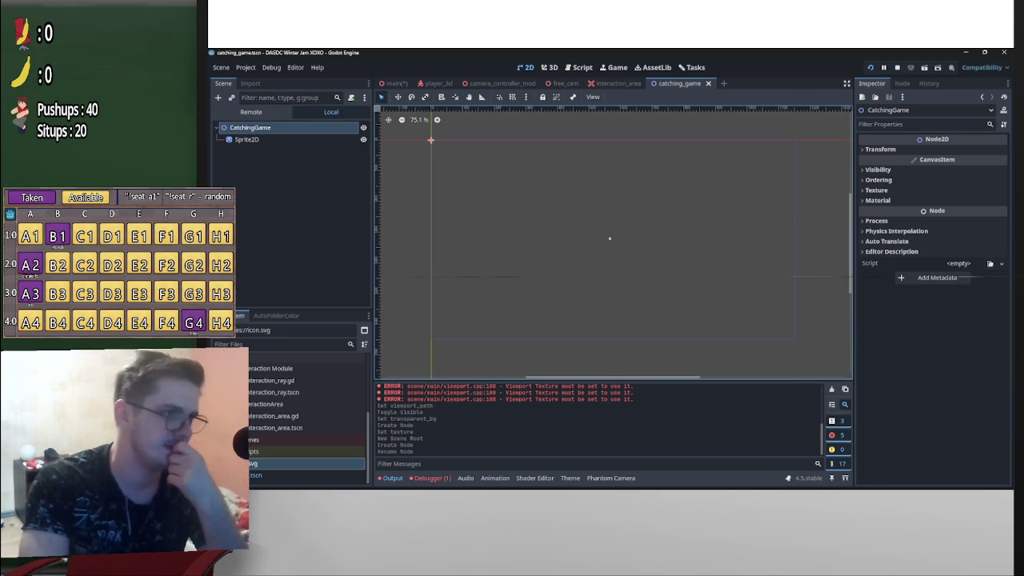
pyautogui.click(246, 139)
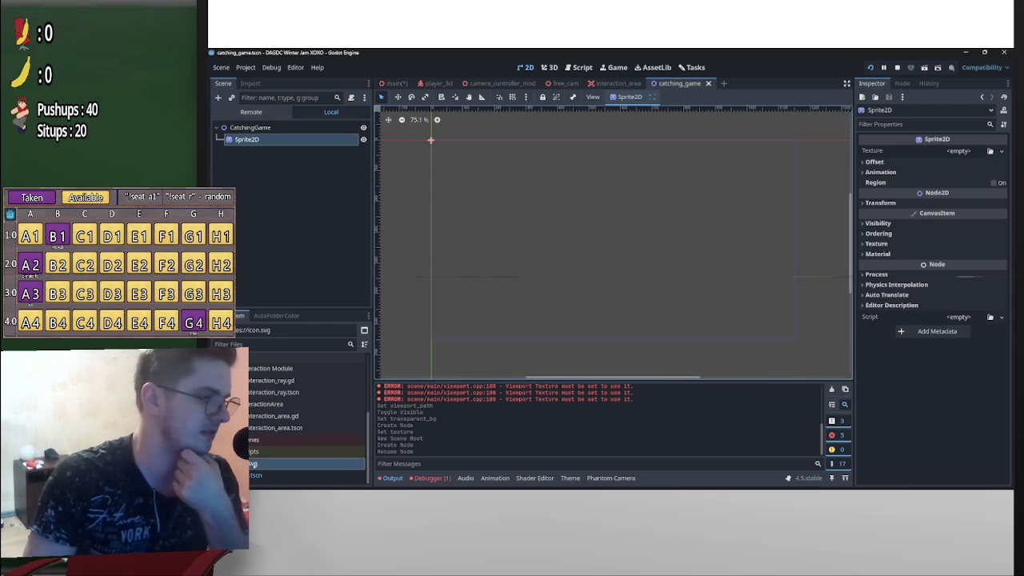
pyautogui.moveTo(958, 150); pyautogui.dragTo(971, 152)
pyautogui.moveTo(446, 150); pyautogui.dragTo(621, 249)
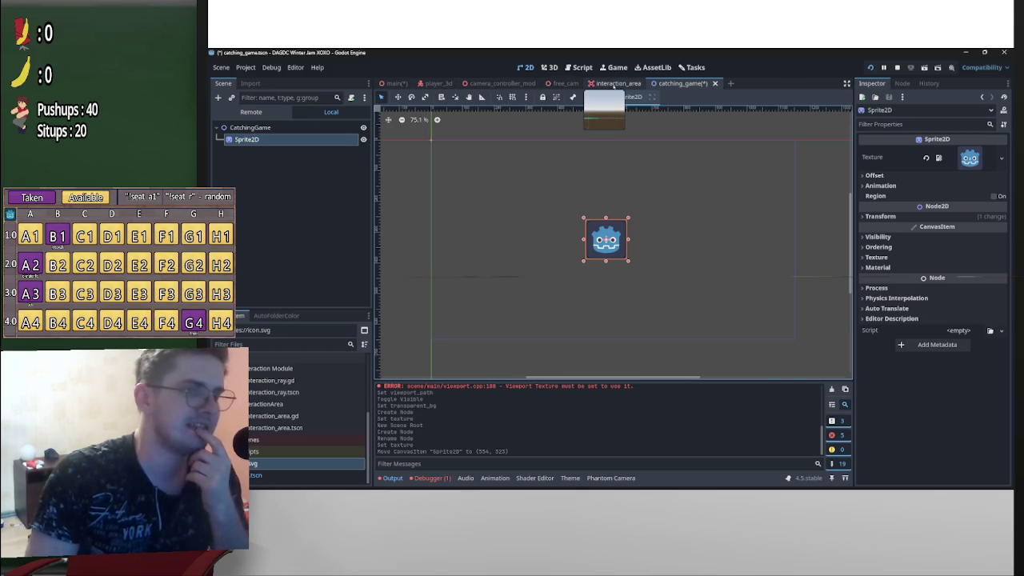
pyautogui.click(392, 83)
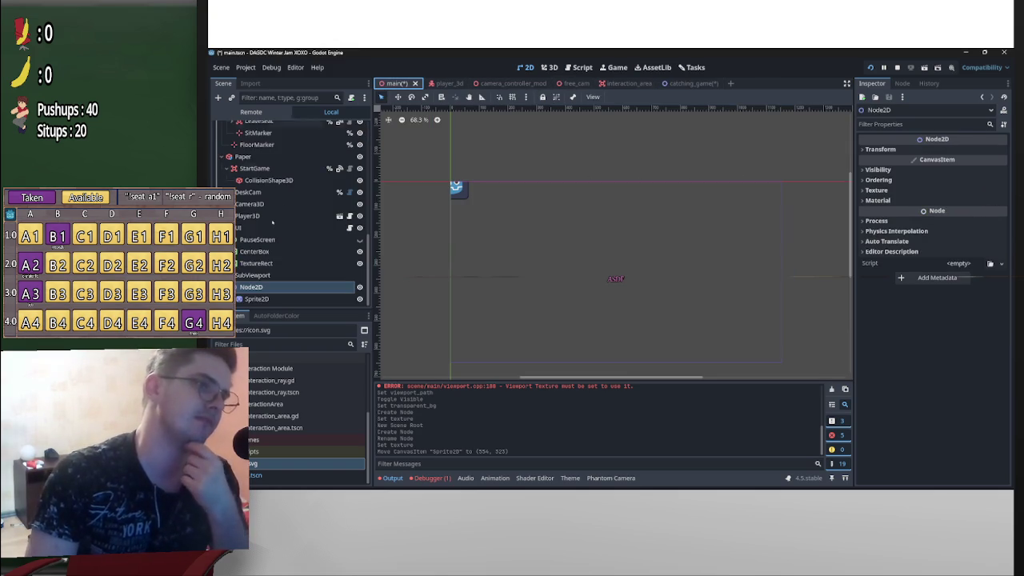
# Delete the placeholder Node2D and instance catching_game.tscn under the SubViewport
pyautogui.click(264, 275)
pyautogui.click(252, 287)
pyautogui.press('Delete')
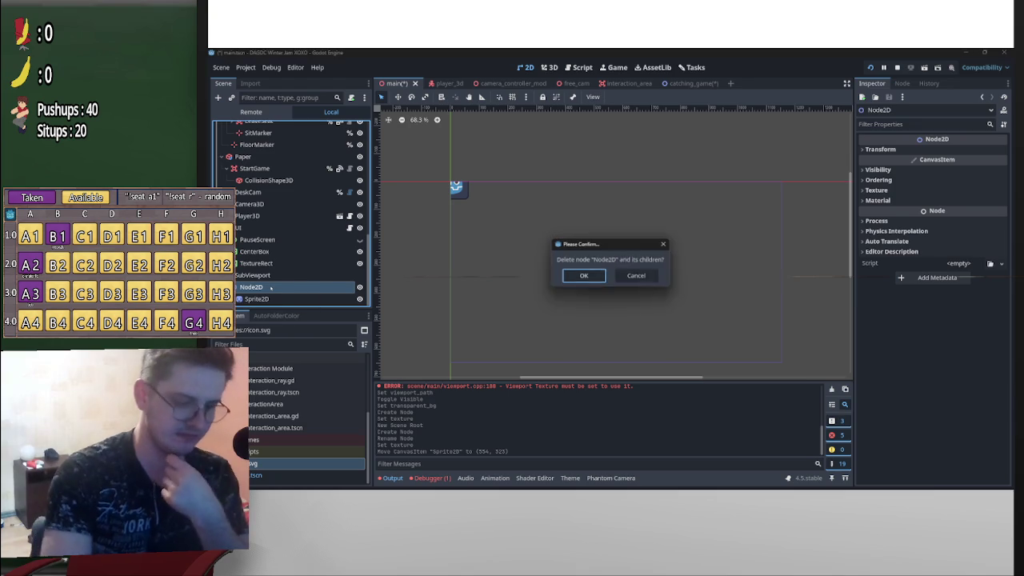
pyautogui.press('Return')
pyautogui.scroll(2, 317, 448)
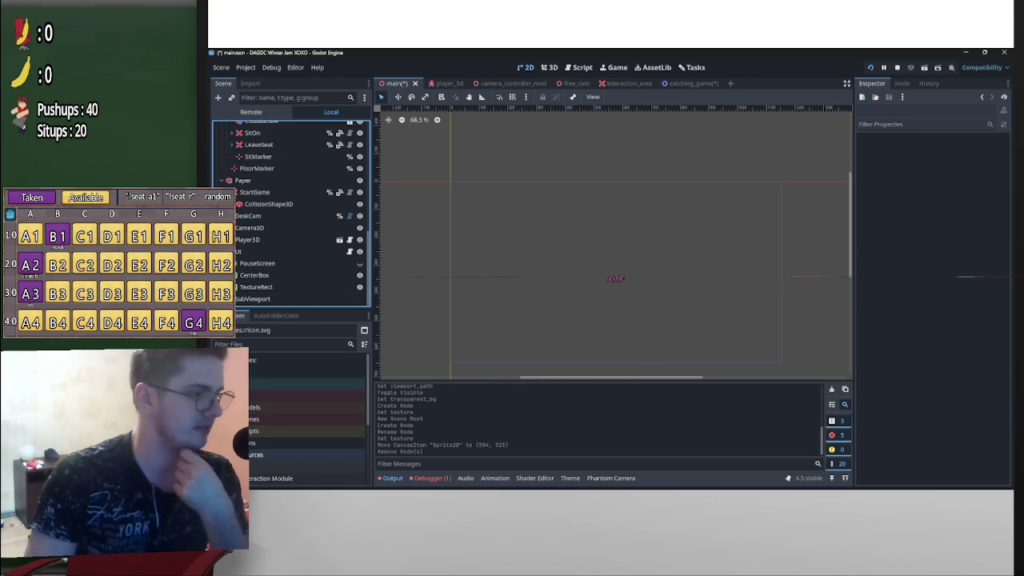
pyautogui.scroll(5, 317, 416)
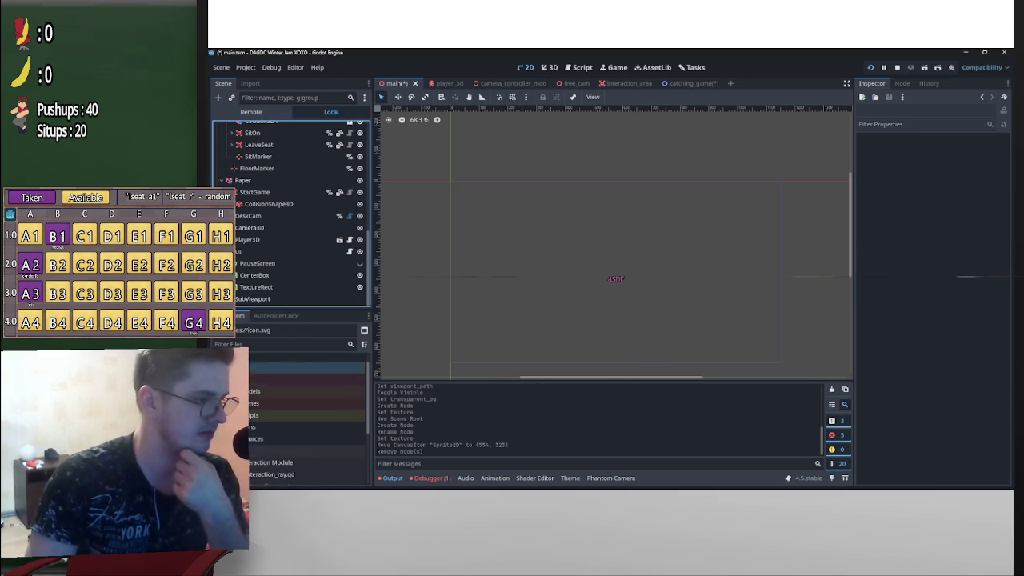
pyautogui.moveTo(272, 406)
pyautogui.mouseDown()
pyautogui.moveTo(315, 305)
pyautogui.moveTo(306, 305)
pyautogui.mouseUp()
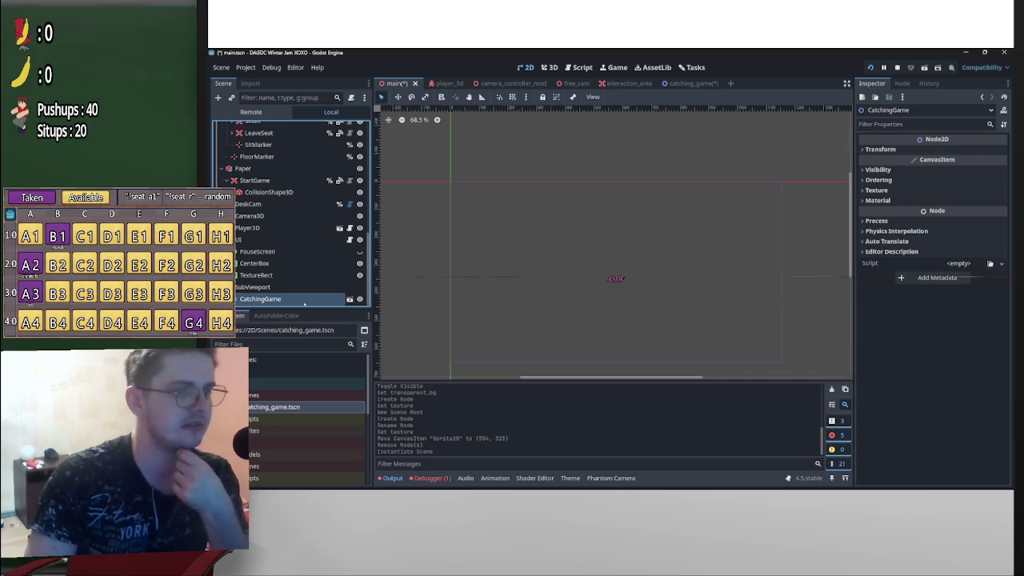
# Save catching_game.tscn, then move TextureRect above PauseScreen in the main scene
pyautogui.click(686, 83)
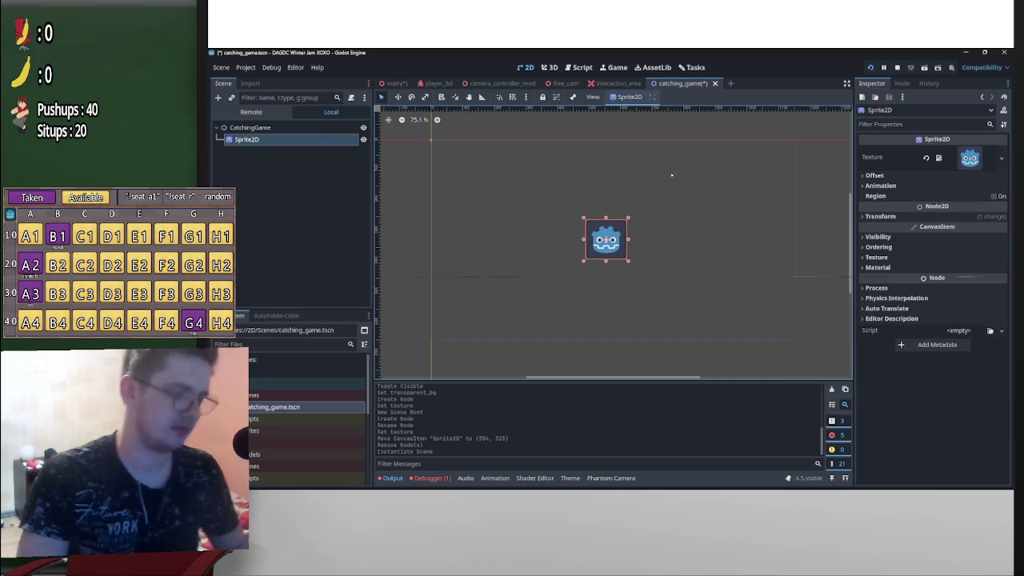
pyautogui.hotkey('ctrl', 's')
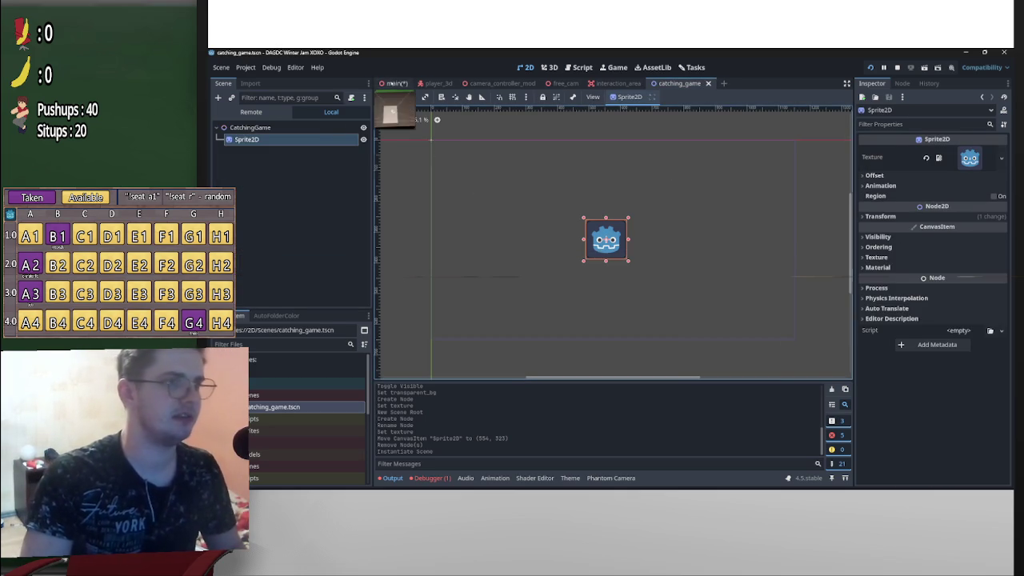
pyautogui.click(392, 83)
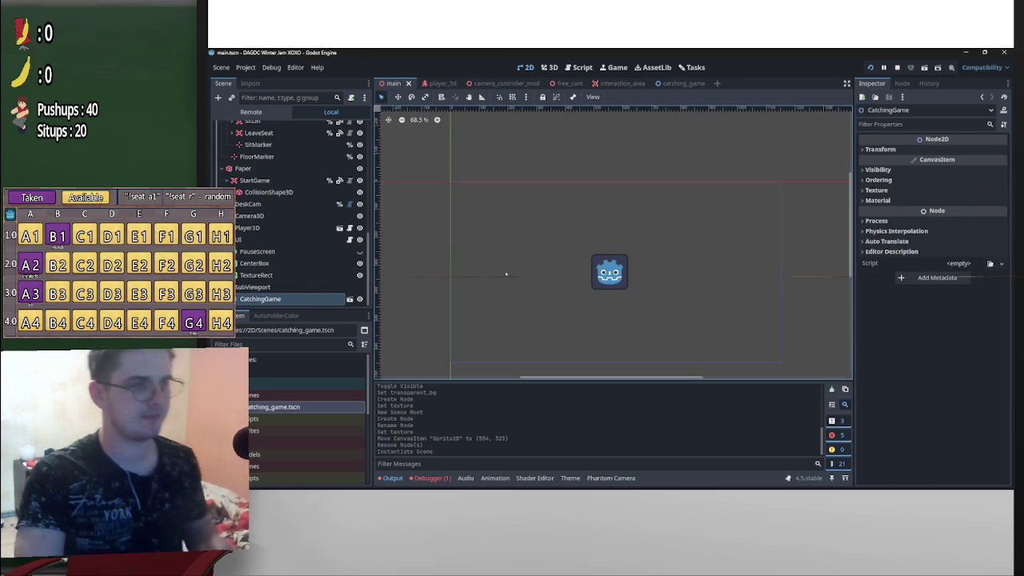
pyautogui.moveTo(256, 275); pyautogui.dragTo(270, 248)
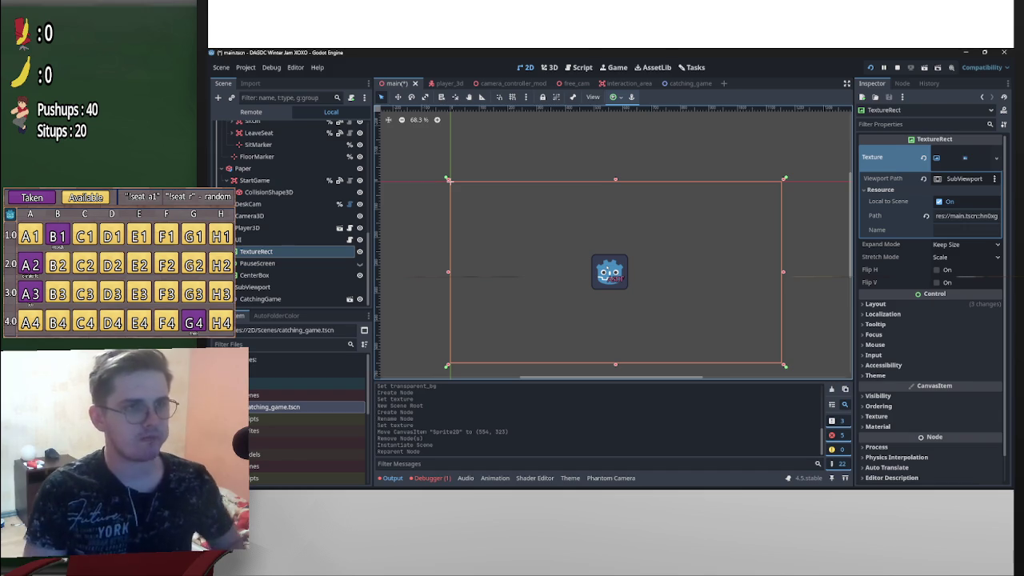
pyautogui.click(690, 87)
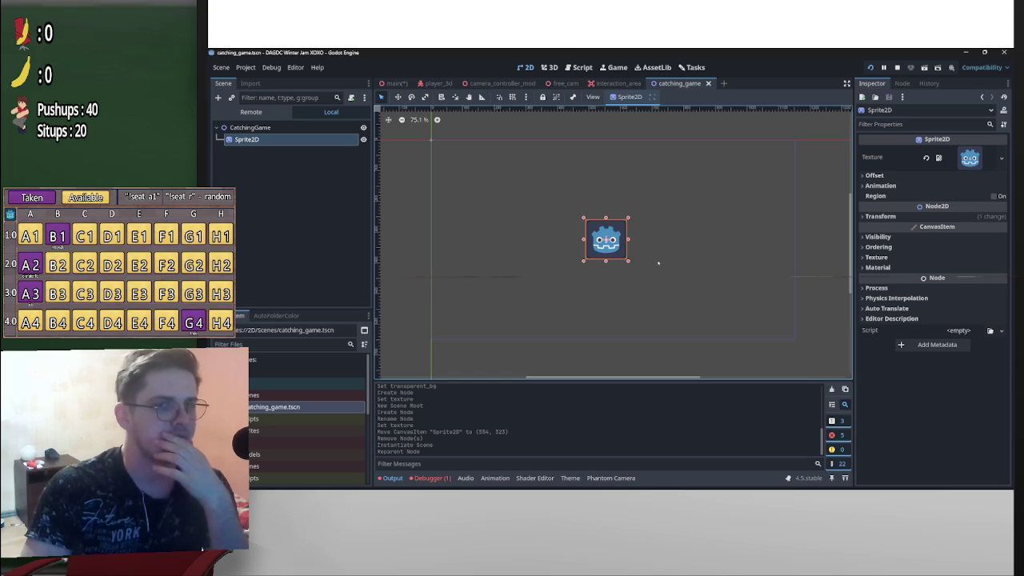
# Hide the game view node in the main scene and run the project
pyautogui.click(393, 83)
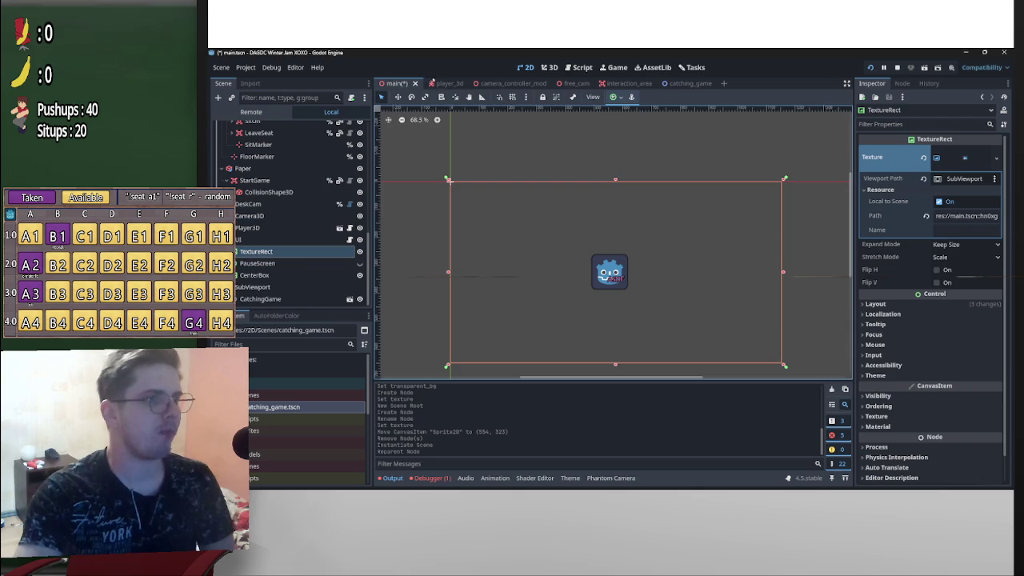
pyautogui.click(443, 83)
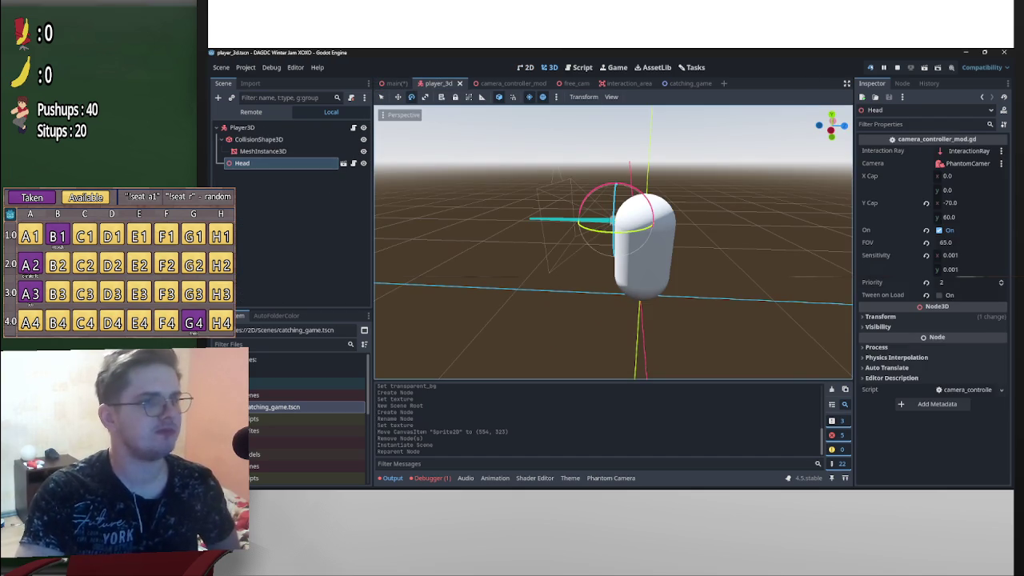
pyautogui.click(394, 84)
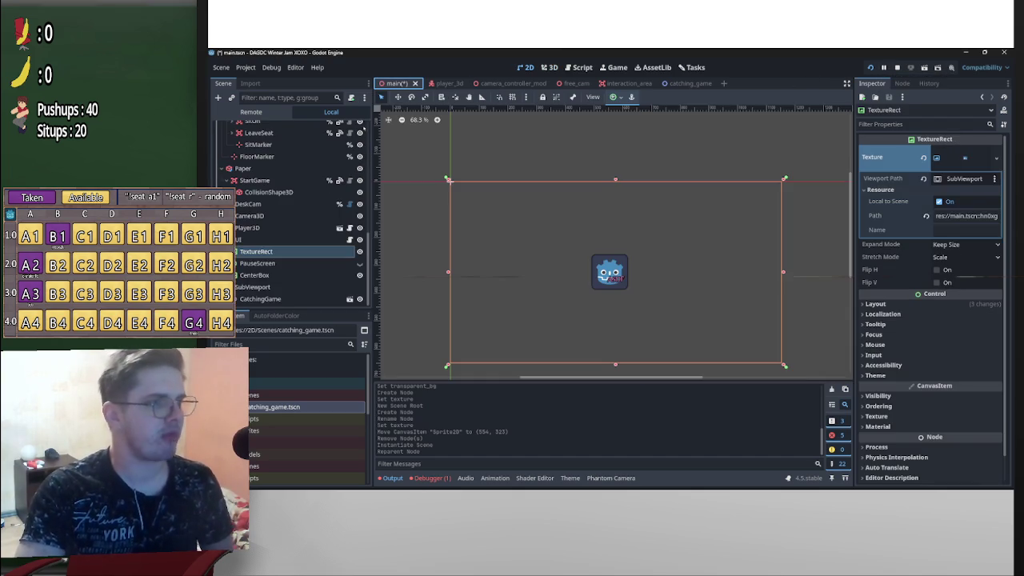
pyautogui.click(359, 298)
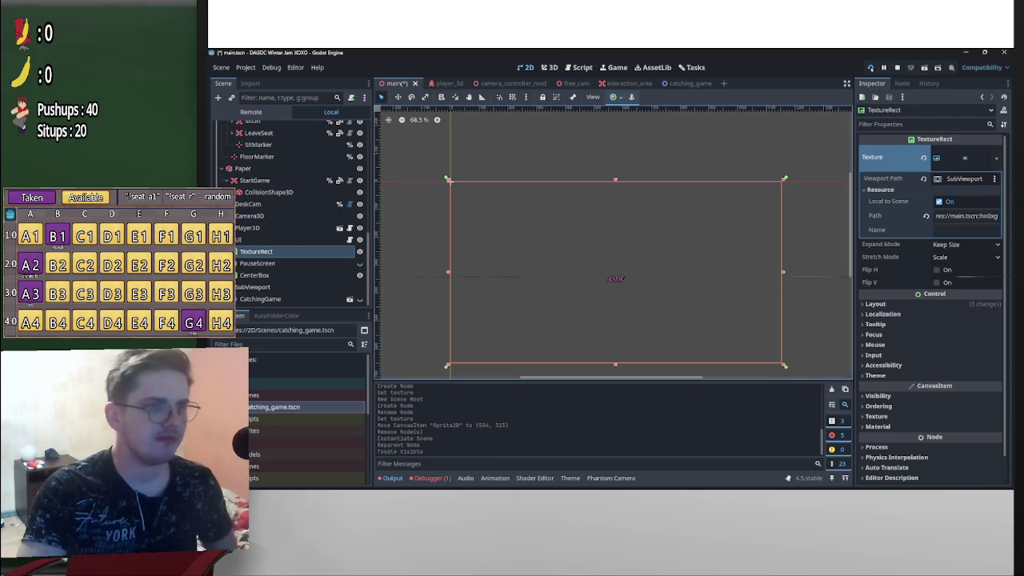
pyautogui.click(870, 67)
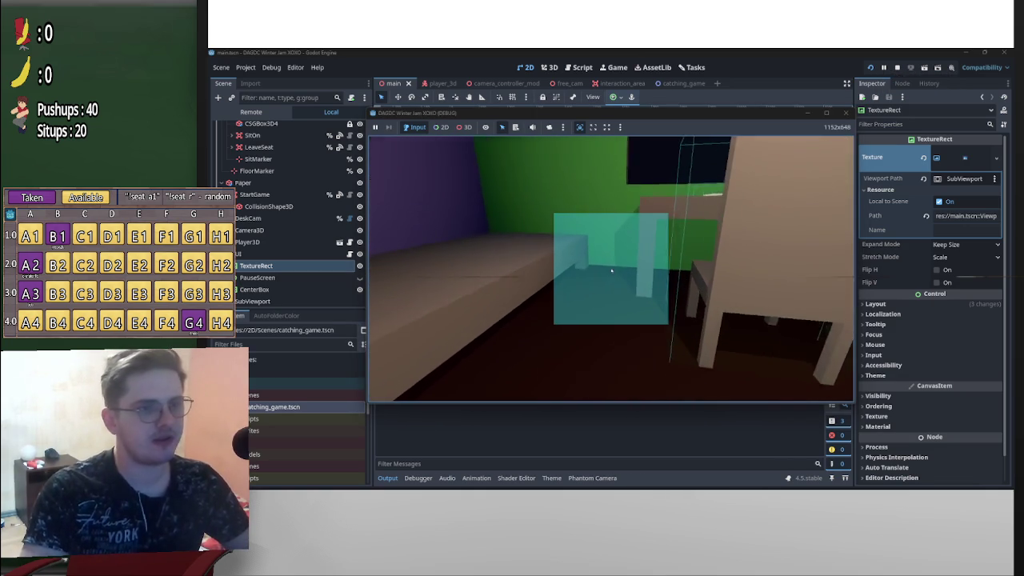
# Pause and stop the game, glance at editor settings, then relaunch it with F5
pyautogui.press('Escape')
pyautogui.press('F8')
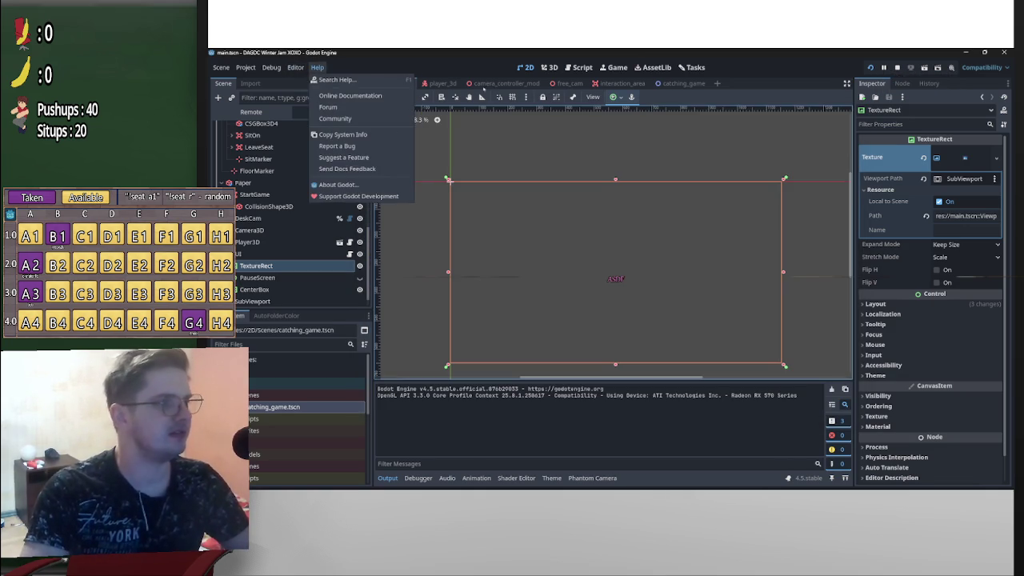
pyautogui.click(336, 79)
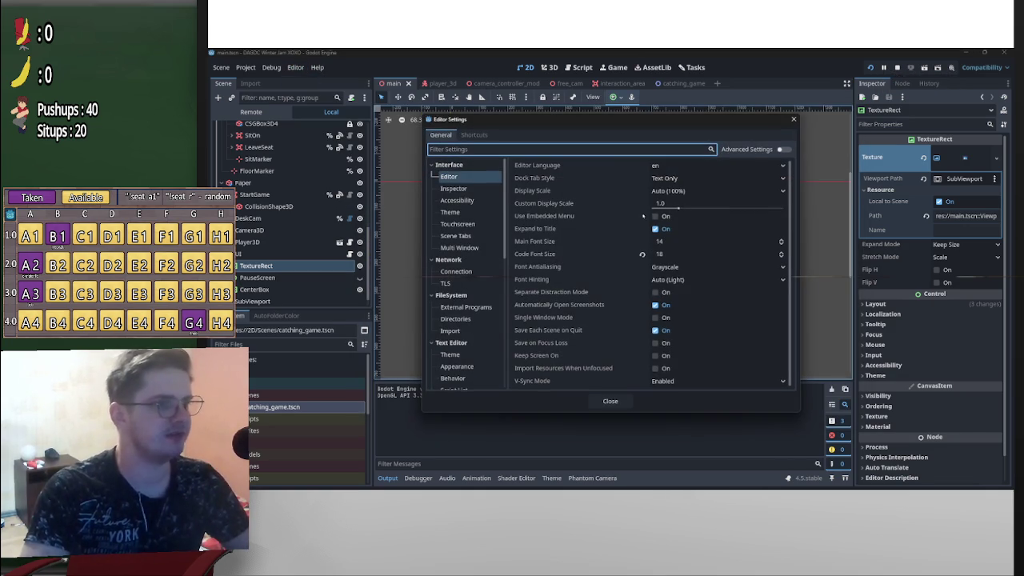
pyautogui.press('Escape')
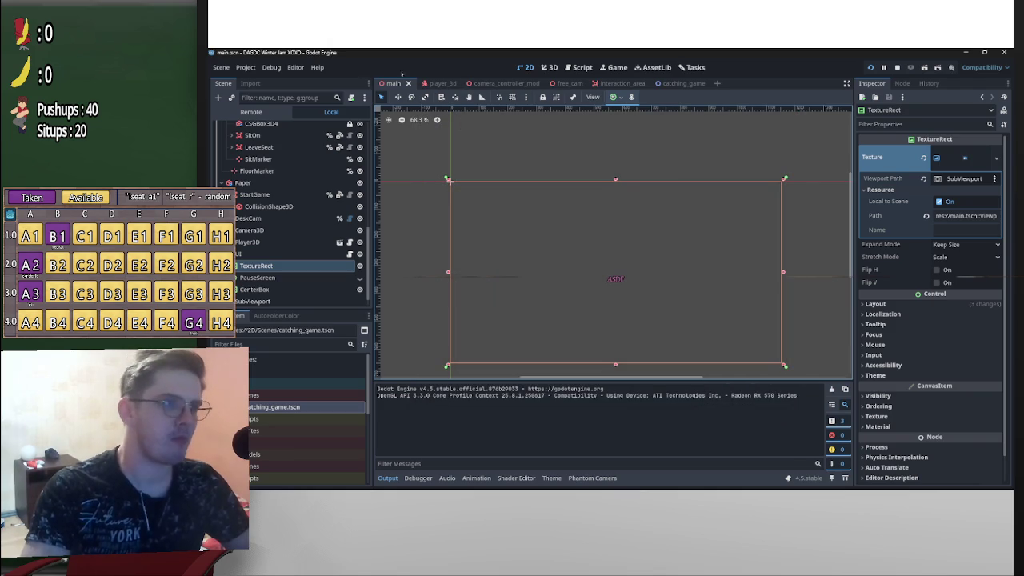
pyautogui.click(271, 68)
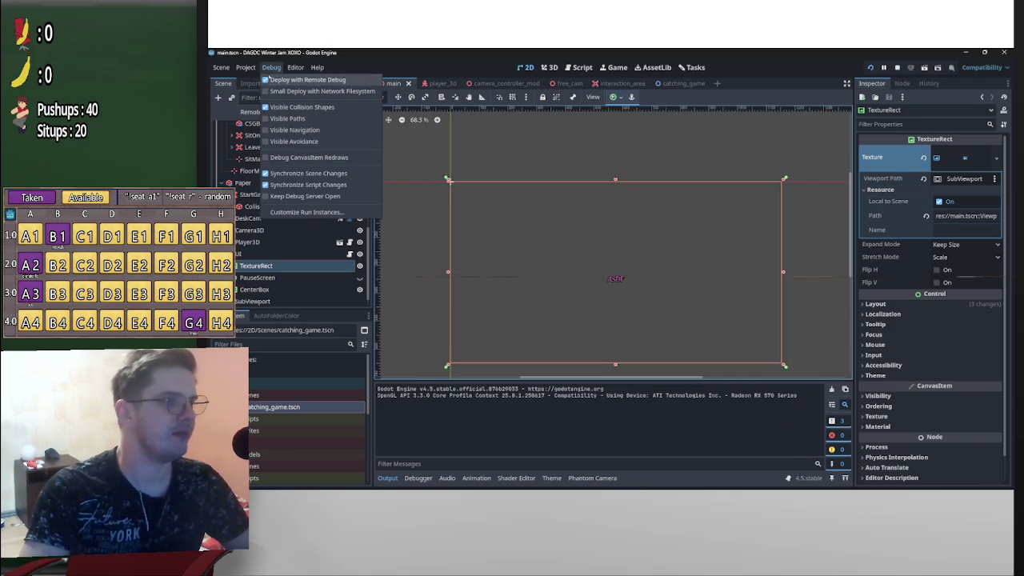
pyautogui.press('F5')
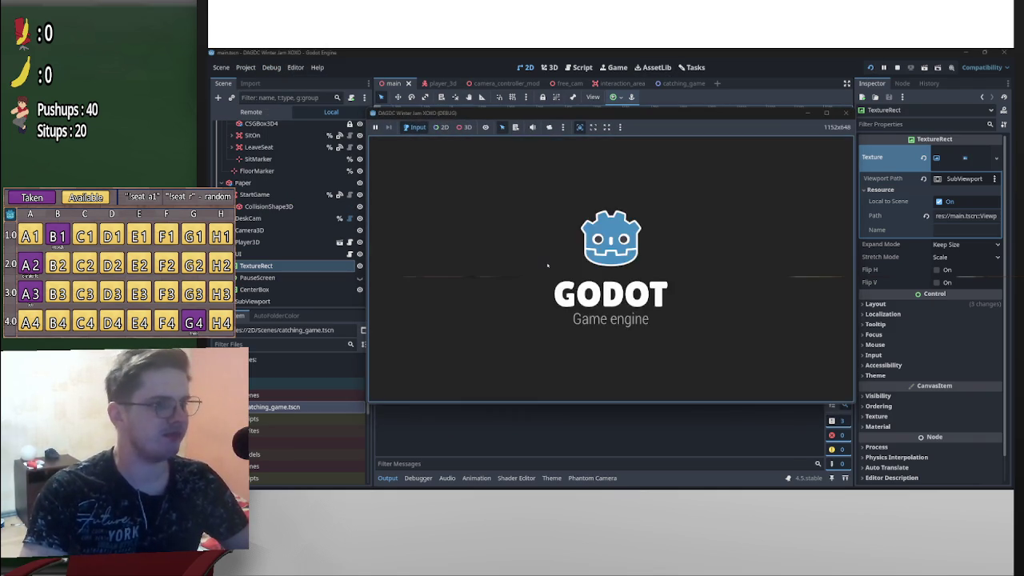
# Stop the game, enable Deploy with Remote Debug, disable Visible Collision Shapes, and rerun
pyautogui.click(897, 67)
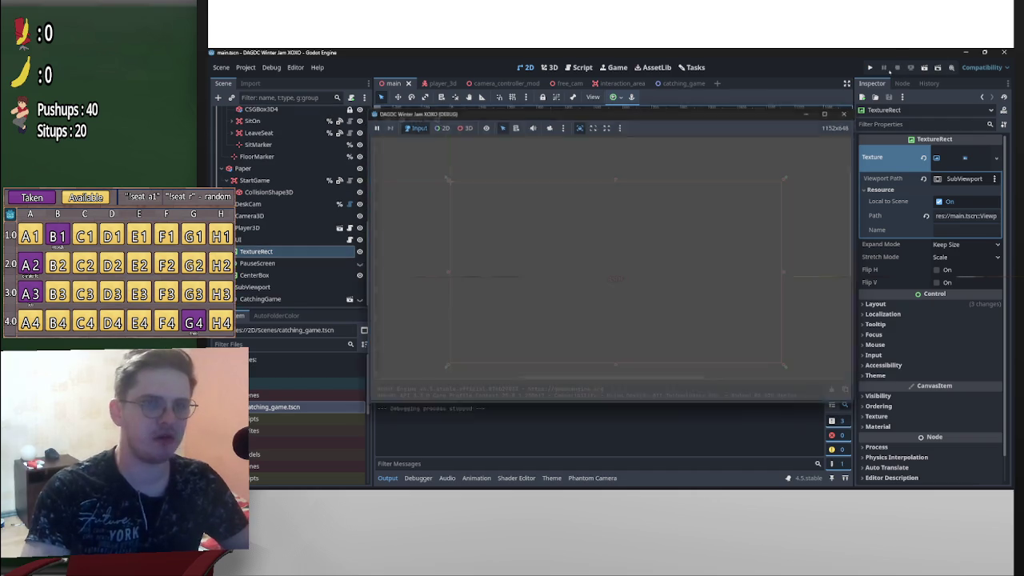
pyautogui.click(272, 68)
pyautogui.click(304, 79)
pyautogui.click(296, 107)
pyautogui.click(870, 68)
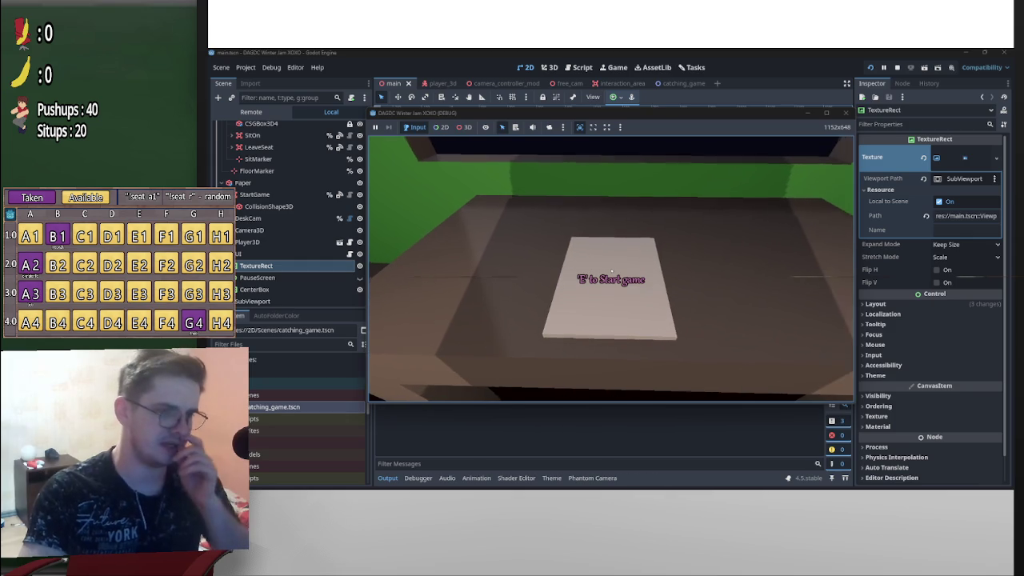
# Aim the camera down at the paper, pause, then stop the game
pyautogui.press('e')
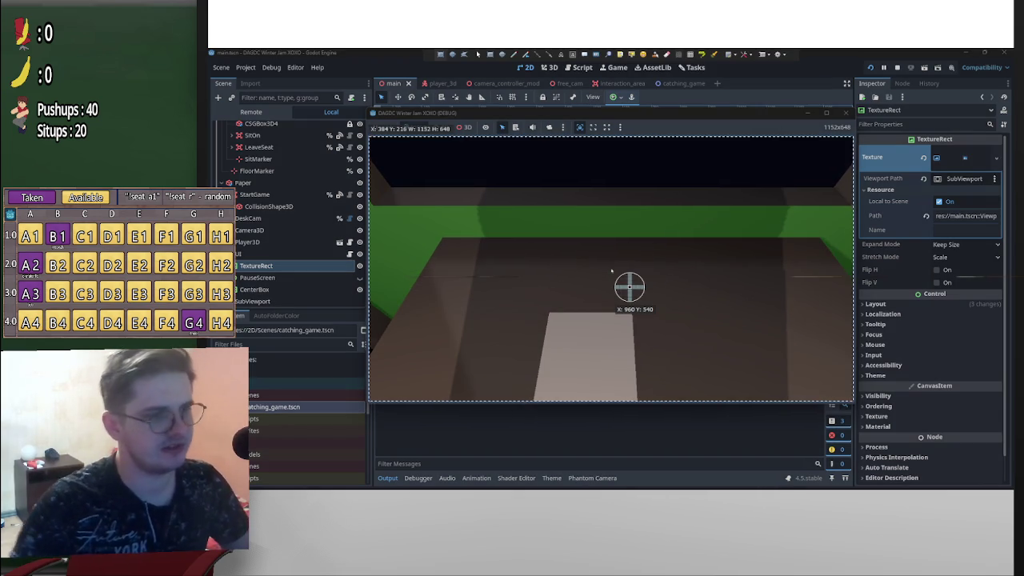
pyautogui.press('p')
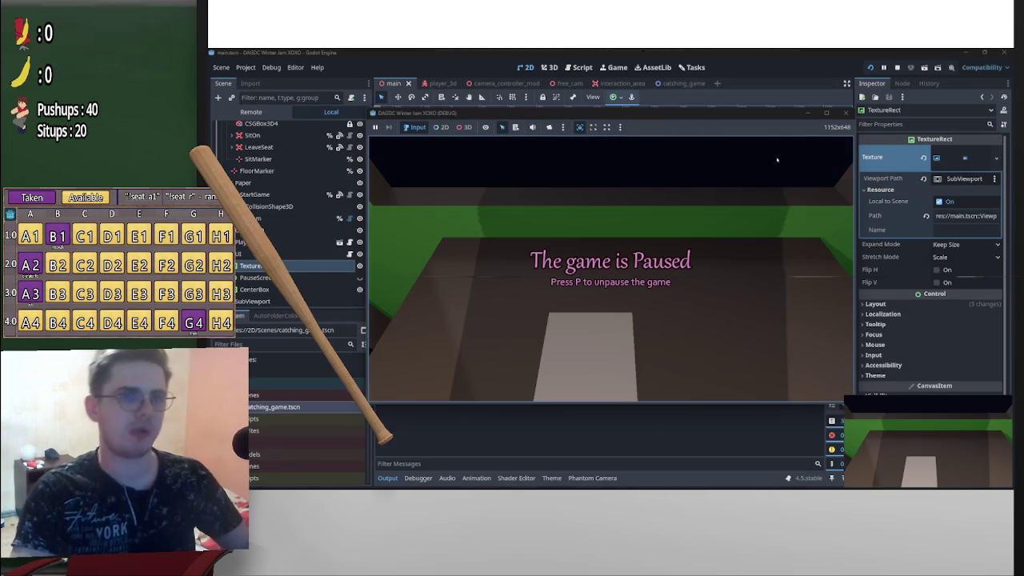
pyautogui.press('F8')
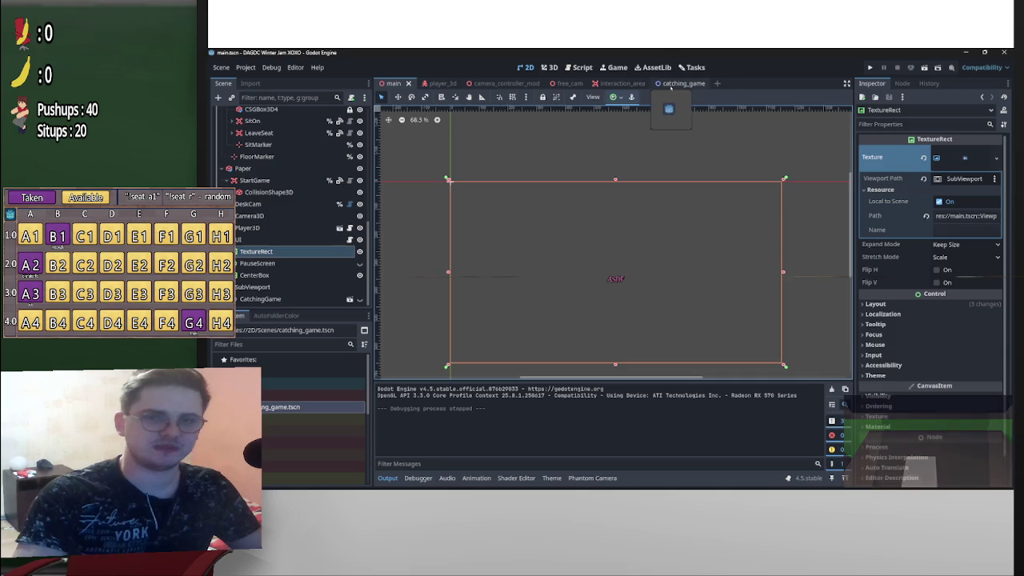
# Add a new Sprite2D child to the CatchingGame root
pyautogui.click(672, 83)
pyautogui.click(250, 112)
pyautogui.click(218, 97)
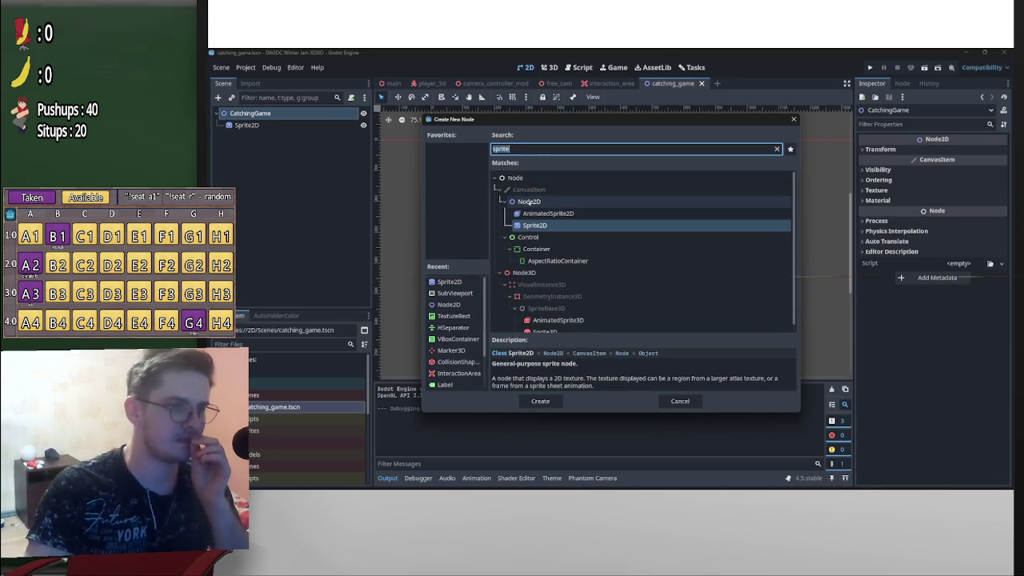
pyautogui.press('BackSpace')
pyautogui.scroll(-3, 499, 224)
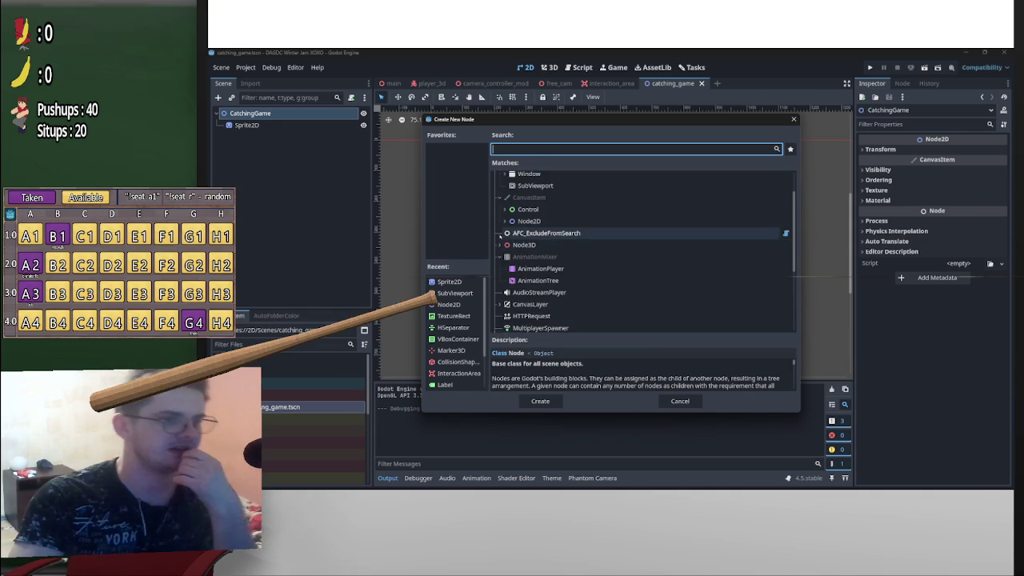
pyautogui.scroll(-4, 587, 256)
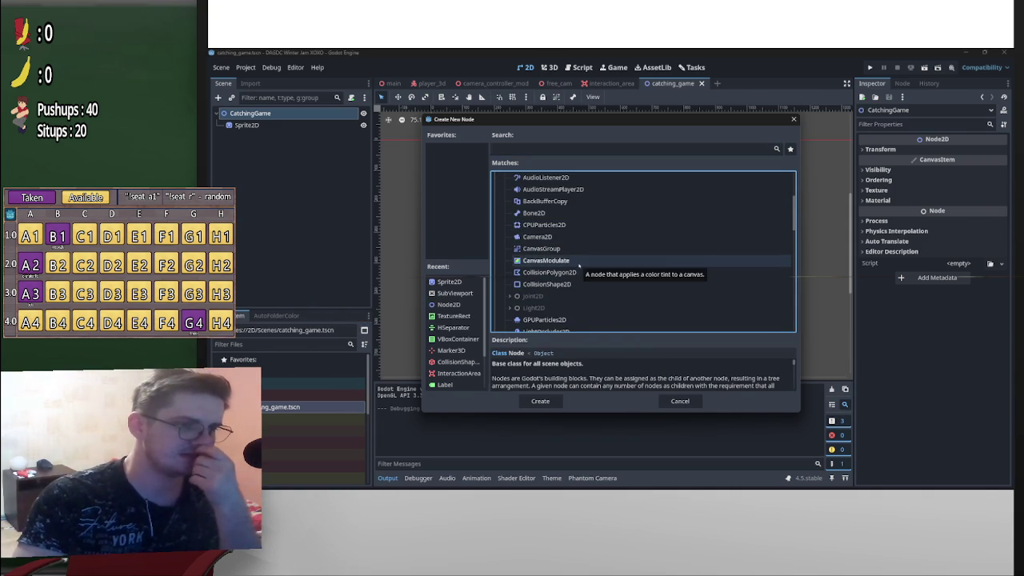
pyautogui.scroll(-10, 578, 264)
pyautogui.scroll(-3, 628, 288)
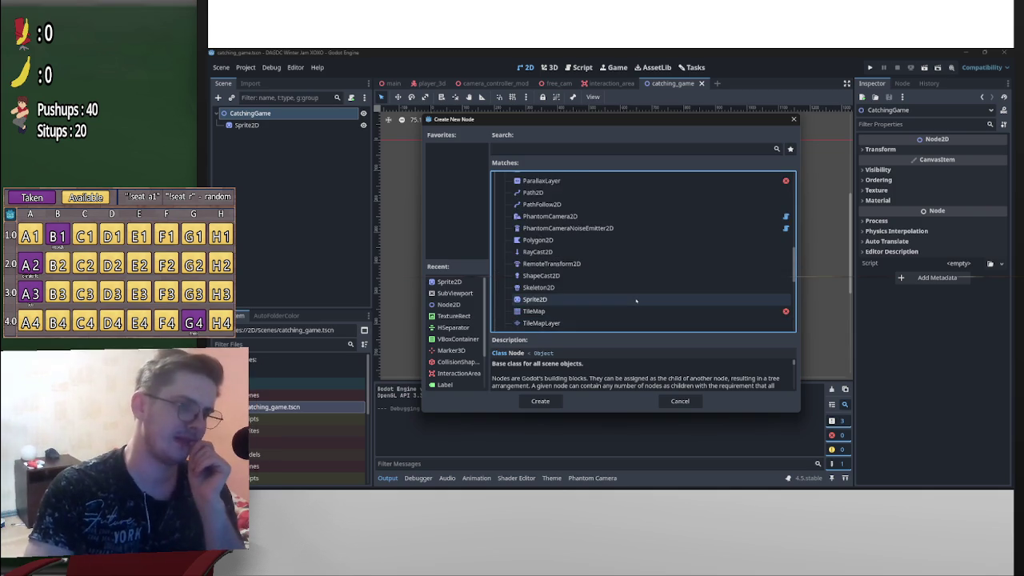
pyautogui.scroll(-2, 631, 296)
pyautogui.doubleClick(559, 312)
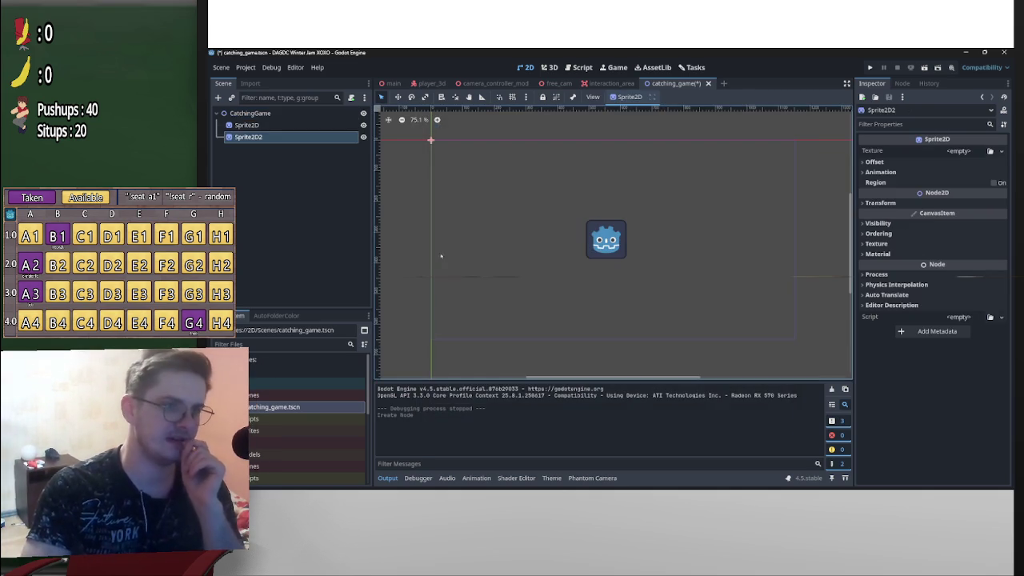
# Rename the new sprite Background and move it above Sprite2D
pyautogui.click(248, 138)
pyautogui.click(248, 137)
pyautogui.write('Background')
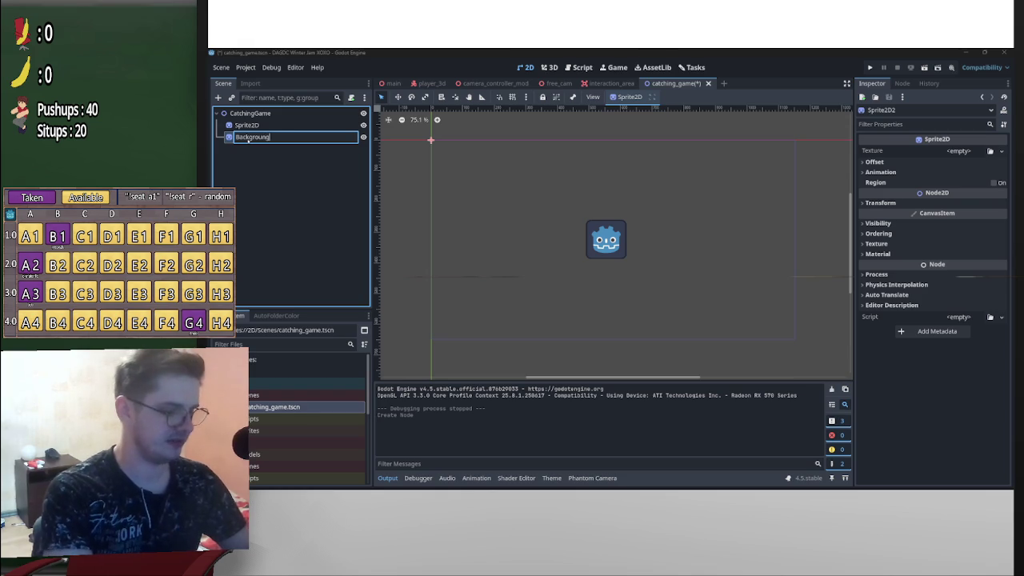
pyautogui.press('Return')
pyautogui.moveTo(252, 139); pyautogui.dragTo(285, 126)
# Rename the original Sprite2D to Godot and reselect Background to set its texture
pyautogui.click(252, 138)
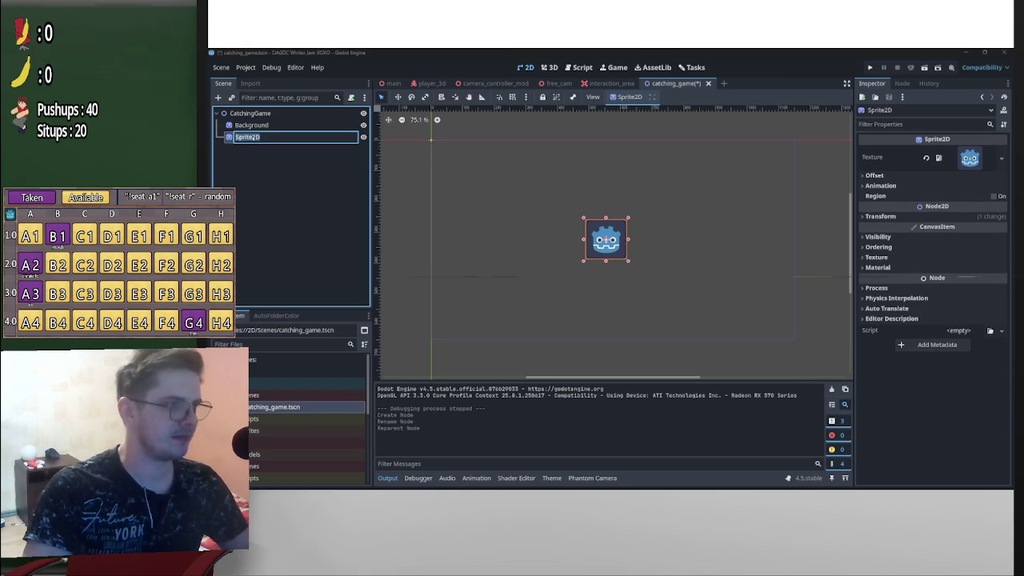
pyautogui.click(251, 138)
pyautogui.write('Godot')
pyautogui.press('Return')
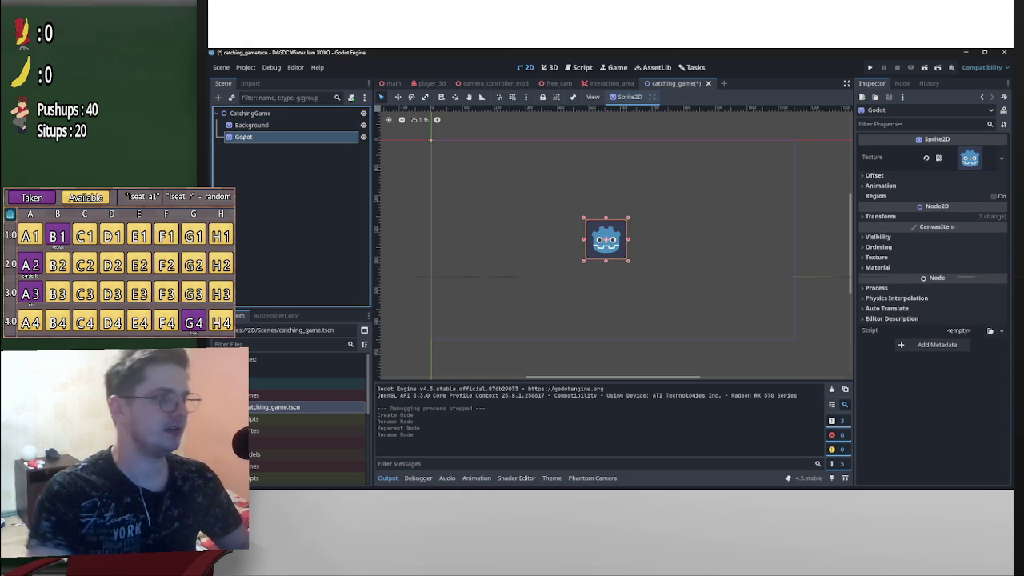
pyautogui.click(250, 125)
pyautogui.click(959, 152)
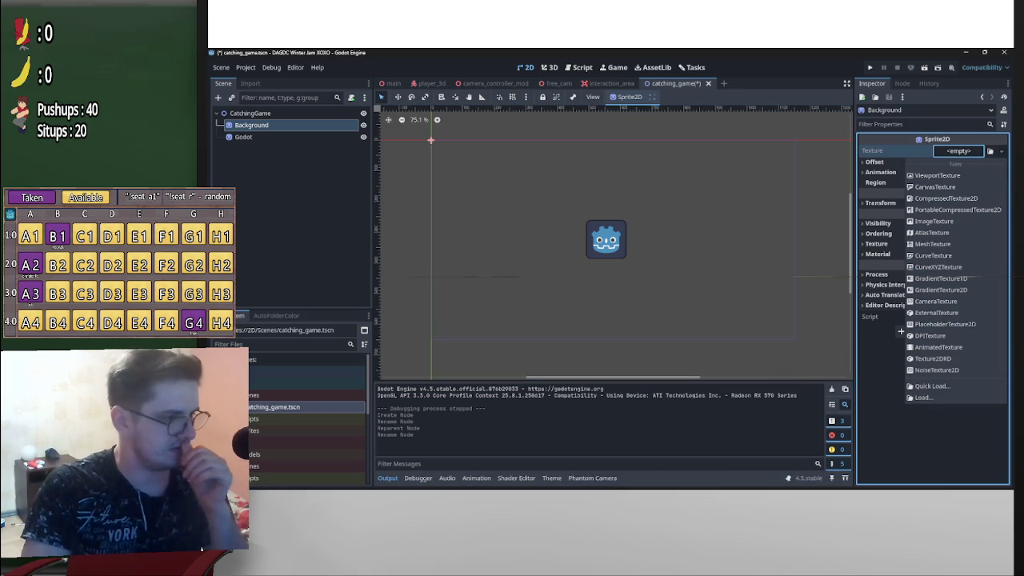
# Copy the gameplay screenshot into the project's Sprites folder
pyautogui.rightClick(256, 431)
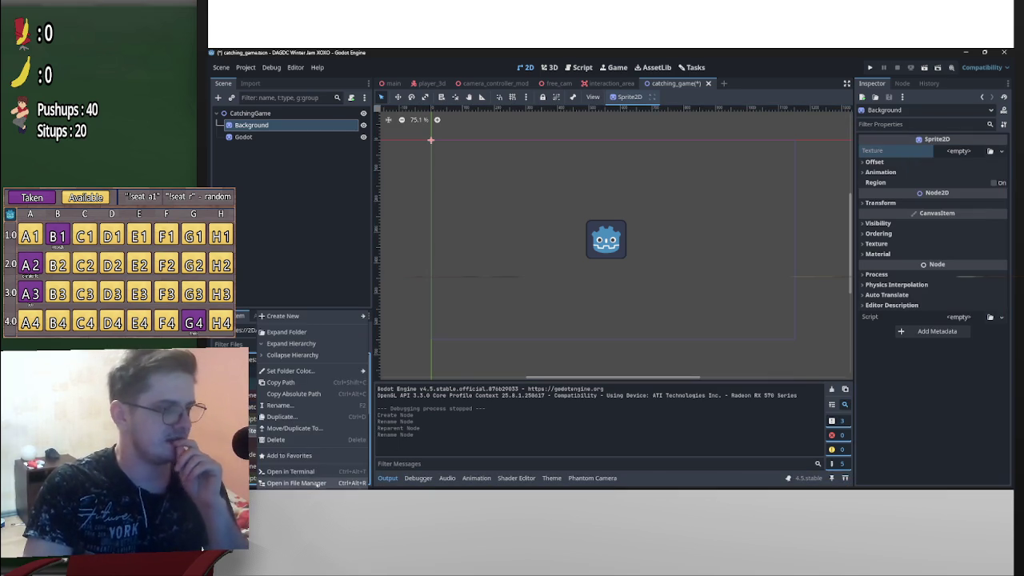
pyautogui.click(628, 287)
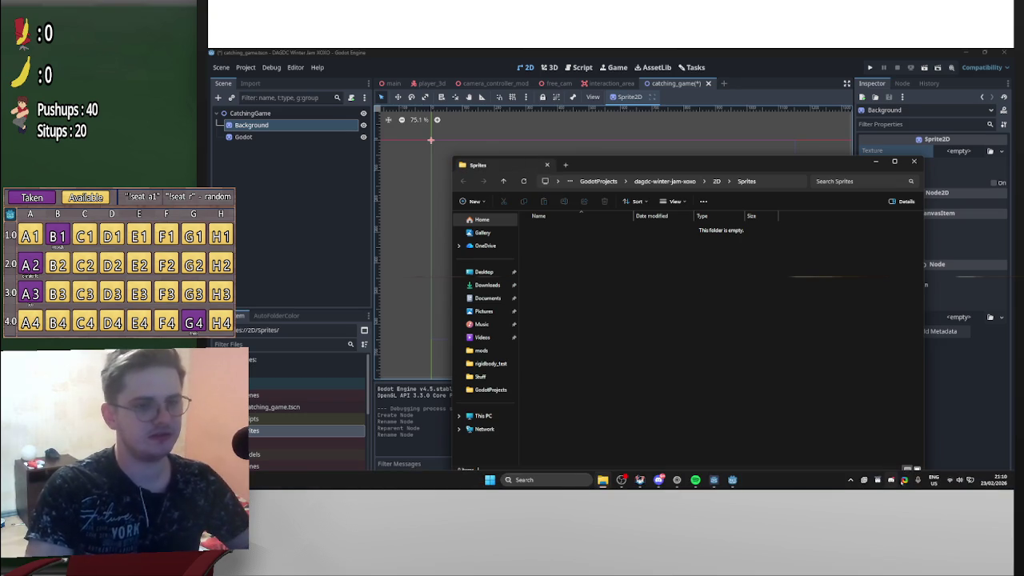
pyautogui.click(602, 479)
pyautogui.moveTo(859, 417); pyautogui.dragTo(860, 417)
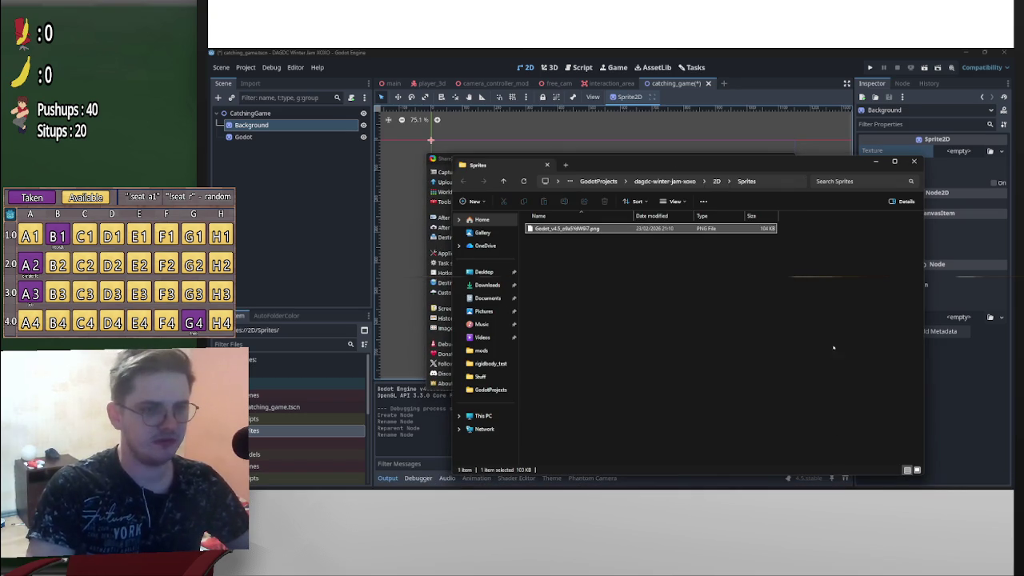
pyautogui.click(880, 174)
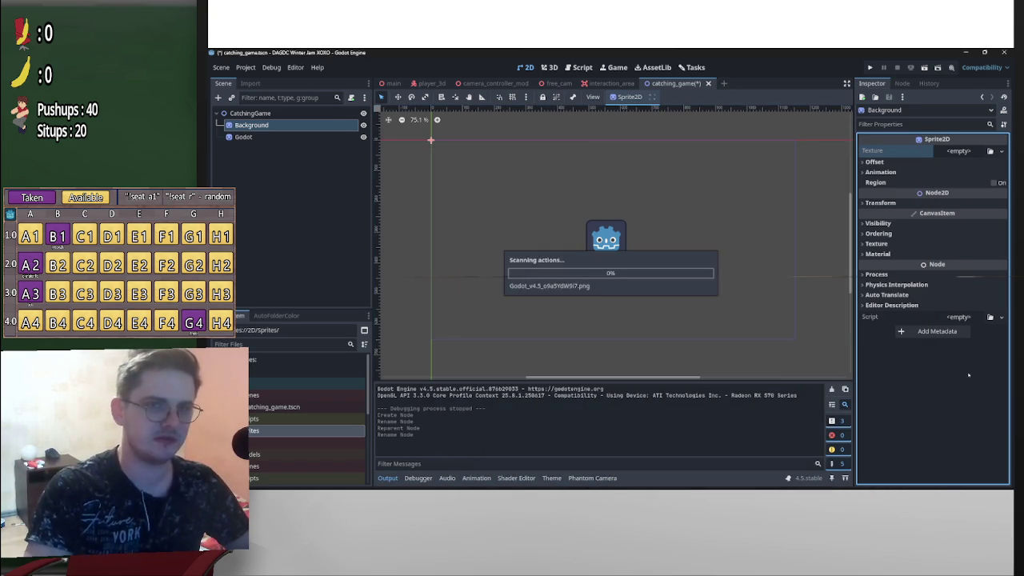
# Assign the screenshot PNG as the Background sprite's texture
pyautogui.moveTo(304, 442)
pyautogui.mouseDown()
pyautogui.moveTo(755, 315)
pyautogui.moveTo(963, 157)
pyautogui.mouseUp()
pyautogui.scroll(-3, 573, 200)
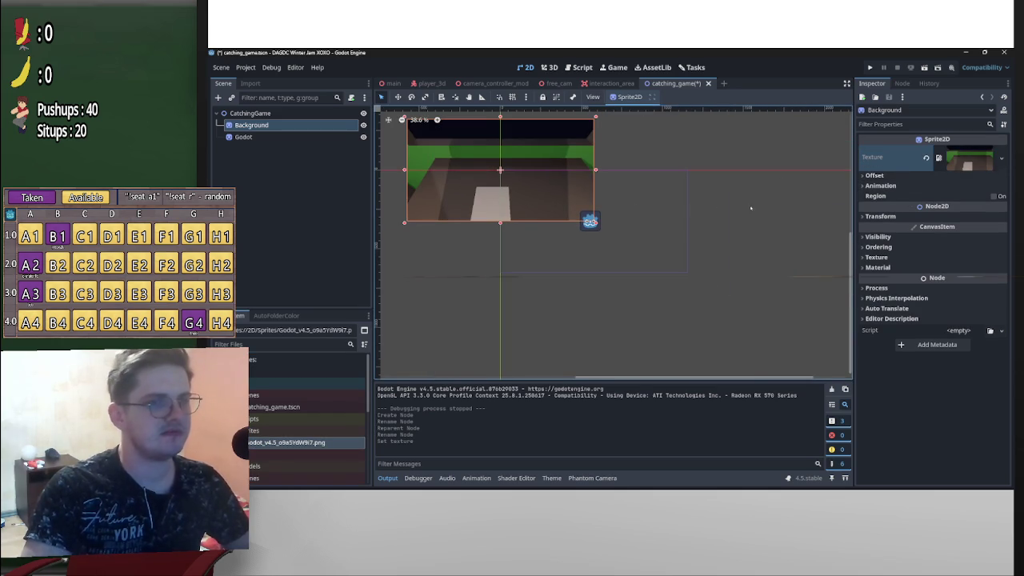
pyautogui.scroll(3, 658, 251)
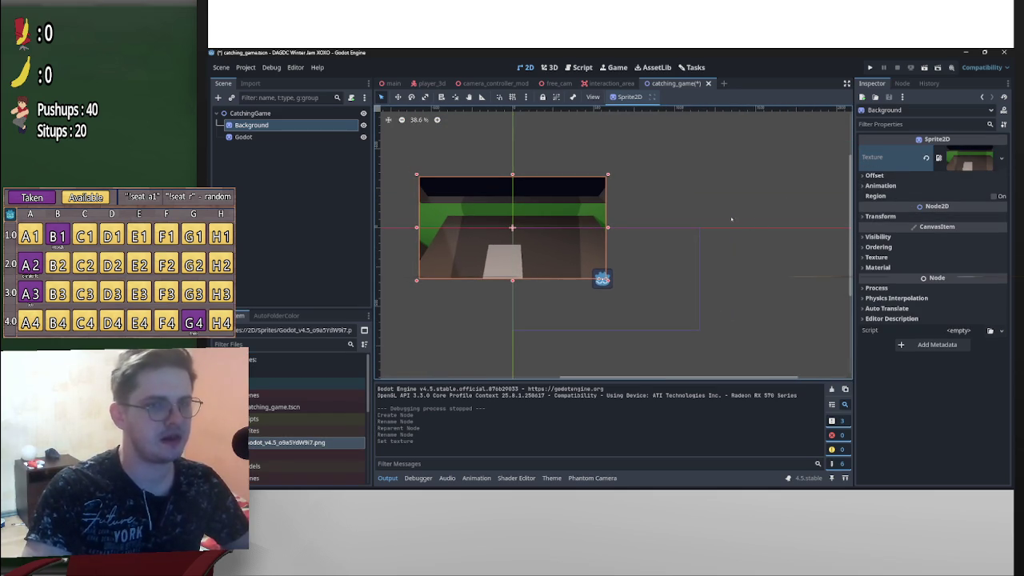
# Centre Background by setting its position to 1152/2 and 648/2 (576, 324)
pyautogui.click(908, 216)
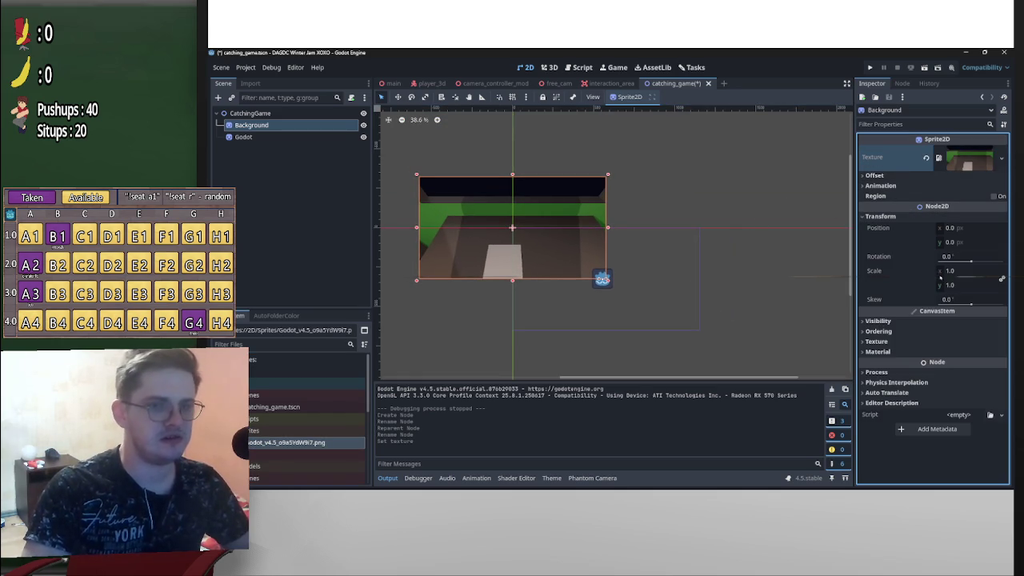
pyautogui.moveTo(567, 245); pyautogui.dragTo(663, 297)
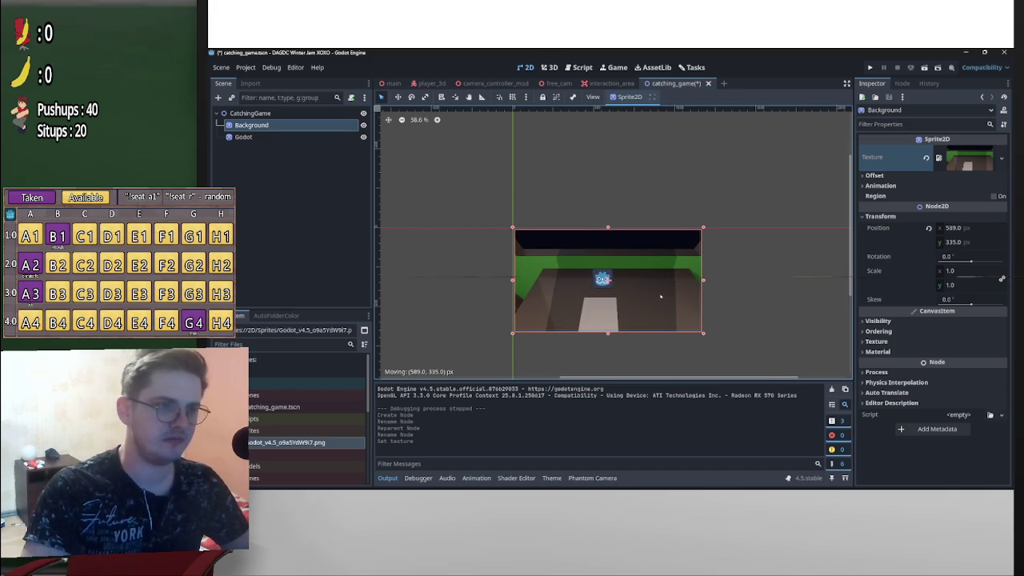
pyautogui.scroll(5, 548, 245)
pyautogui.click(974, 229)
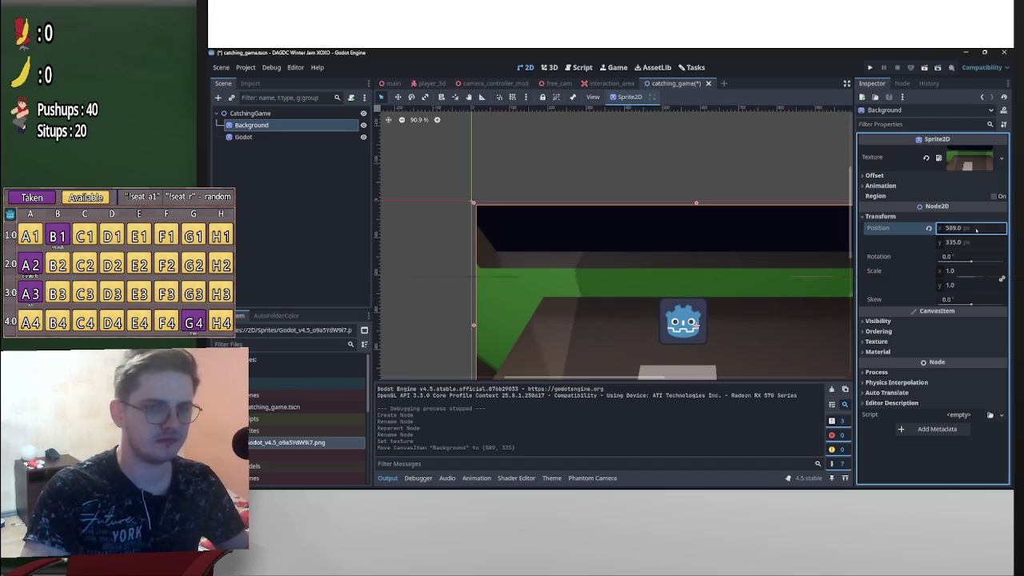
pyautogui.write('1152')
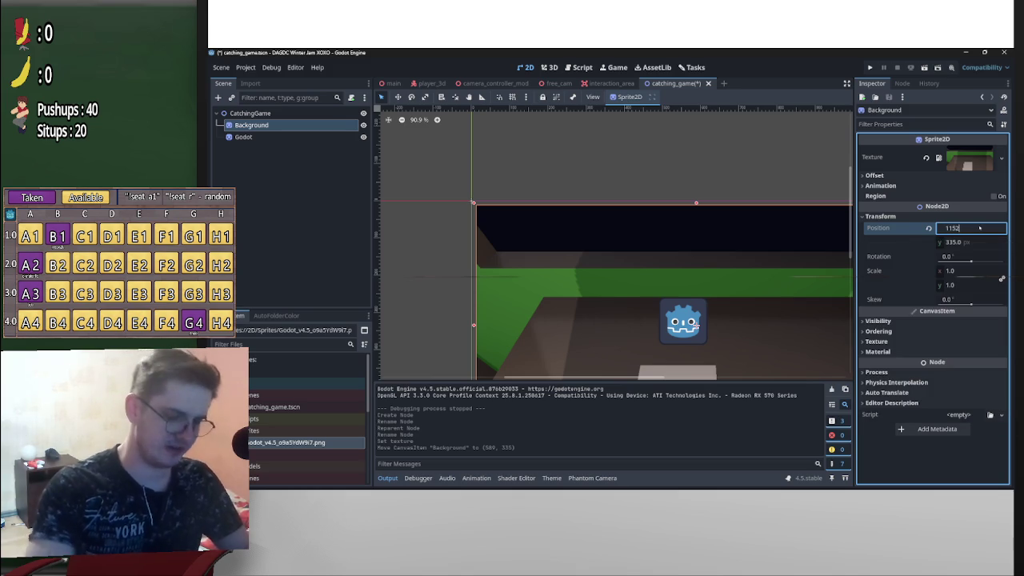
pyautogui.press('Return')
pyautogui.click(959, 242)
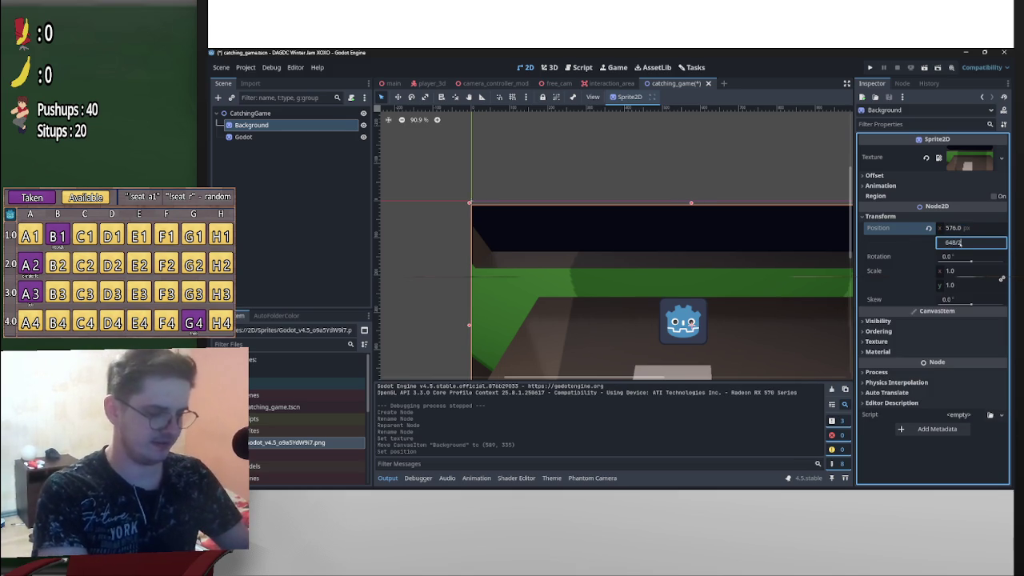
pyautogui.press('Return')
# Delete the Godot icon sprite from the scene
pyautogui.scroll(-5, 583, 204)
pyautogui.click(776, 179)
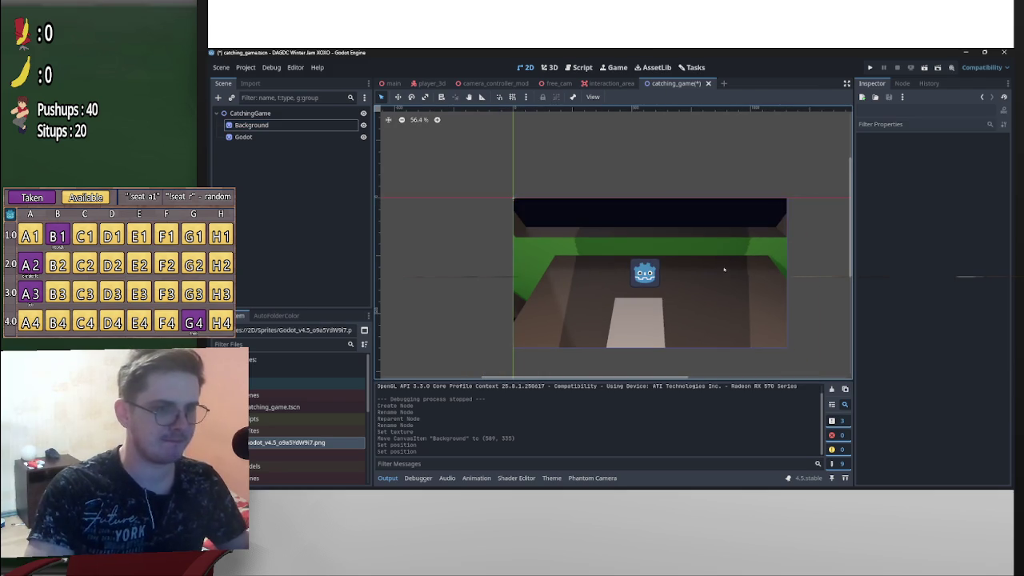
pyautogui.scroll(1, 720, 268)
pyautogui.click(632, 276)
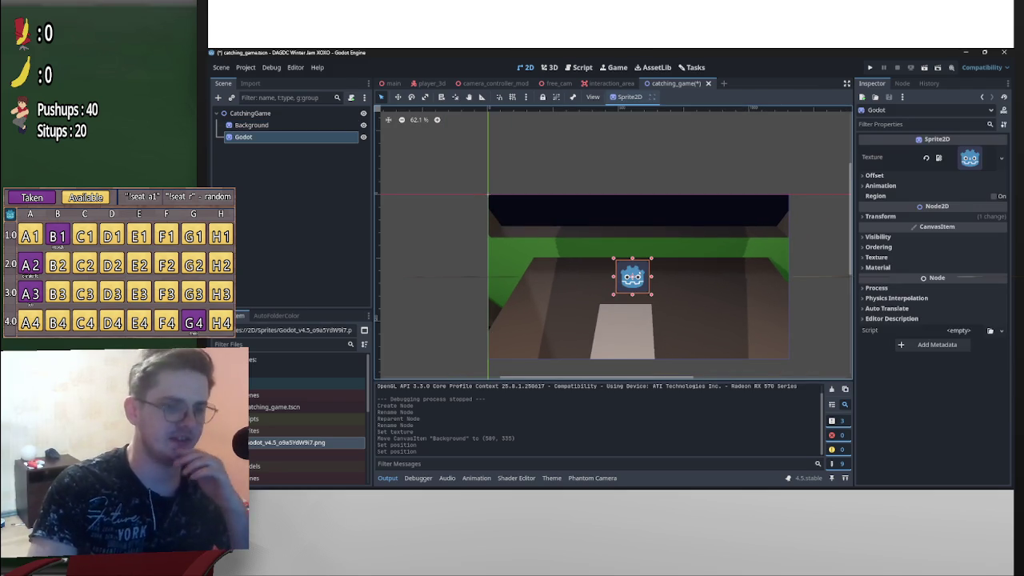
pyautogui.press('Delete')
pyautogui.press('Return')
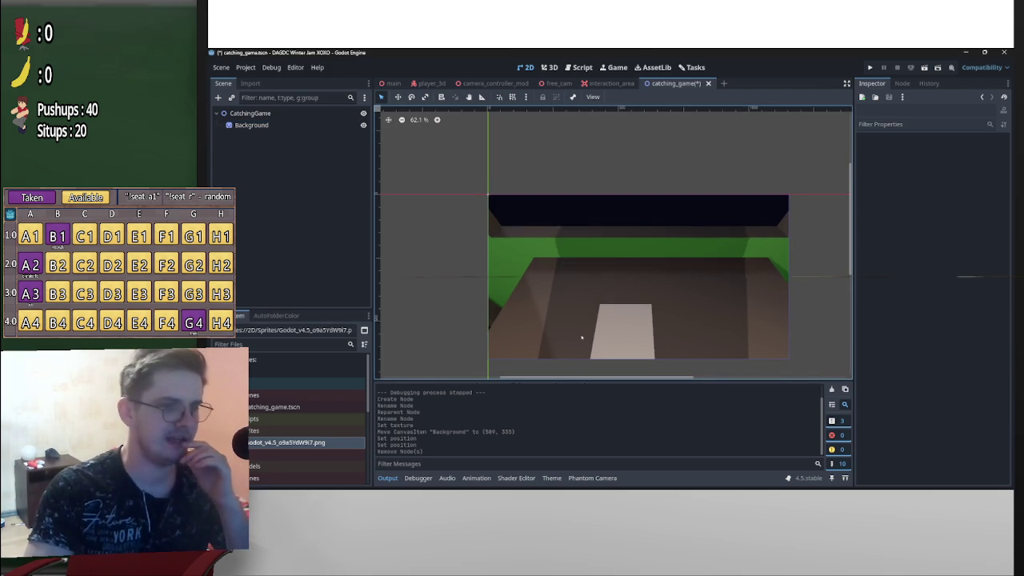